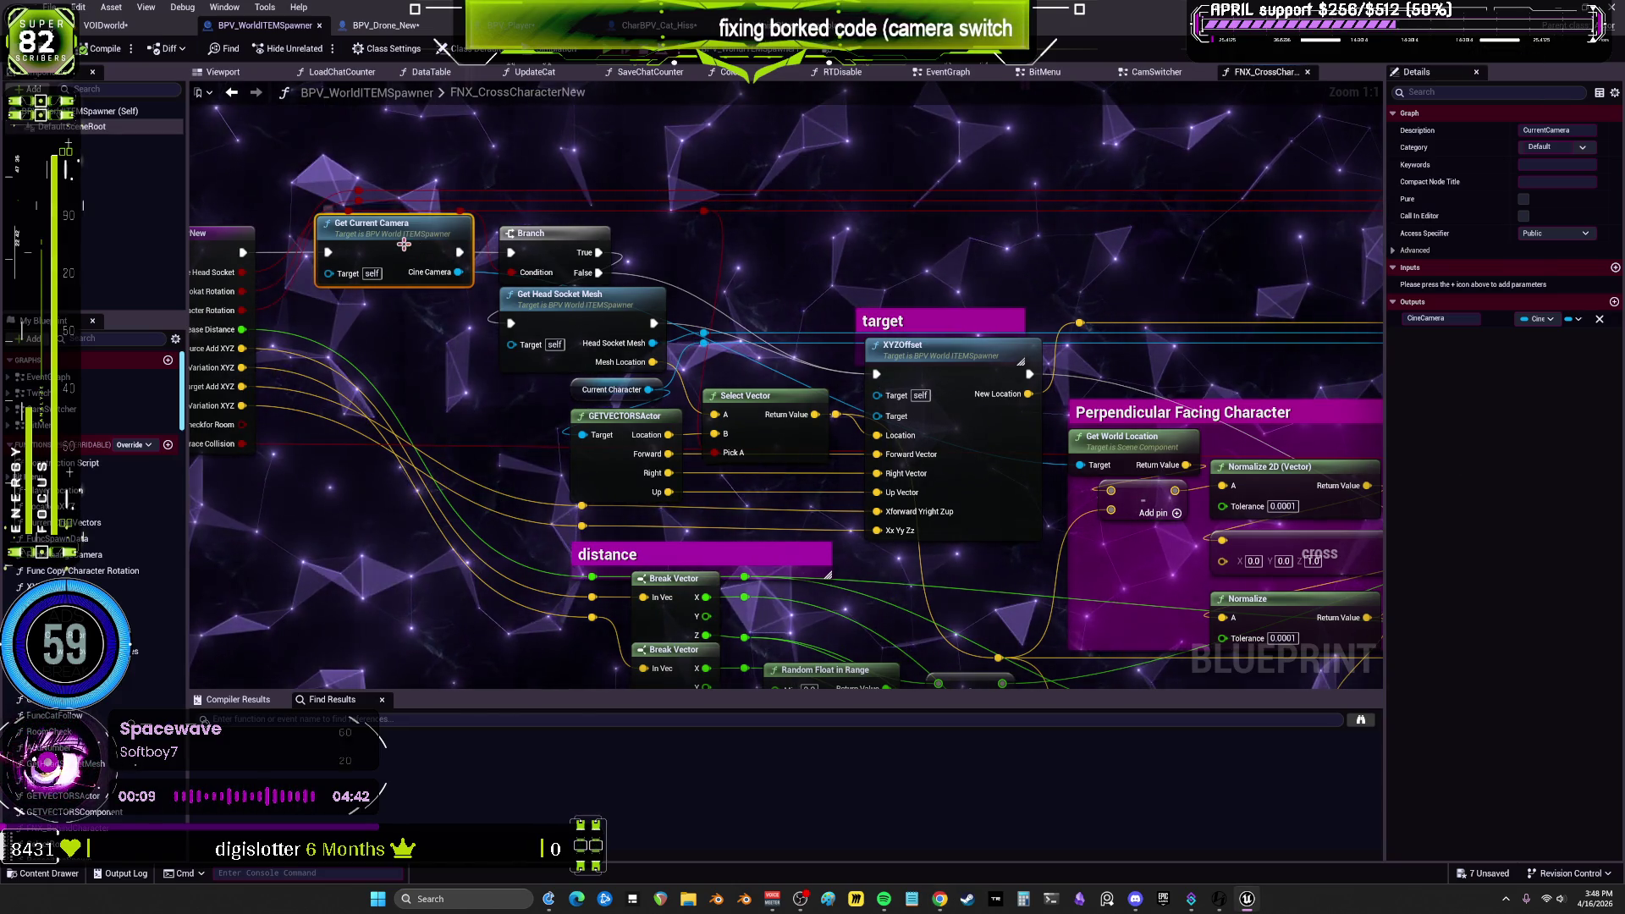
# Step: Copy the Camera Drone and Cine Camera getters from Get Current Camera into the FNX_CrossCharacterNew graph
pyautogui.doubleClick(372, 222)
pyautogui.moveTo(508, 442); pyautogui.dragTo(682, 456)
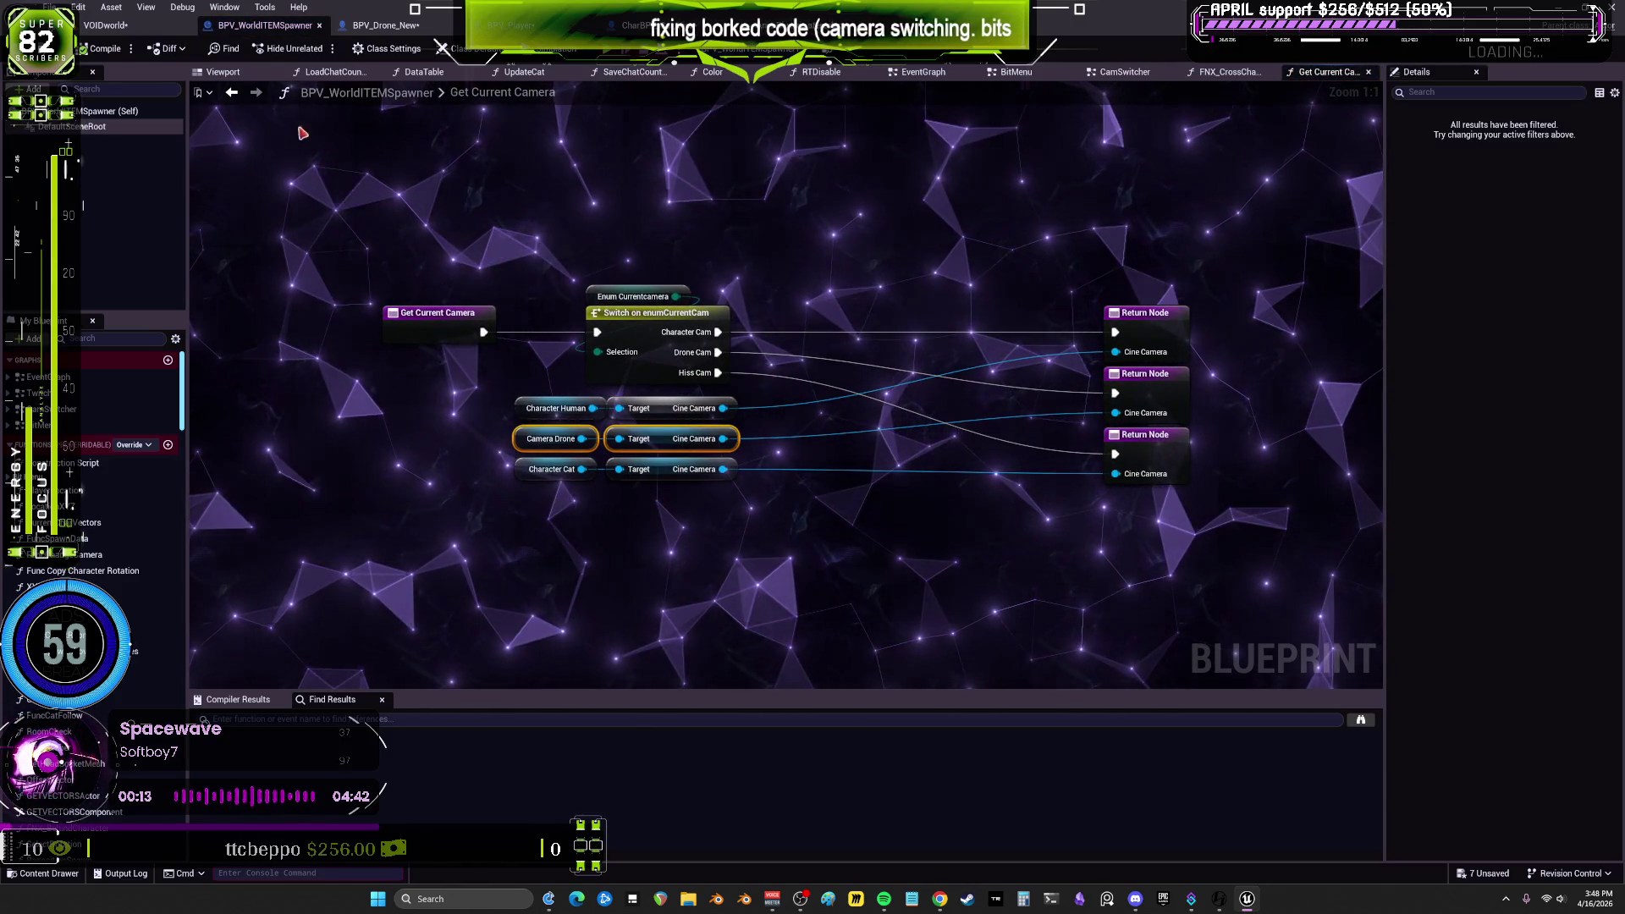
pyautogui.hotkey('alt', 'Left')
pyautogui.hotkey('ctrl', 'v')
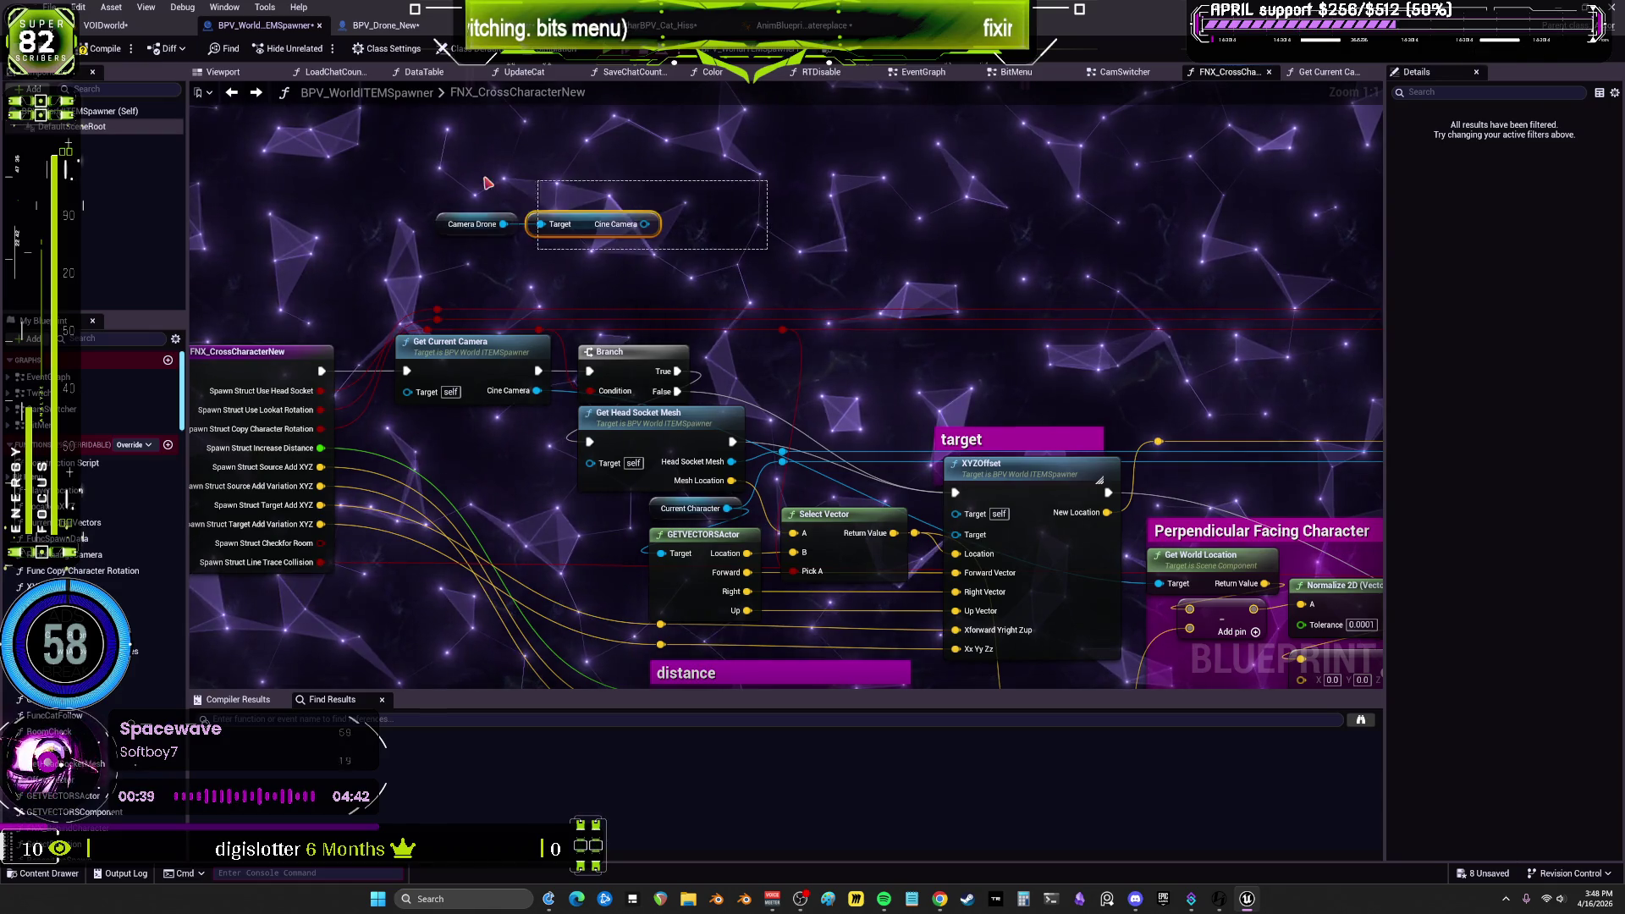
# Step: Delete the pasted getters and paste Camera Drone and Cine Camera into Get Current Camera instead
pyautogui.press('Delete')
pyautogui.click(500, 357)
pyautogui.doubleClick(506, 354)
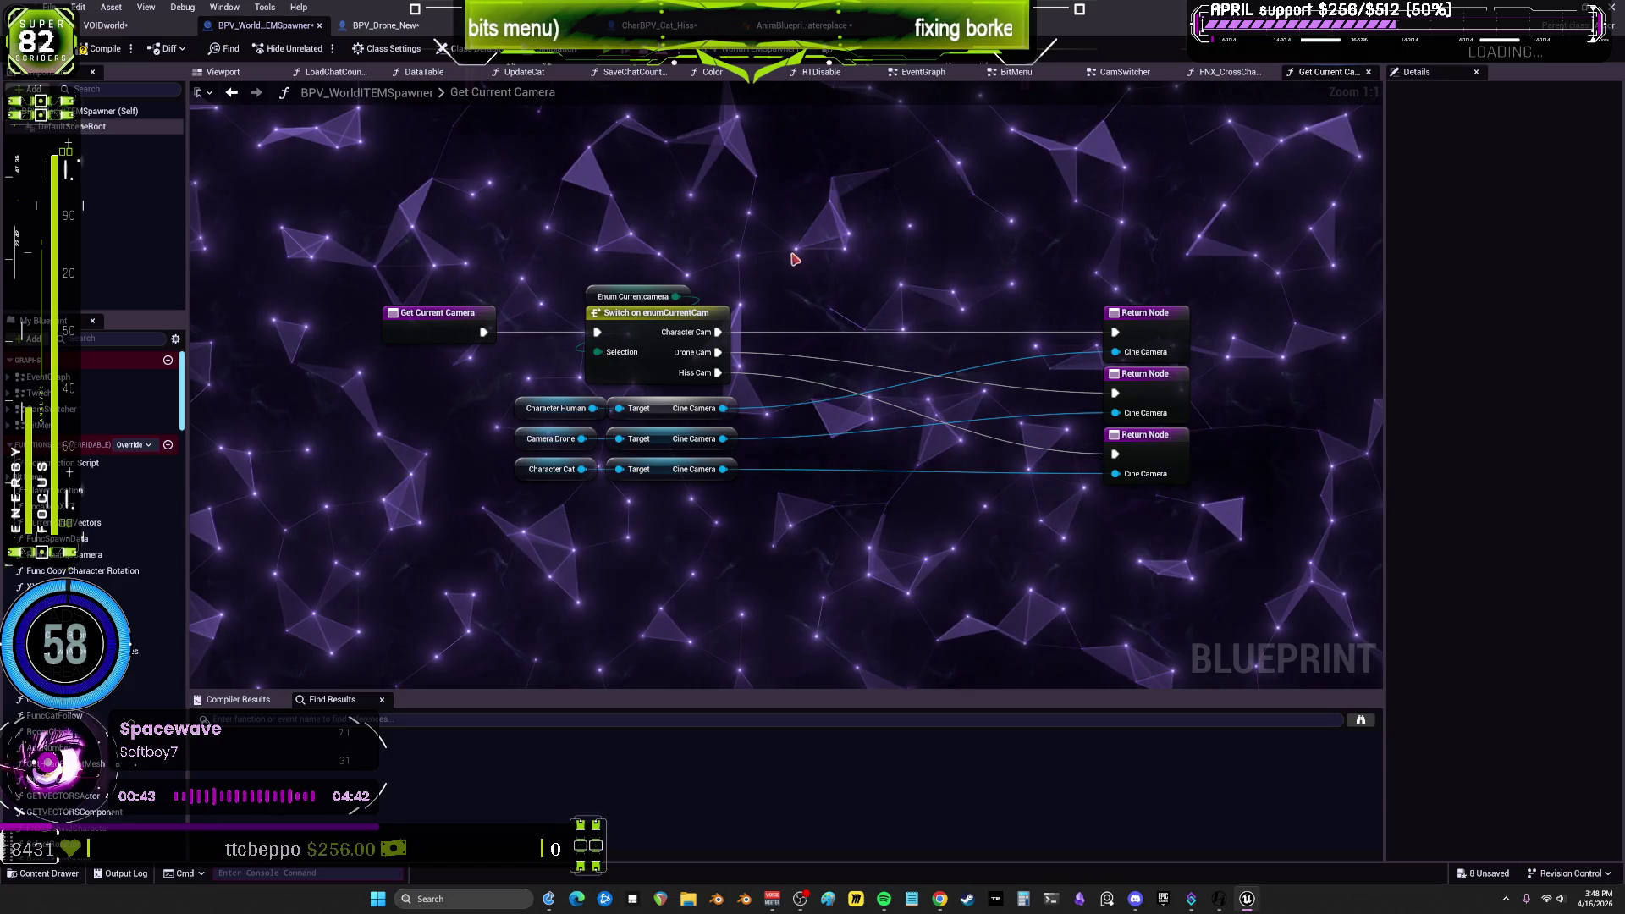
pyautogui.hotkey('ctrl', 'v')
pyautogui.moveTo(438, 312)
pyautogui.mouseDown()
pyautogui.moveTo(539, 170)
pyautogui.moveTo(636, 209)
pyautogui.moveTo(596, 332)
pyautogui.mouseUp()
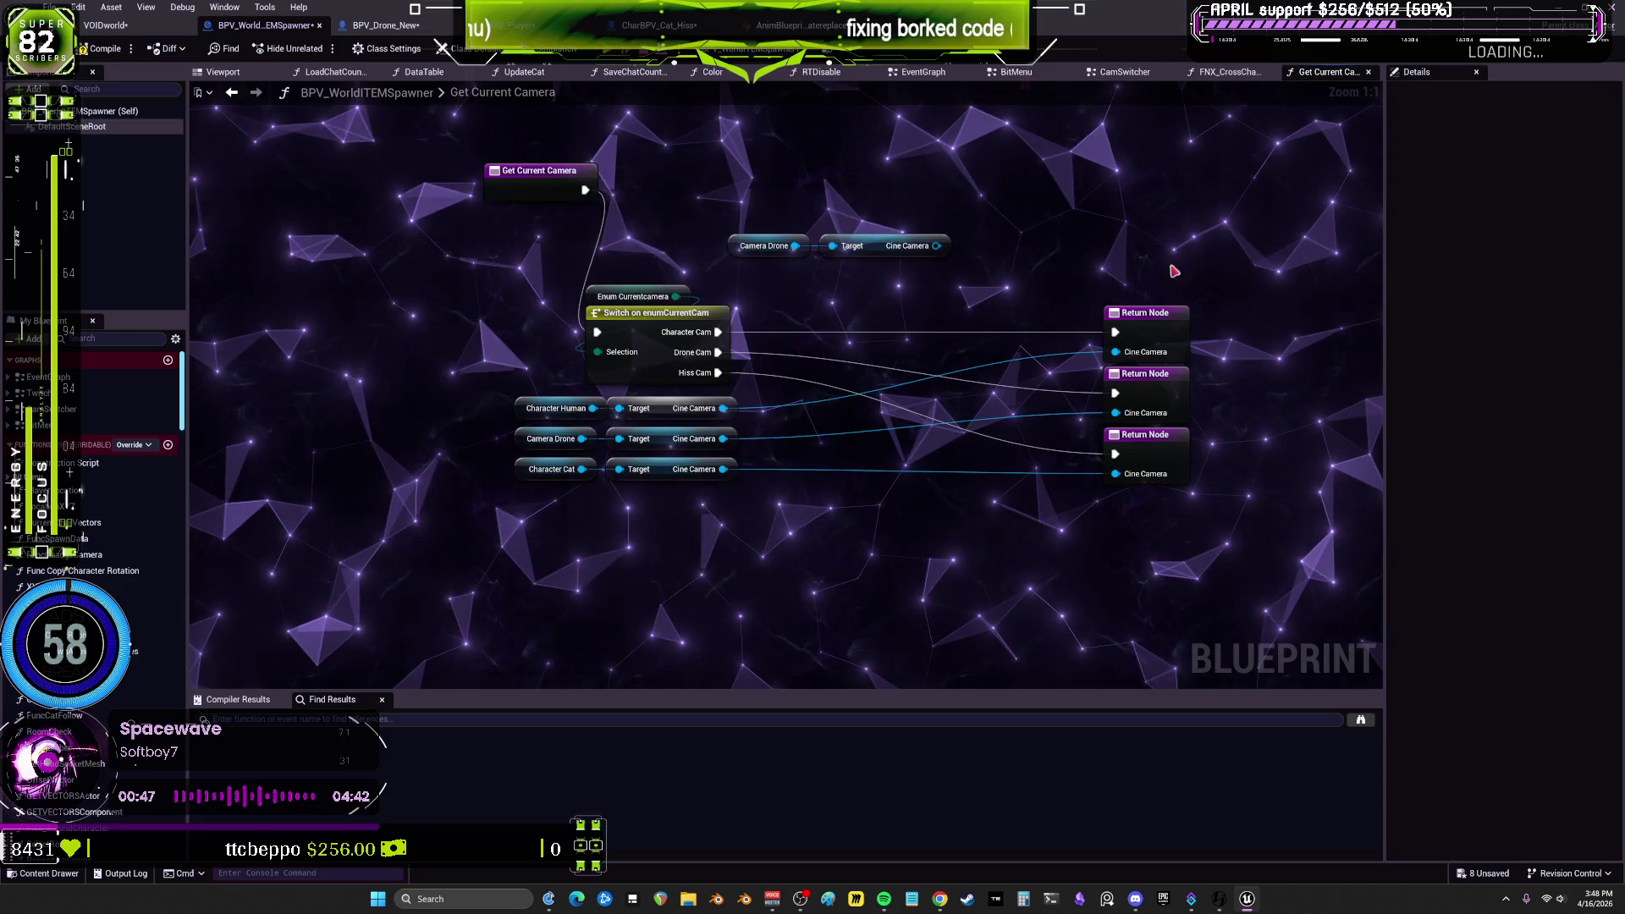
# Step: Add a duplicated Return Node wired from the entry and fed the drone's Cine Camera, then compile
pyautogui.click(1145, 313)
pyautogui.hotkey('ctrl', 'c')
pyautogui.hotkey('ctrl', 'v')
pyautogui.moveTo(585, 189); pyautogui.dragTo(1084, 190)
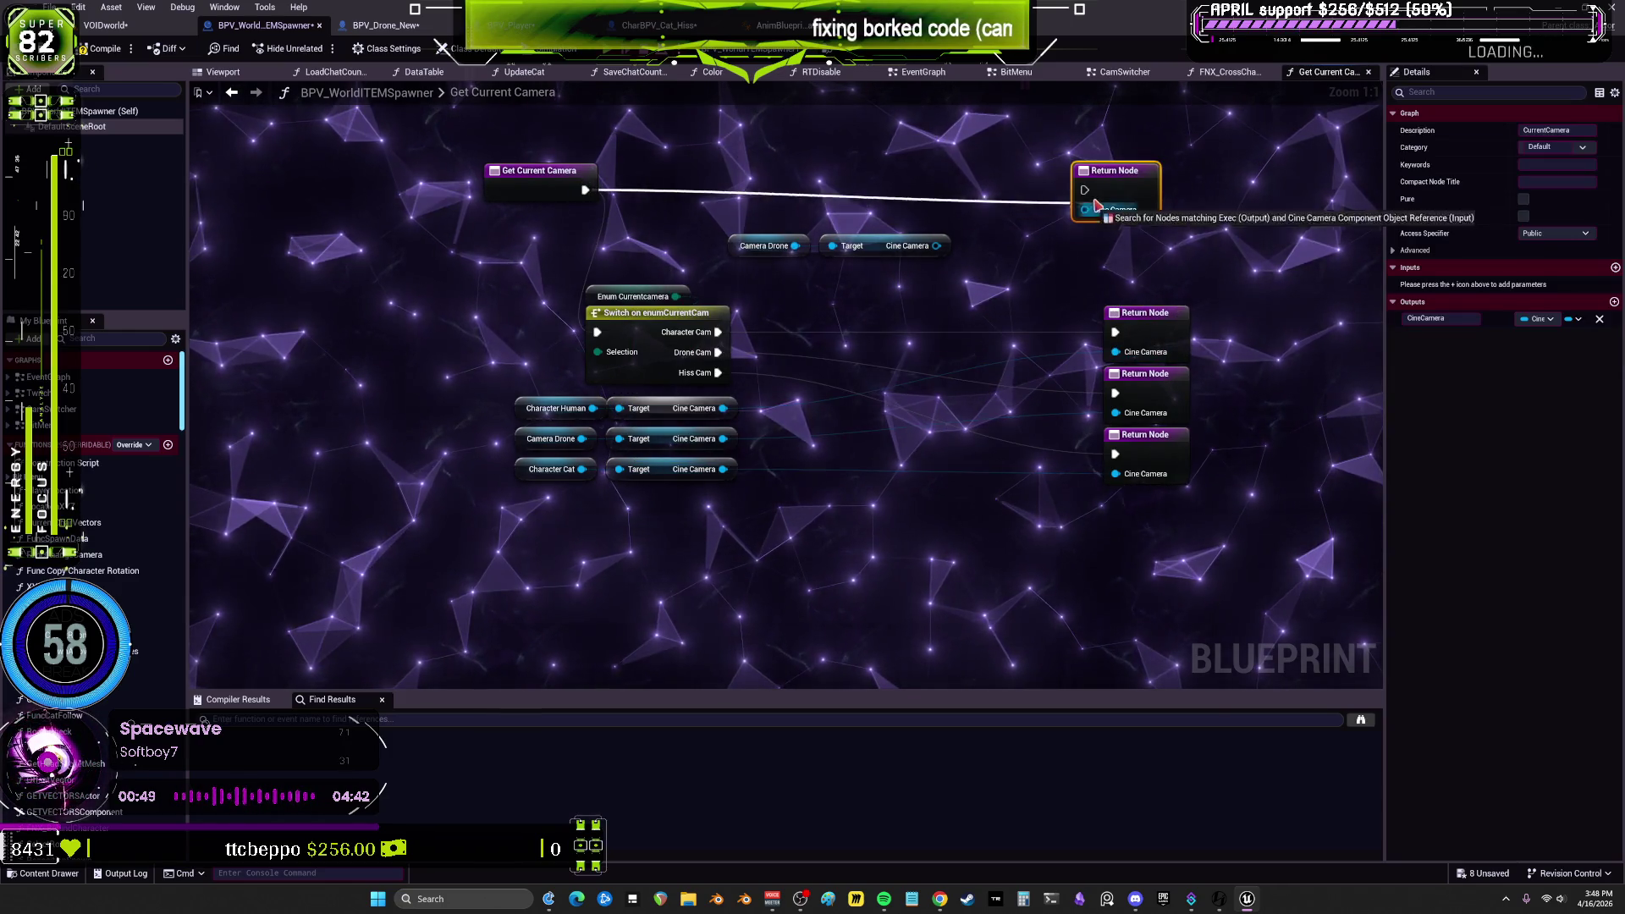
pyautogui.moveTo(937, 246); pyautogui.dragTo(1086, 210)
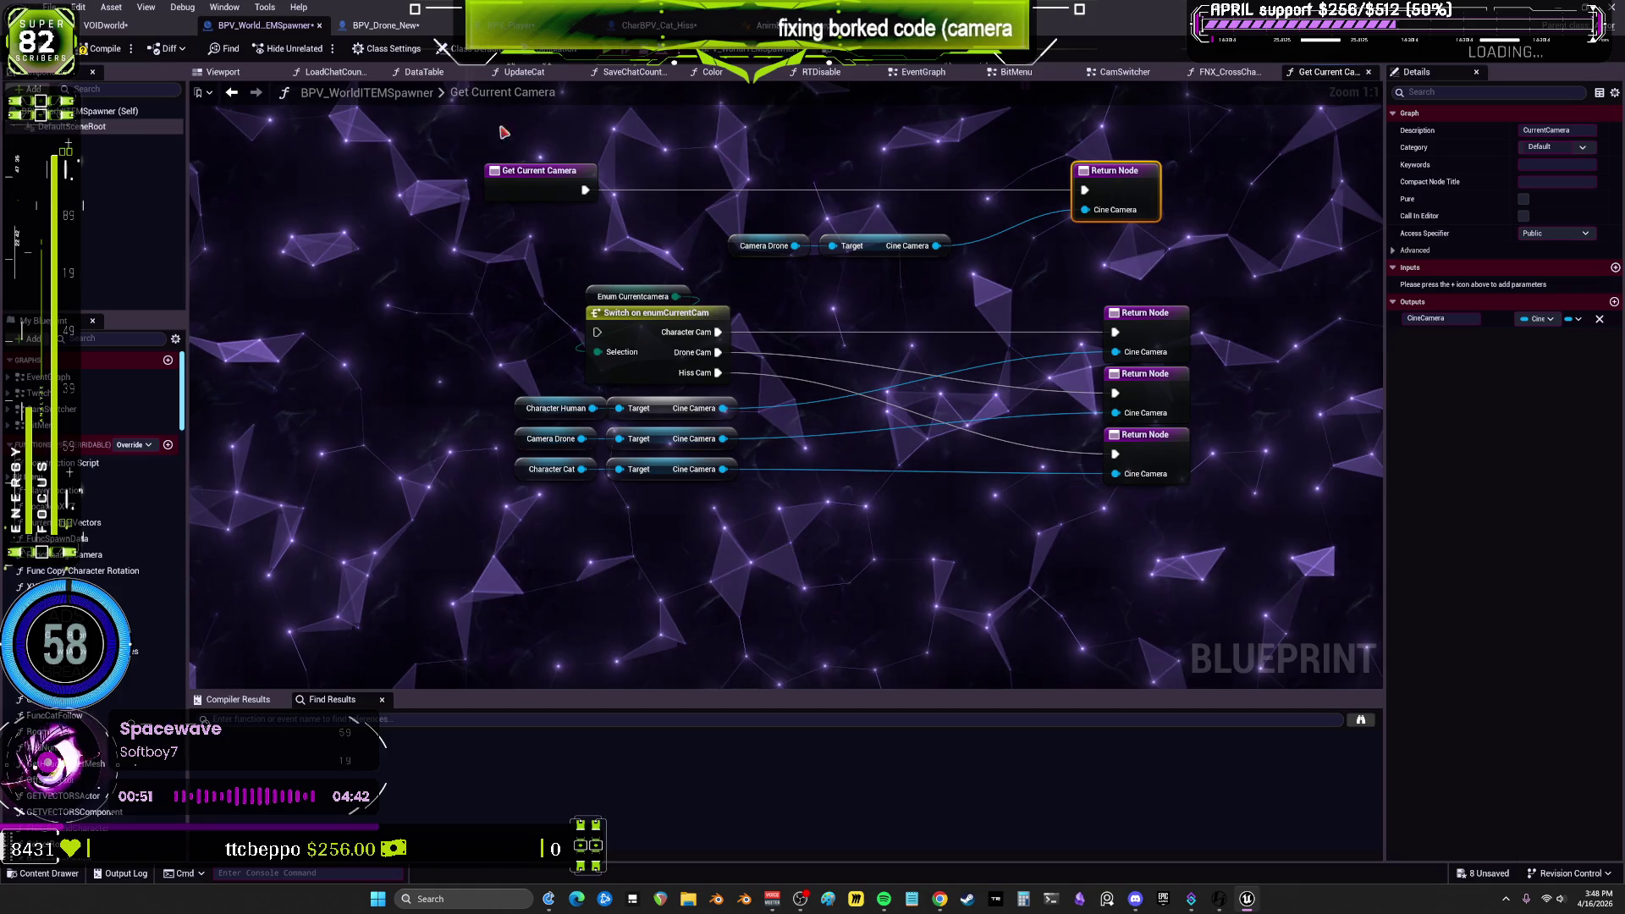
pyautogui.click(102, 49)
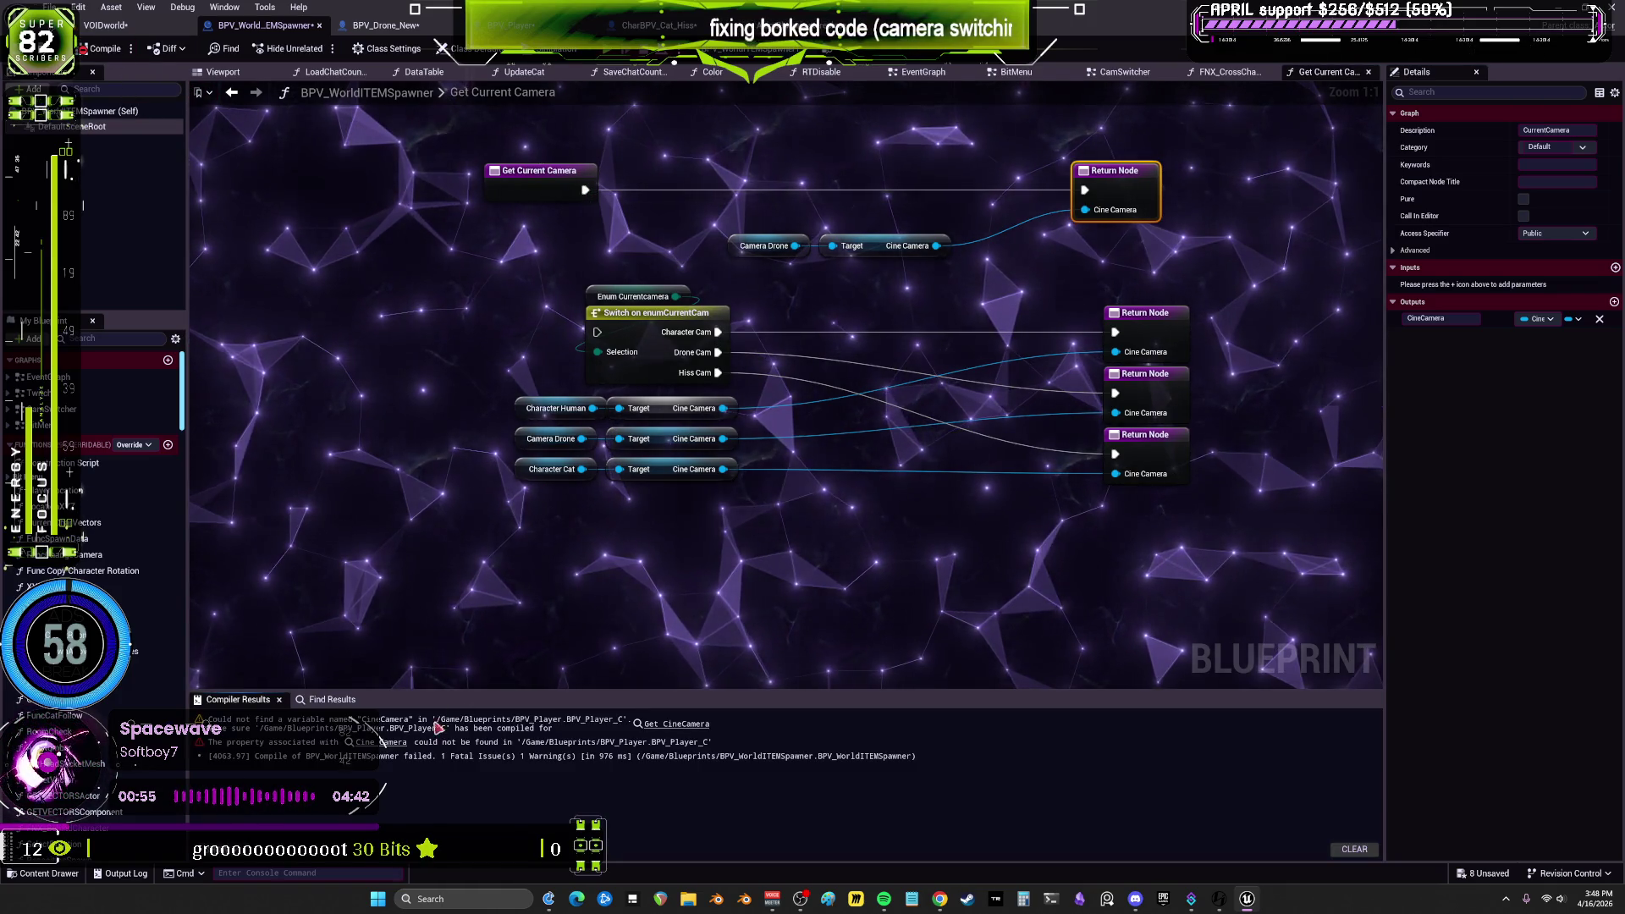
# Step: Replace the broken Cine Camera node with Character Human as Get World Location's Target, then recompile
pyautogui.click(374, 743)
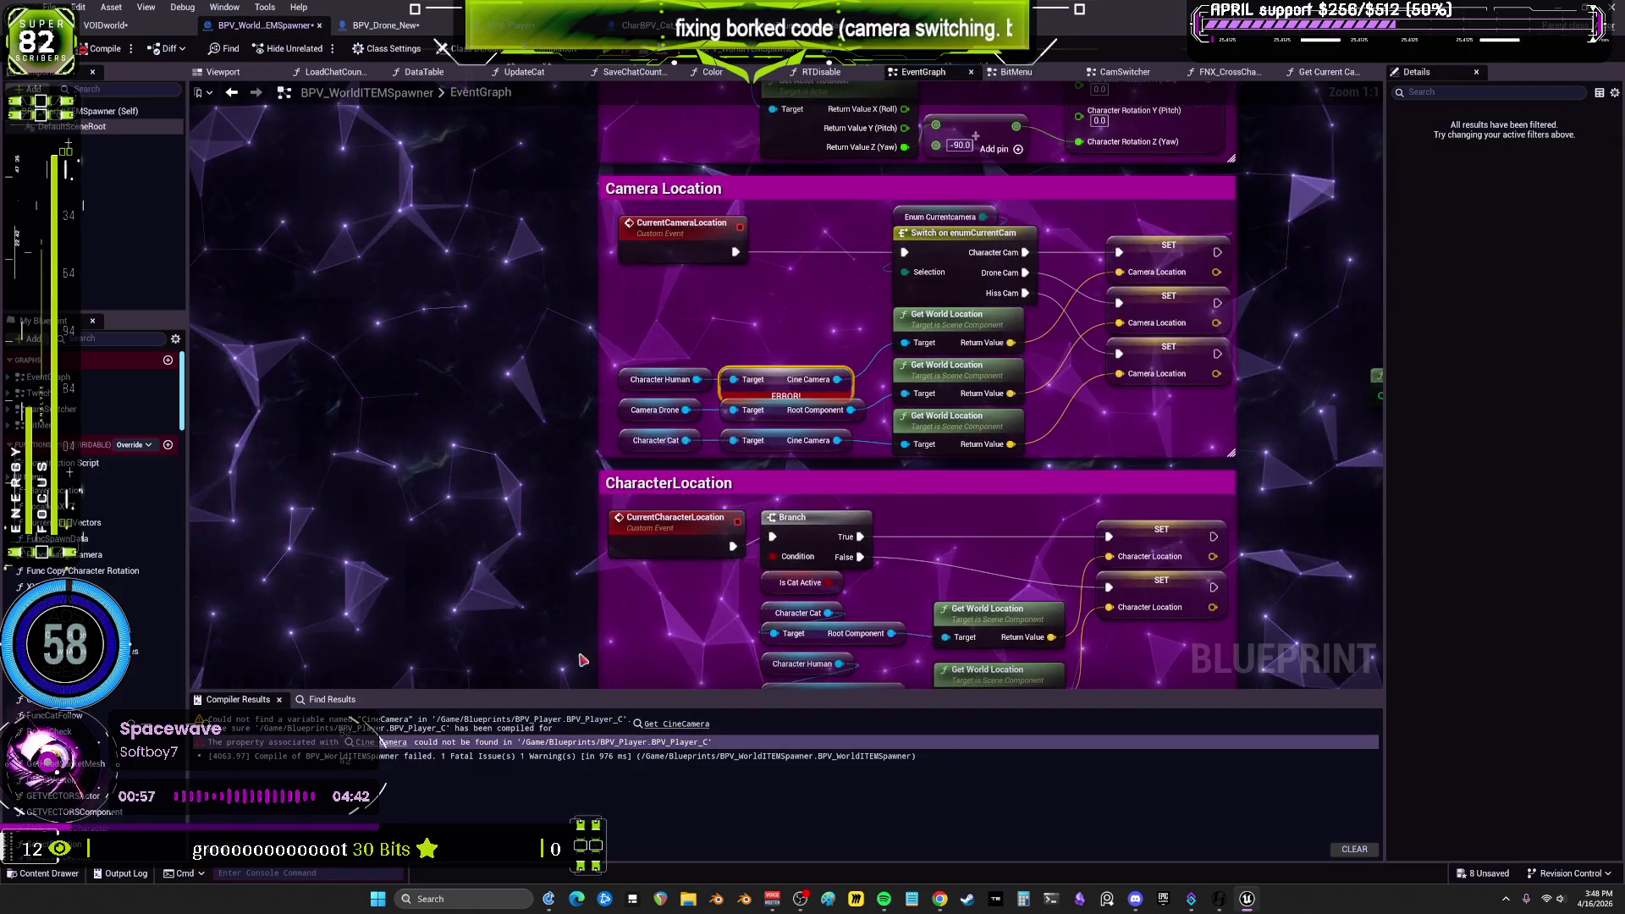
pyautogui.rightClick(782, 372)
pyautogui.click(804, 391)
pyautogui.moveTo(699, 381); pyautogui.dragTo(906, 343)
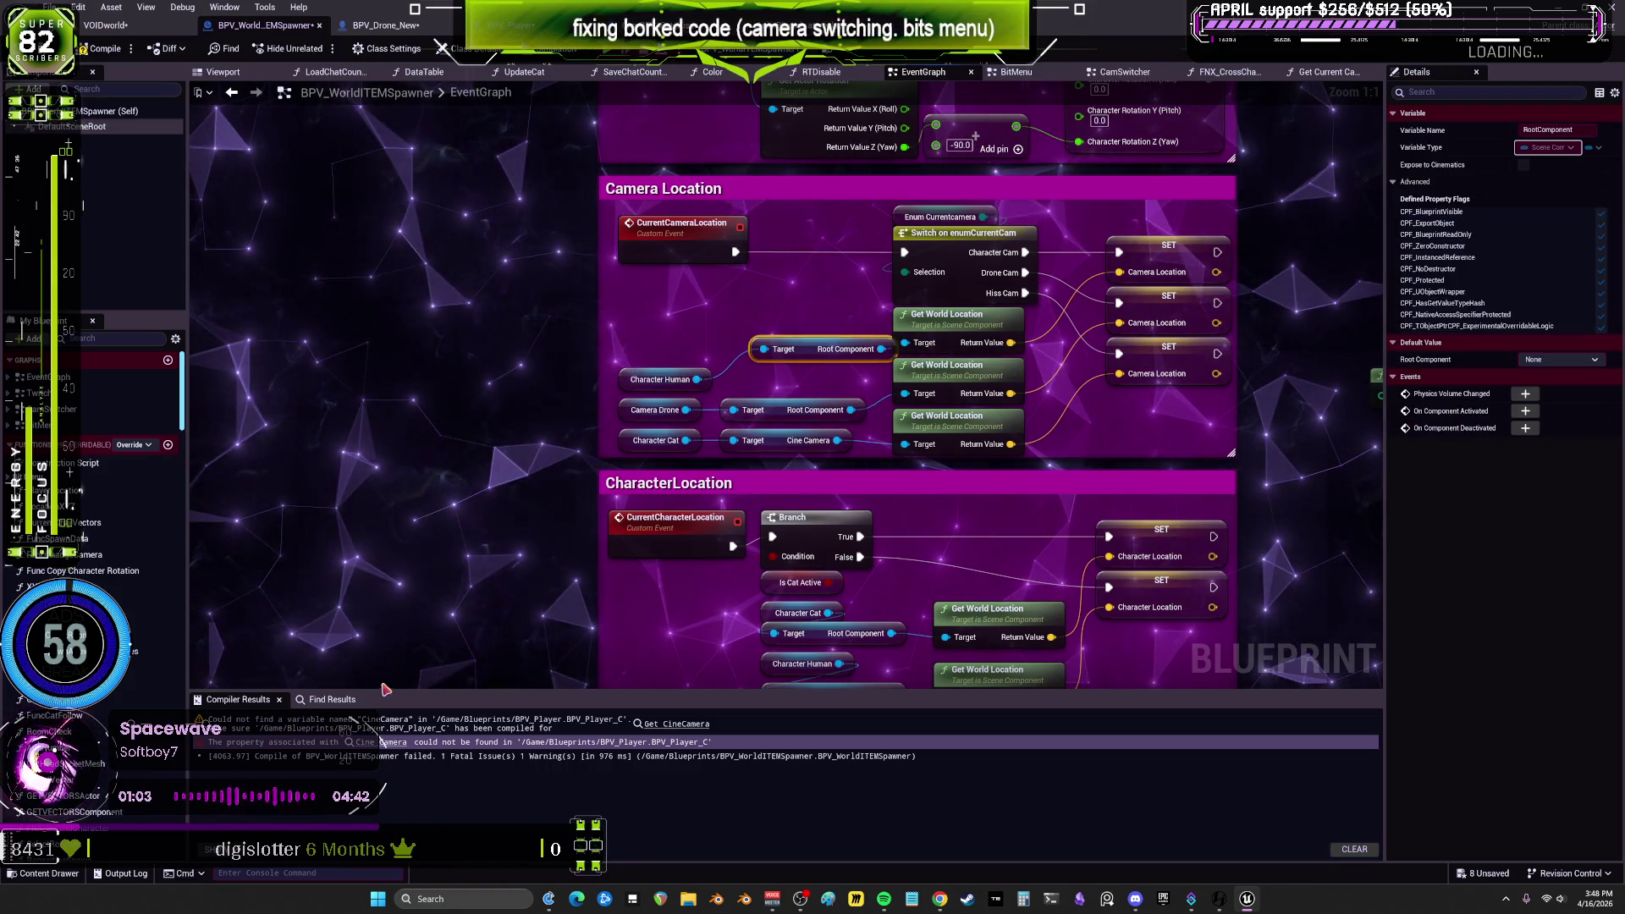
pyautogui.press('F7')
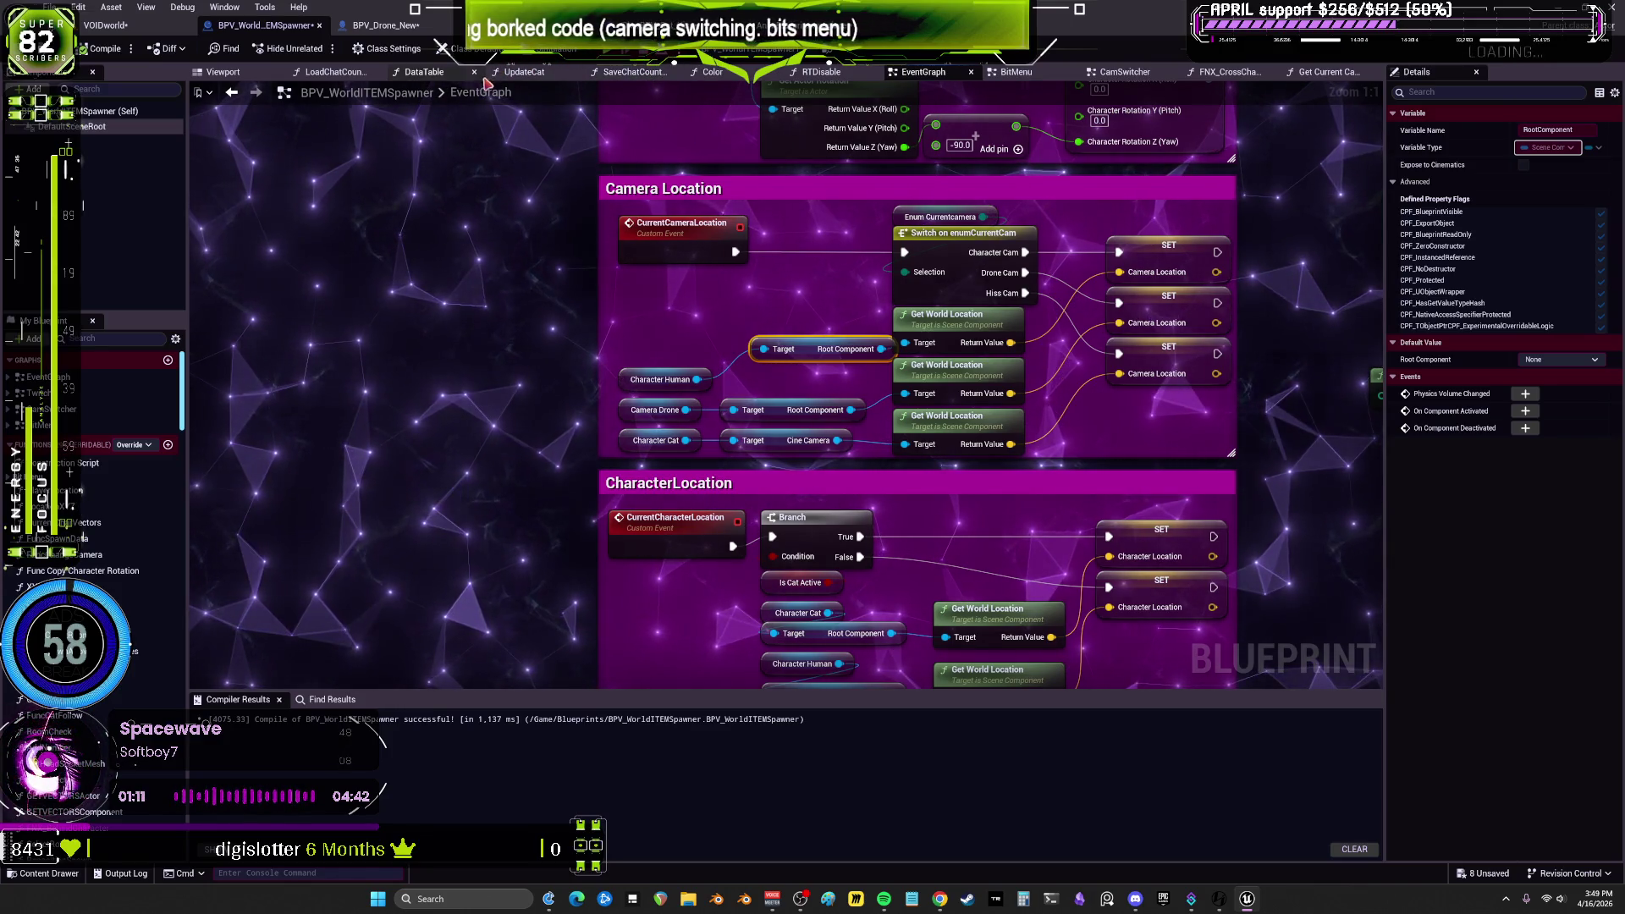
pyautogui.scroll(-3, 442, 244)
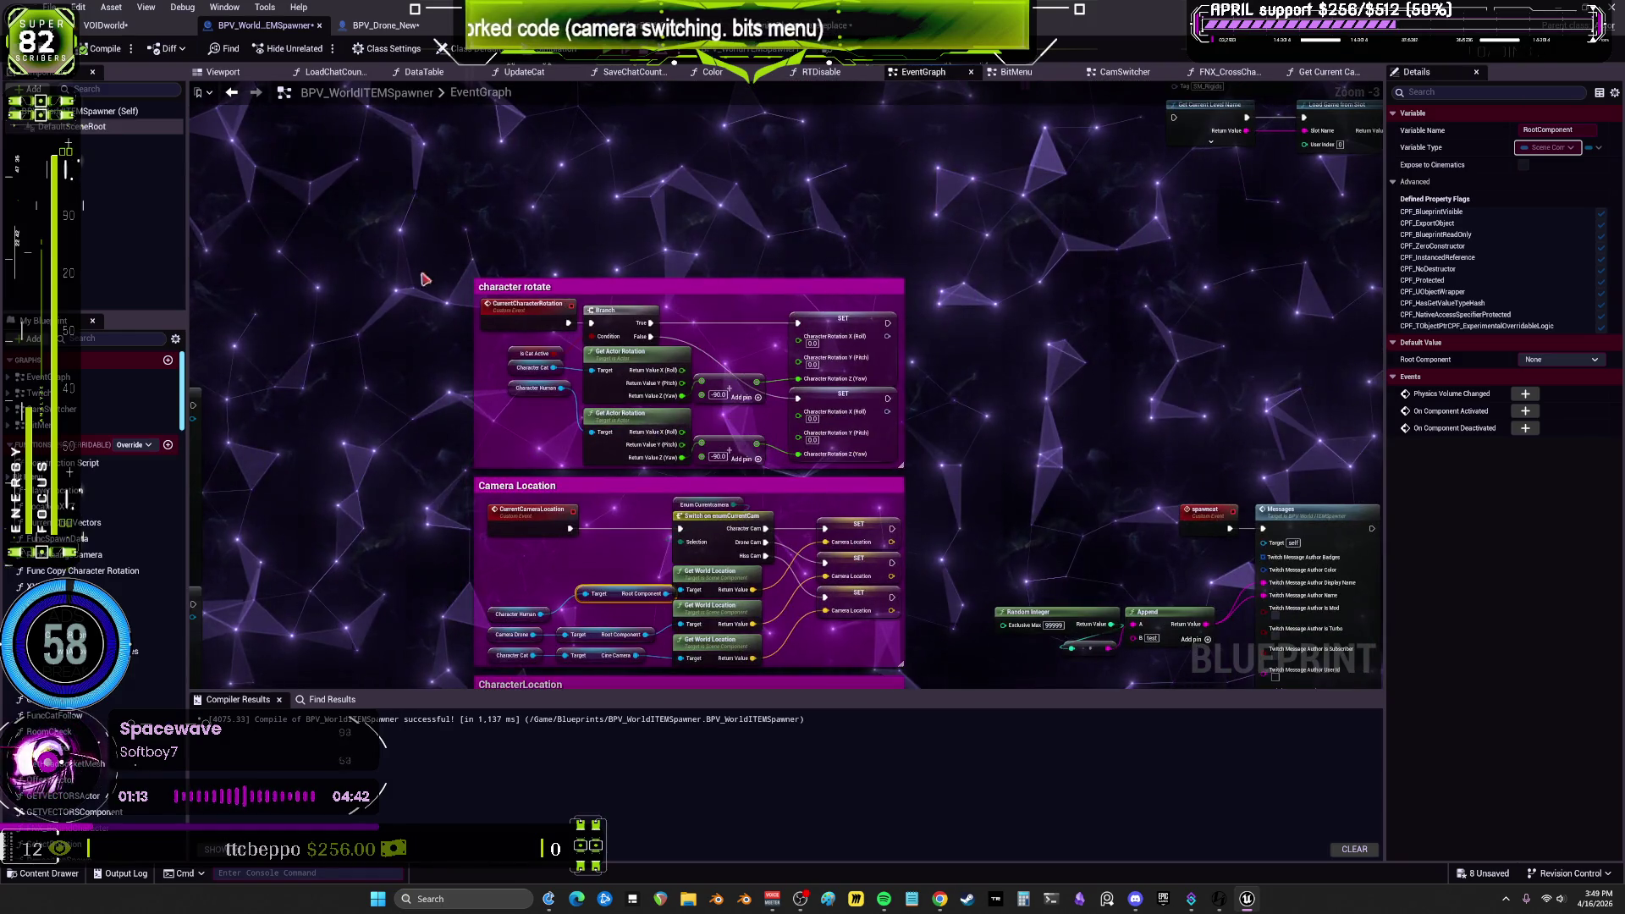
# Step: Glance at BPV_Drone_New, pan the spawner's EventGraph to the dodgeball comment, then open CamSwitcher
pyautogui.click(376, 30)
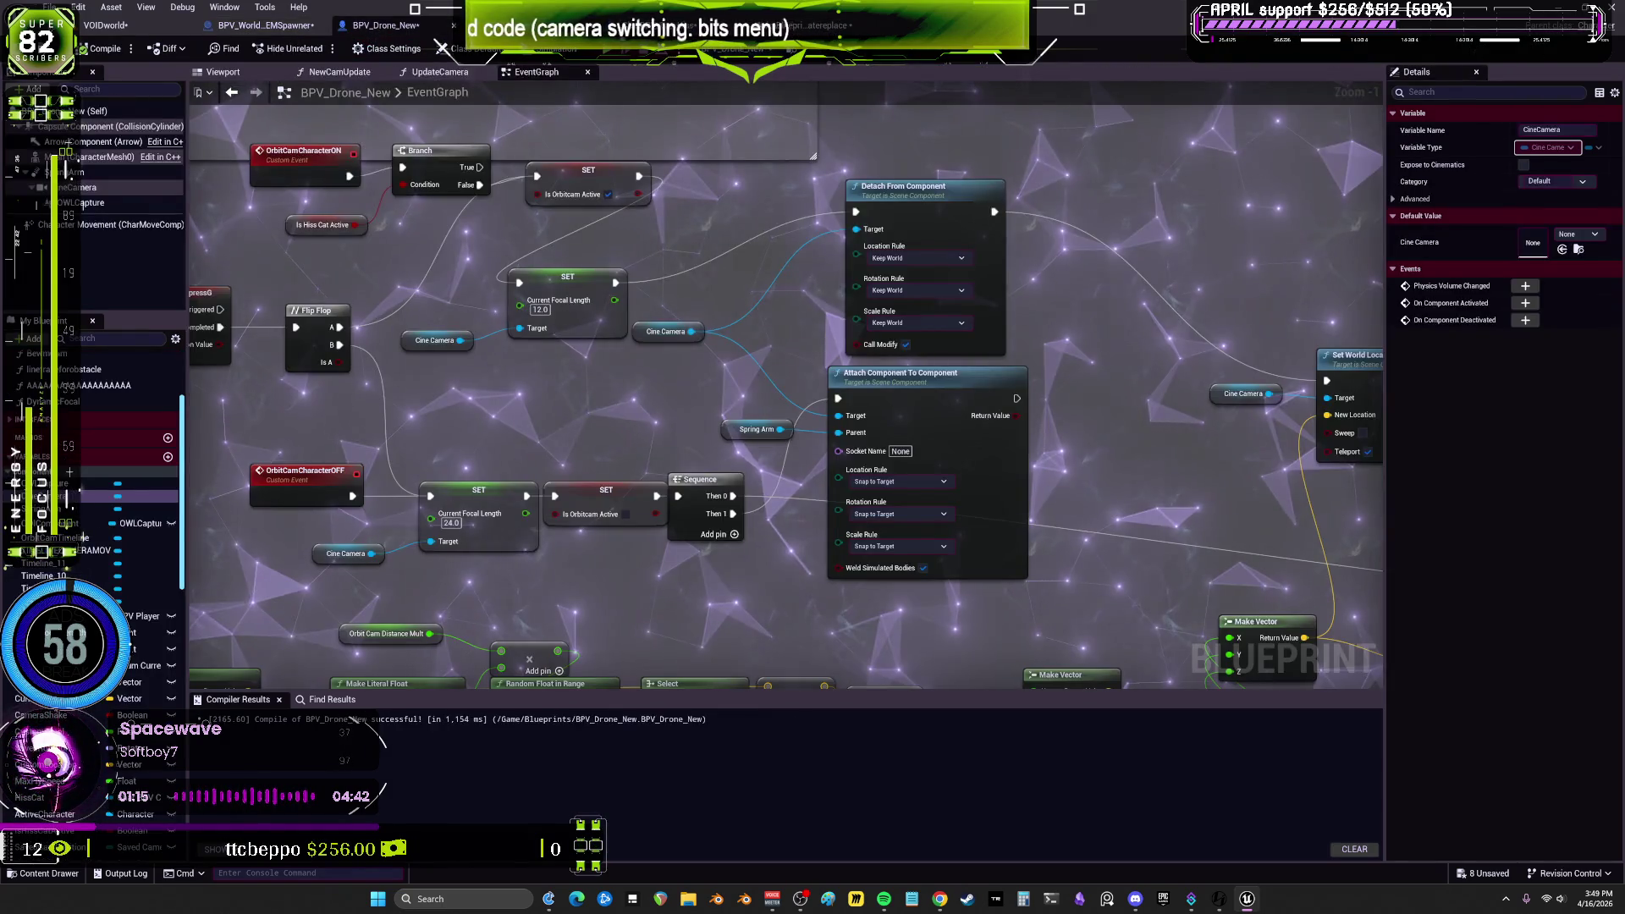
pyautogui.click(265, 25)
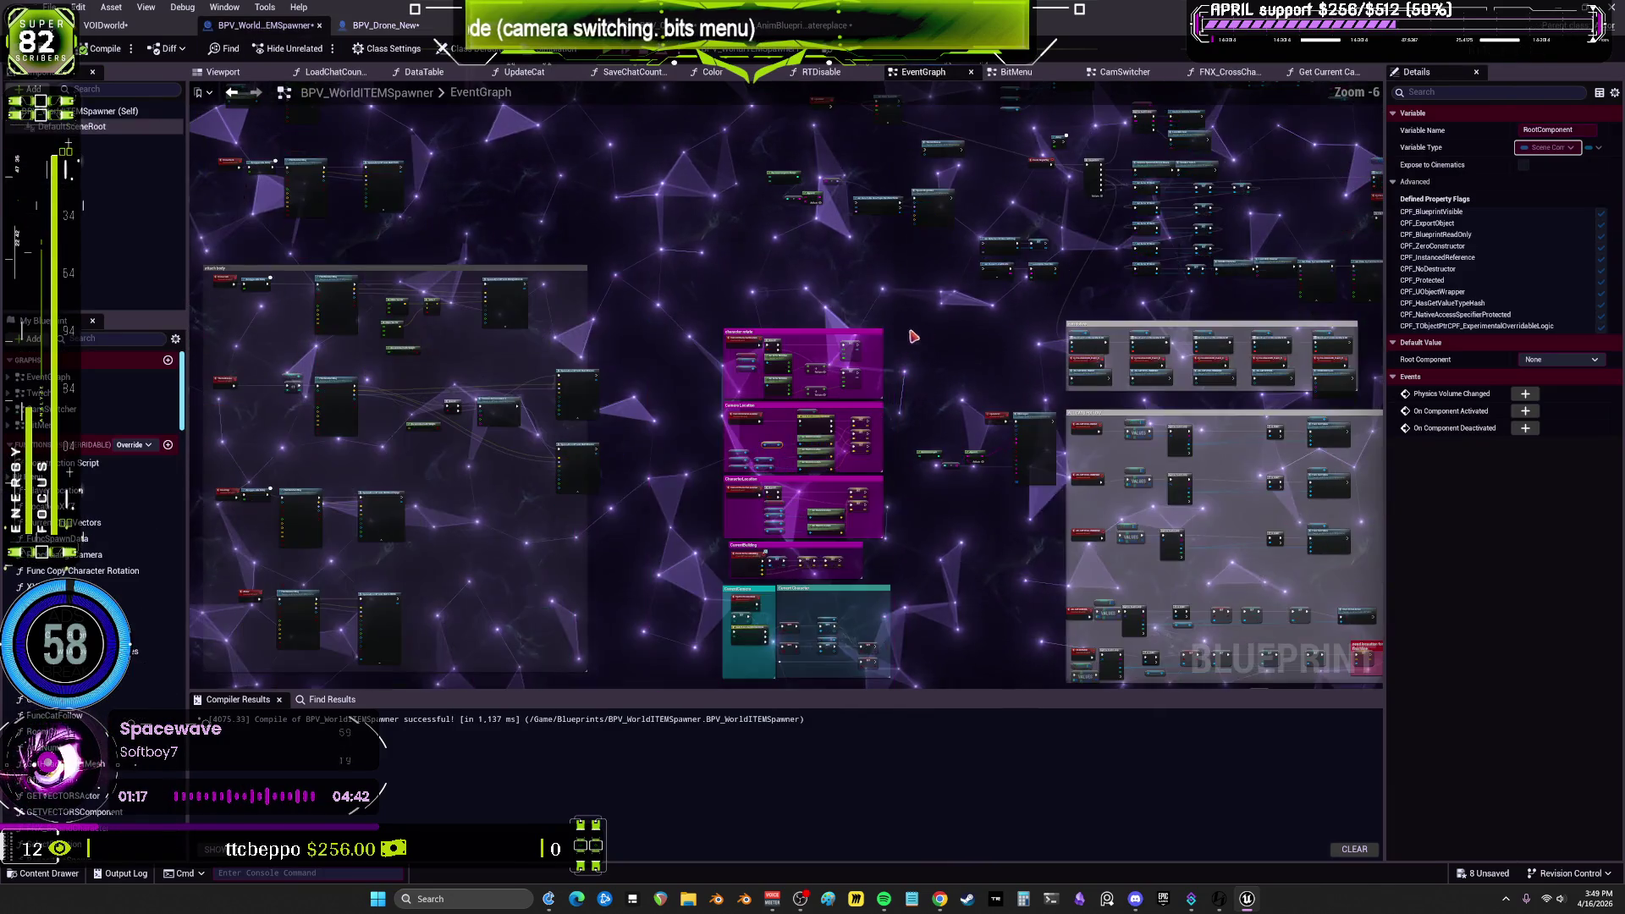
pyautogui.moveTo(876, 263)
pyautogui.mouseDown()
pyautogui.moveTo(1106, 364)
pyautogui.moveTo(1102, 399)
pyautogui.moveTo(720, 612)
pyautogui.mouseUp()
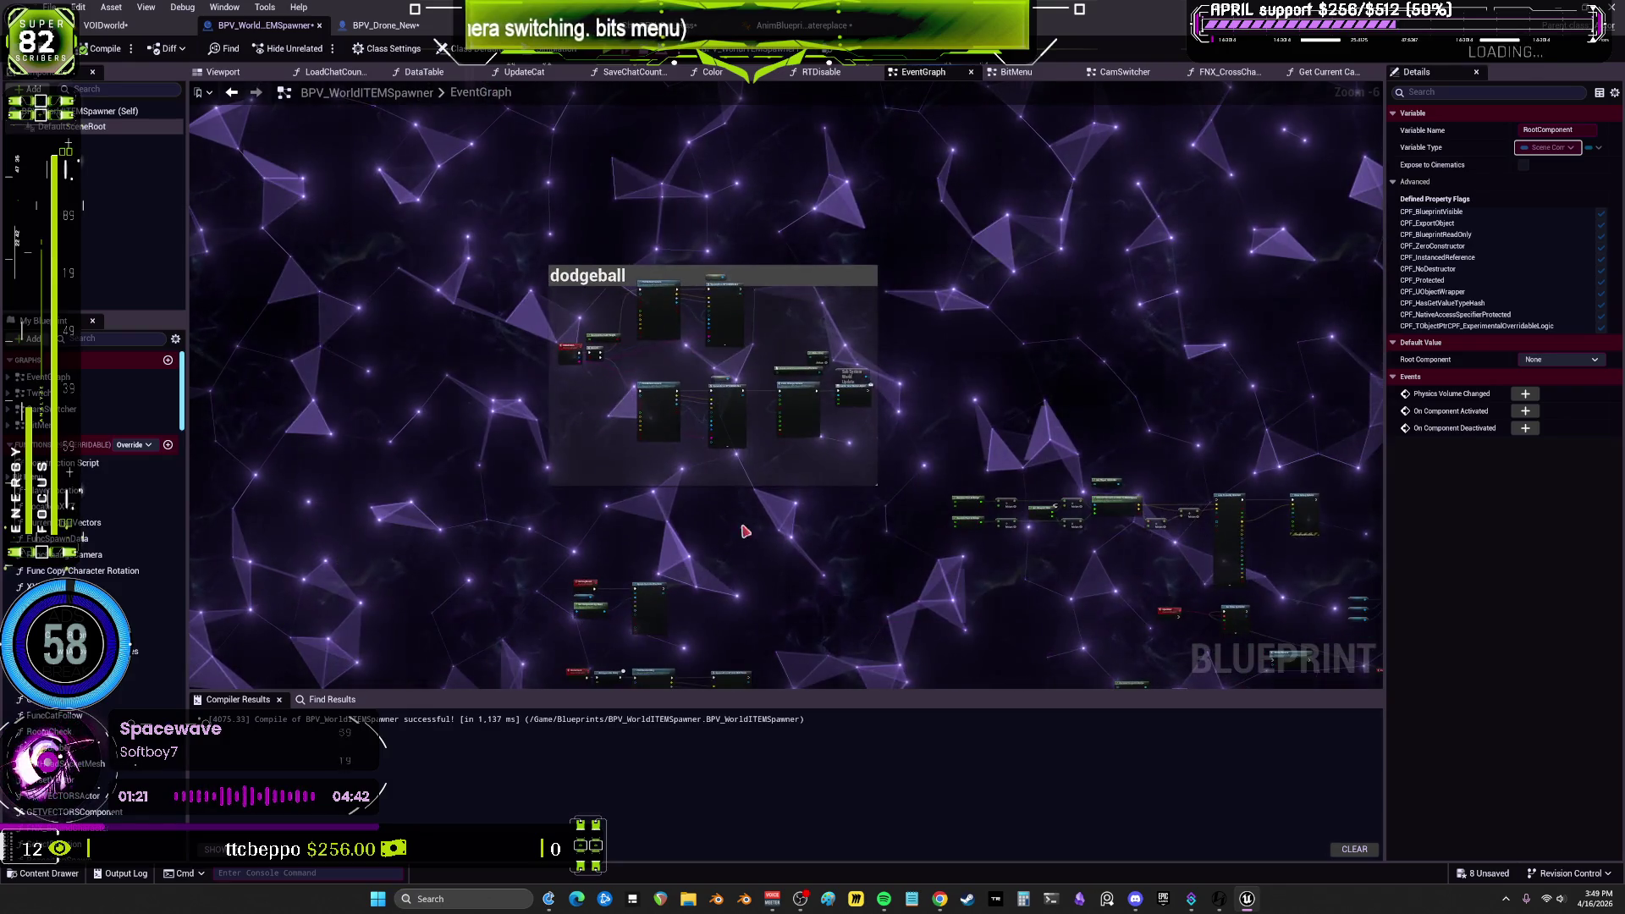
pyautogui.doubleClick(51, 409)
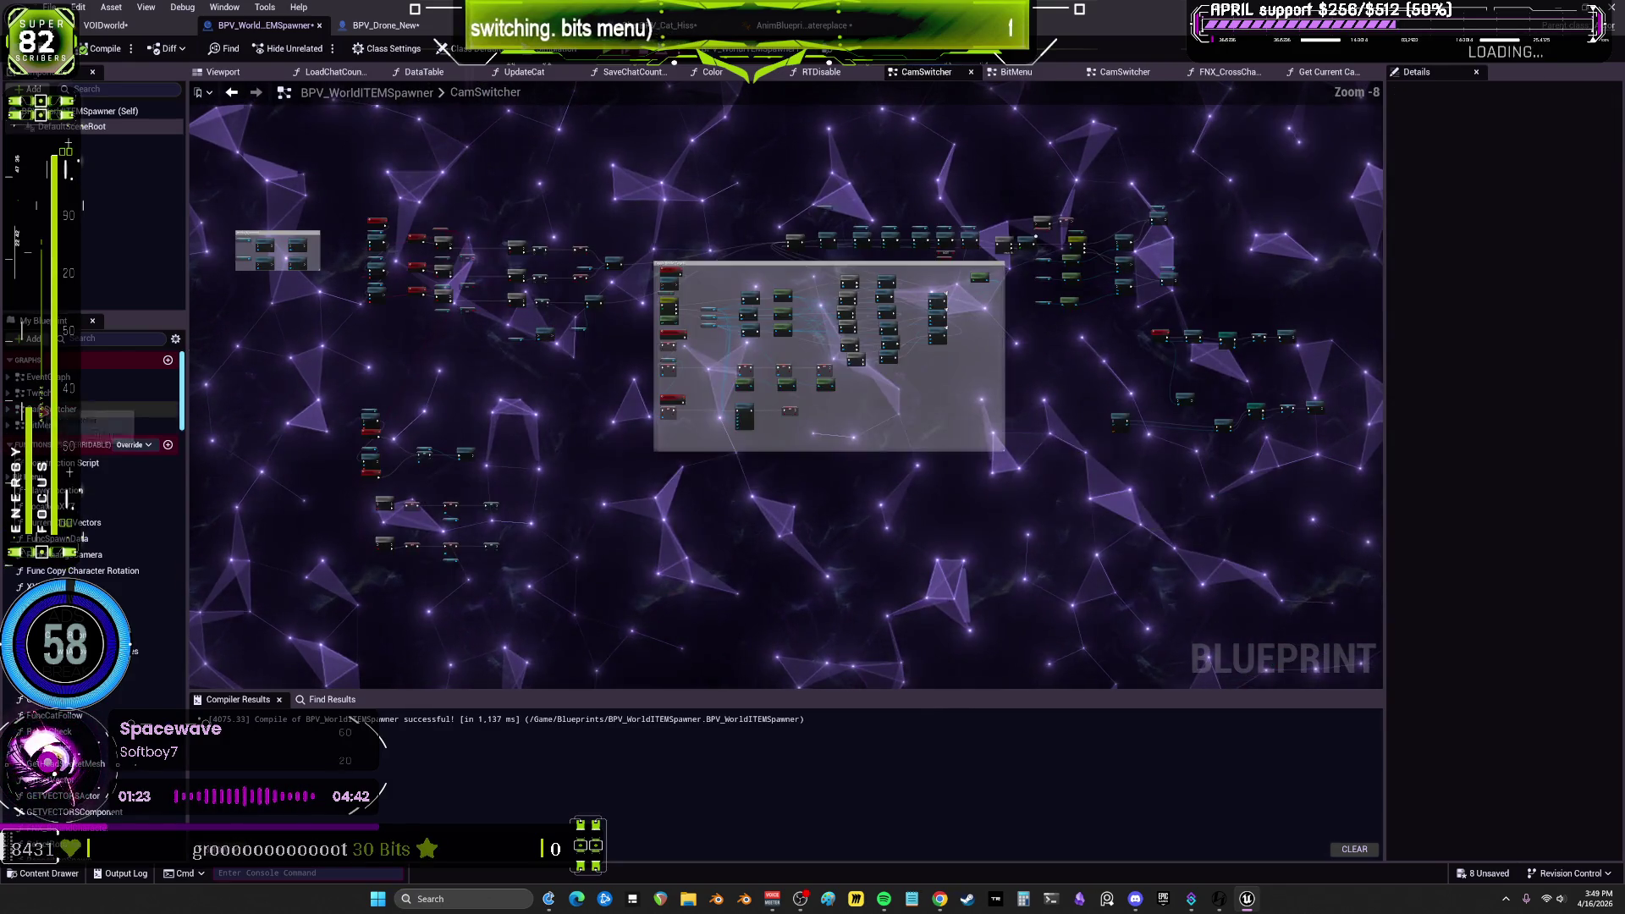
# Step: Survey the Toggle Render Targets camera attach nodes and BPV_Drone_New's OWLCapture component settings
pyautogui.scroll(7, 465, 349)
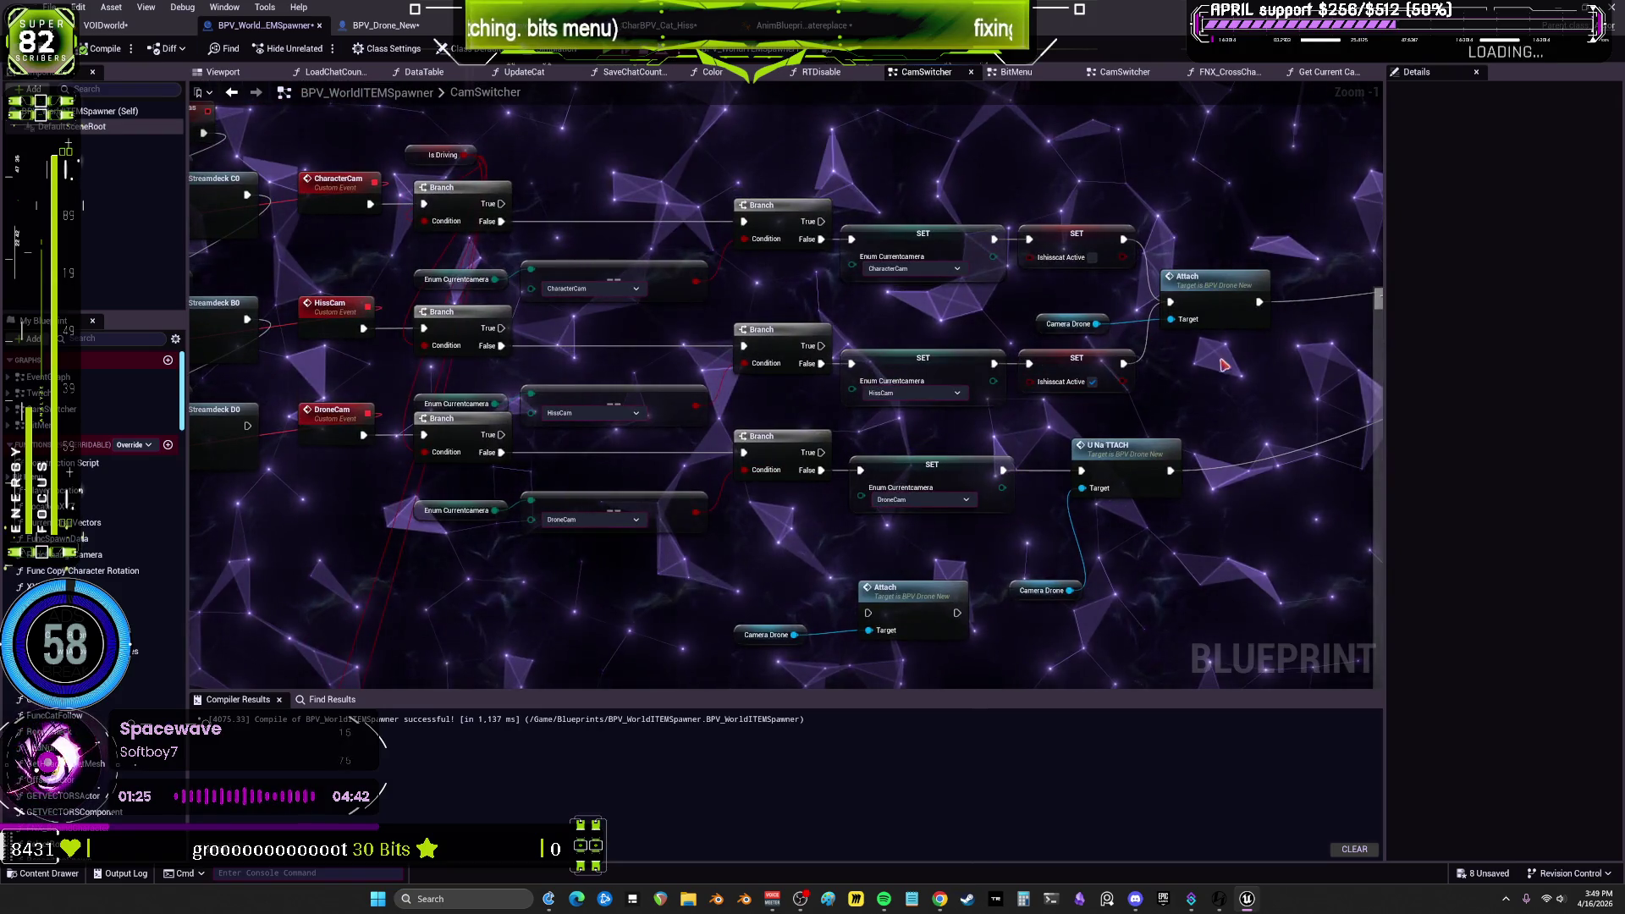
pyautogui.scroll(1, 1244, 412)
pyautogui.moveTo(1244, 412); pyautogui.dragTo(745, 470)
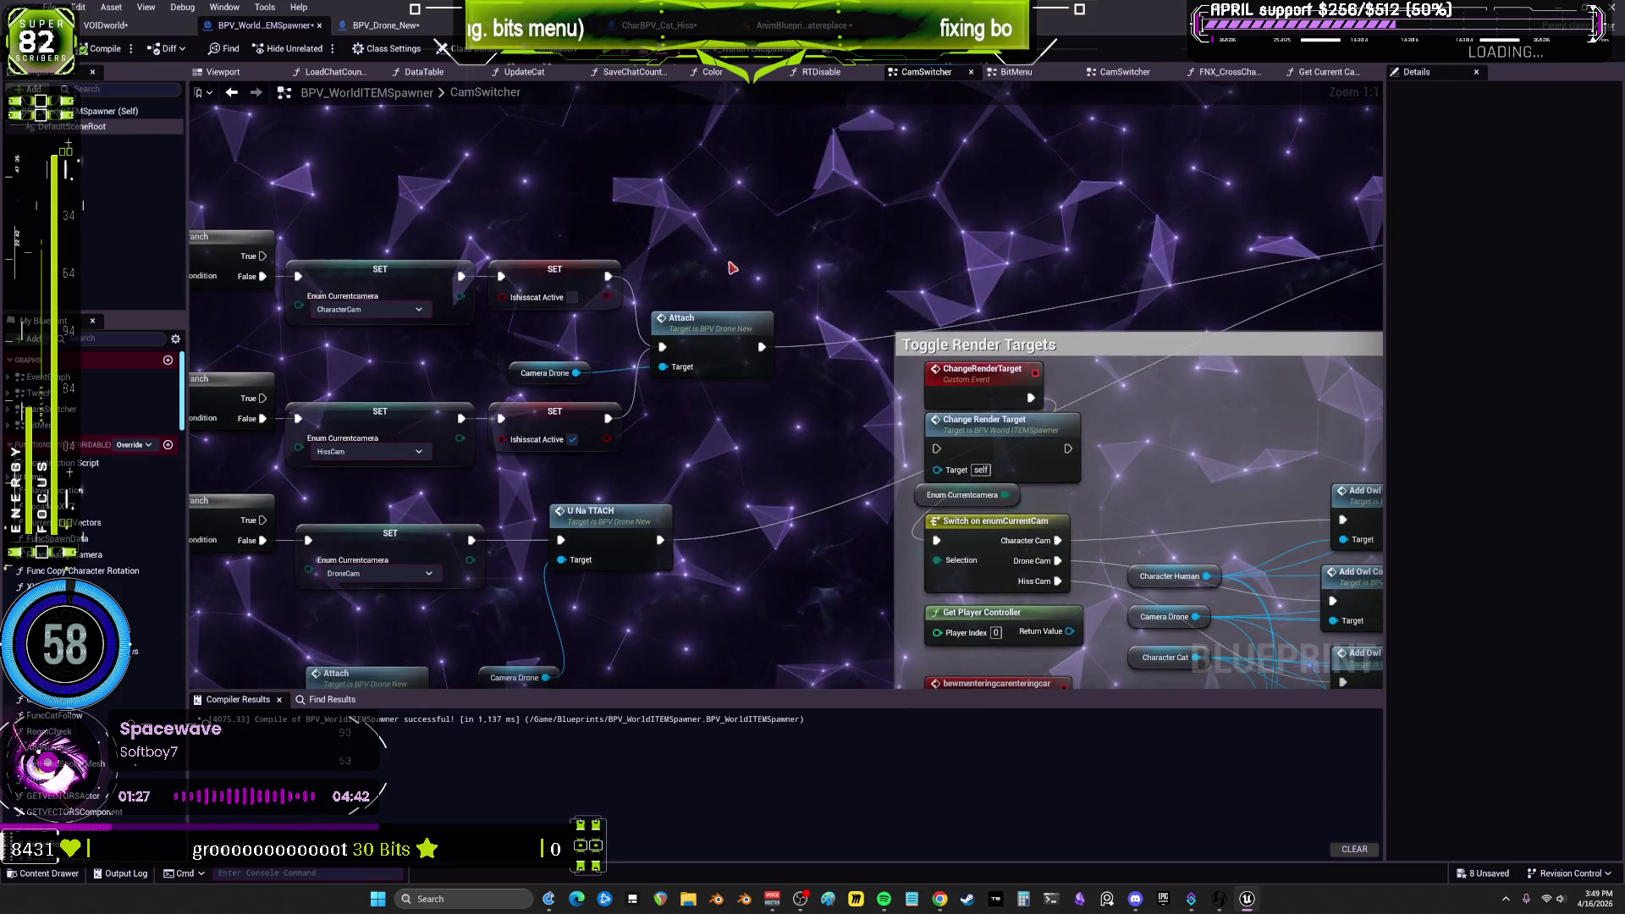
pyautogui.moveTo(1069, 286)
pyautogui.mouseDown()
pyautogui.moveTo(787, 372)
pyautogui.moveTo(801, 366)
pyautogui.moveTo(775, 254)
pyautogui.moveTo(783, 288)
pyautogui.mouseUp()
pyautogui.moveTo(819, 343); pyautogui.dragTo(606, 362)
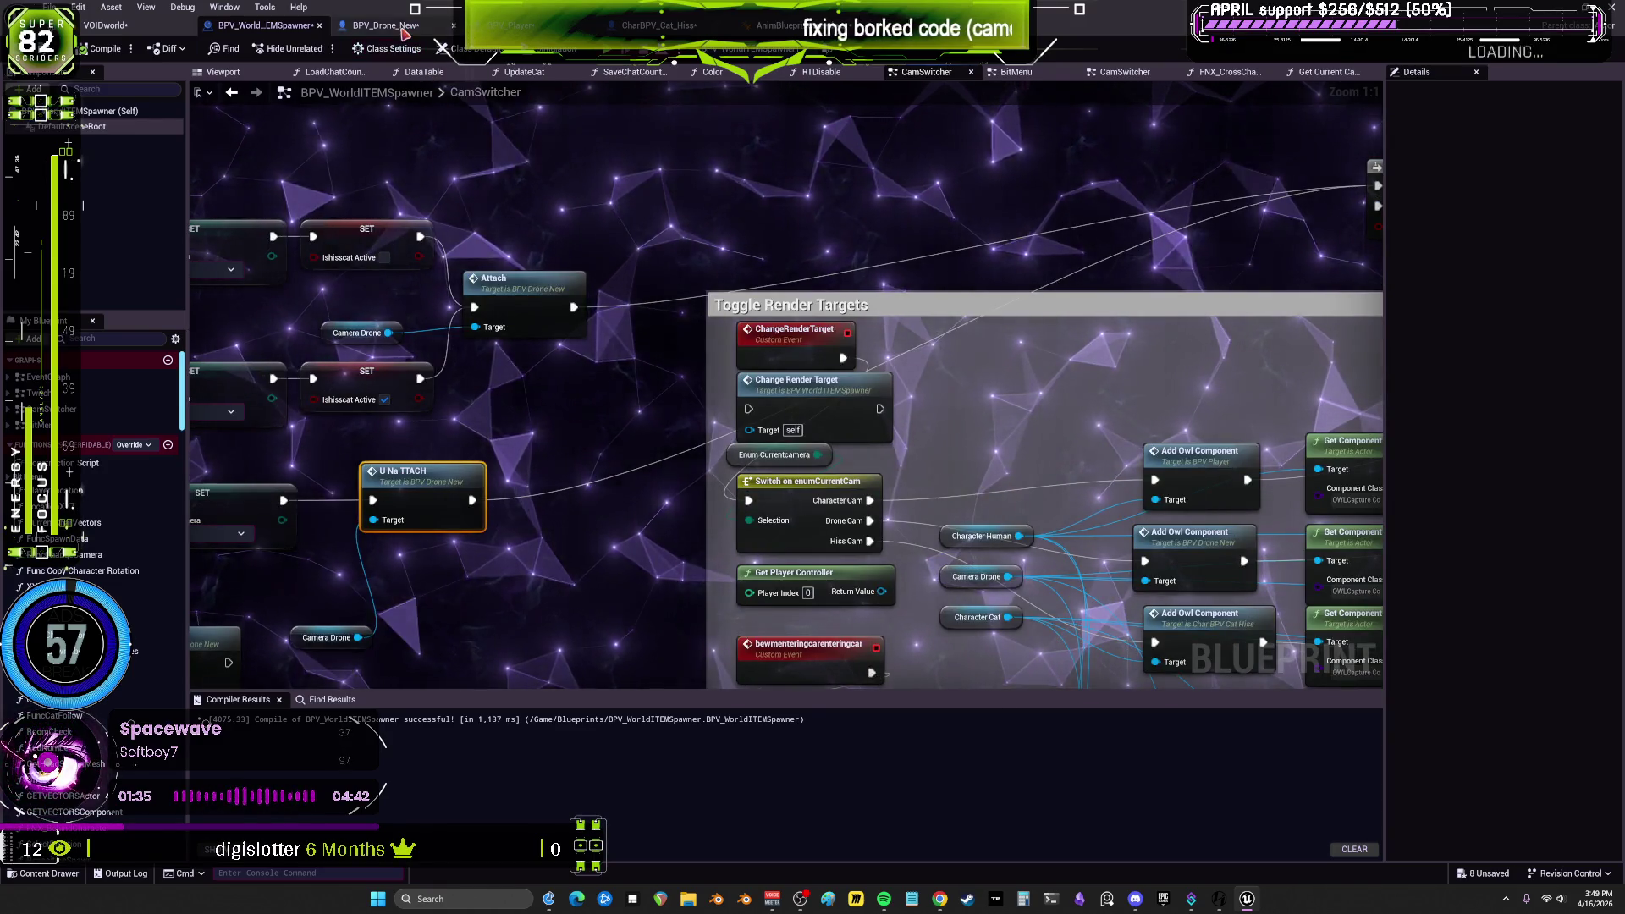
pyautogui.click(386, 25)
pyautogui.click(91, 205)
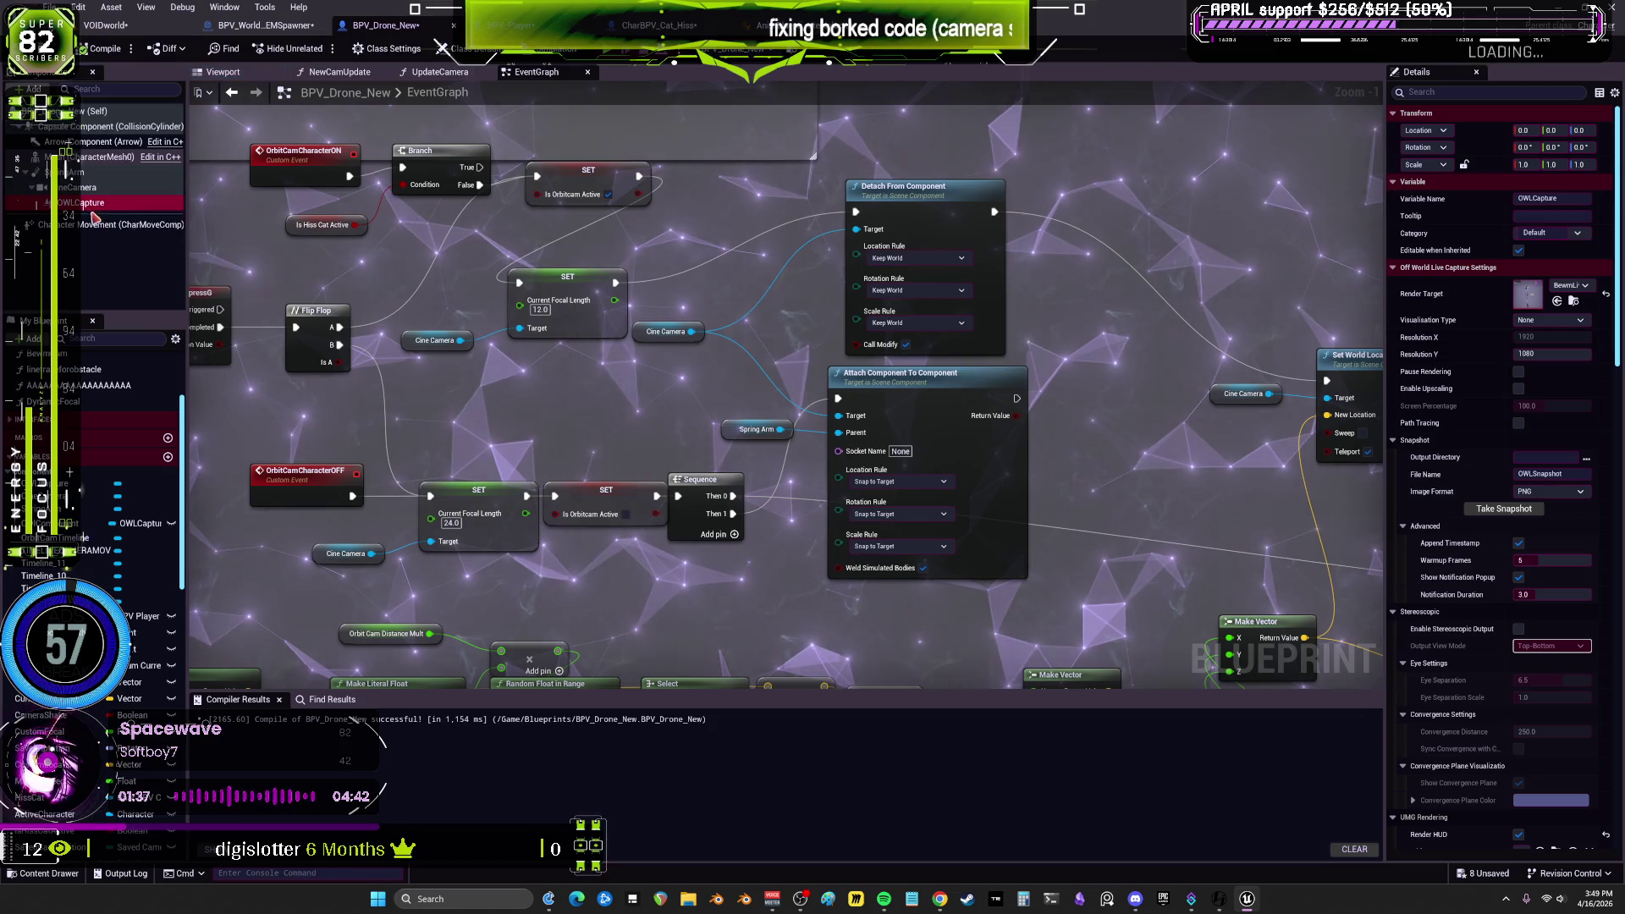
pyautogui.click(253, 27)
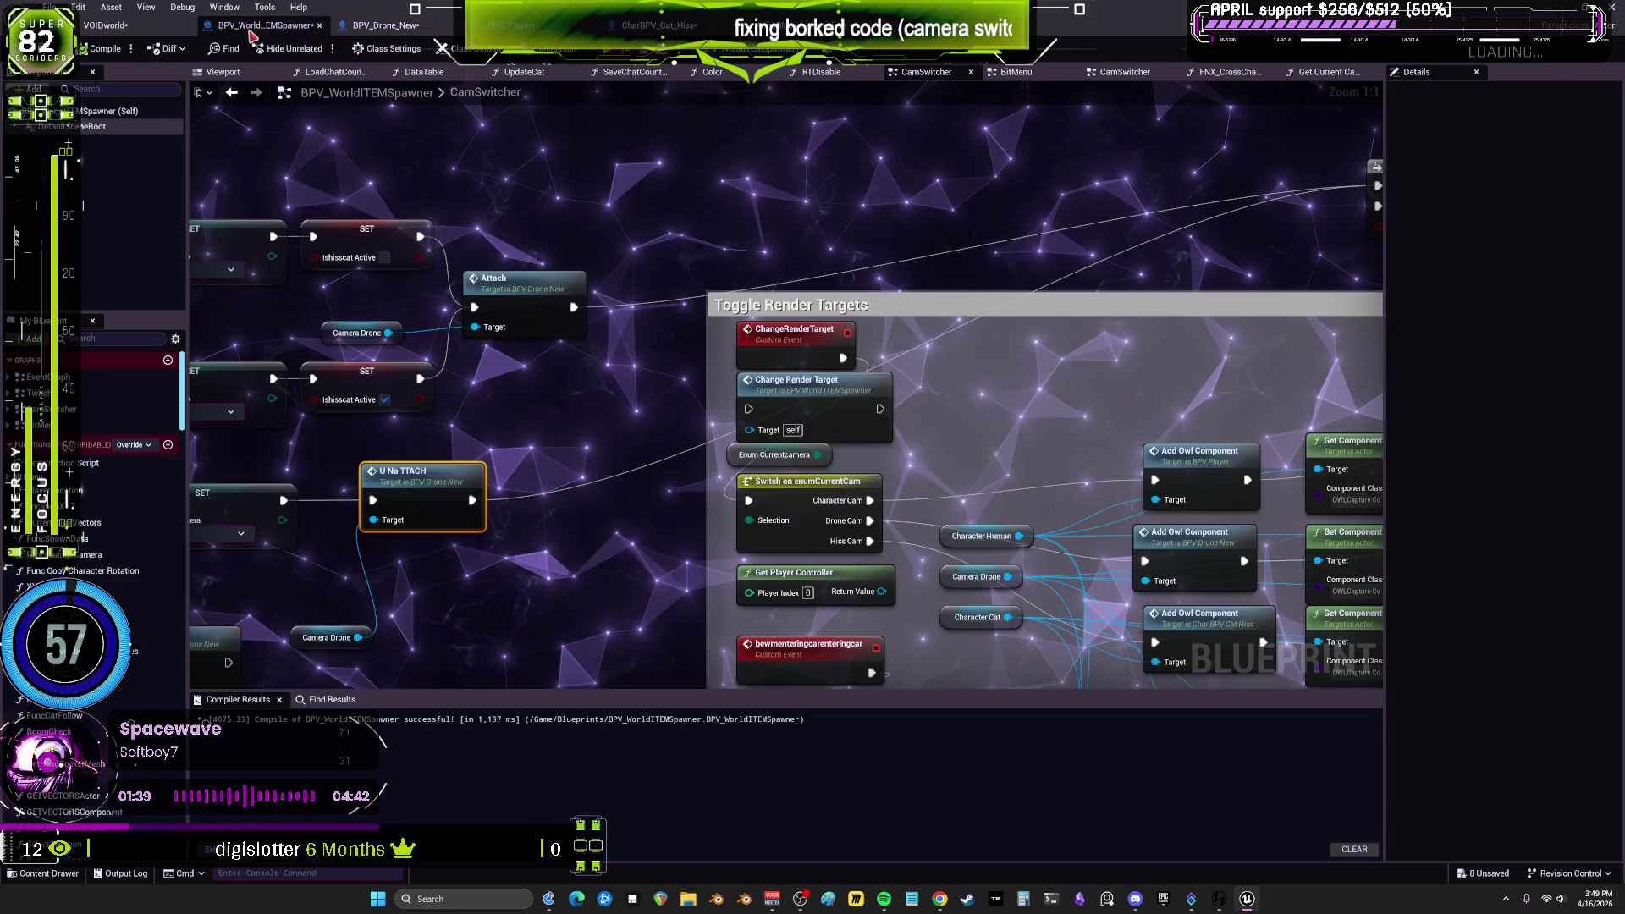
# Step: Copy the top Aaaaaaa call with the Camera Drone Get Component by Class lookup
pyautogui.moveTo(1108, 343); pyautogui.dragTo(562, 418)
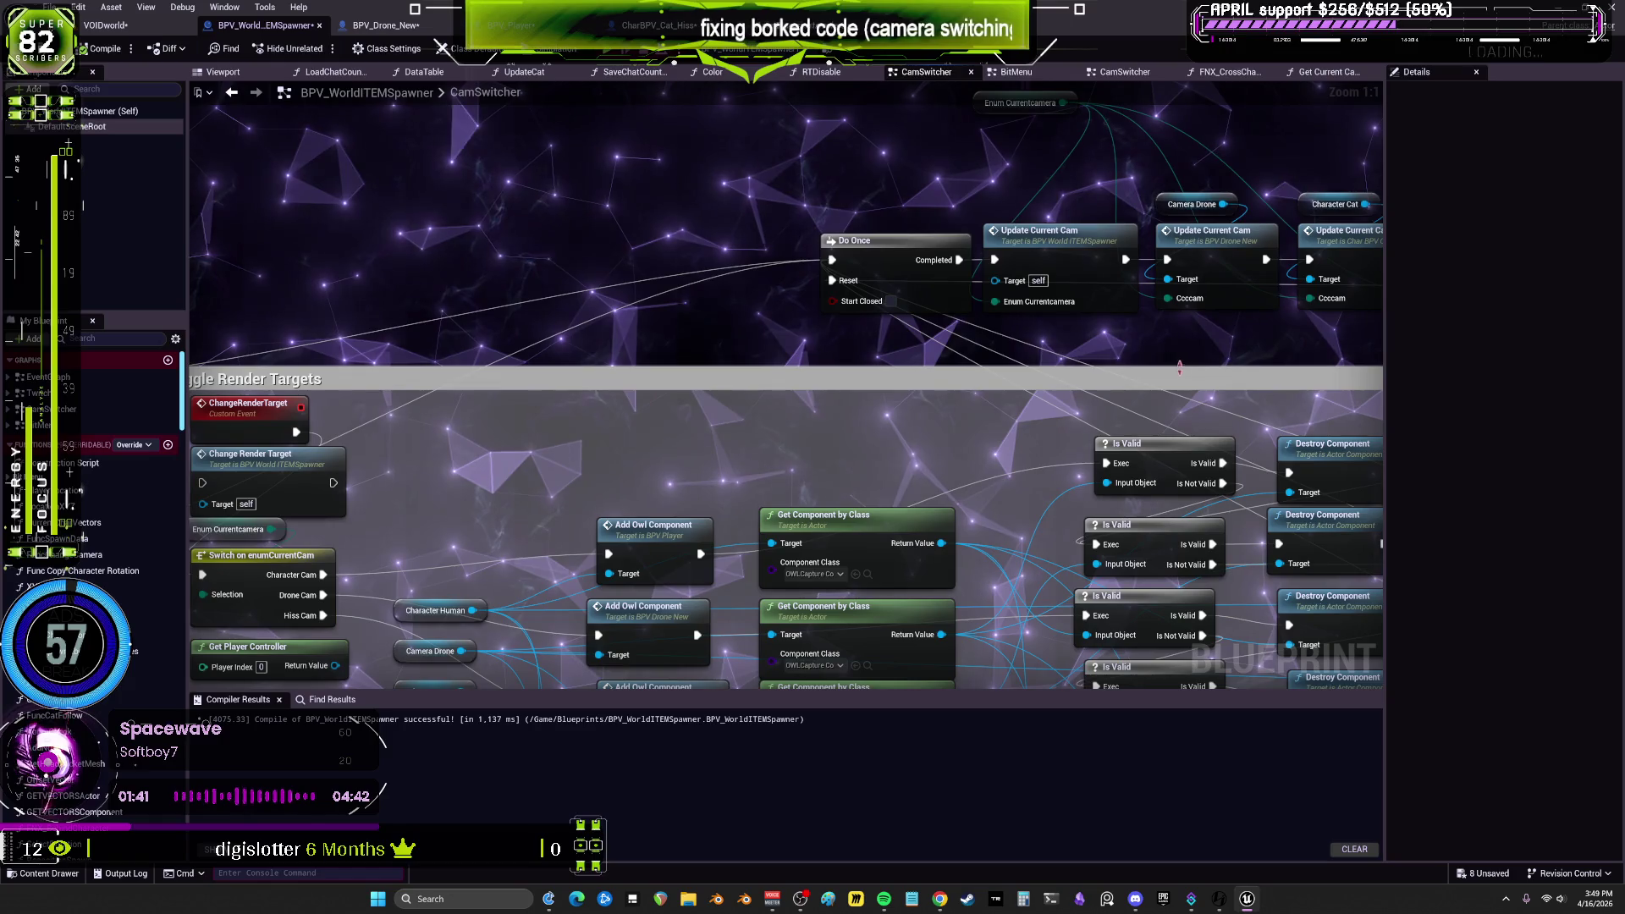
pyautogui.moveTo(1115, 356)
pyautogui.mouseDown()
pyautogui.moveTo(829, 517)
pyautogui.moveTo(474, 507)
pyautogui.moveTo(198, 437)
pyautogui.mouseUp()
pyautogui.moveTo(1097, 479); pyautogui.dragTo(523, 465)
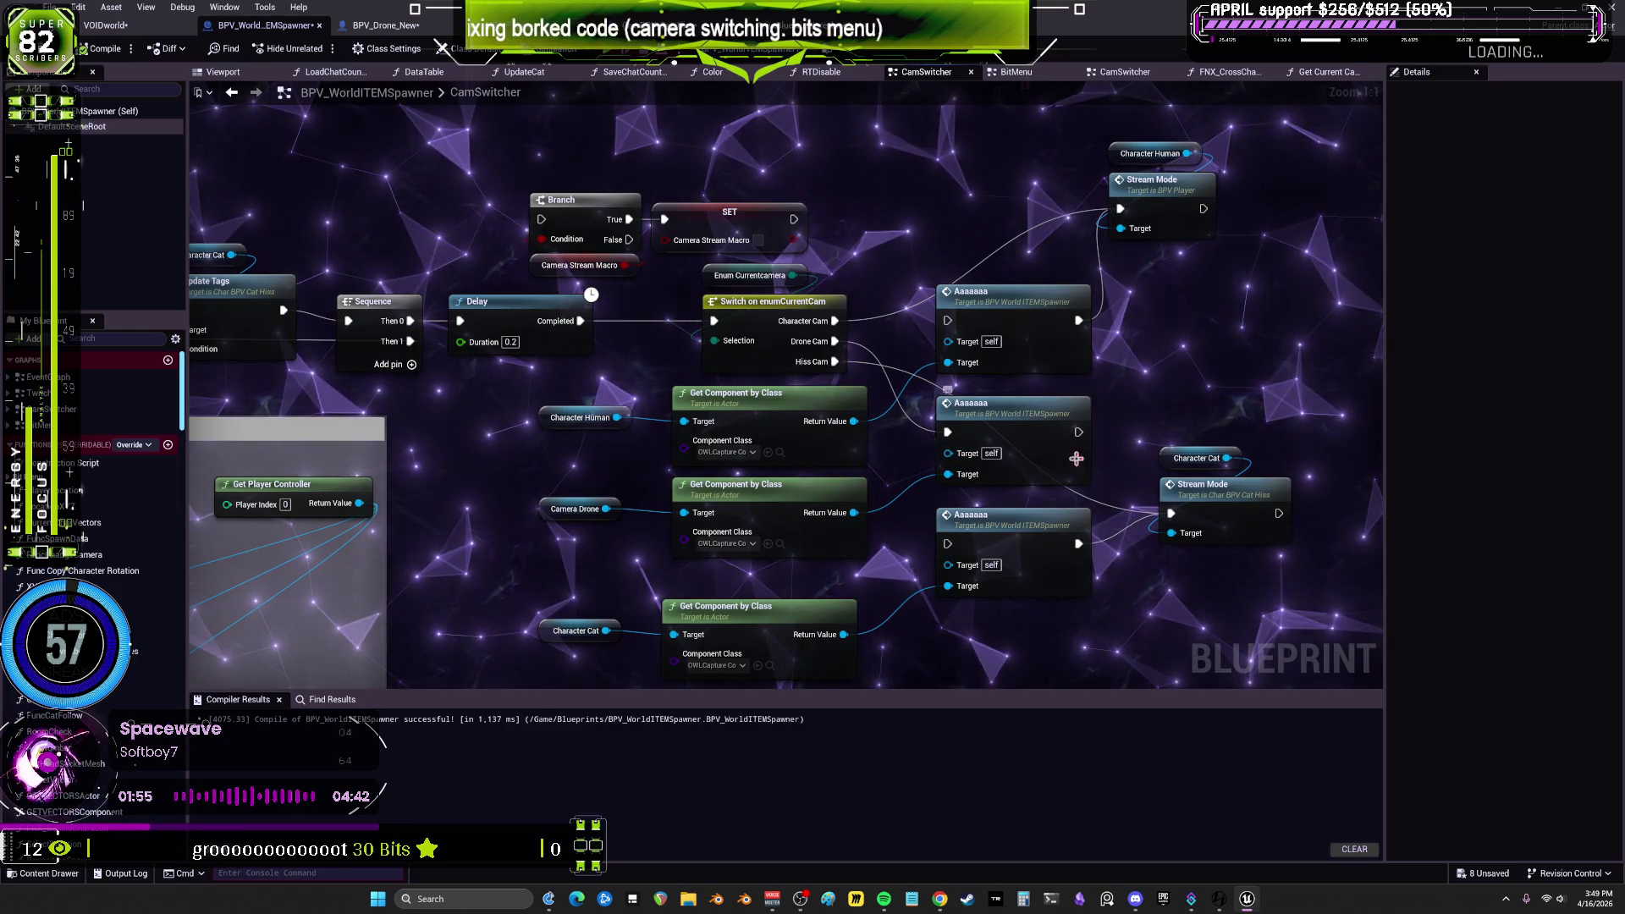
pyautogui.click(1002, 299)
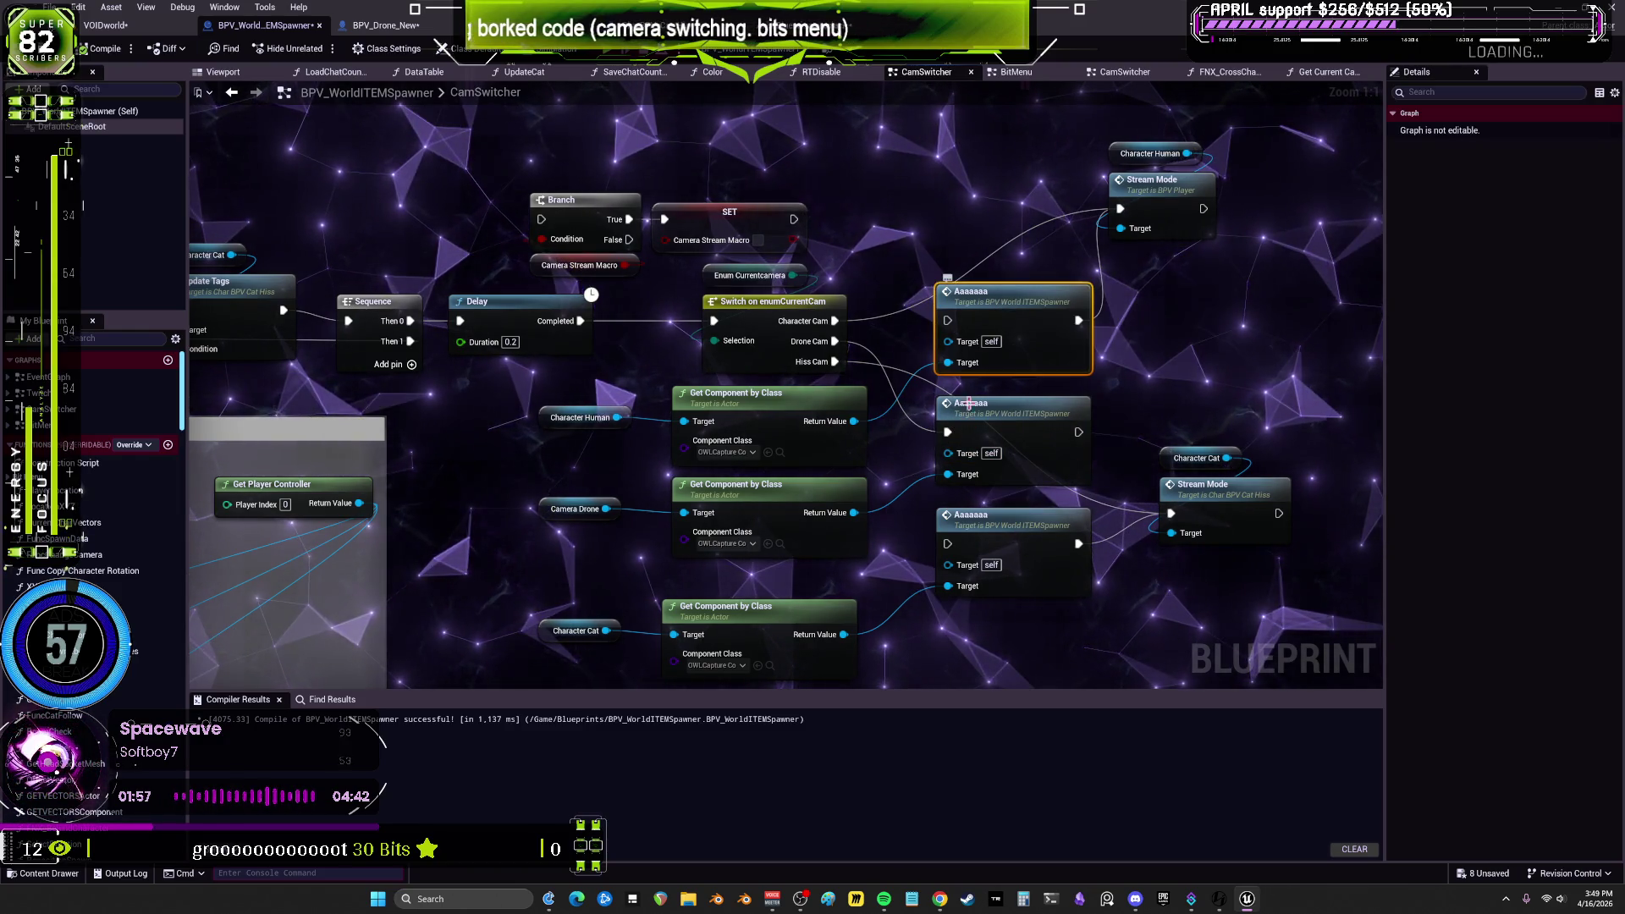
pyautogui.moveTo(881, 563); pyautogui.dragTo(546, 504)
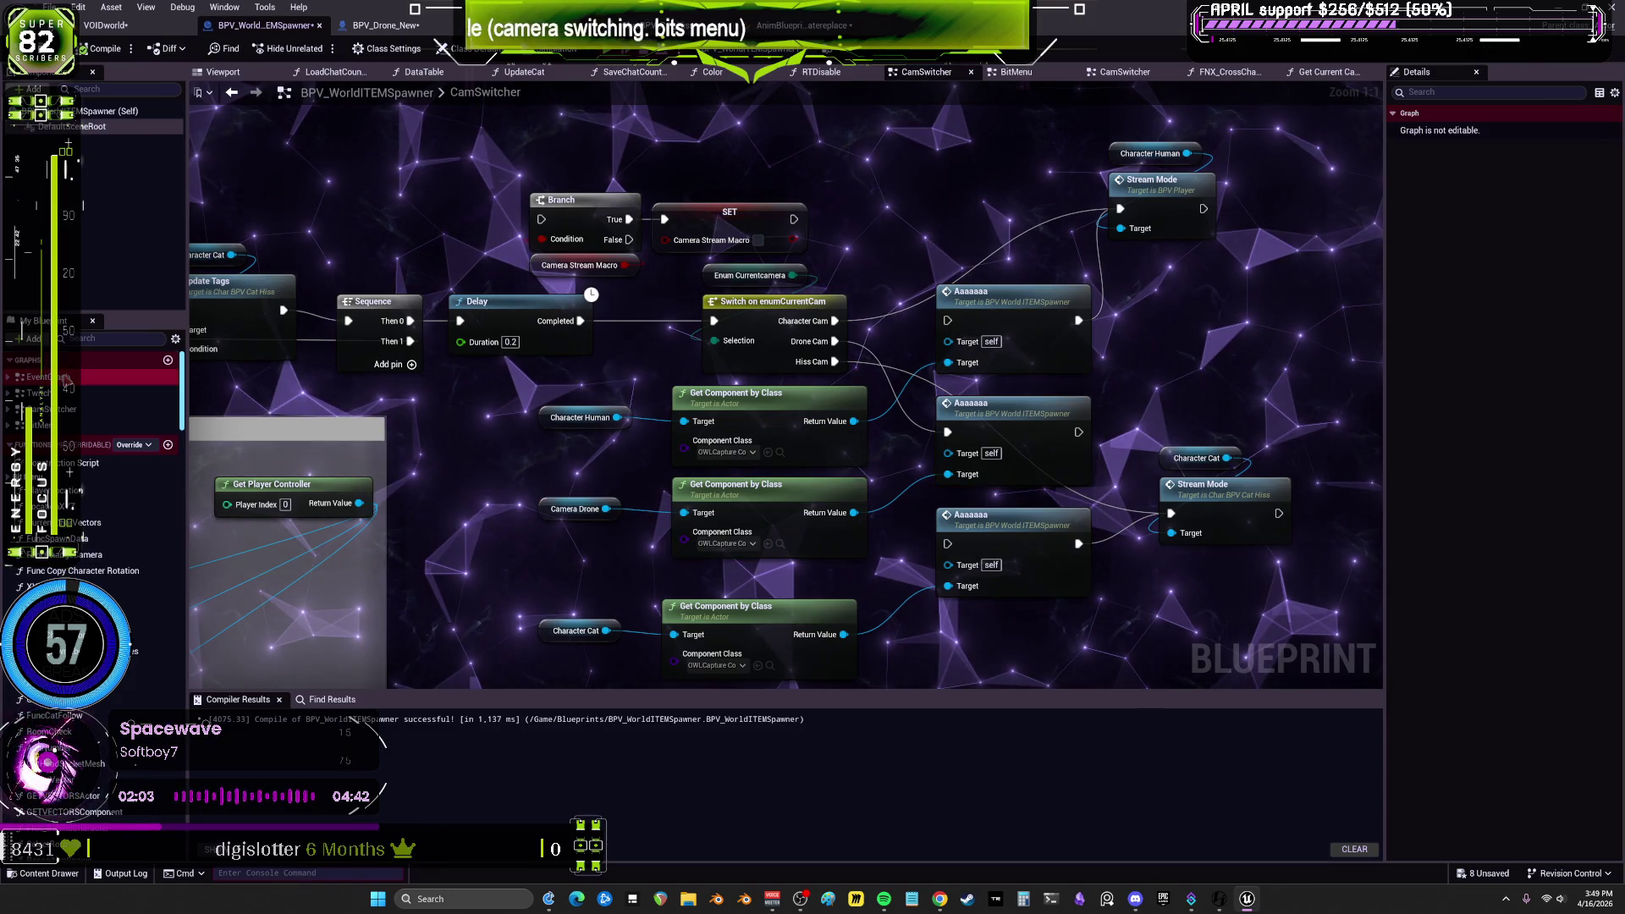
pyautogui.hotkey('alt', 'Left')
# Step: Survey the EventGraph's Get Actor Of Class, Bind Event and Set Timer nodes, and inspect Initialize Cameras
pyautogui.scroll(9, 740, 312)
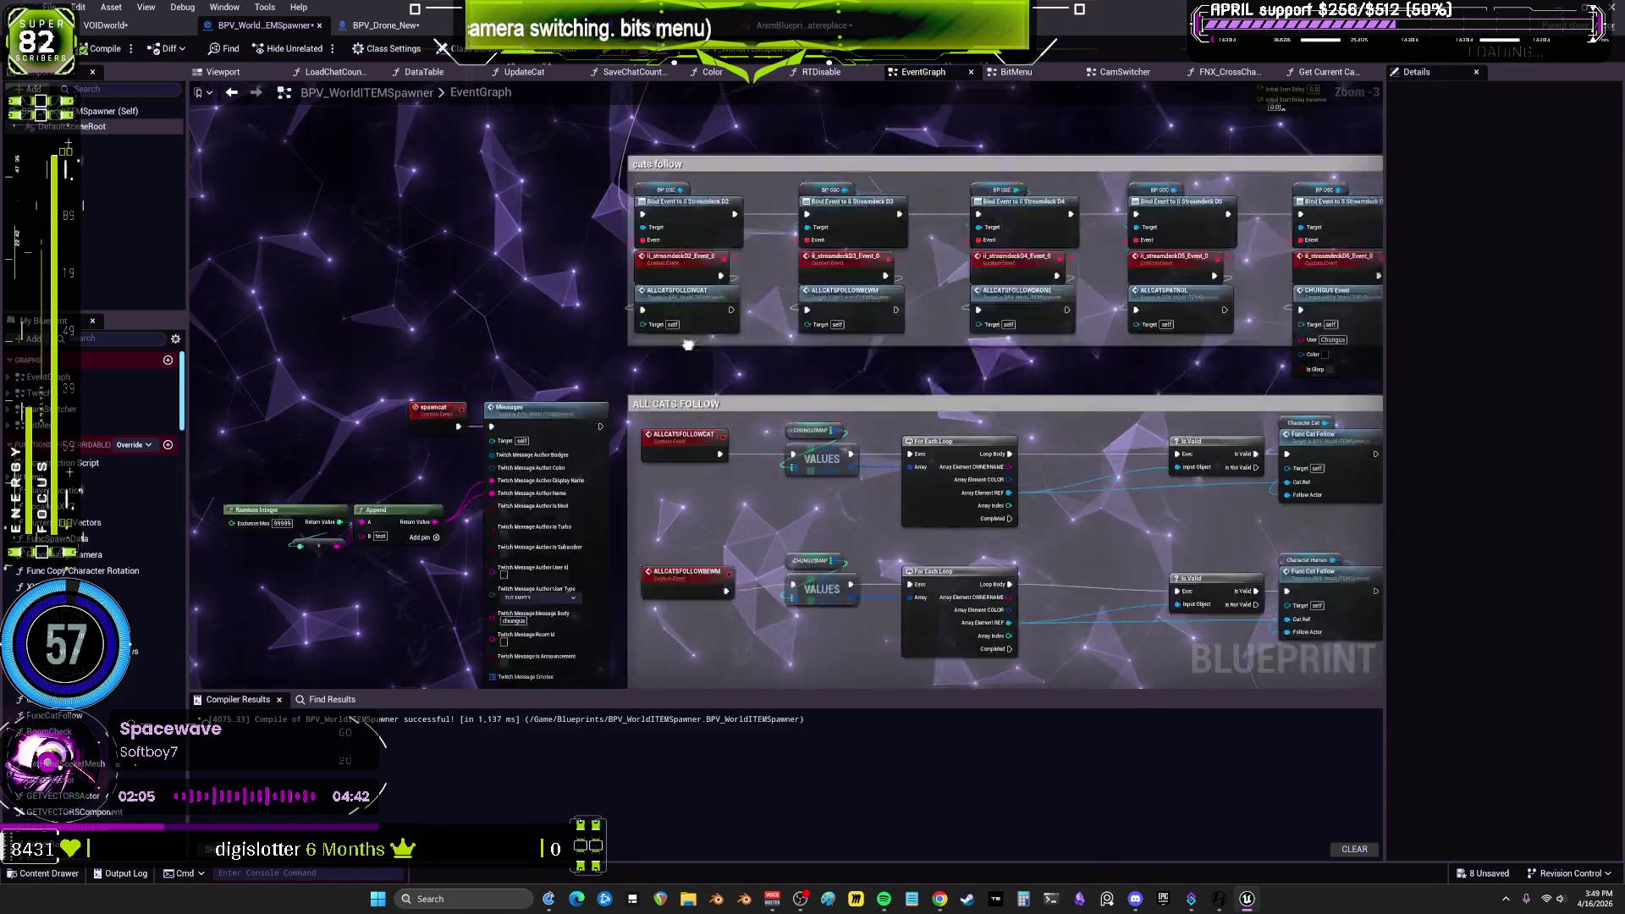
pyautogui.scroll(2, 628, 345)
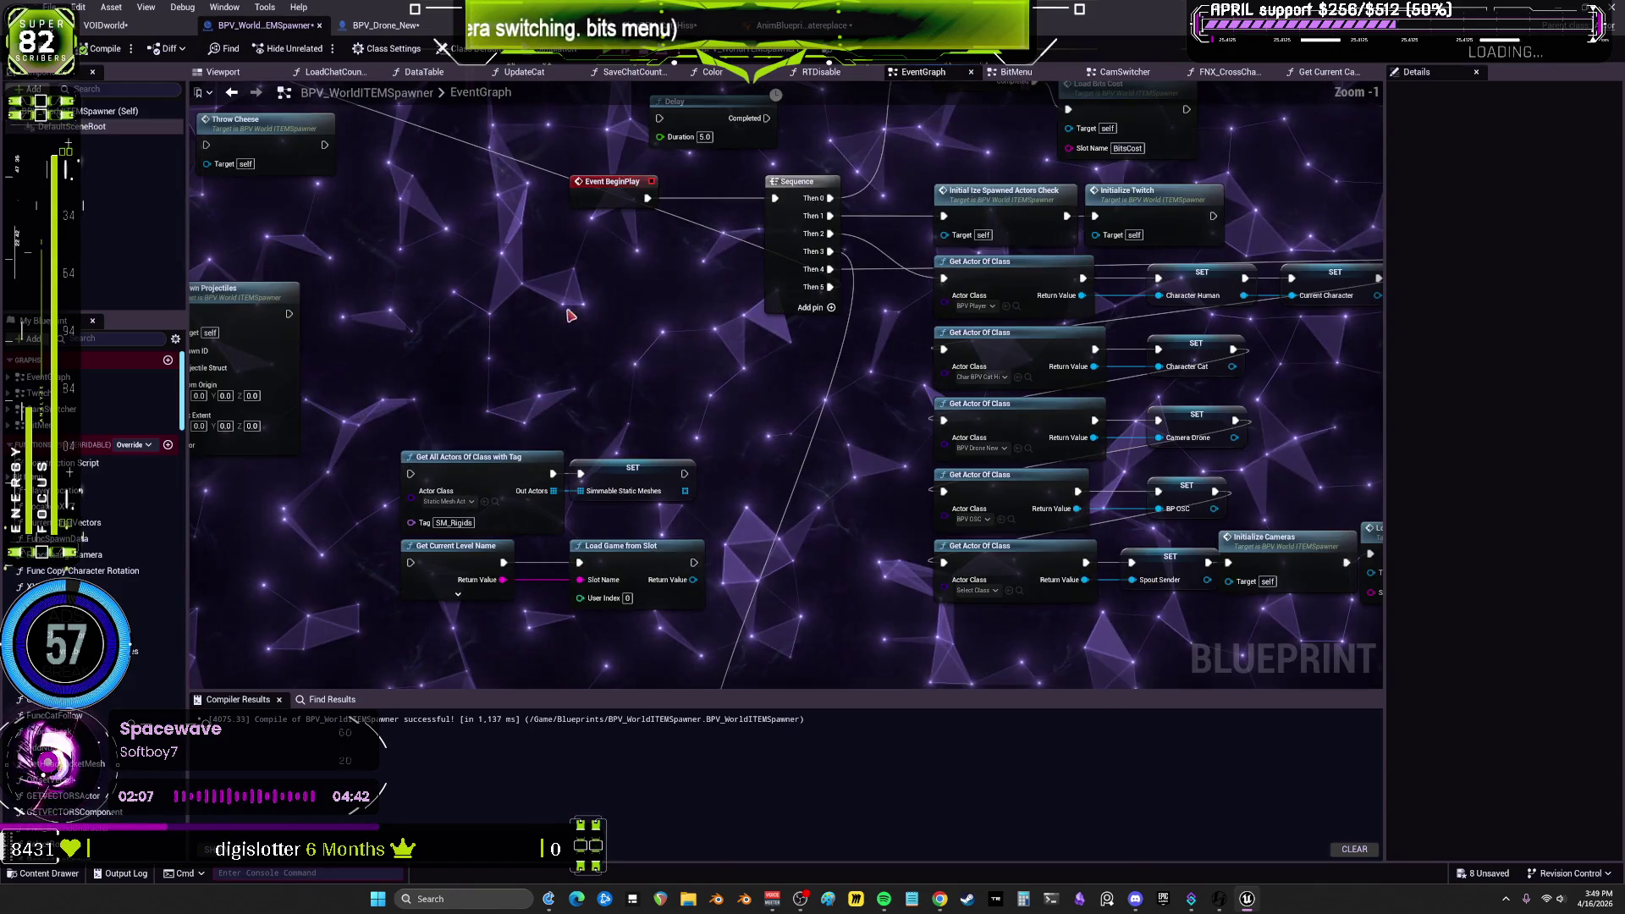
pyautogui.moveTo(625, 290); pyautogui.dragTo(1201, 502)
pyautogui.moveTo(800, 328); pyautogui.dragTo(634, 255)
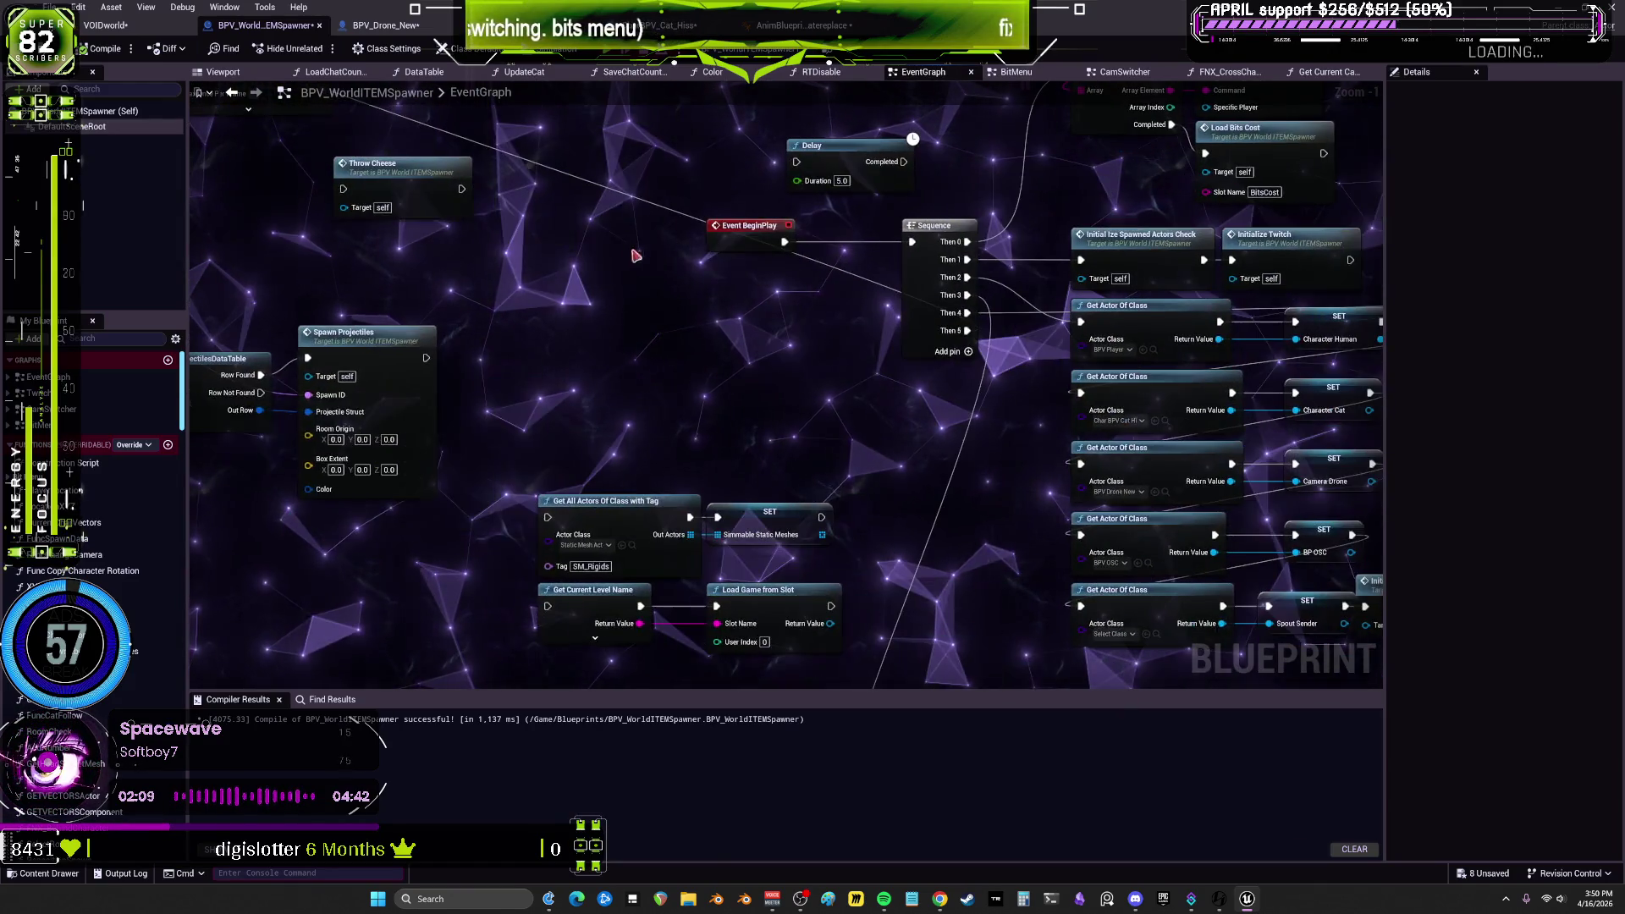
pyautogui.moveTo(701, 353)
pyautogui.mouseDown()
pyautogui.moveTo(558, 339)
pyautogui.moveTo(435, 265)
pyautogui.moveTo(204, 229)
pyautogui.mouseUp()
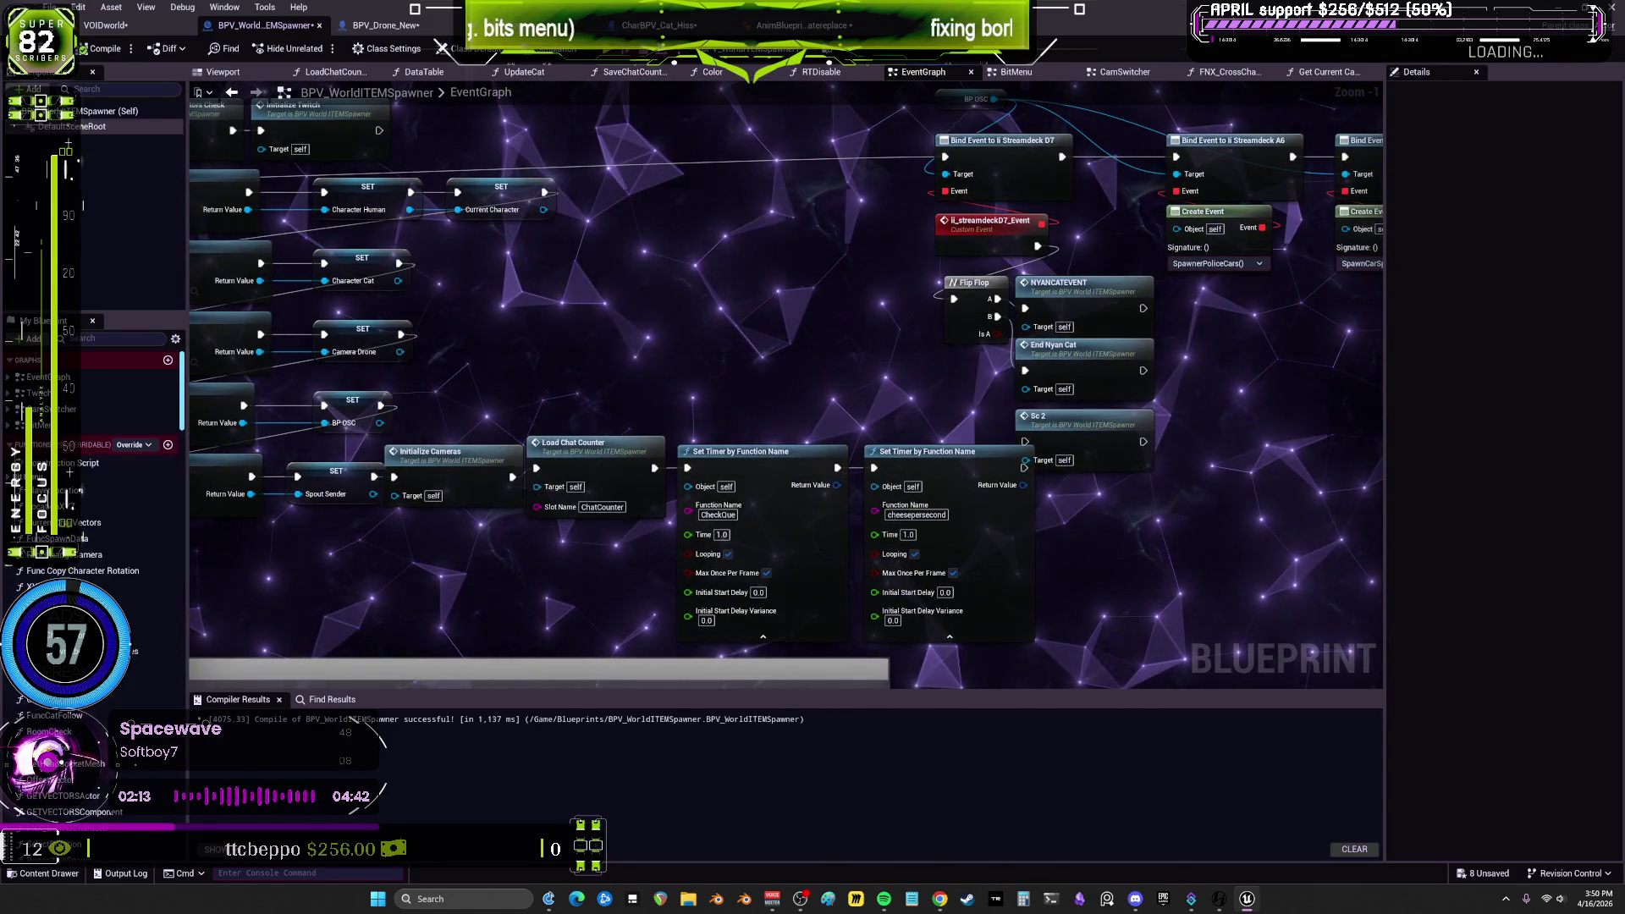
pyautogui.moveTo(223, 409); pyautogui.dragTo(582, 402)
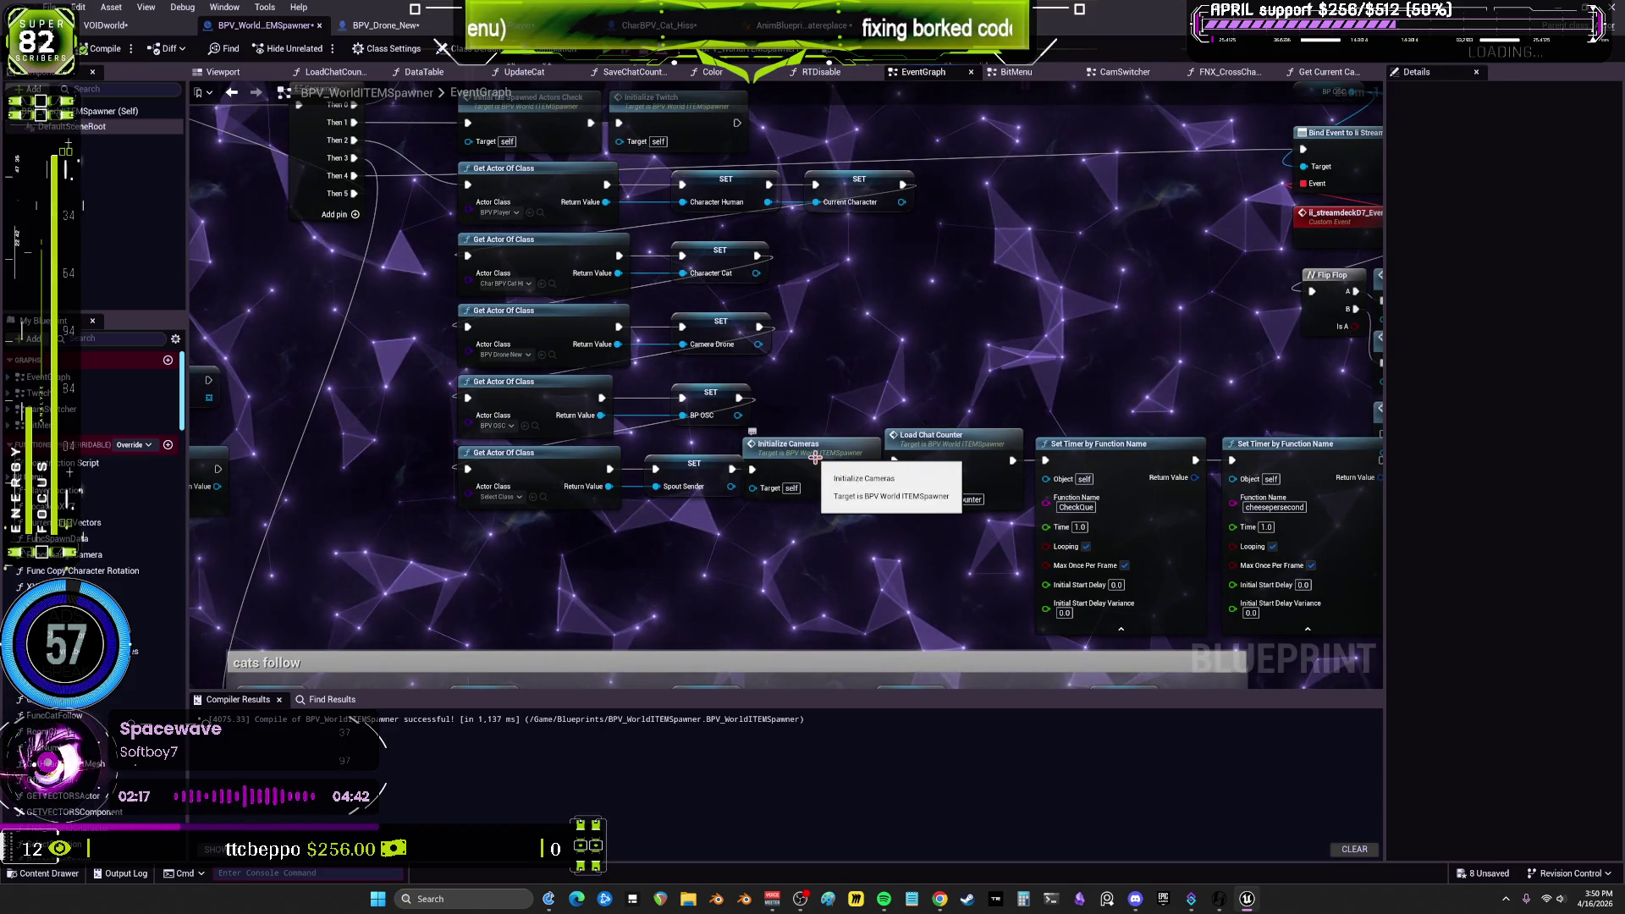
pyautogui.doubleClick(815, 458)
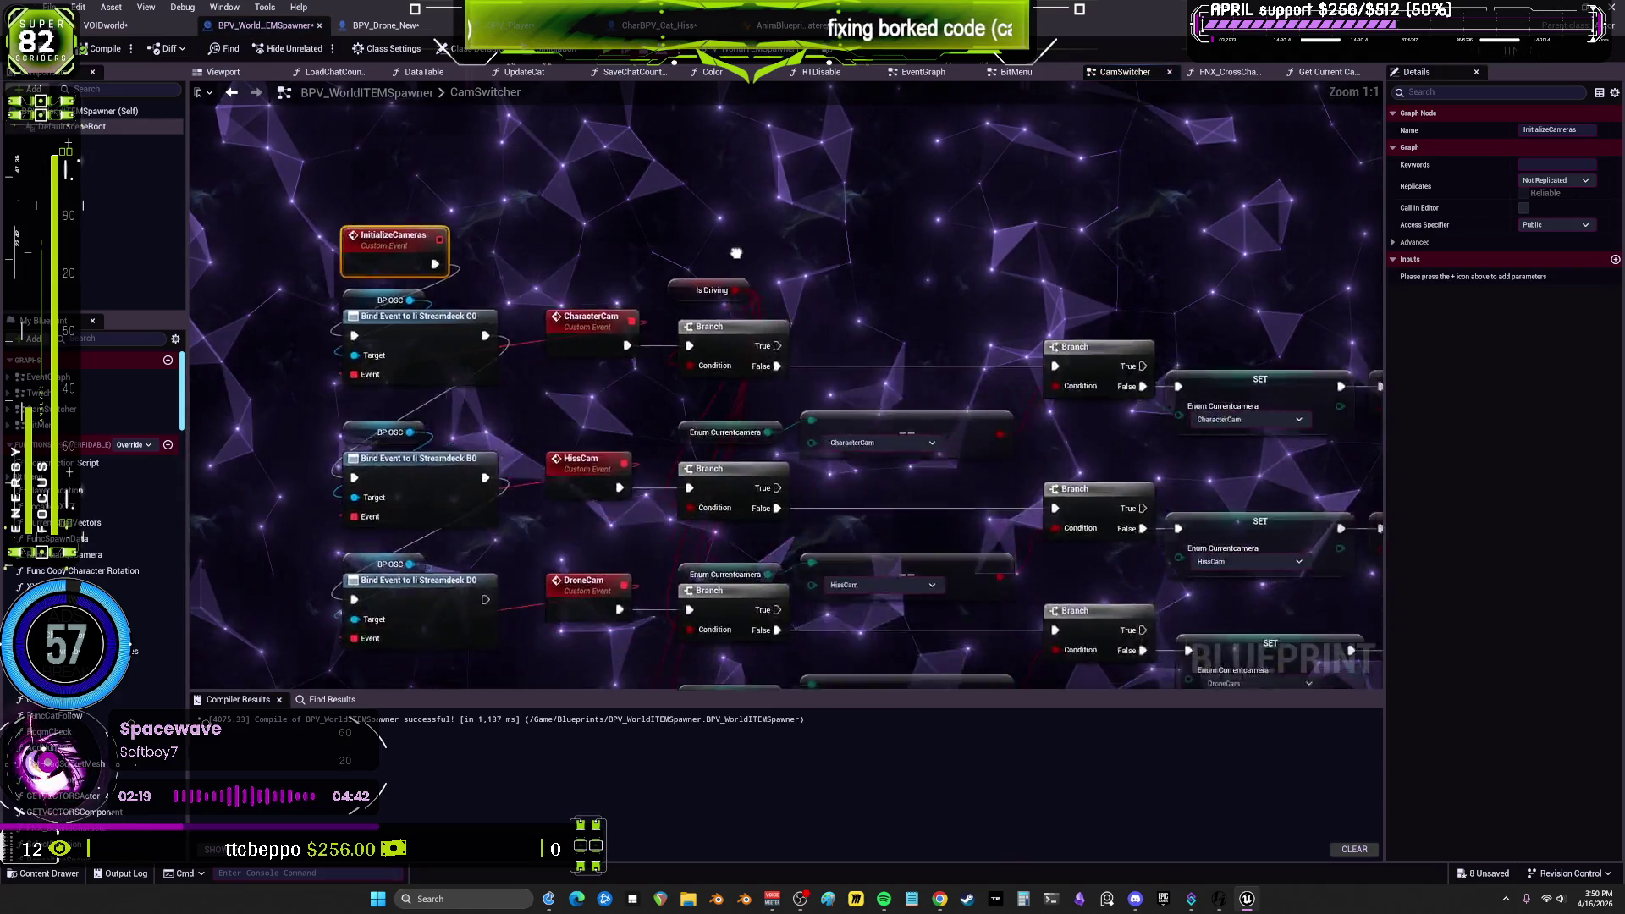
pyautogui.scroll(-2, 736, 253)
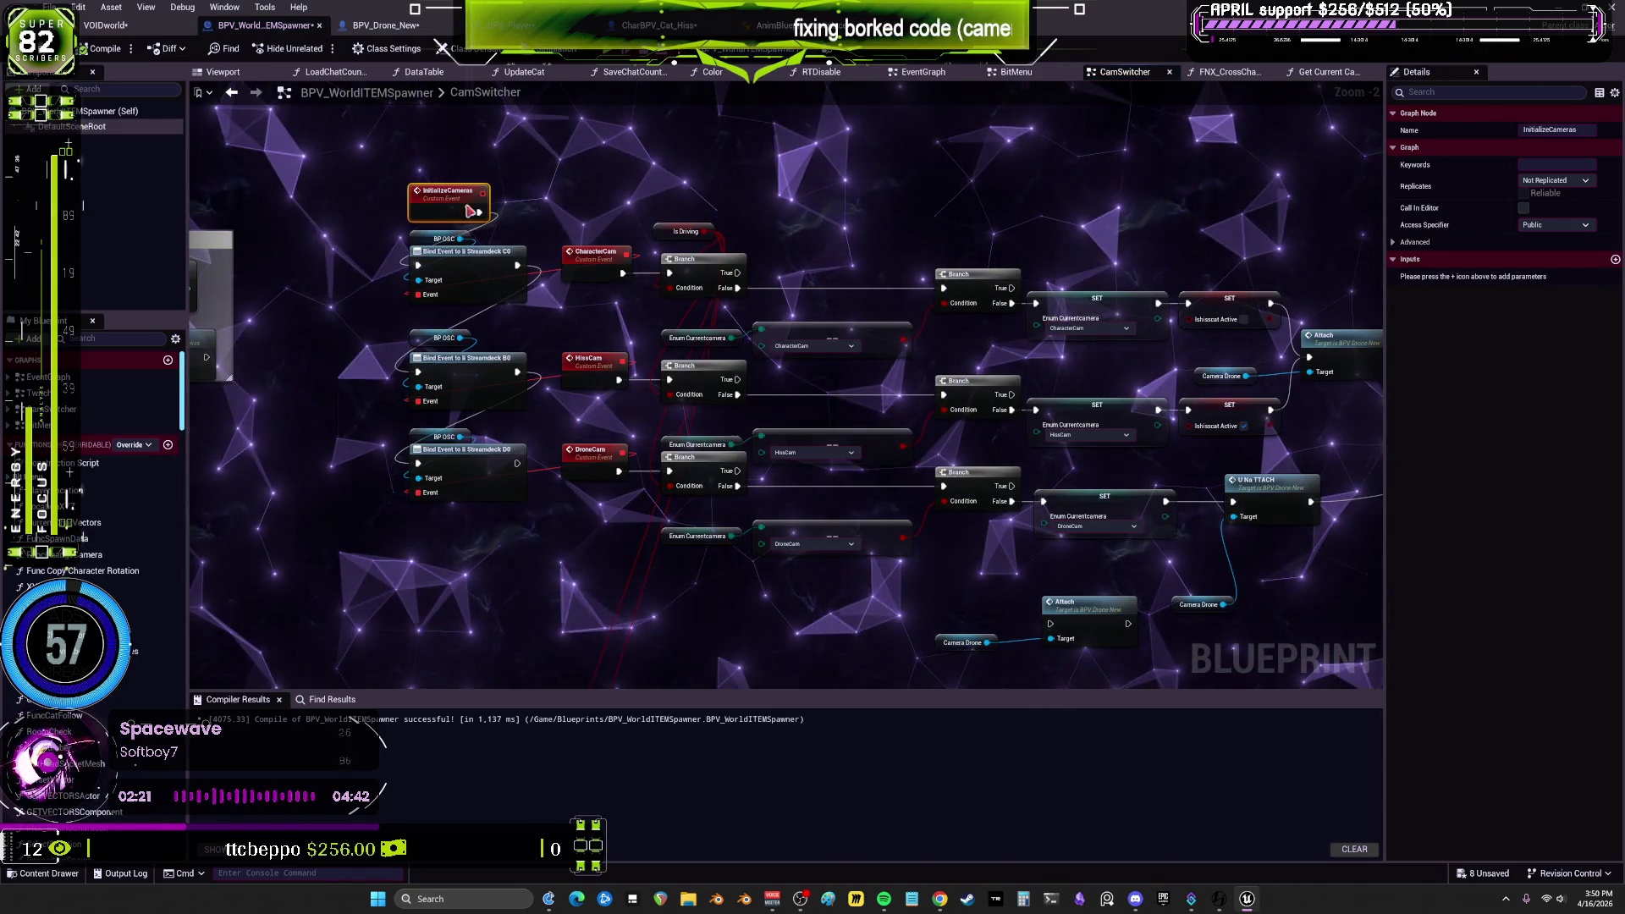
pyautogui.click(231, 92)
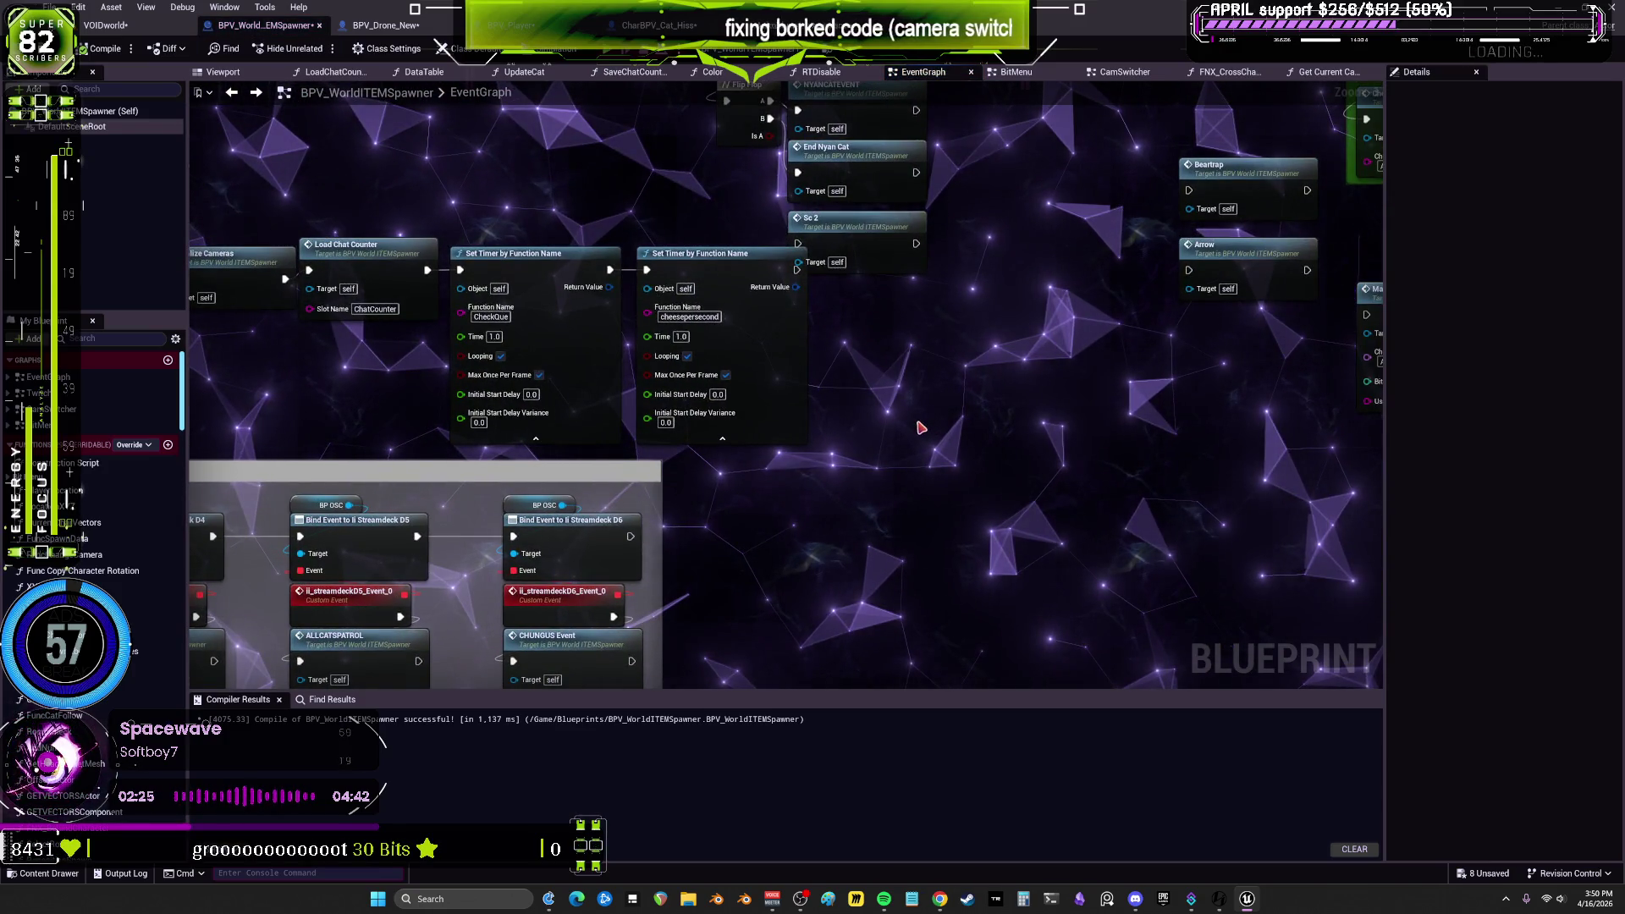
# Step: Paste the Camera Drone lookup and Aaaaaaa call beside the Set Timer nodes and arrange them
pyautogui.hotkey('ctrl', 'v')
pyautogui.moveTo(1147, 379); pyautogui.dragTo(1031, 361)
pyautogui.moveTo(797, 456); pyautogui.dragTo(753, 473)
pyautogui.moveTo(939, 436); pyautogui.dragTo(885, 462)
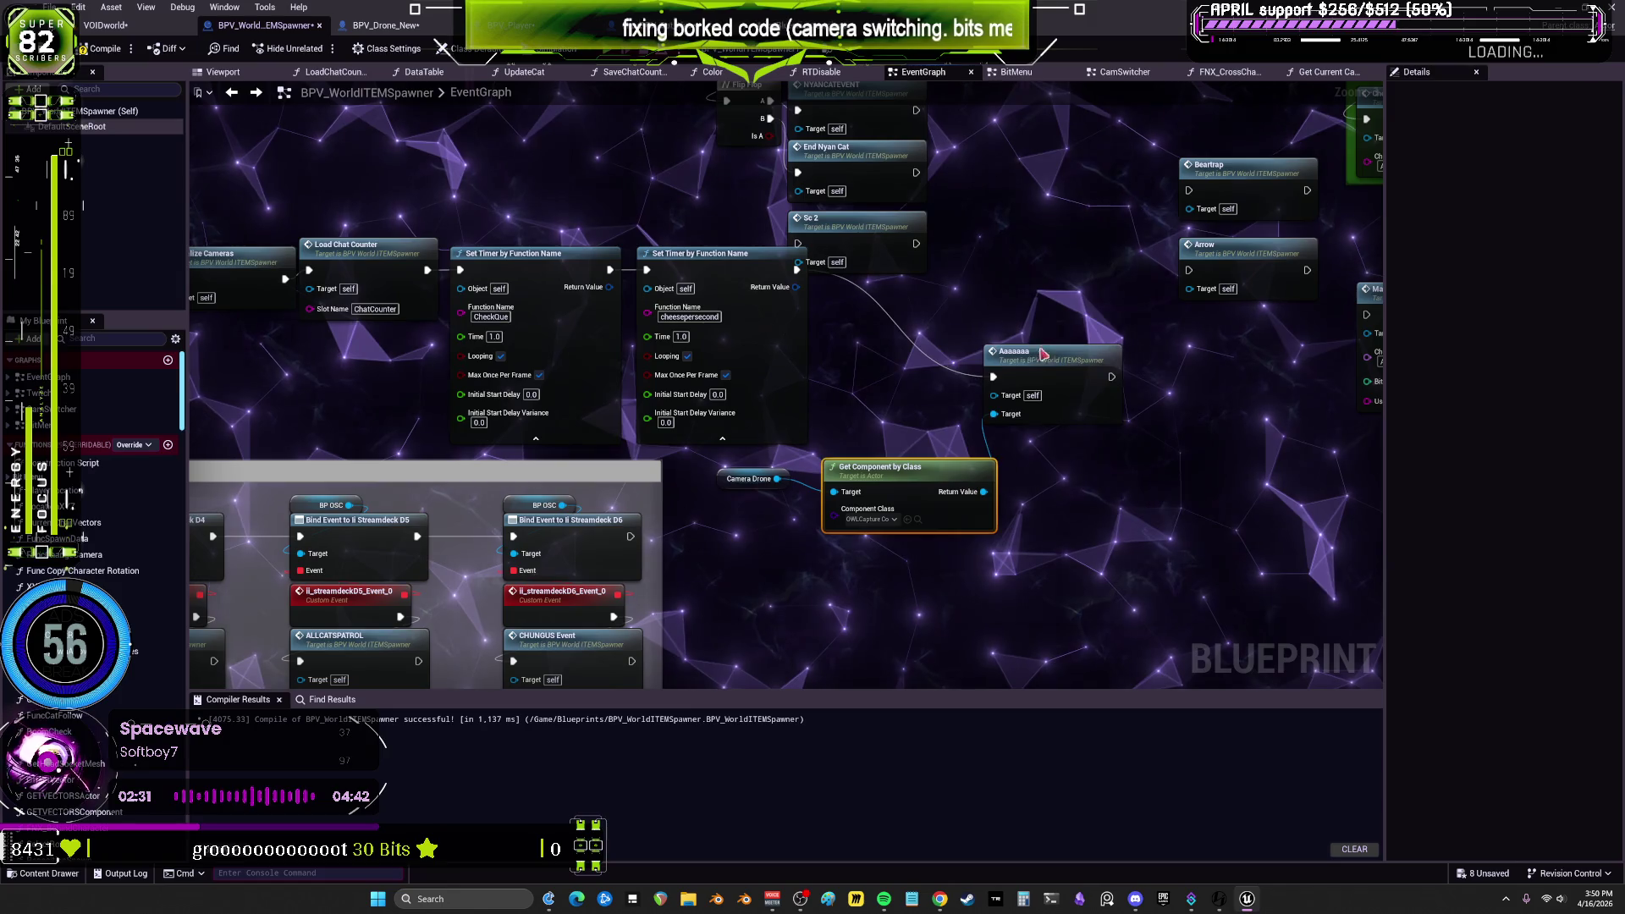
pyautogui.moveTo(1044, 354); pyautogui.dragTo(1044, 326)
pyautogui.doubleClick(1007, 281)
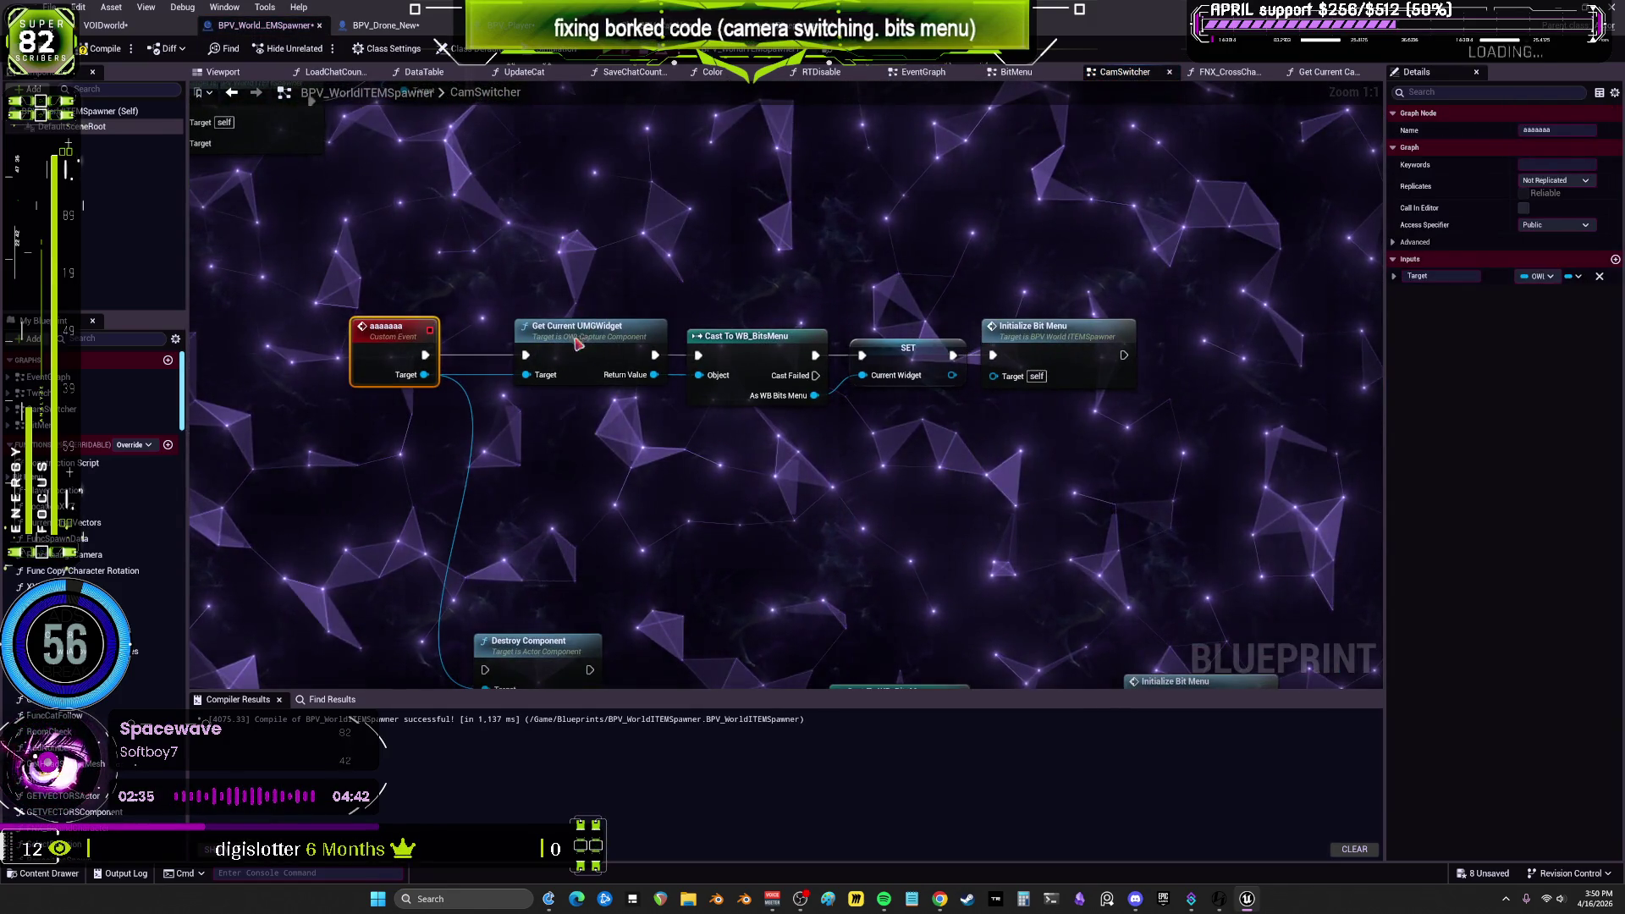
# Step: Tidy the aaaaaaa event's WB_BitsMenu cast, SET Current Widget and Initialize Bit Menu nodes
pyautogui.click(578, 343)
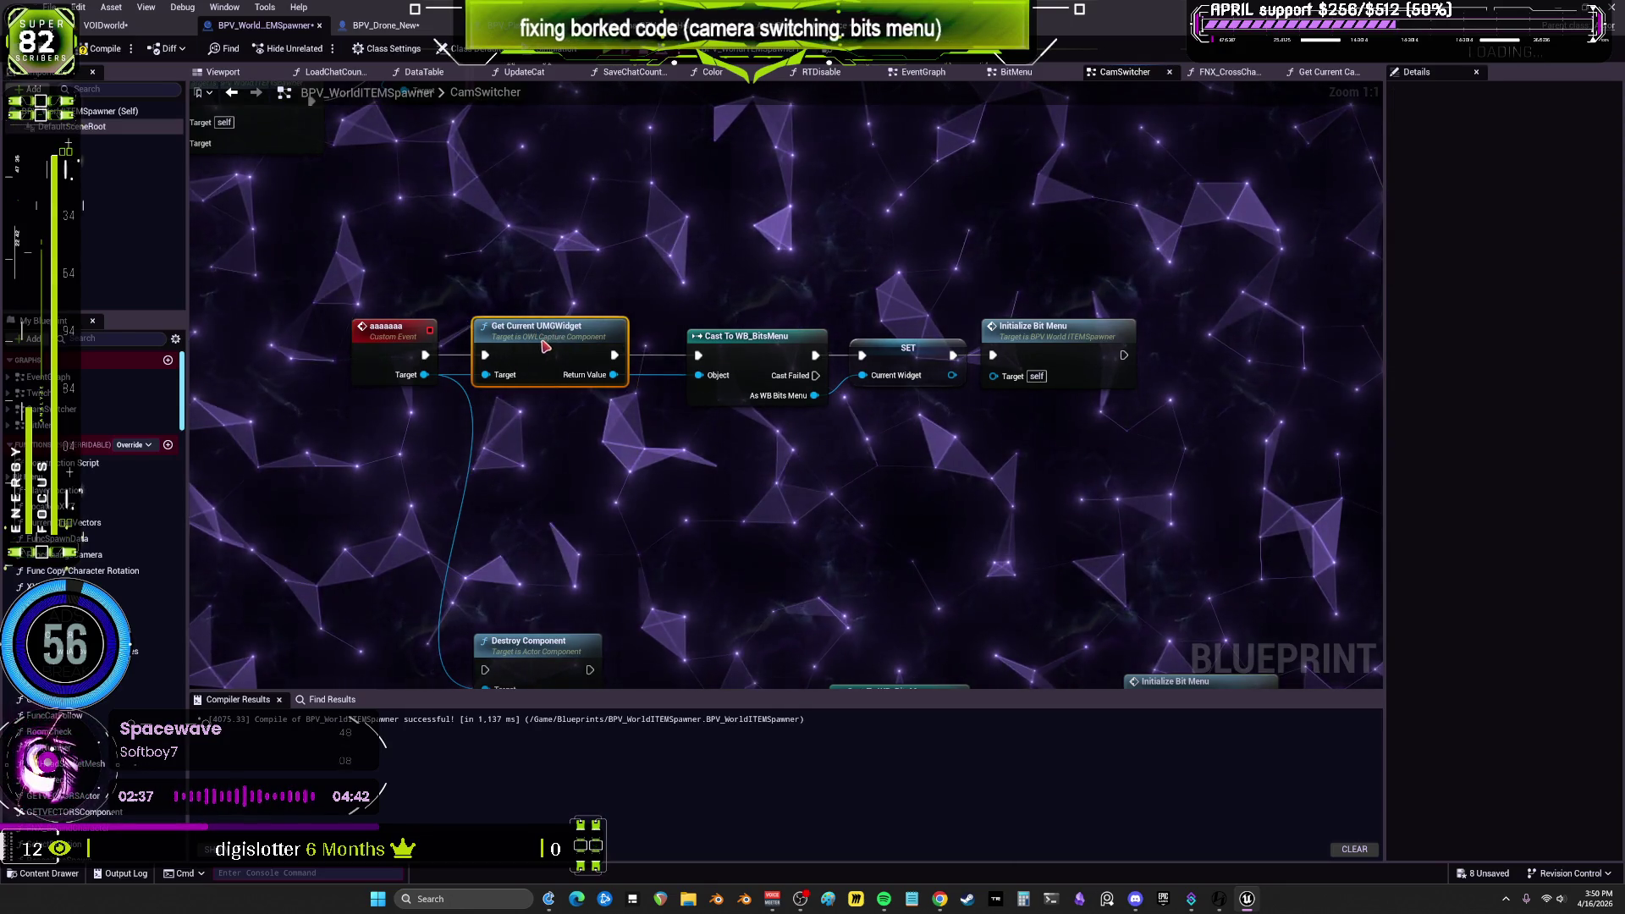
pyautogui.moveTo(934, 372); pyautogui.dragTo(741, 311)
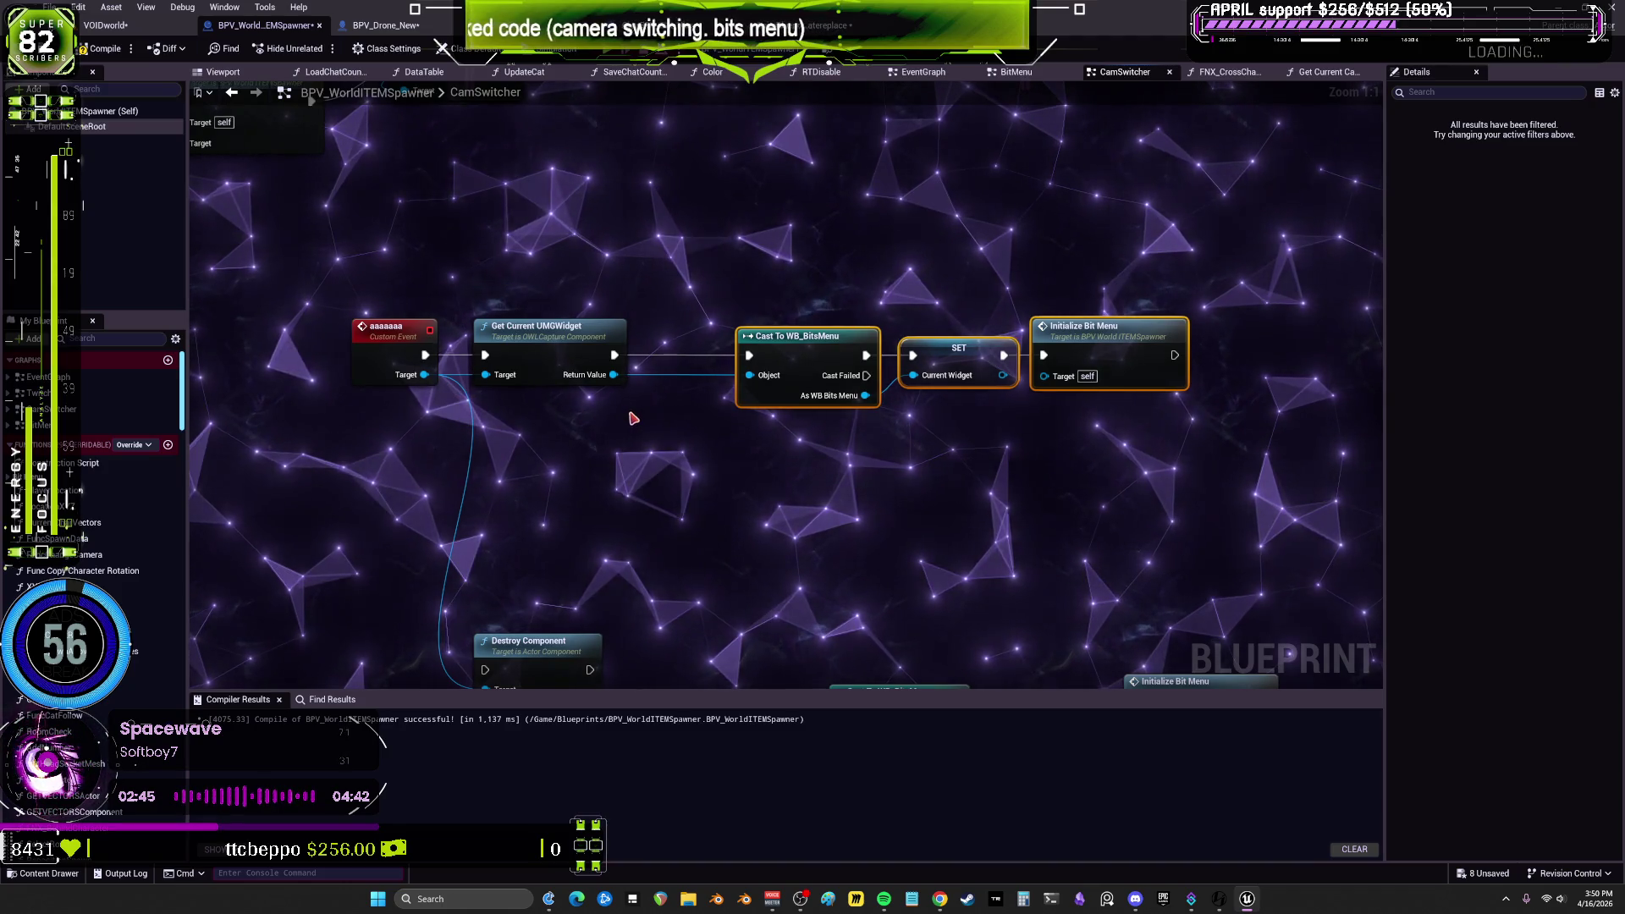
pyautogui.moveTo(1145, 378); pyautogui.dragTo(1175, 378)
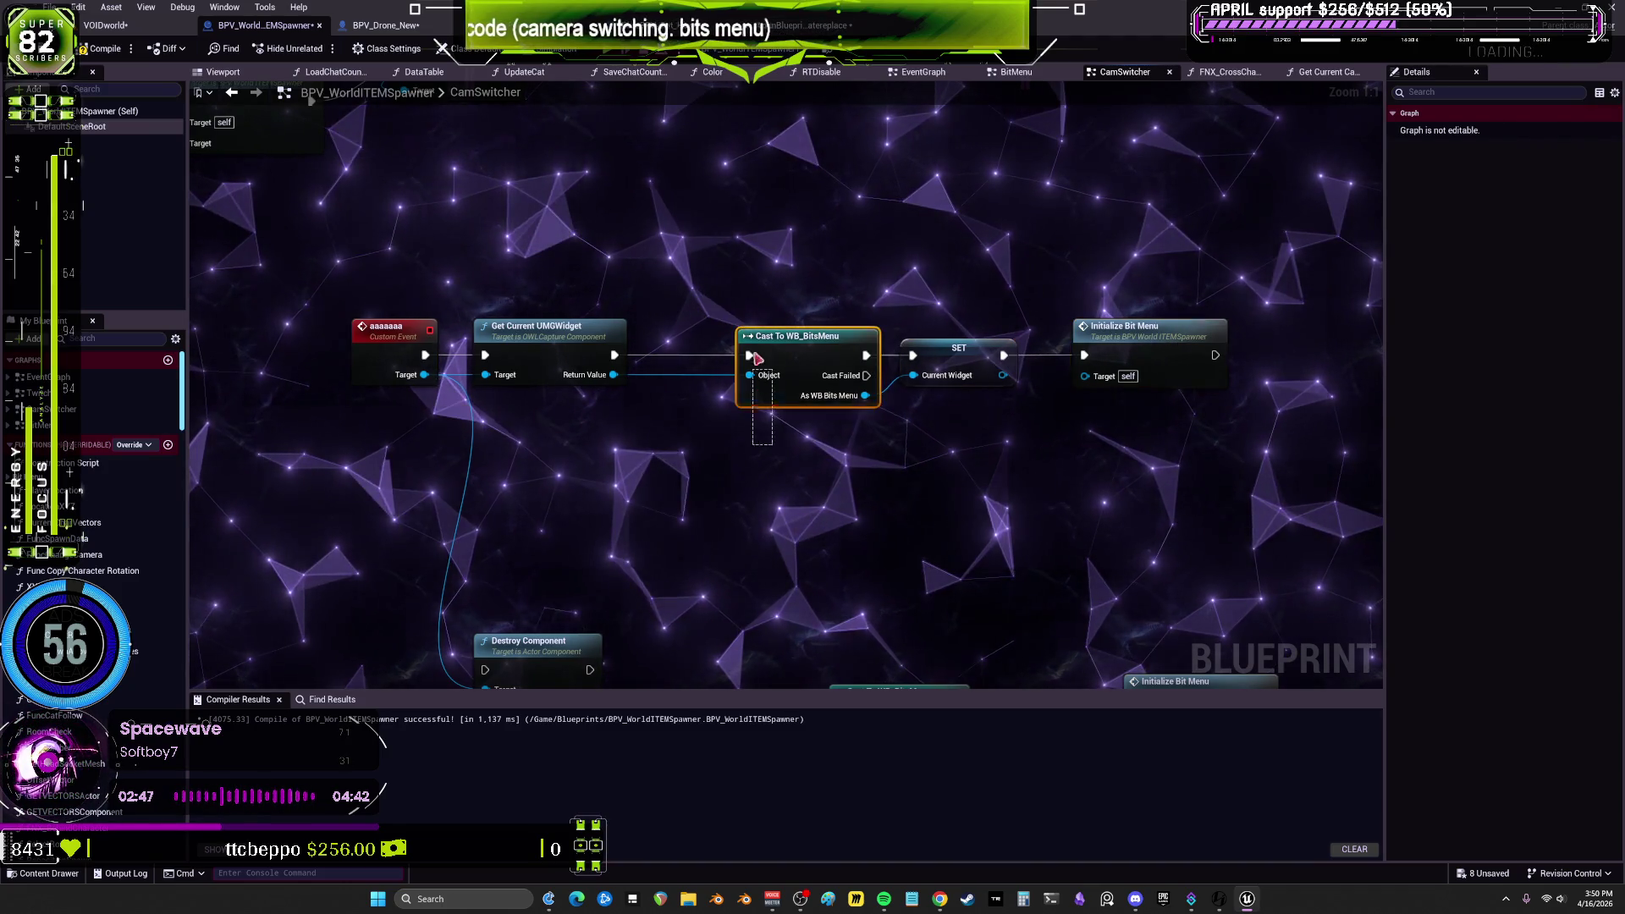
pyautogui.moveTo(756, 359); pyautogui.dragTo(717, 358)
pyautogui.moveTo(959, 348); pyautogui.dragTo(949, 348)
pyautogui.click(948, 348)
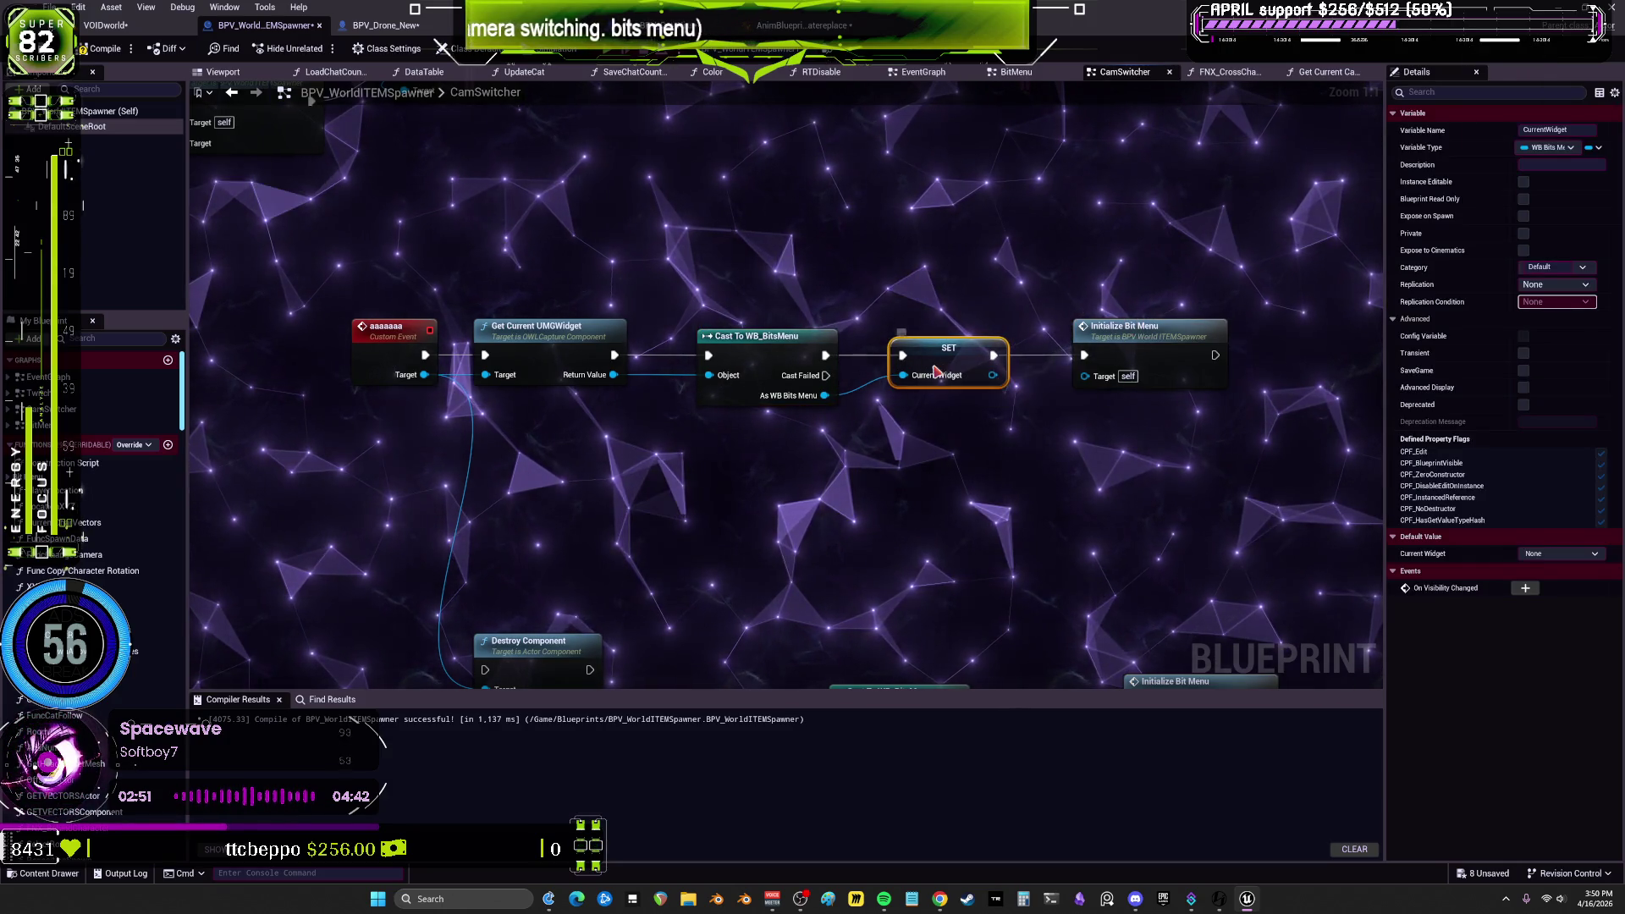
# Step: Follow Initialize Bit Menu into BitMenu's Update Prices event, then compile and launch Play (Alt+P)
pyautogui.doubleClick(1179, 354)
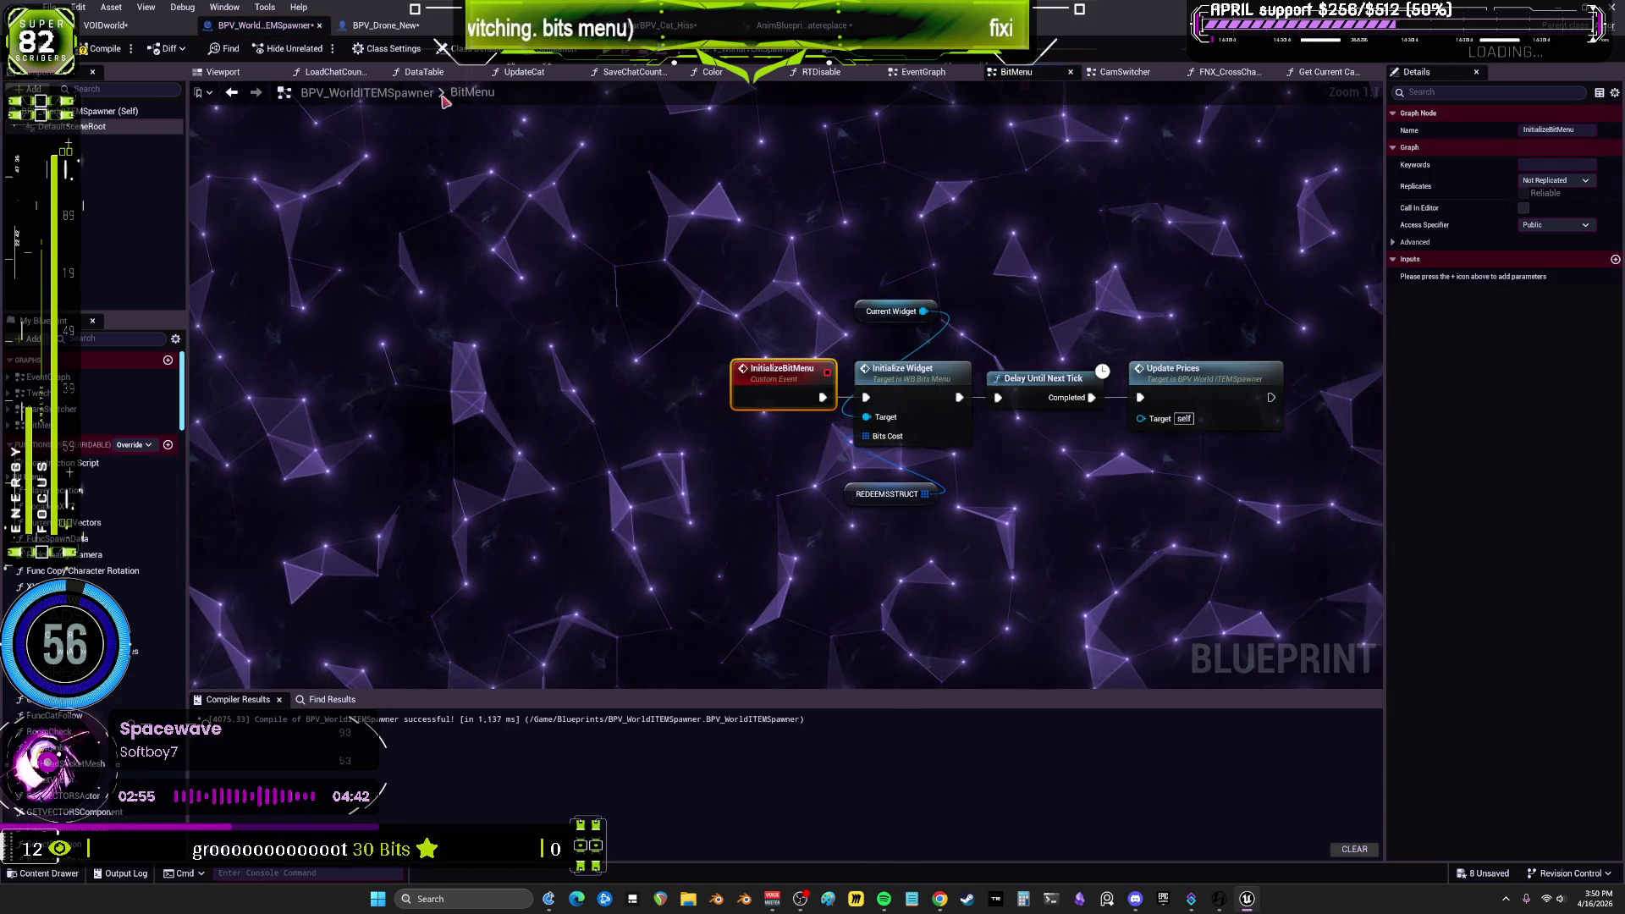
pyautogui.doubleClick(1212, 380)
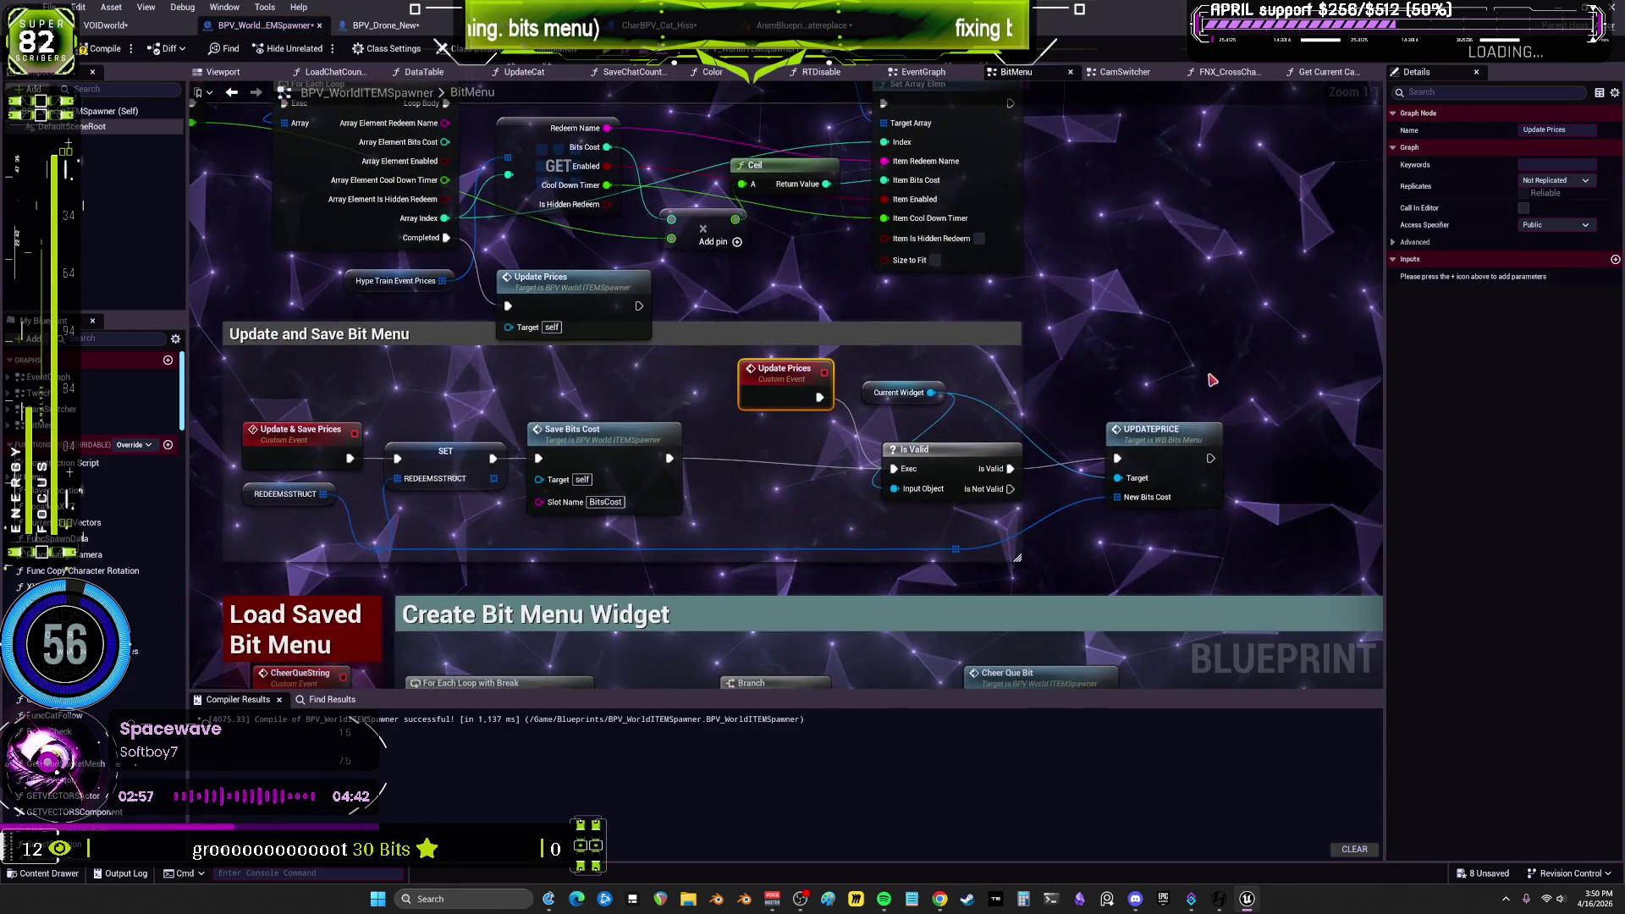
pyautogui.moveTo(1212, 380); pyautogui.dragTo(843, 210)
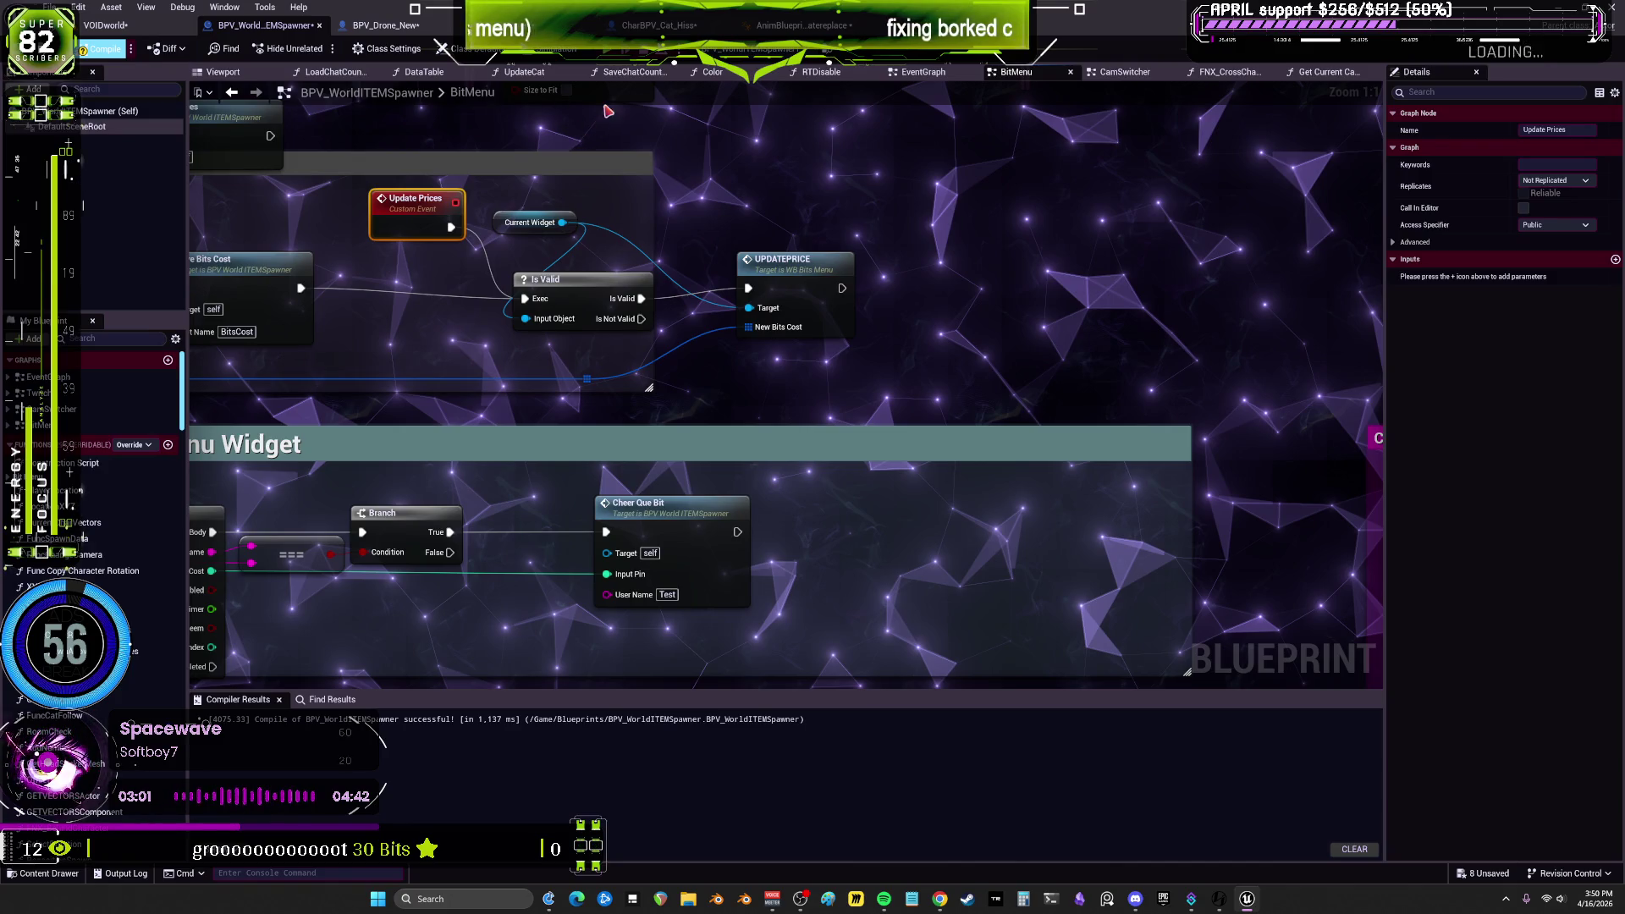
pyautogui.hotkey('alt', 'p')
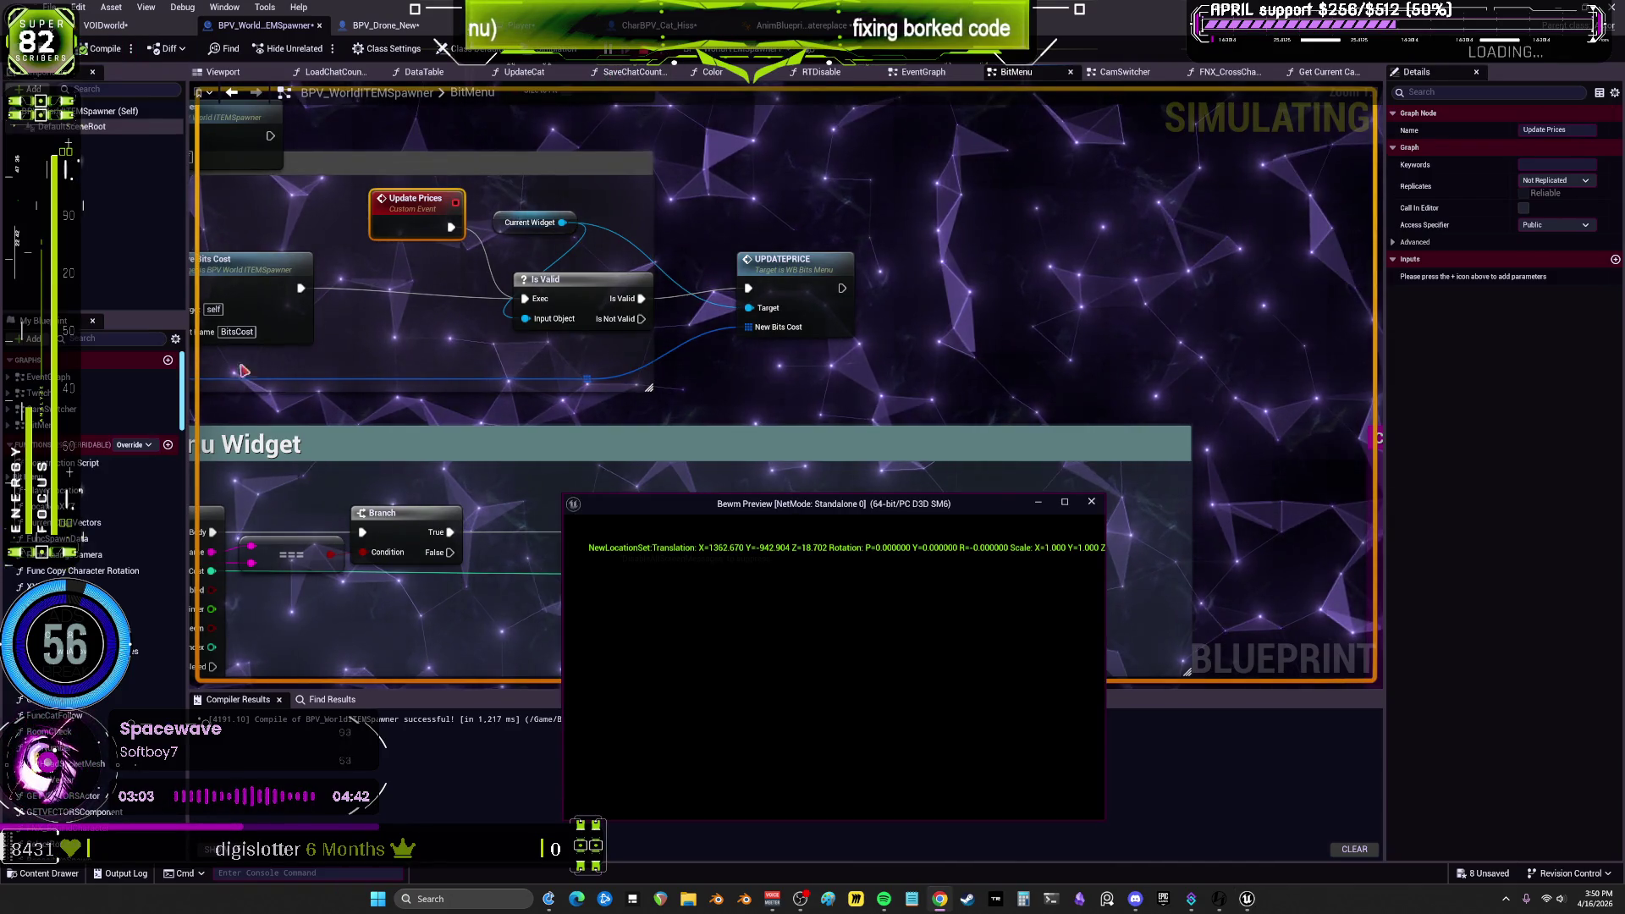
# Step: Toggle editor viewport rendering in Off World Live, try the drone camera (C), then stop play
pyautogui.click(106, 24)
pyautogui.click(334, 47)
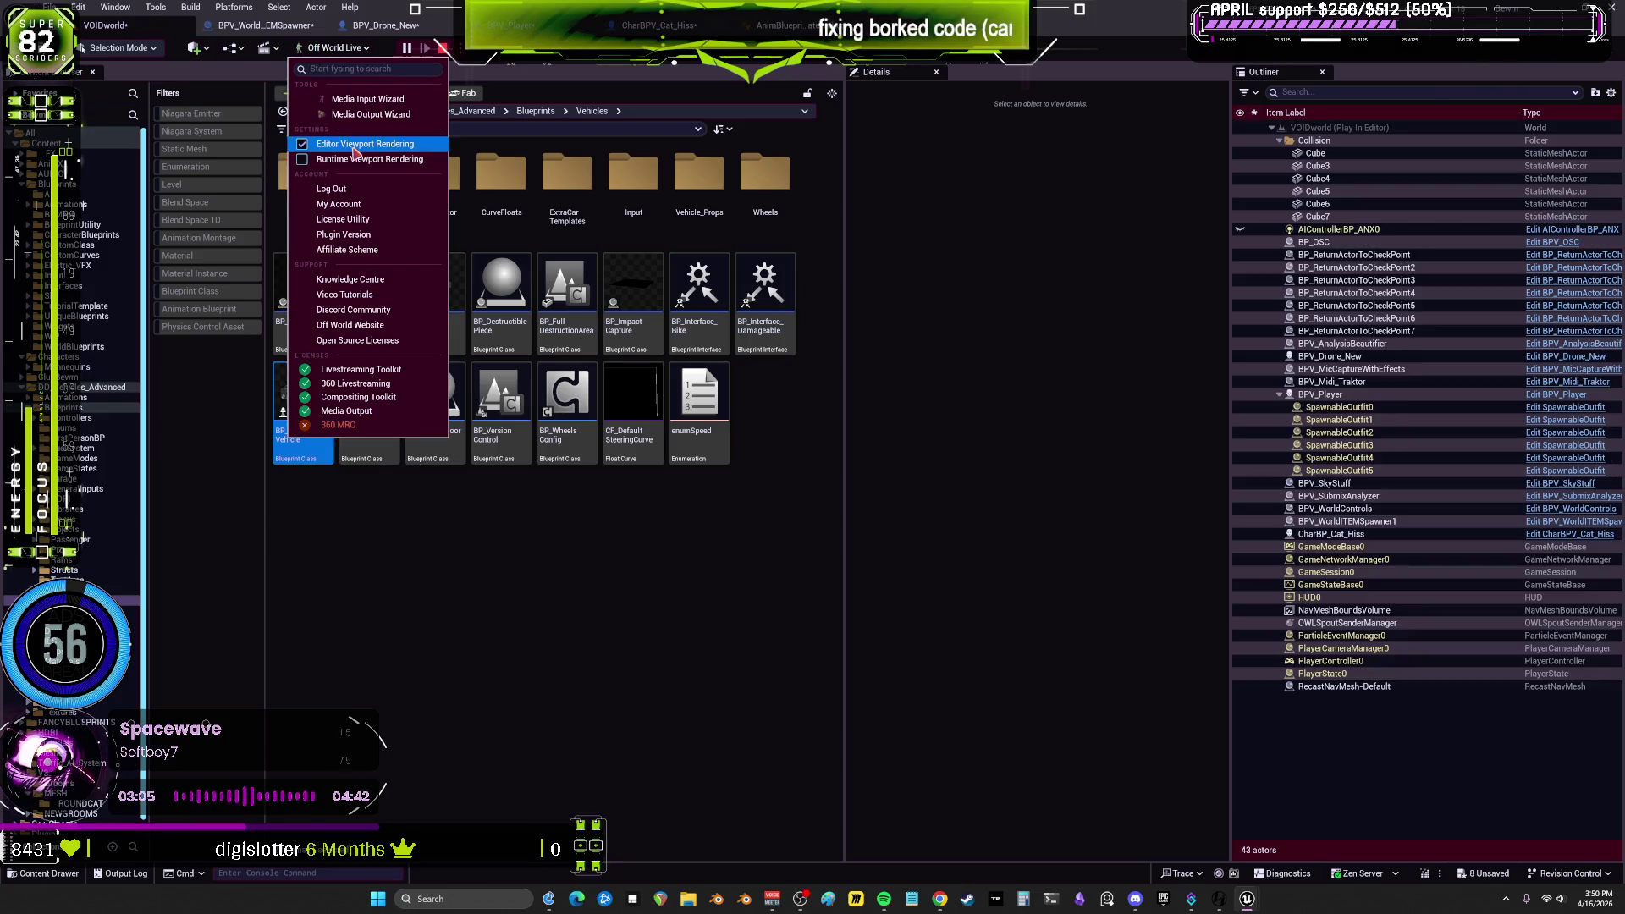
pyautogui.click(355, 159)
pyautogui.moveTo(1251, 902)
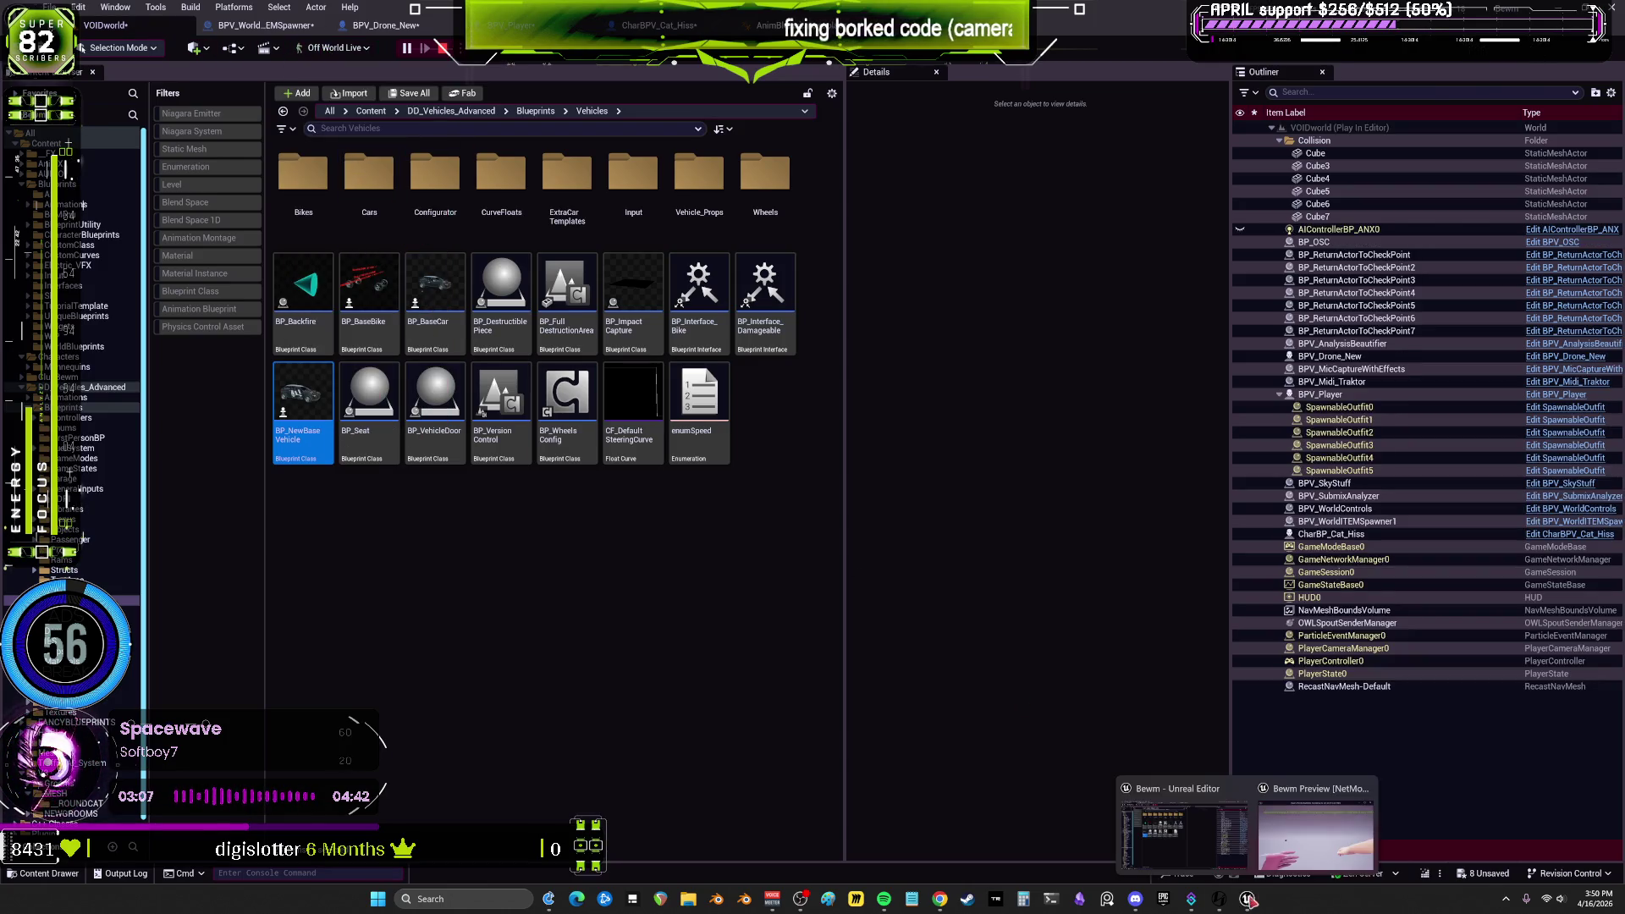
pyautogui.click(1316, 834)
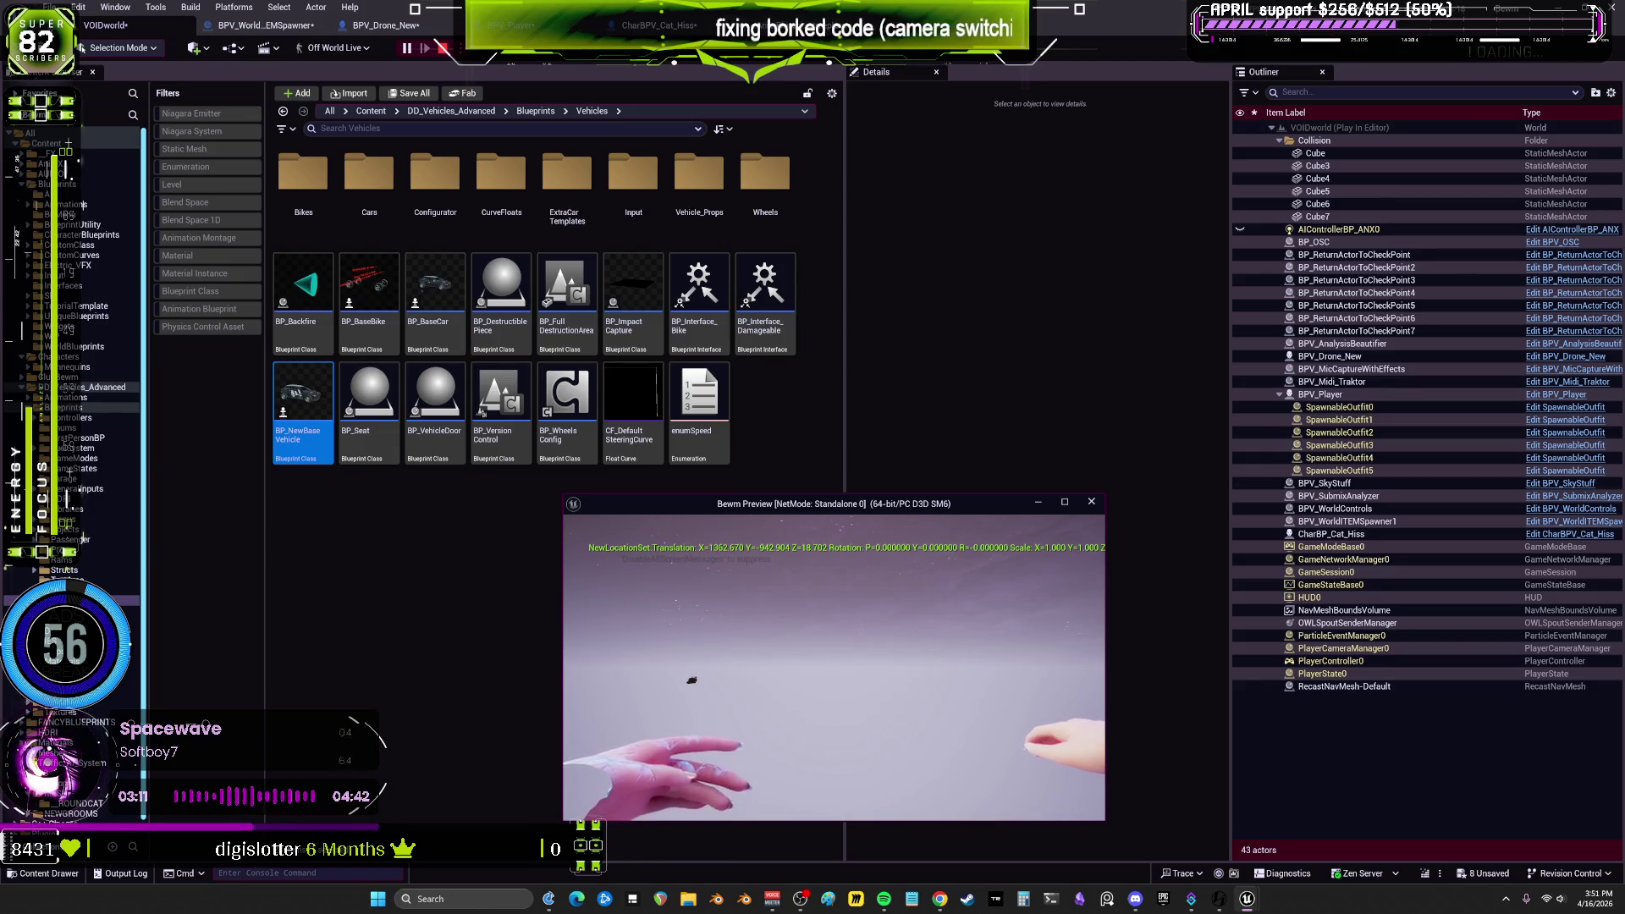
pyautogui.press('c')
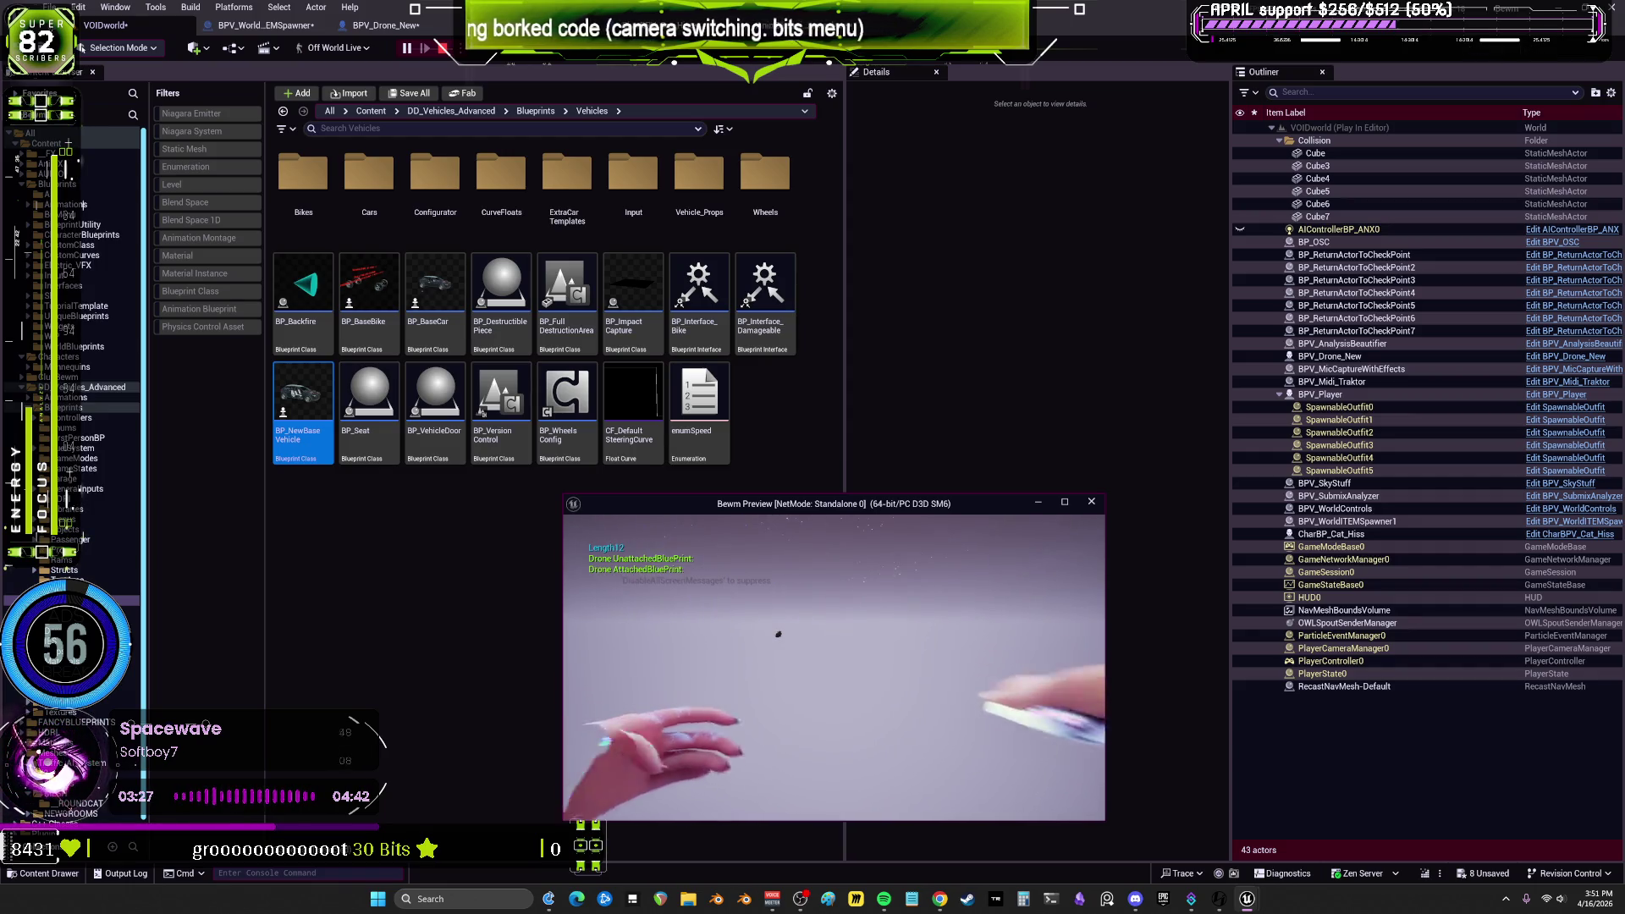
pyautogui.press('Escape')
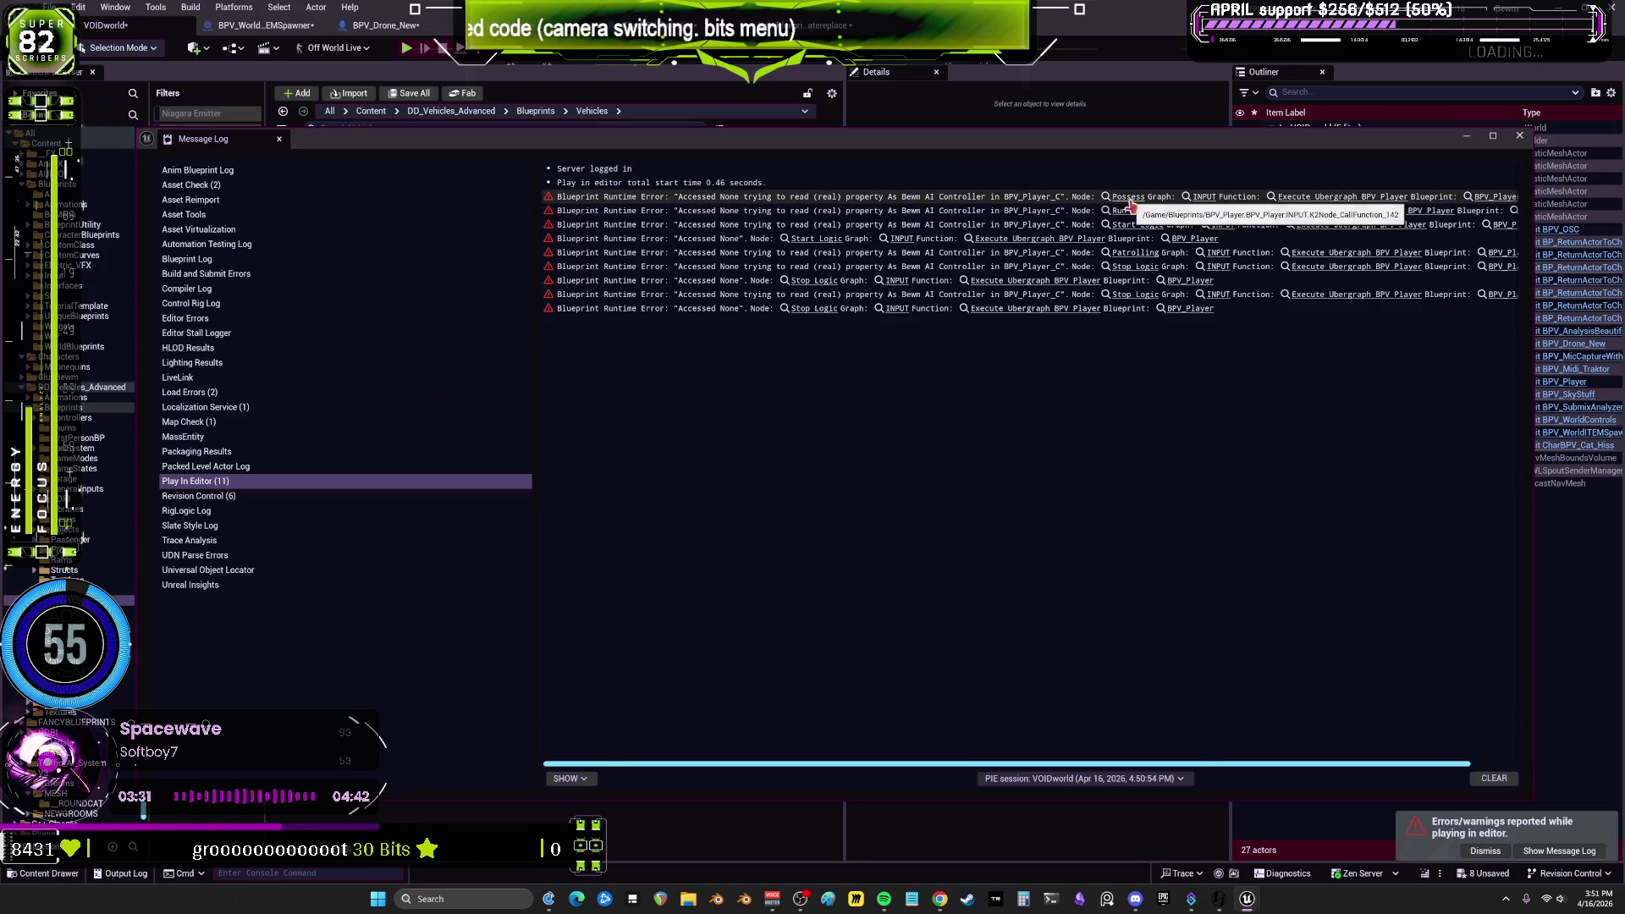
# Step: Jump from the Message Log error to the Possess node in BPV_Player's INPUT graph
pyautogui.click(1130, 197)
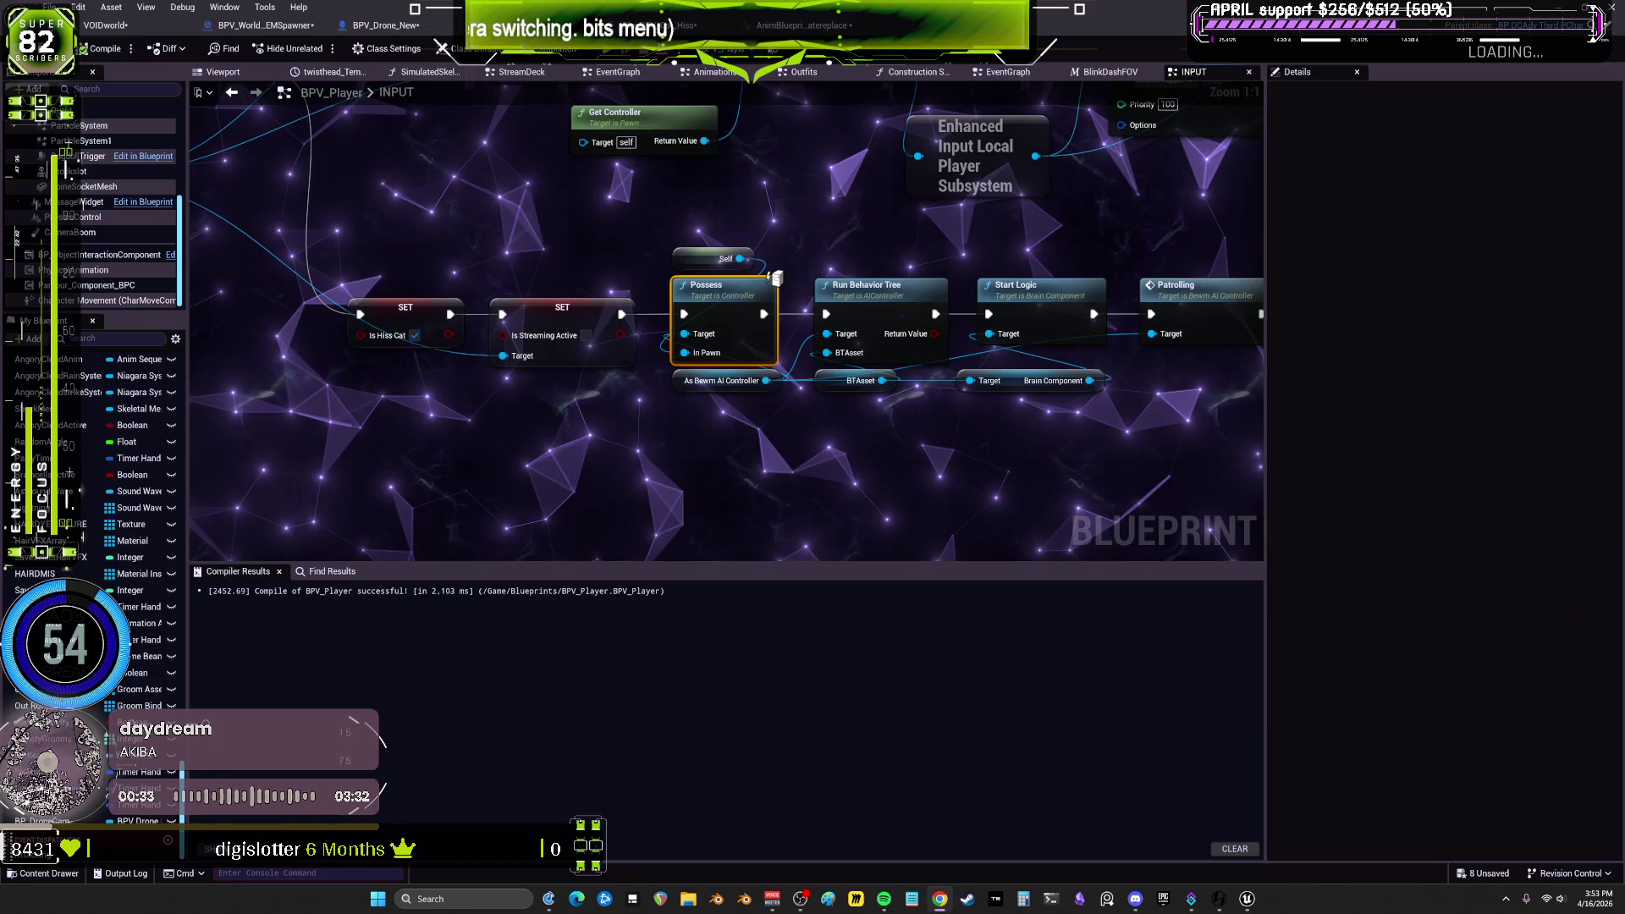
pyautogui.scroll(-2, 669, 333)
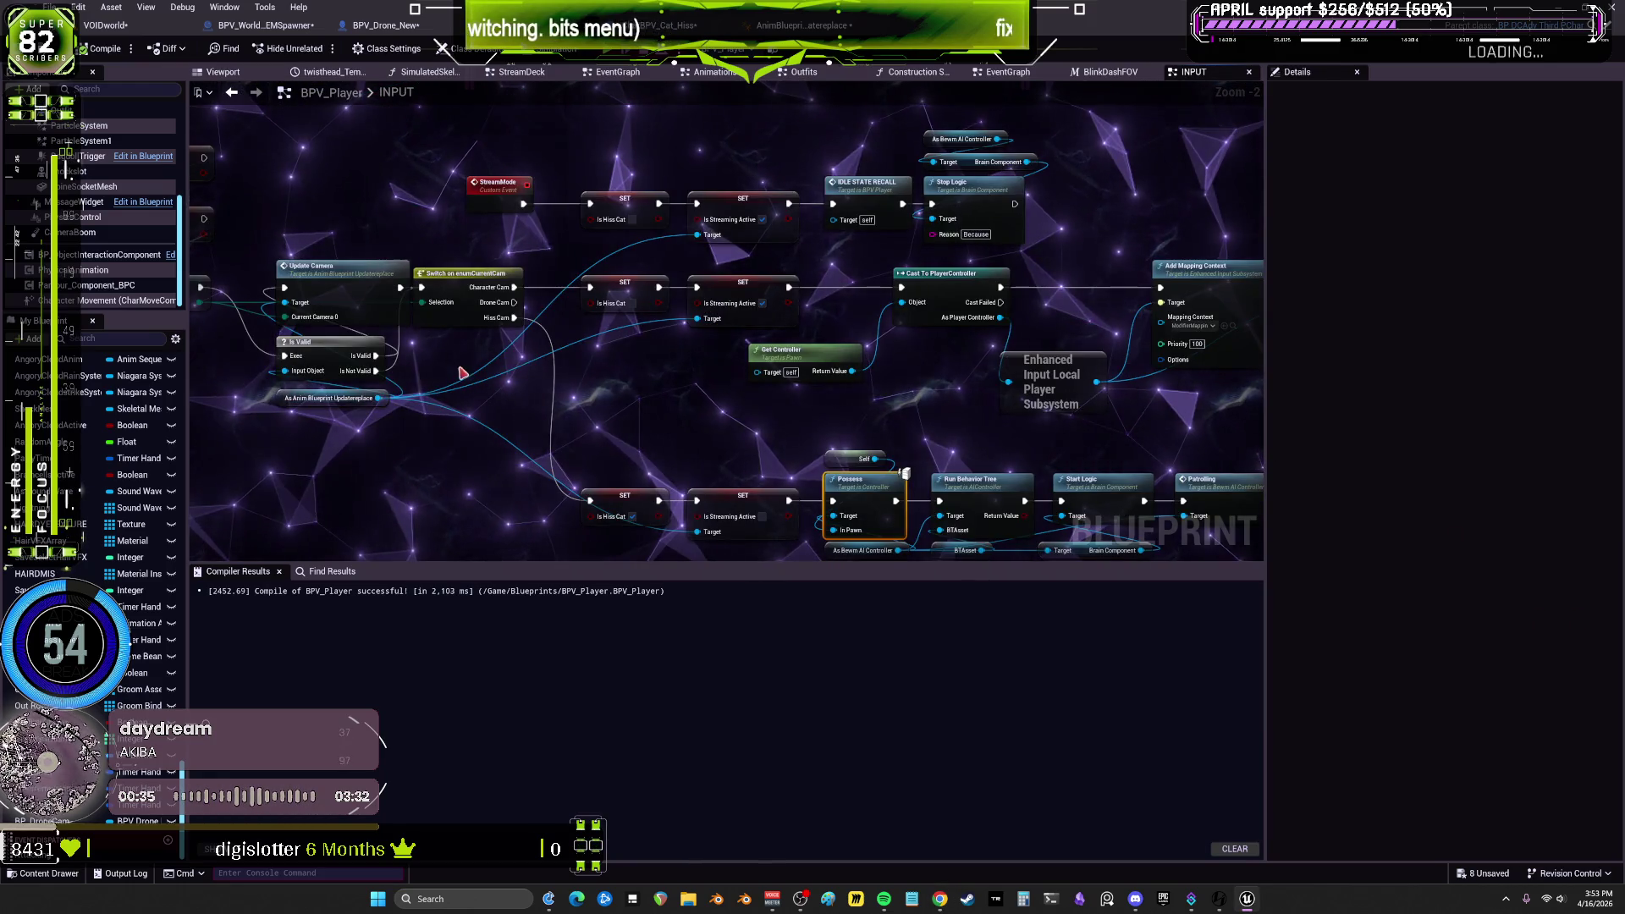
# Step: Rename the CameraUpdate custom event to 'c'
pyautogui.moveTo(692, 378); pyautogui.dragTo(687, 374)
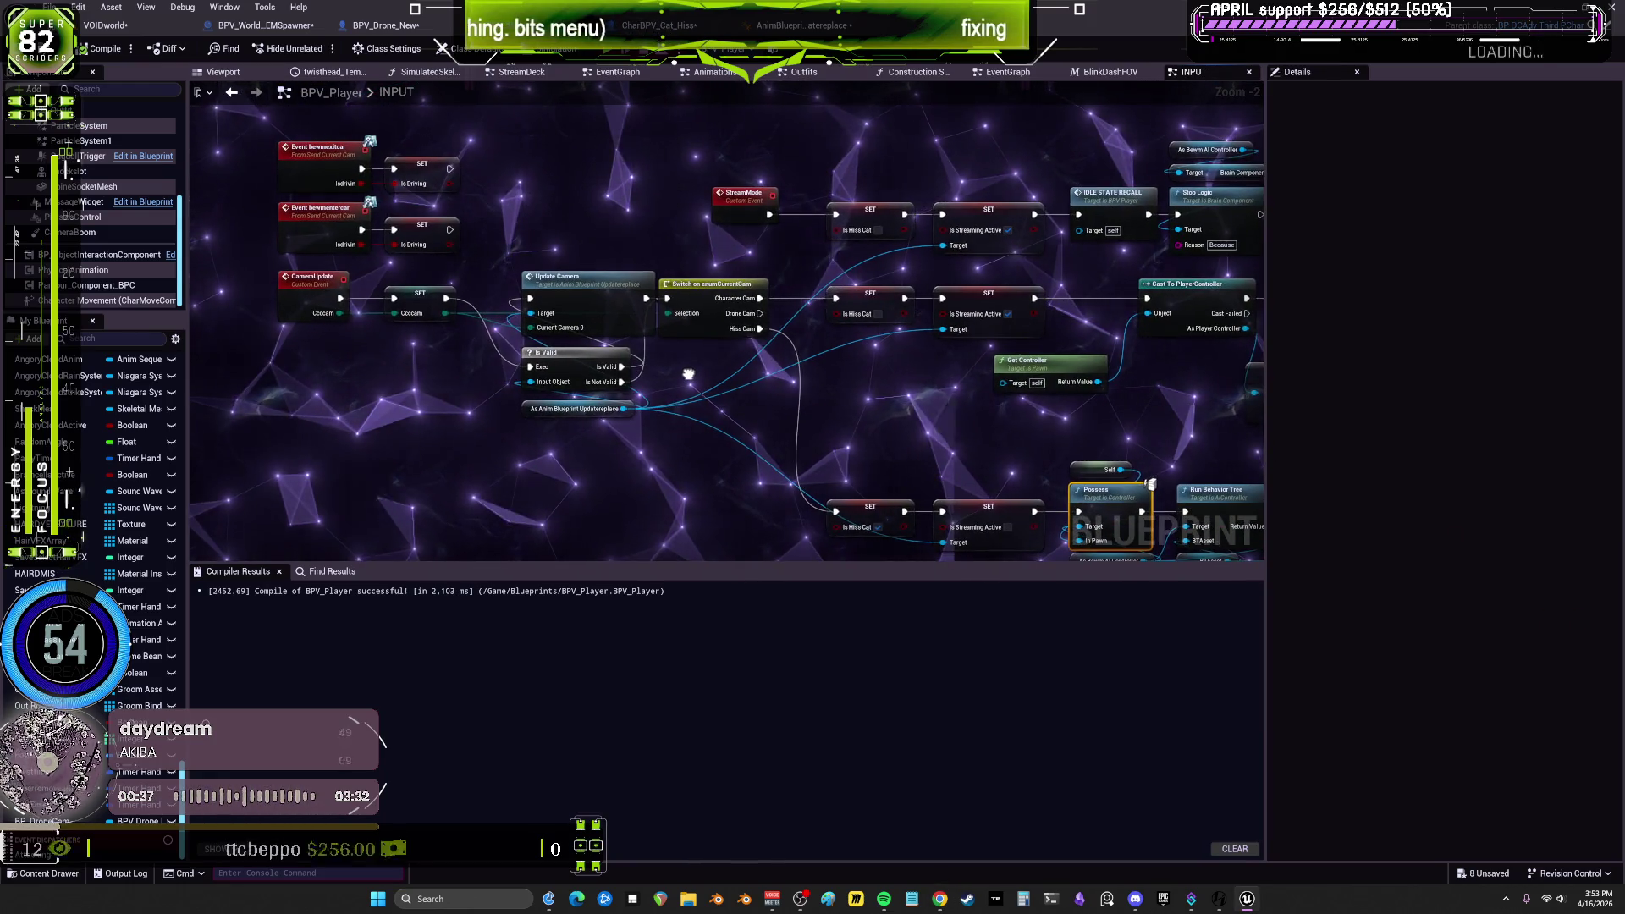
pyautogui.moveTo(489, 390)
pyautogui.mouseDown()
pyautogui.moveTo(281, 390)
pyautogui.moveTo(195, 364)
pyautogui.moveTo(193, 342)
pyautogui.moveTo(718, 305)
pyautogui.mouseUp()
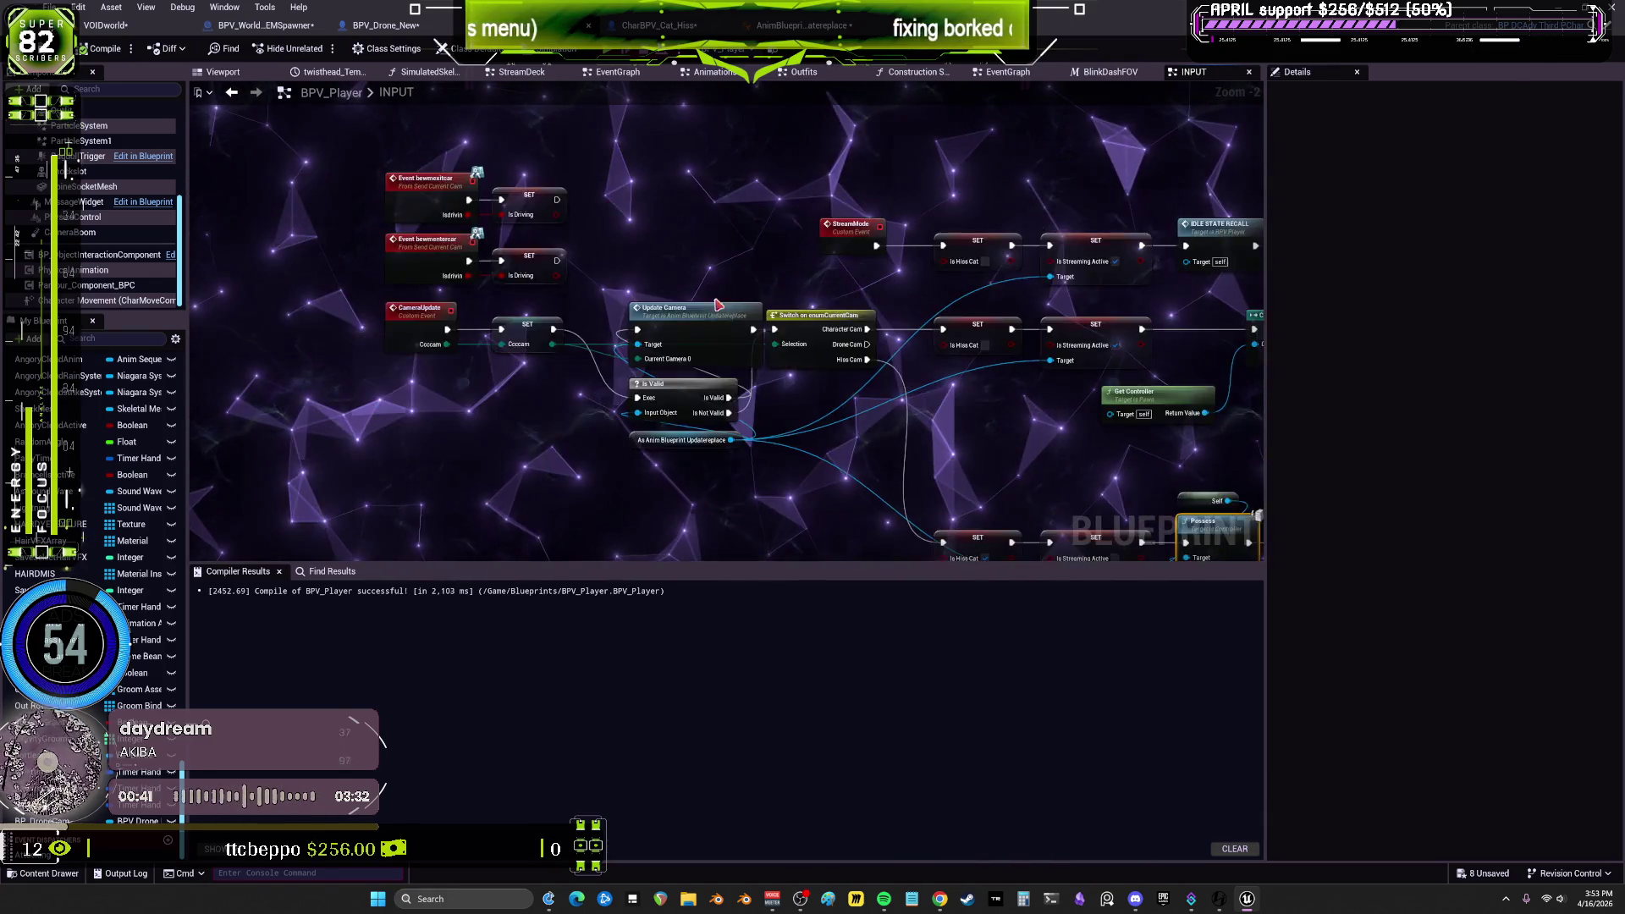
pyautogui.doubleClick(383, 326)
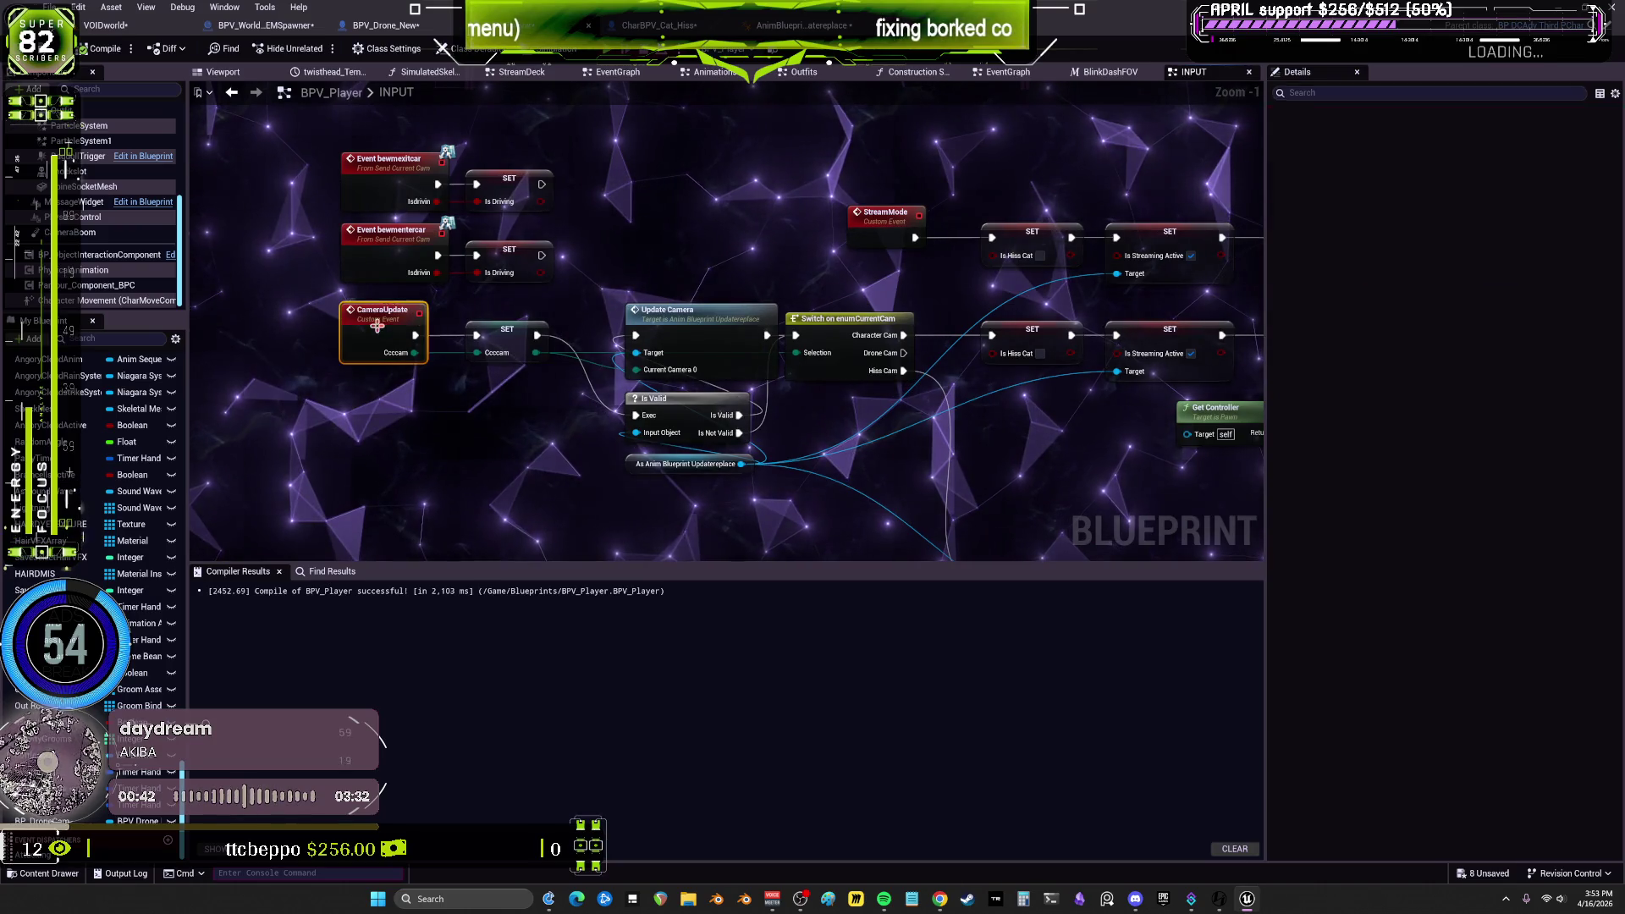
pyautogui.write('c')
pyautogui.click(690, 224)
# Step: Shift the Is Valid and cast nodes left, then open UpdateCamera in the anim blueprint
pyautogui.moveTo(690, 224); pyautogui.dragTo(629, 211)
pyautogui.moveTo(612, 417)
pyautogui.mouseDown()
pyautogui.moveTo(478, 453)
pyautogui.moveTo(461, 420)
pyautogui.mouseUp()
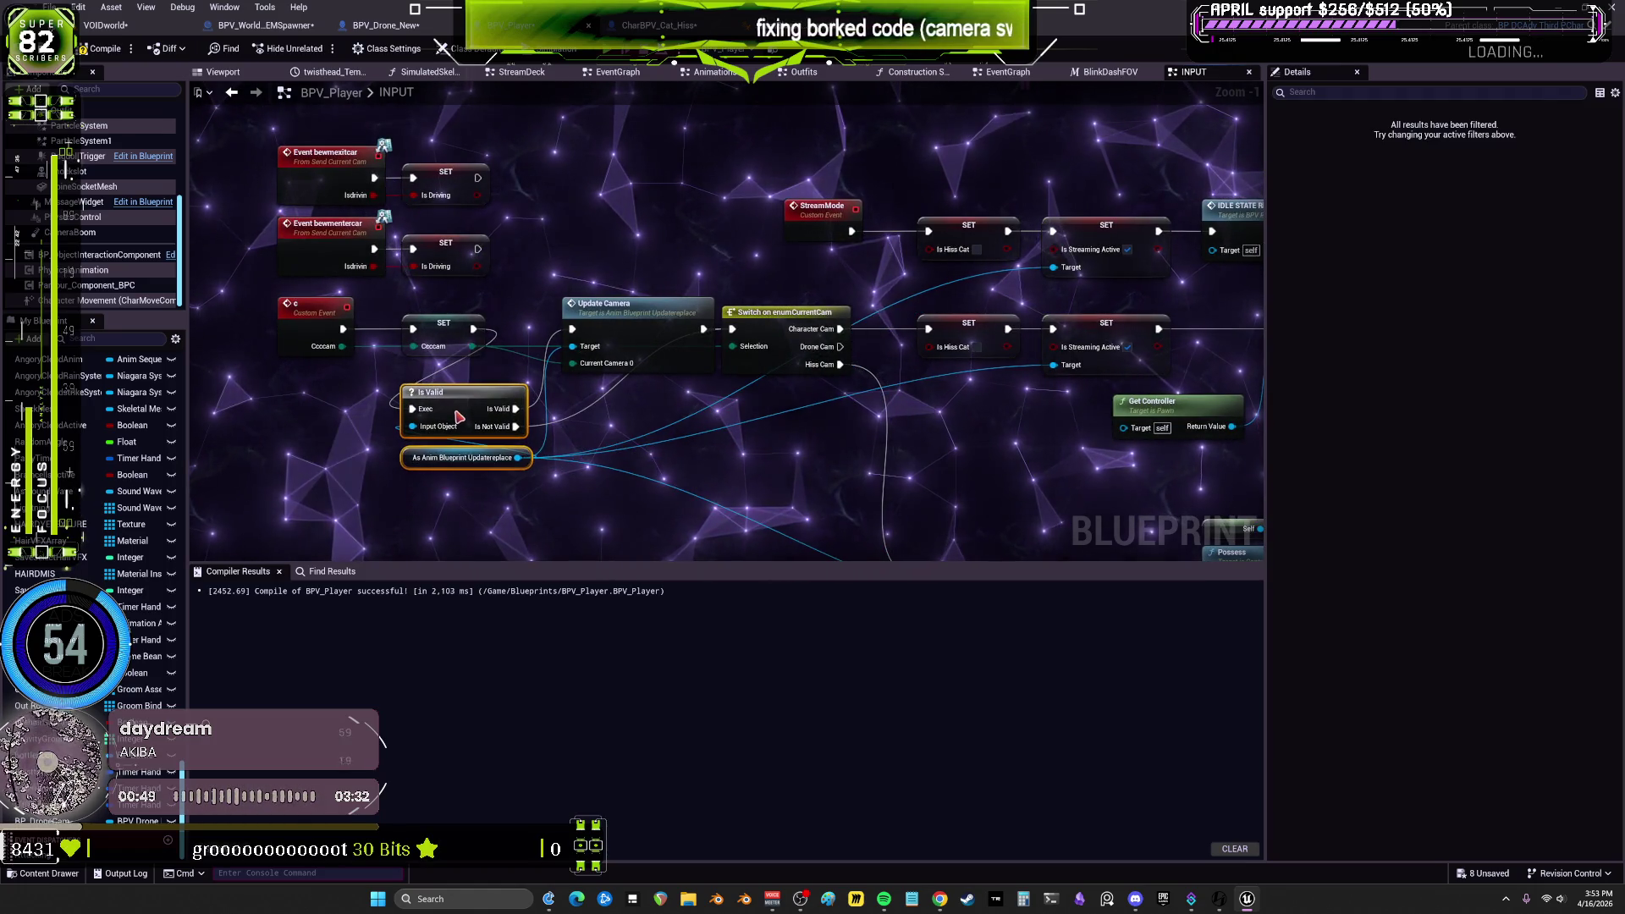
pyautogui.doubleClick(626, 335)
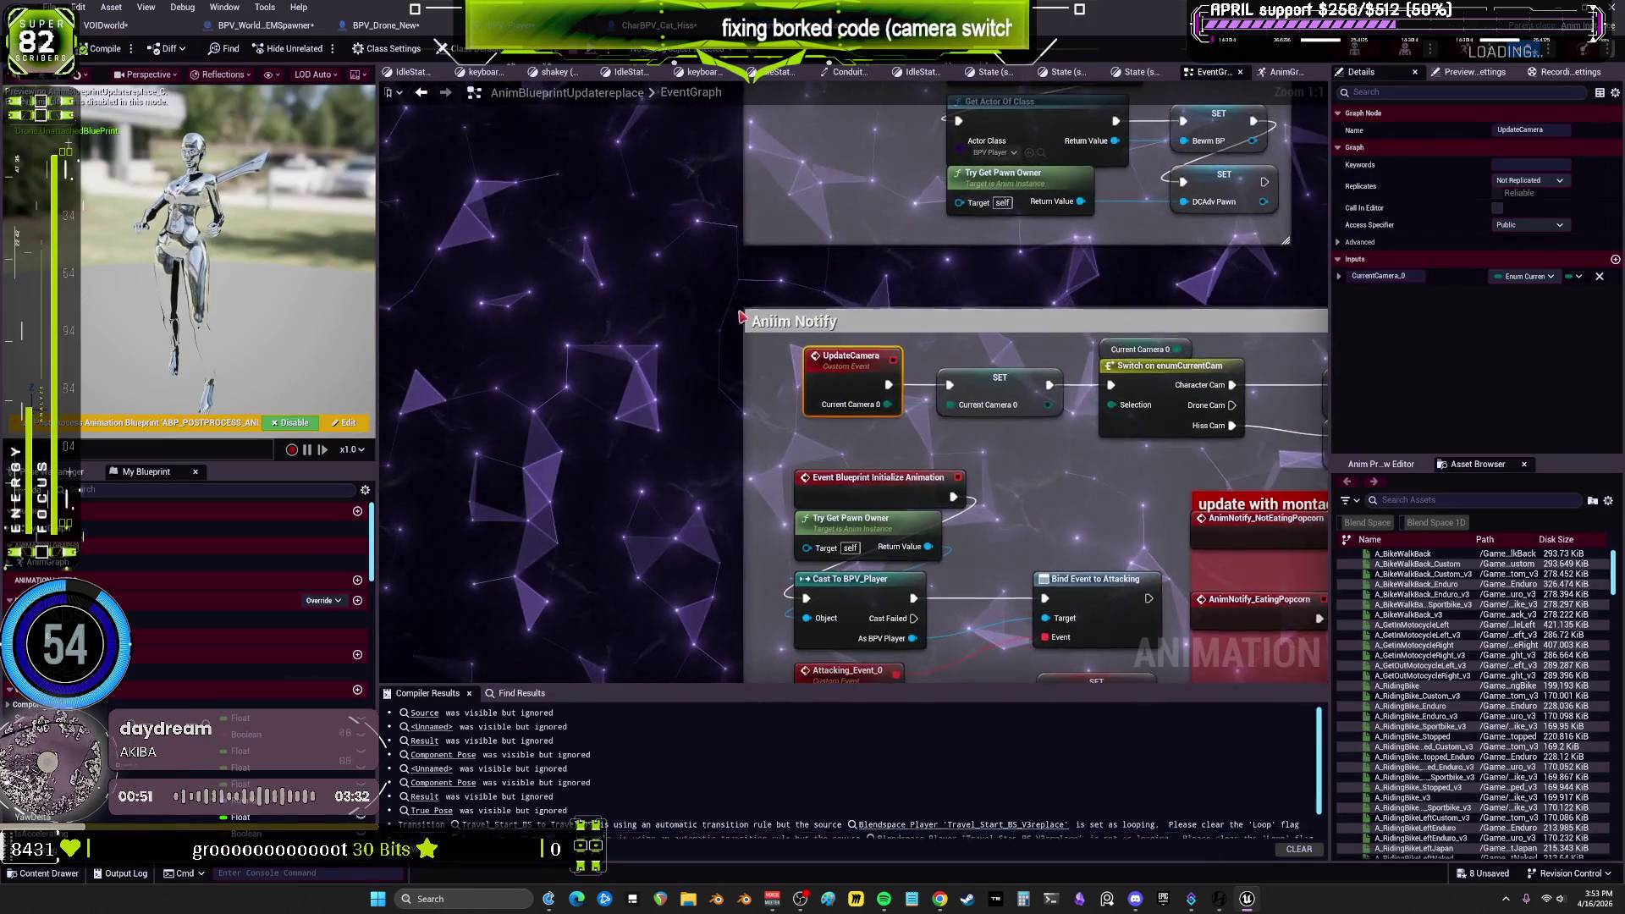
pyautogui.moveTo(844, 285); pyautogui.dragTo(741, 278)
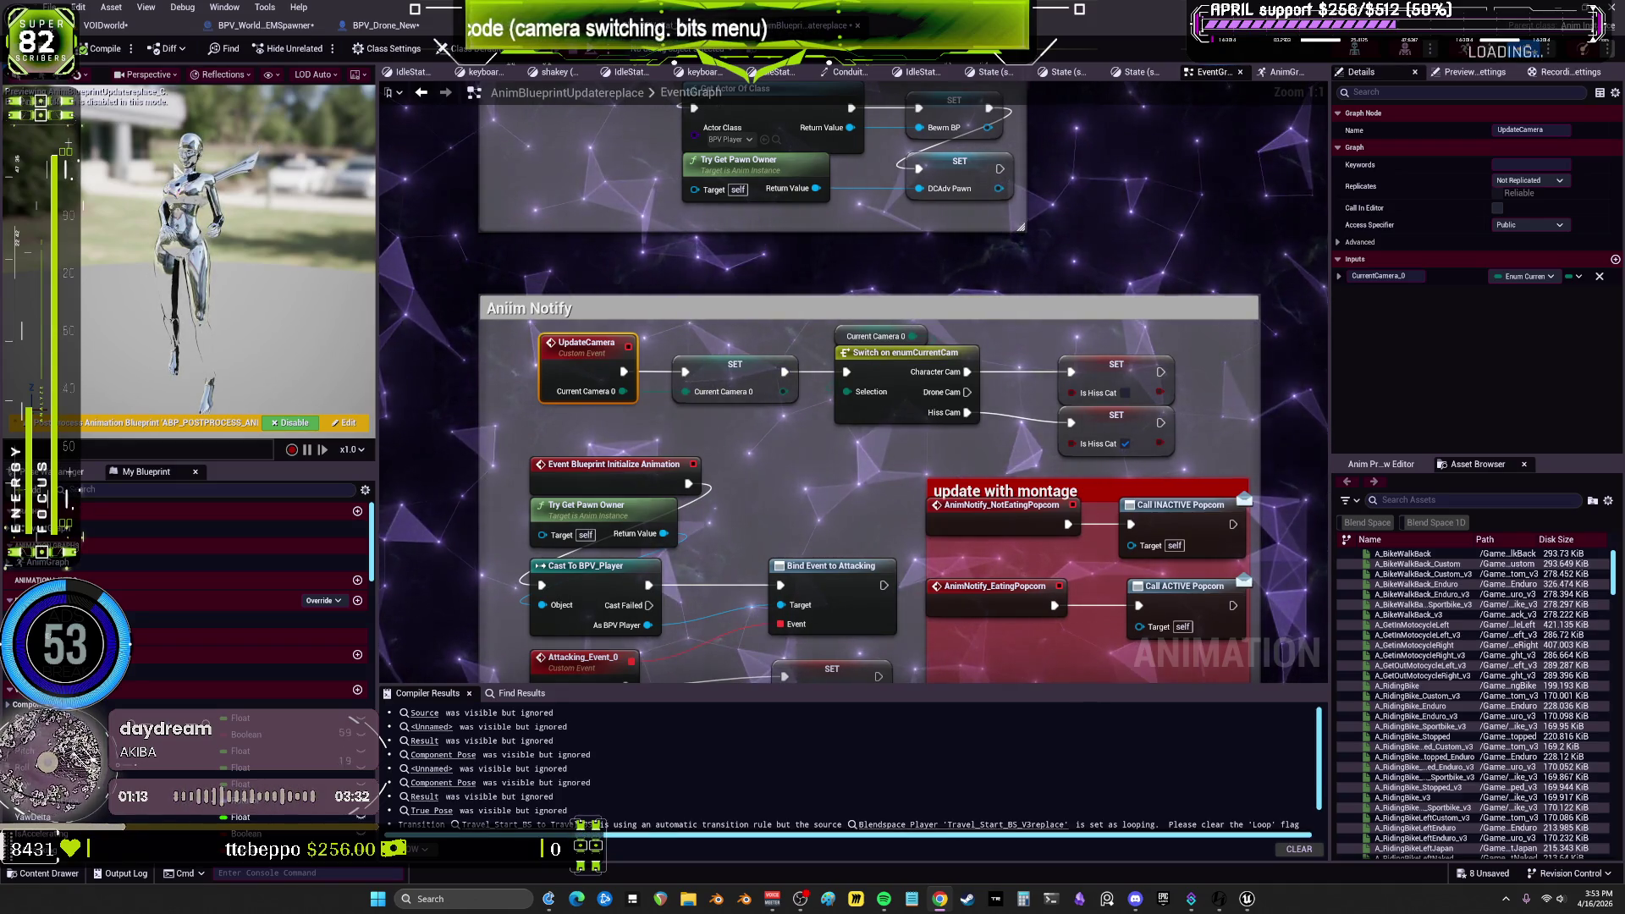
pyautogui.hotkey('ctrl', 'z')
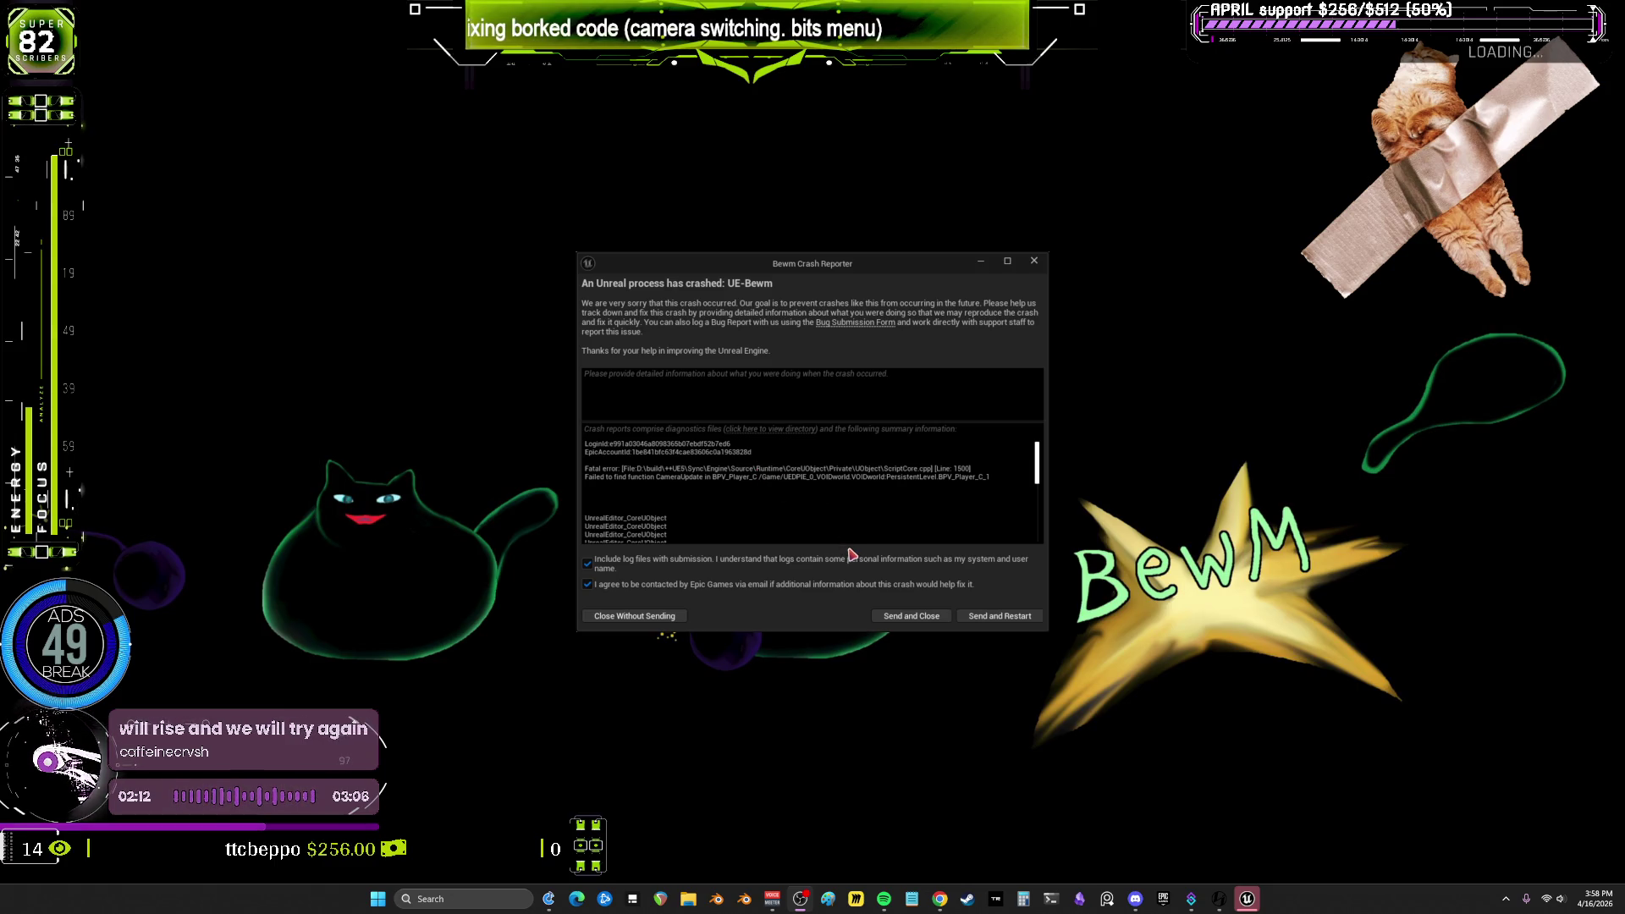
# Step: Dismiss the Bewm crash report and relaunch the Bewm (5.7) project from the launcher's My Projects library
pyautogui.click(1033, 260)
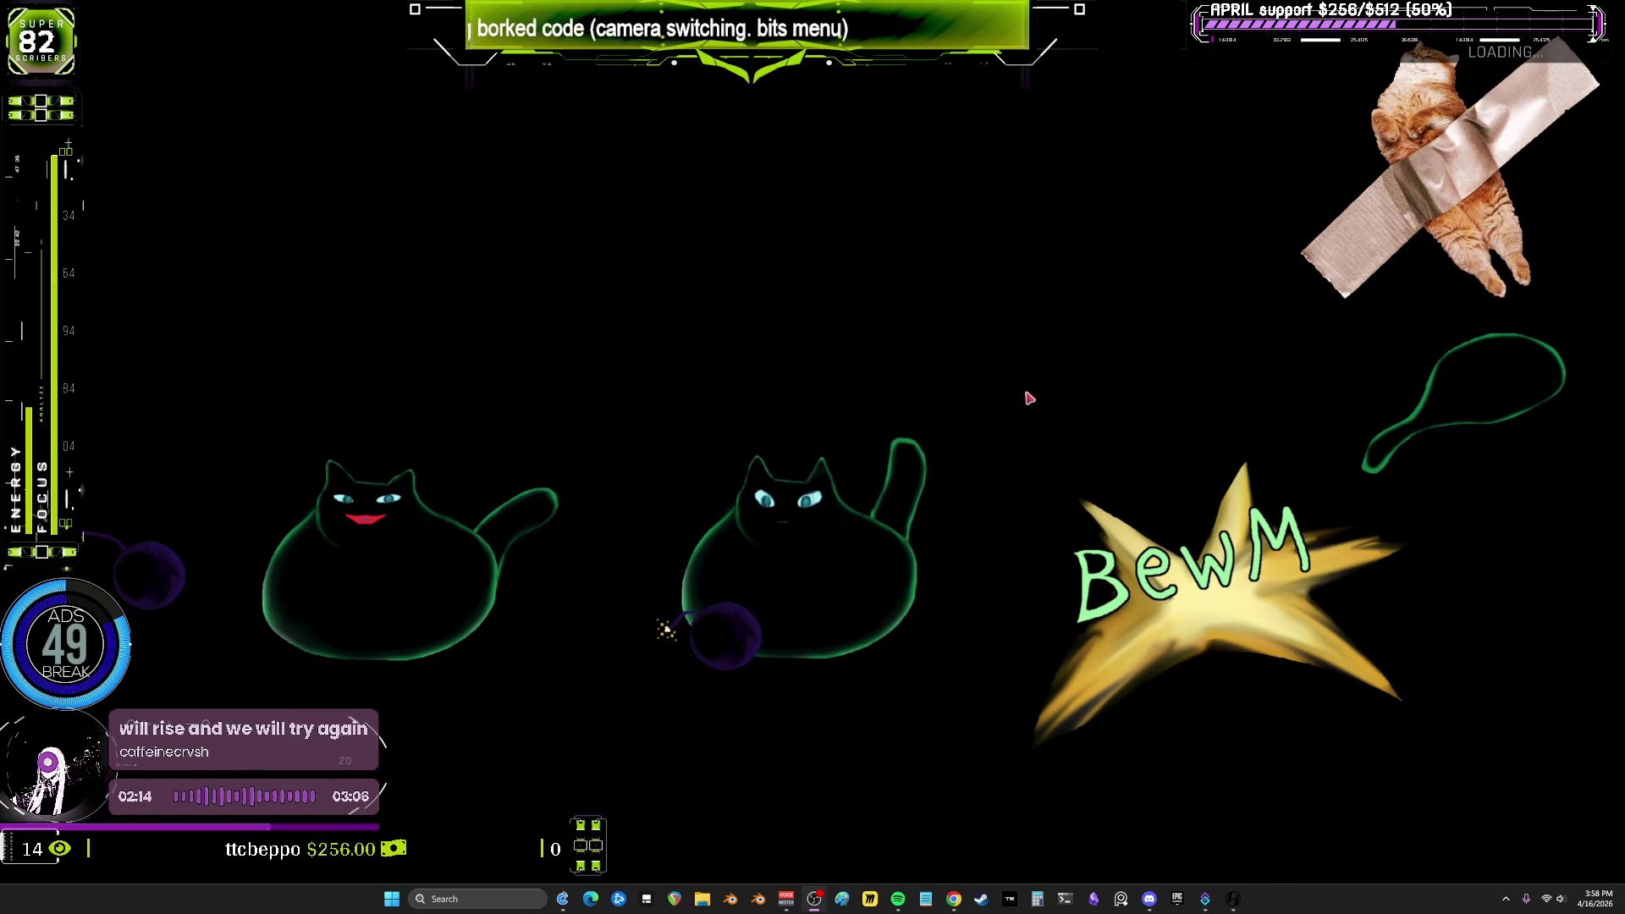
pyautogui.click(1189, 902)
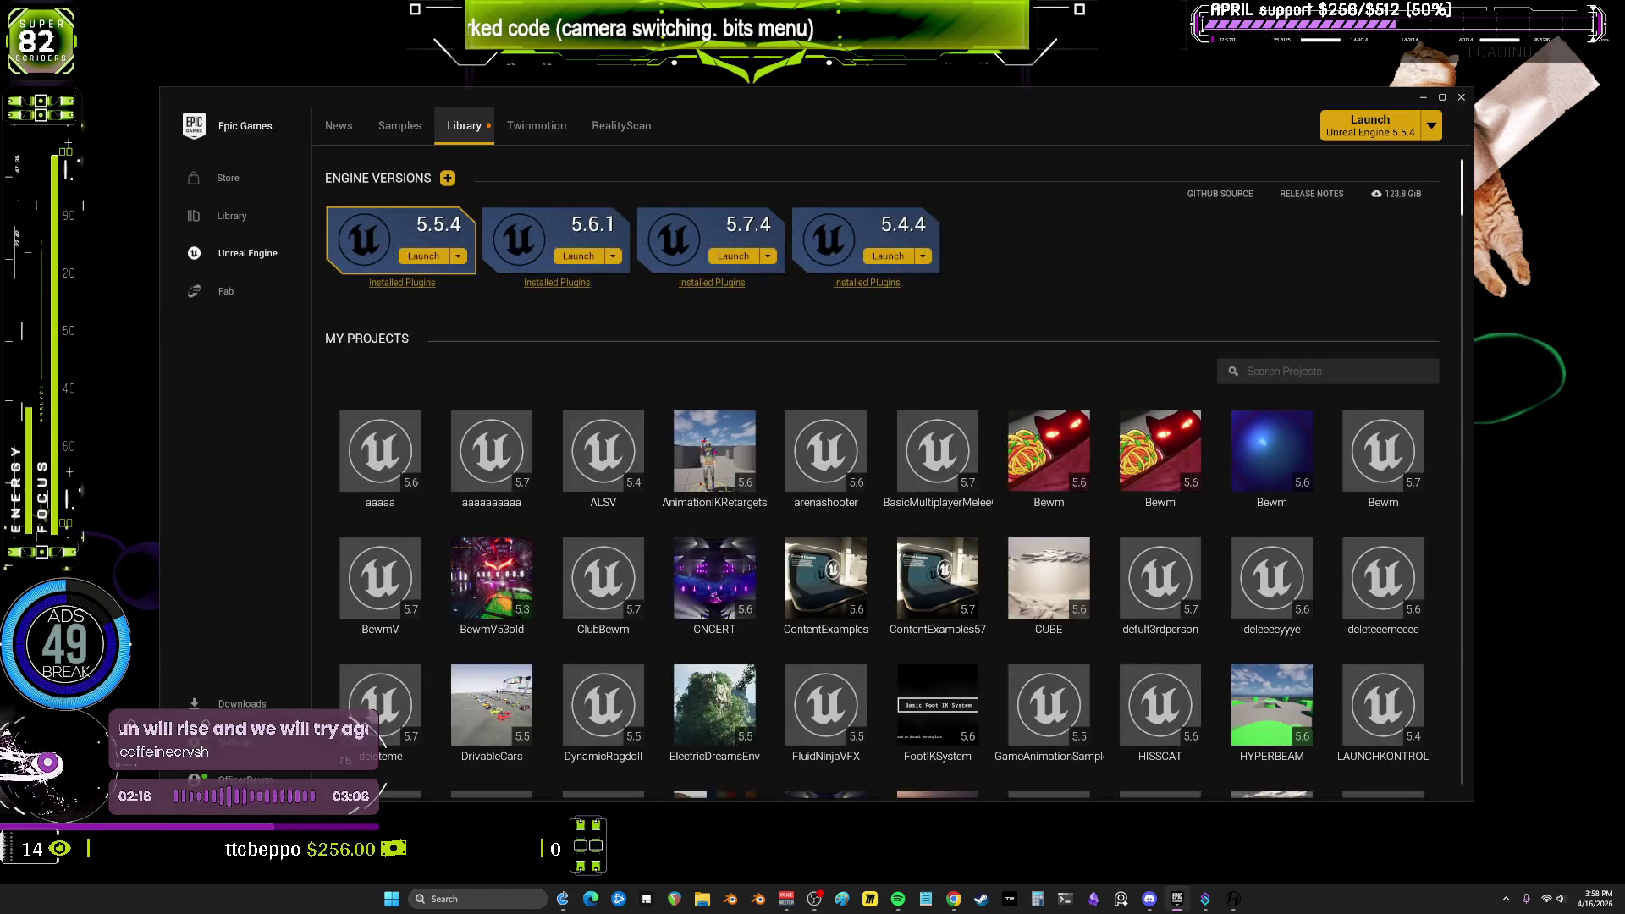
pyautogui.scroll(-4, 854, 582)
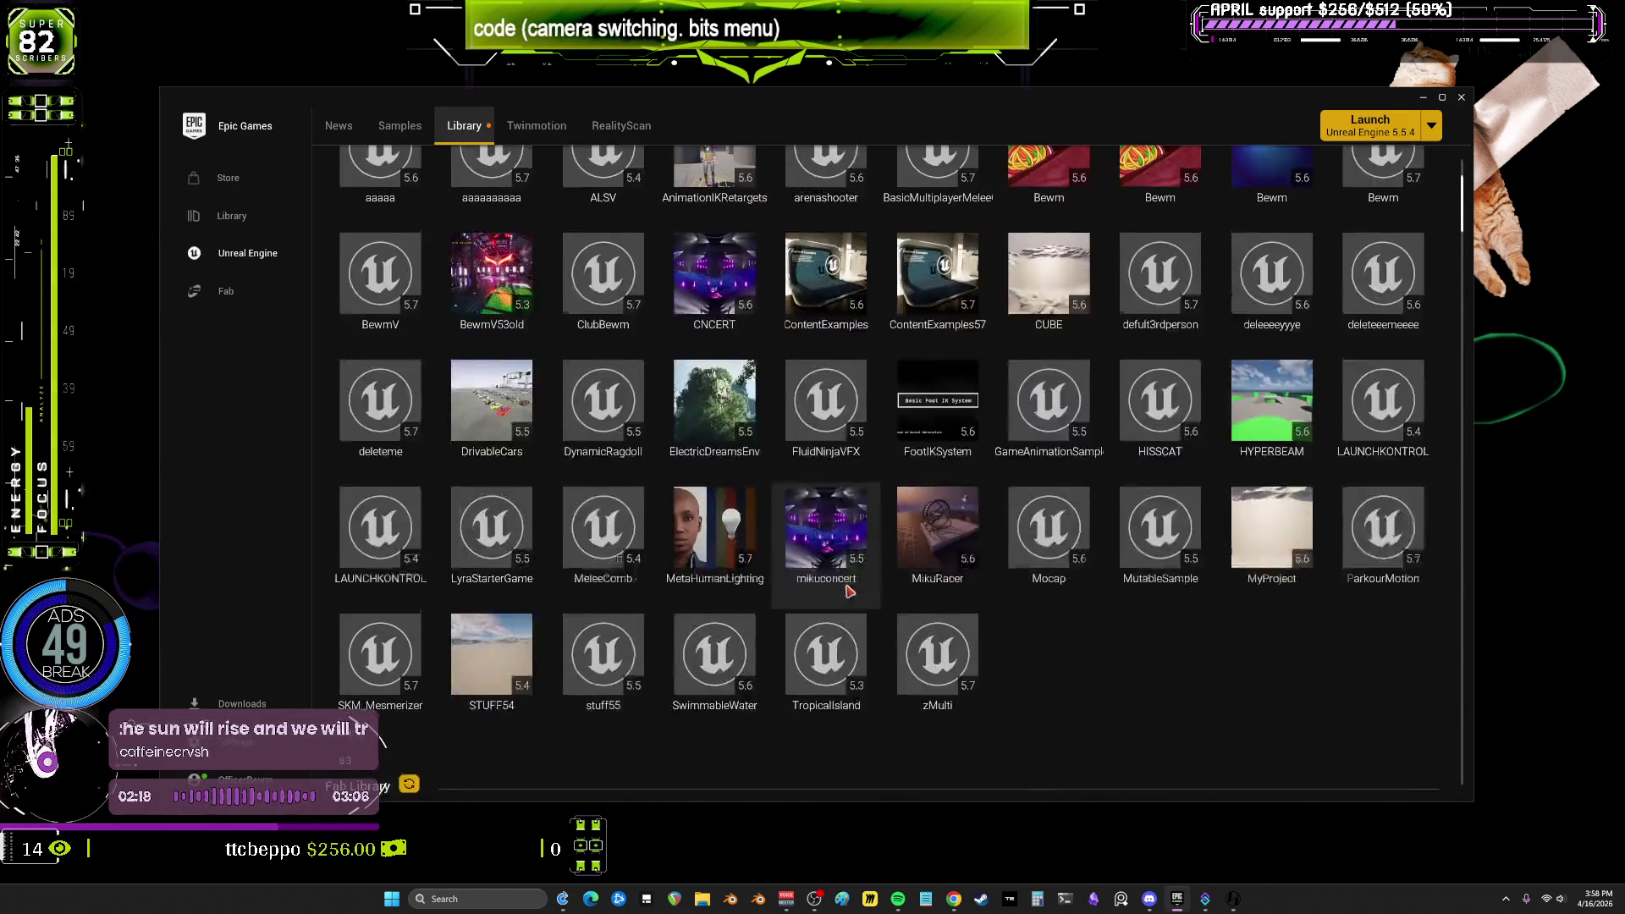
pyautogui.scroll(1, 1115, 551)
pyautogui.scroll(2, 1116, 551)
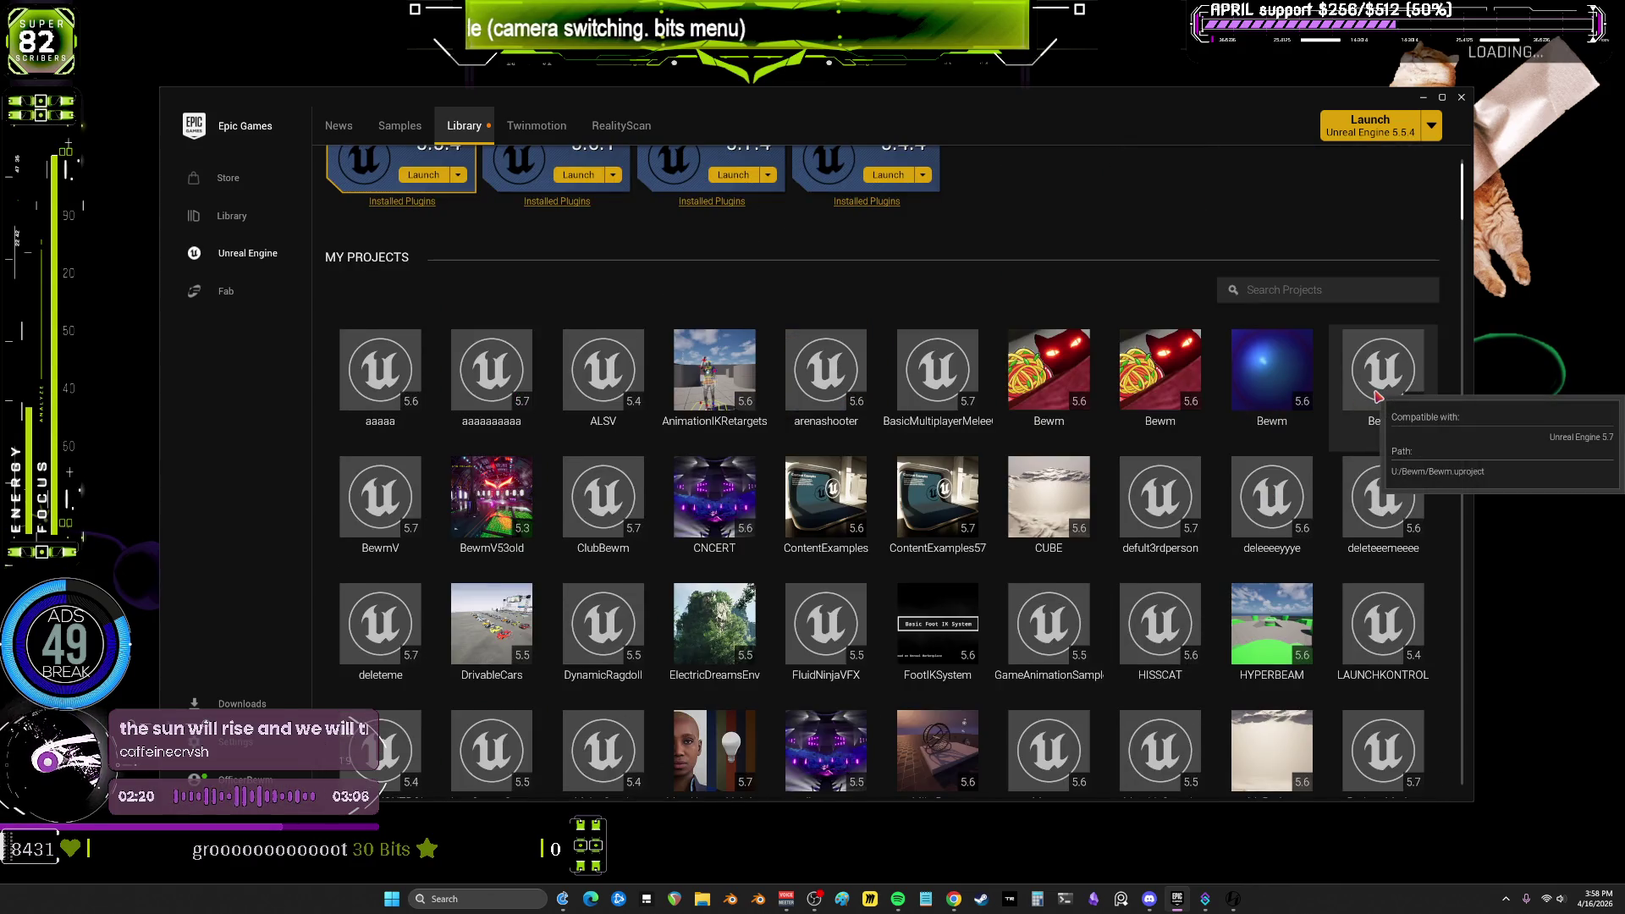
pyautogui.doubleClick(1425, 365)
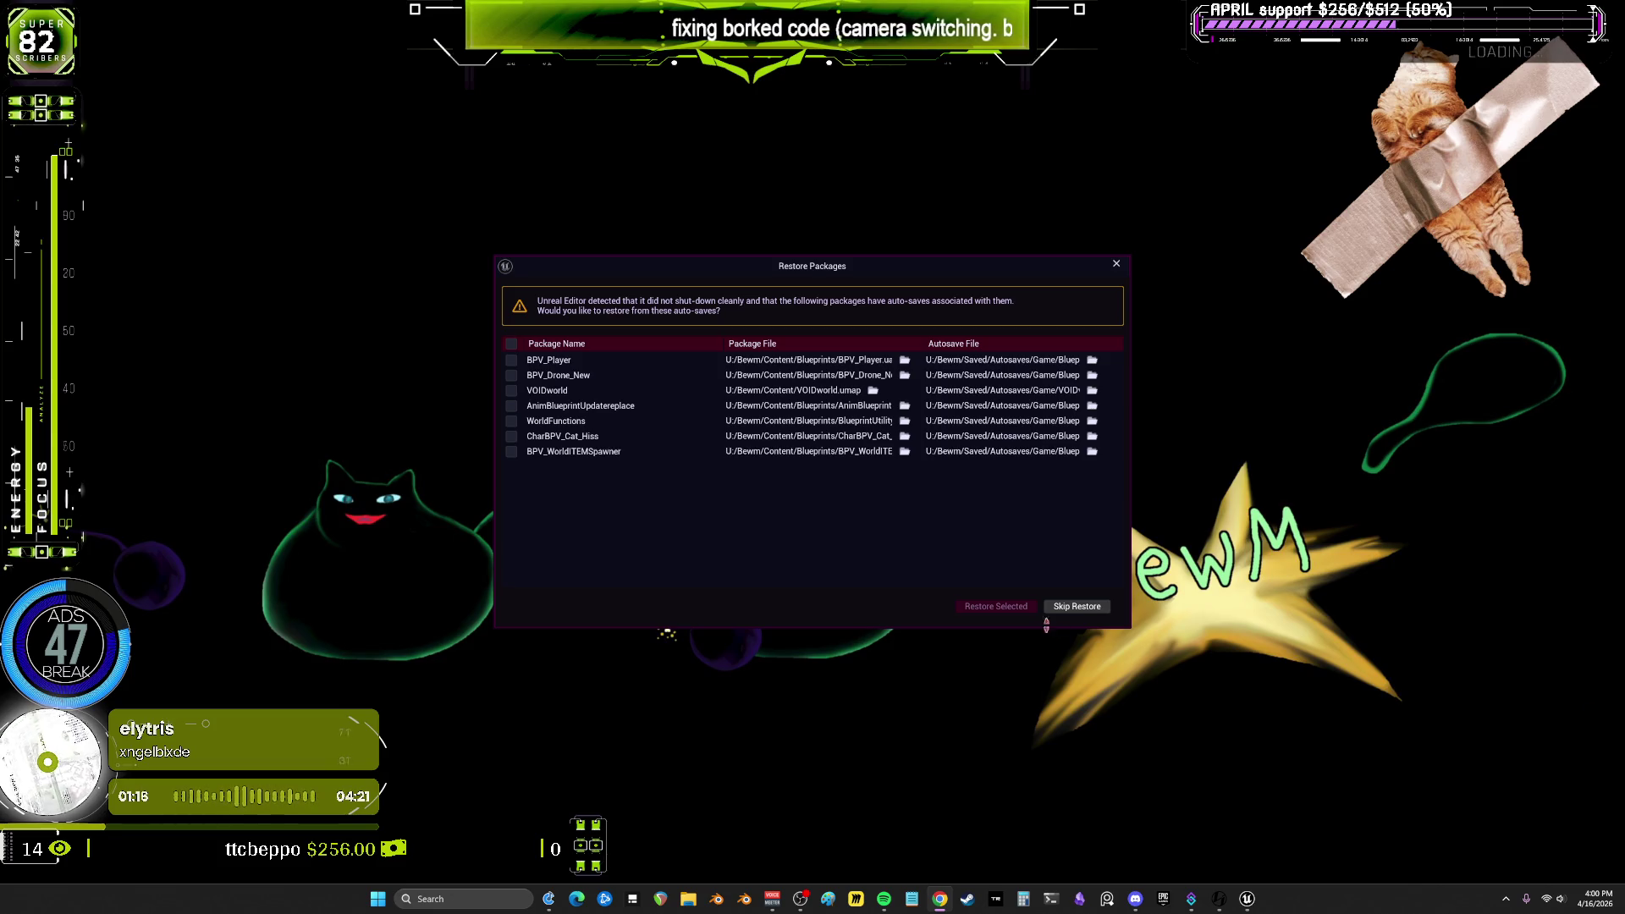
# Step: Decline restoring the seven auto-saved packages so the editor reopens with the VOIDworld level
pyautogui.click(1049, 608)
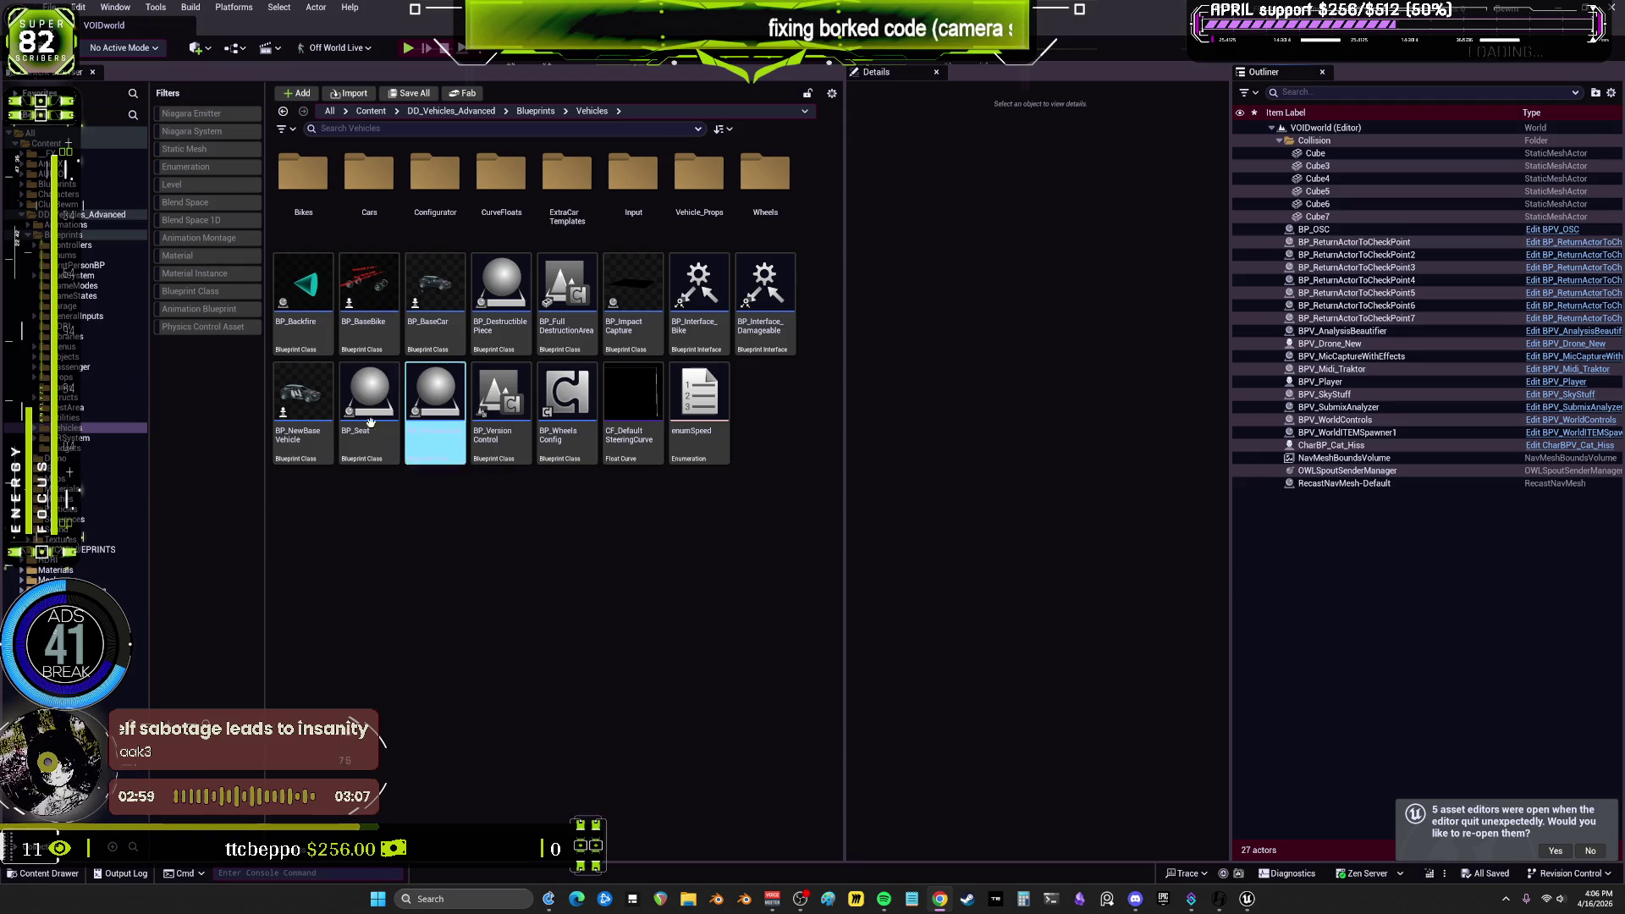
pyautogui.moveTo(342, 414)
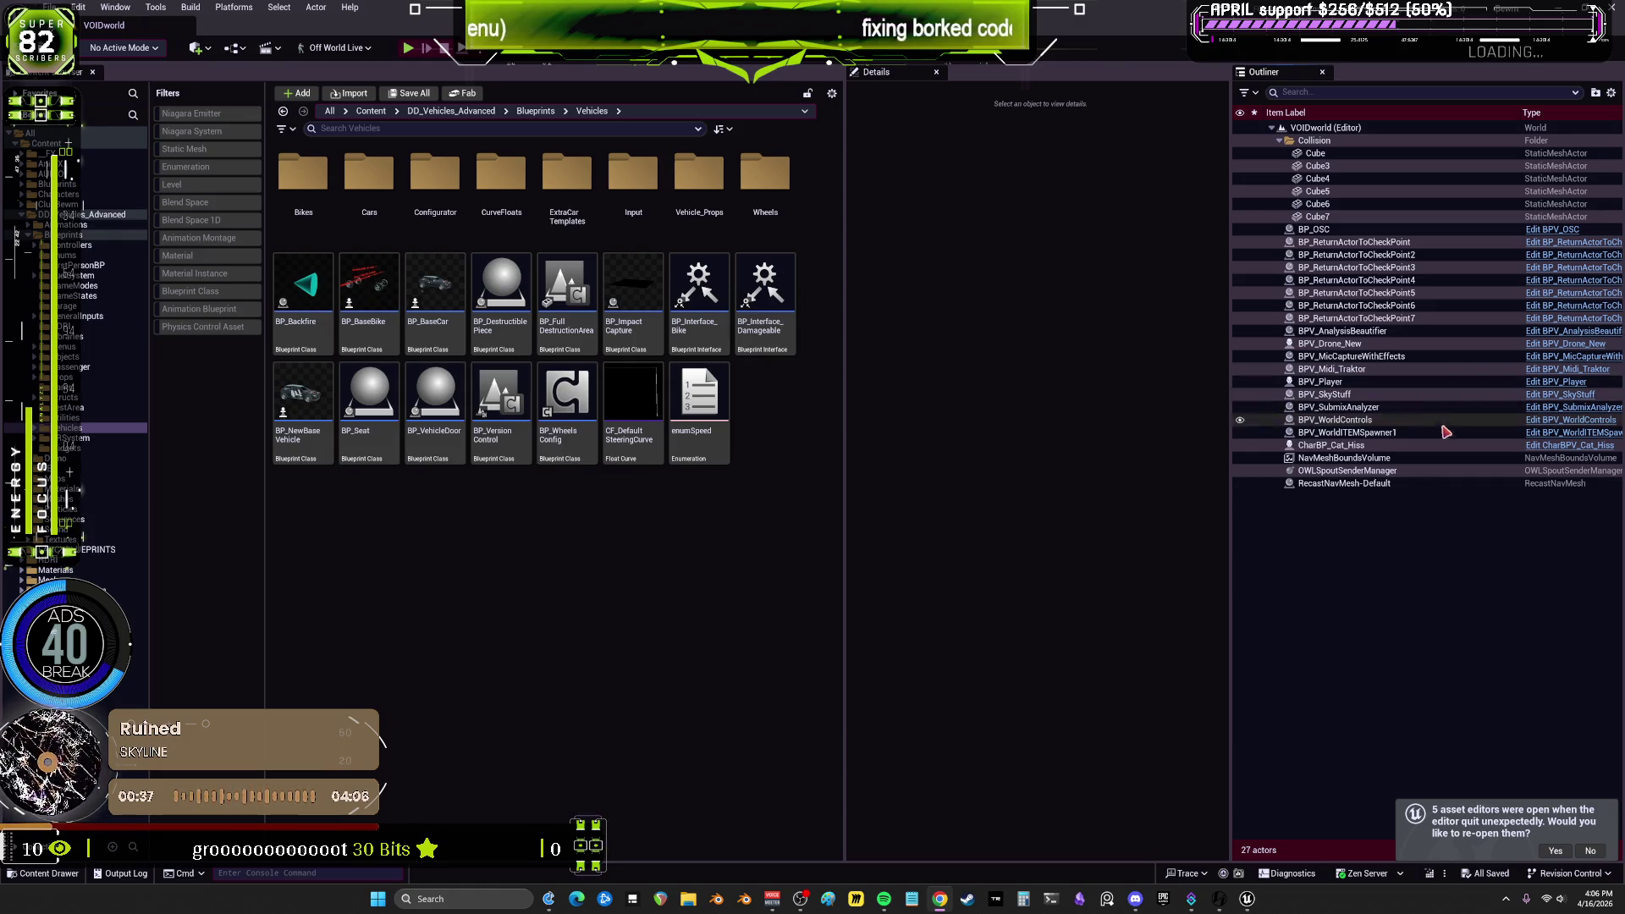
# Step: Start a Play-in-Editor session and select BPV_Player in the Outliner to view its Details
pyautogui.click(406, 52)
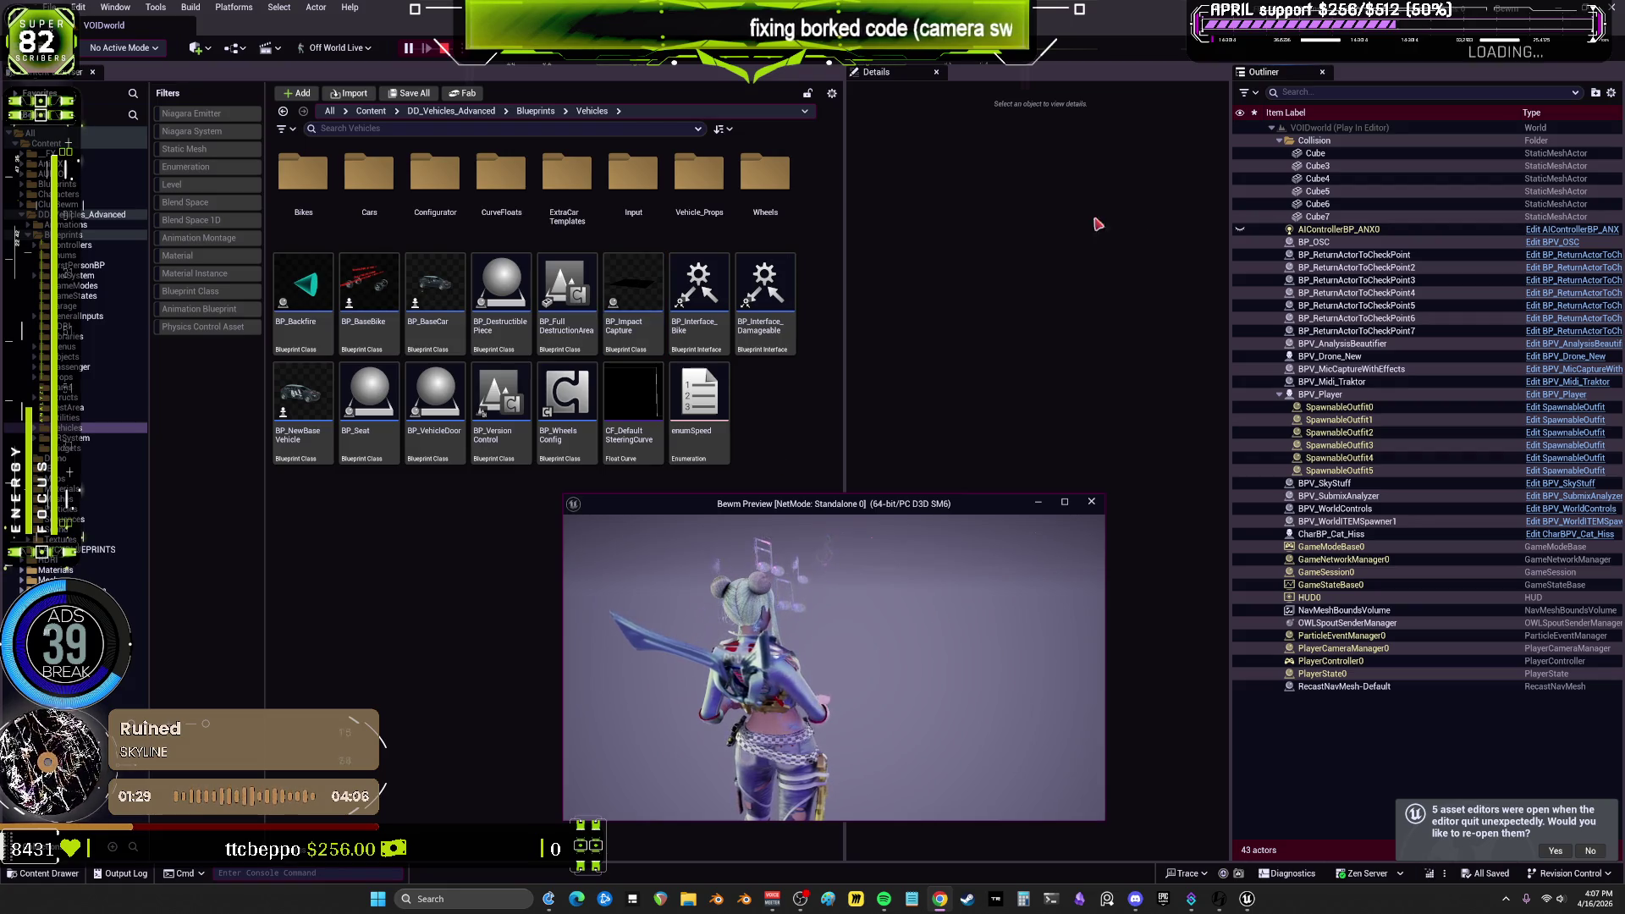
pyautogui.click(1321, 395)
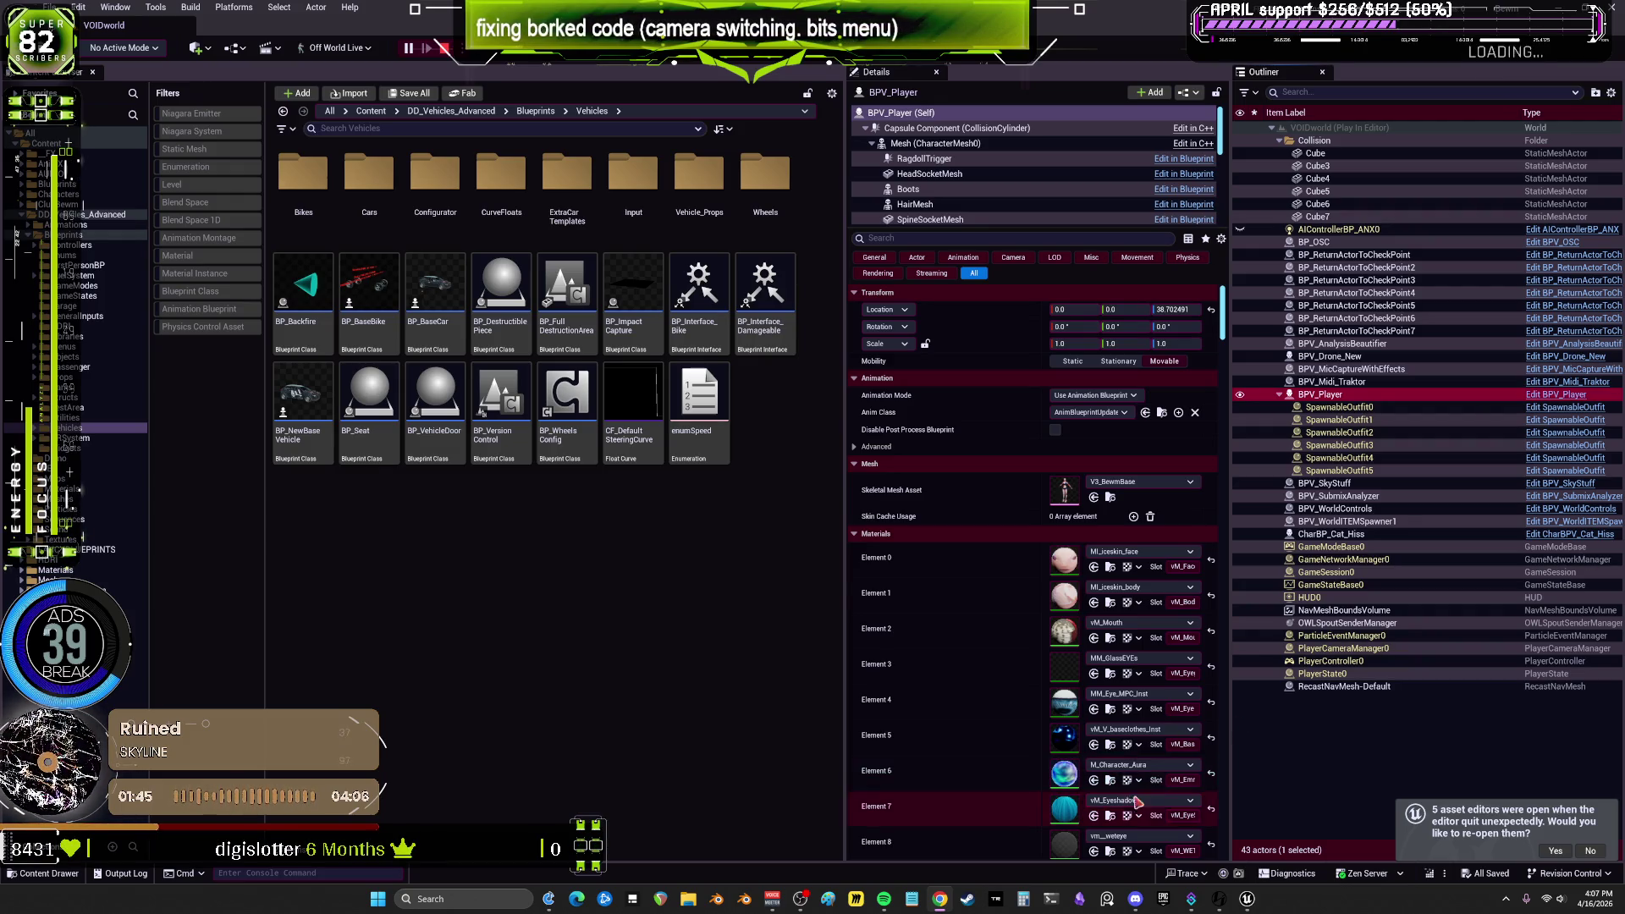
# Step: On runtime PlayerController0, keep camera manager class None, disable auto camera target management, then stop PIE
pyautogui.moveTo(1248, 904)
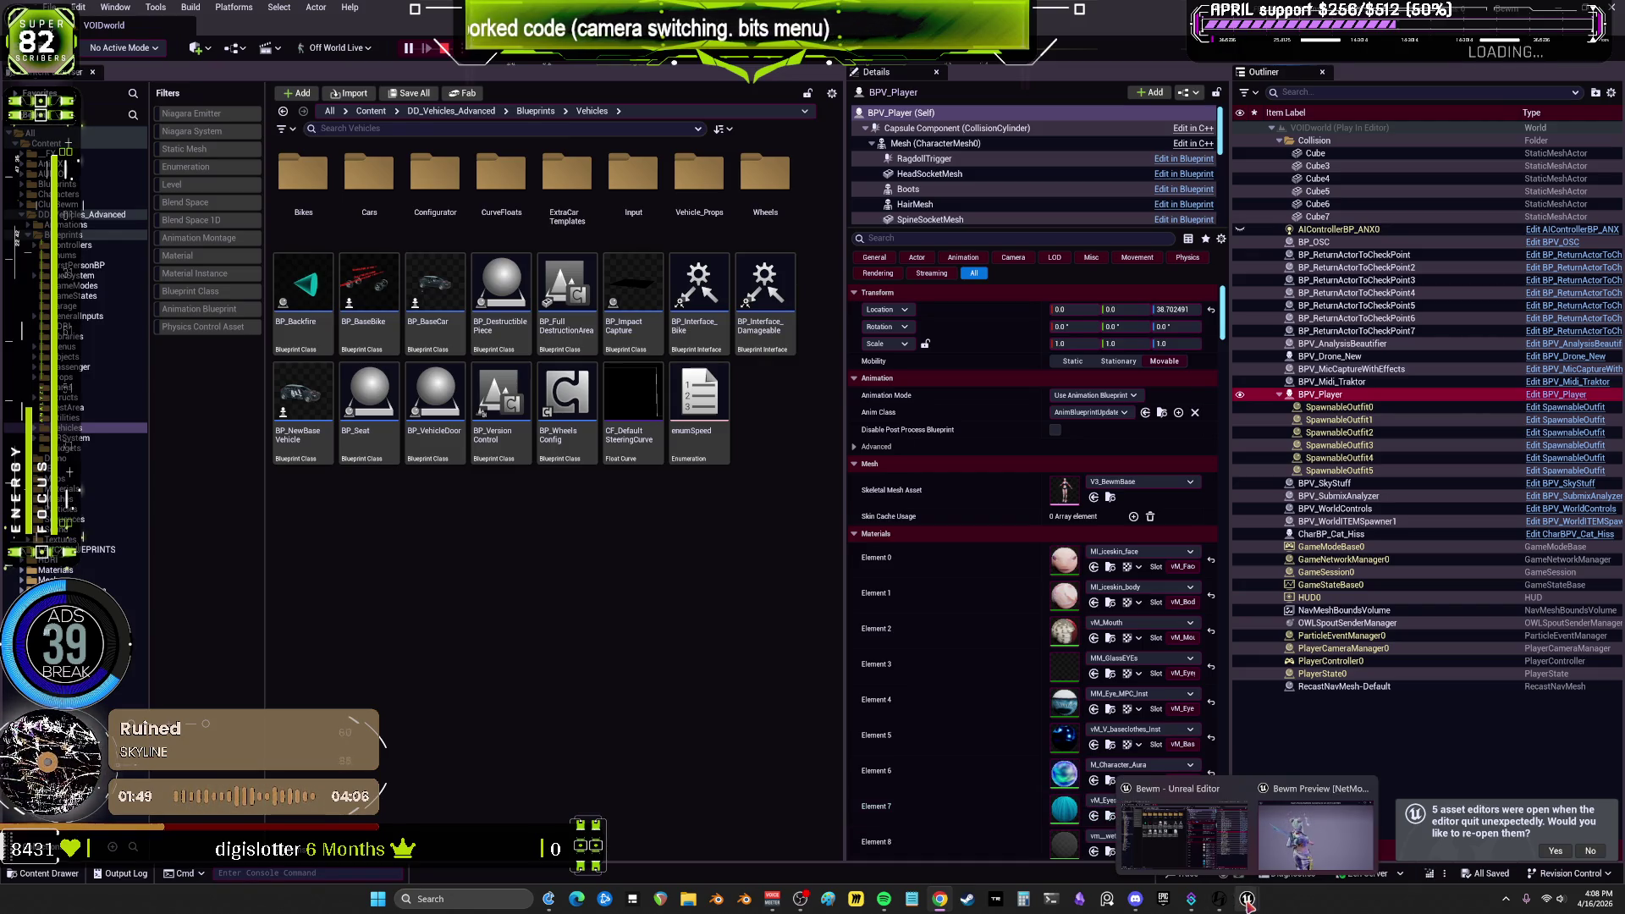
pyautogui.click(1352, 661)
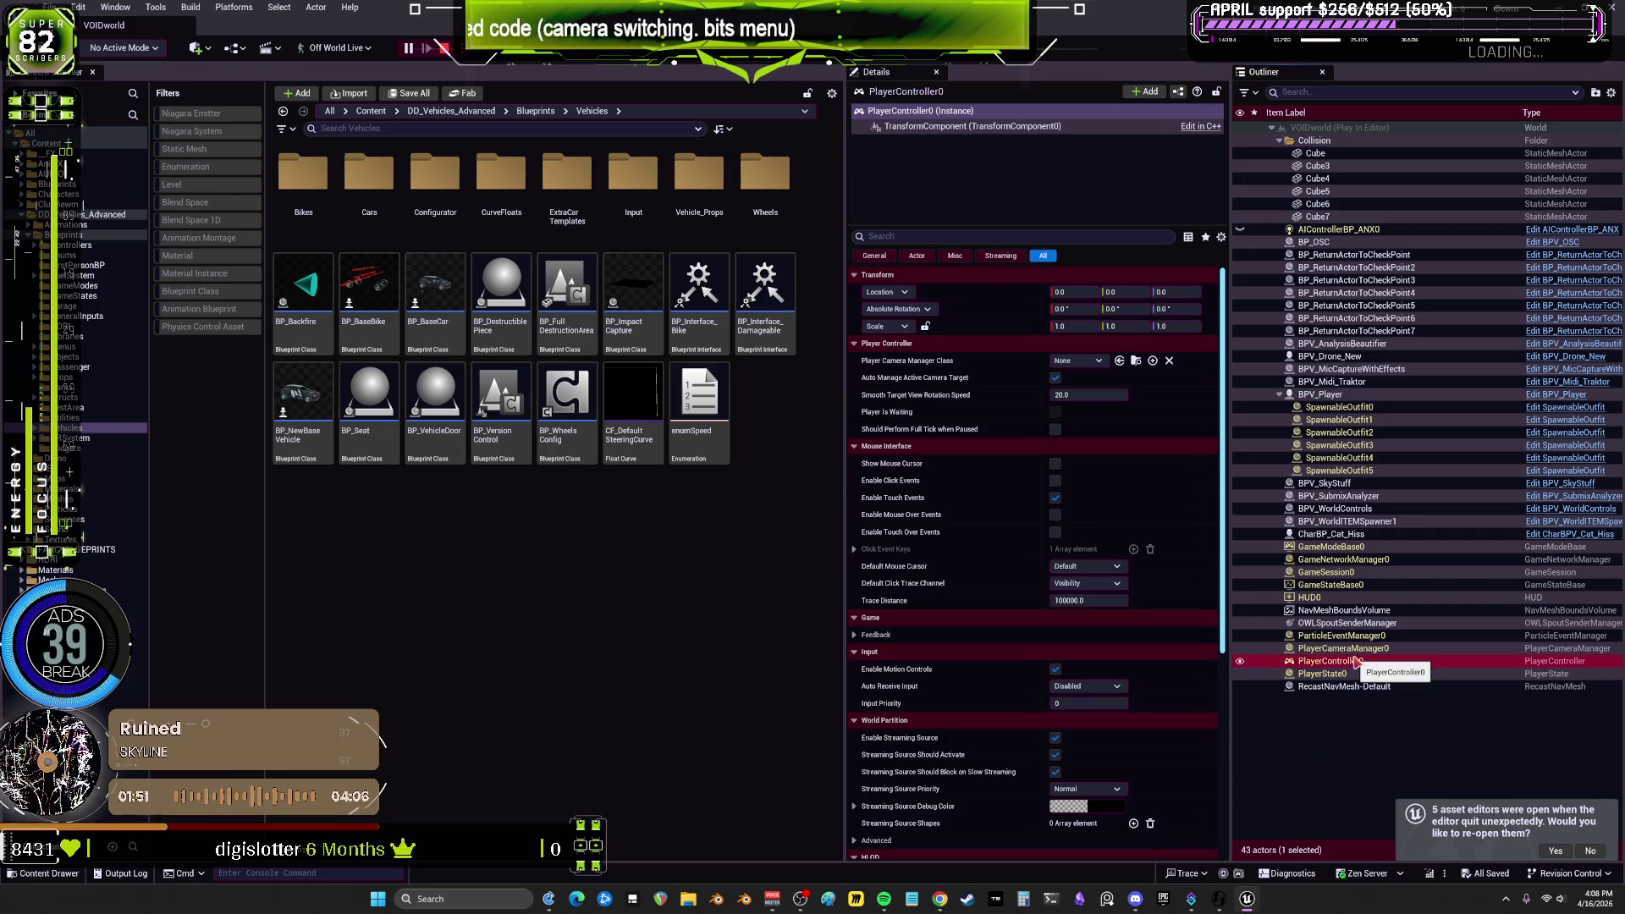
pyautogui.click(1093, 362)
pyautogui.click(1096, 364)
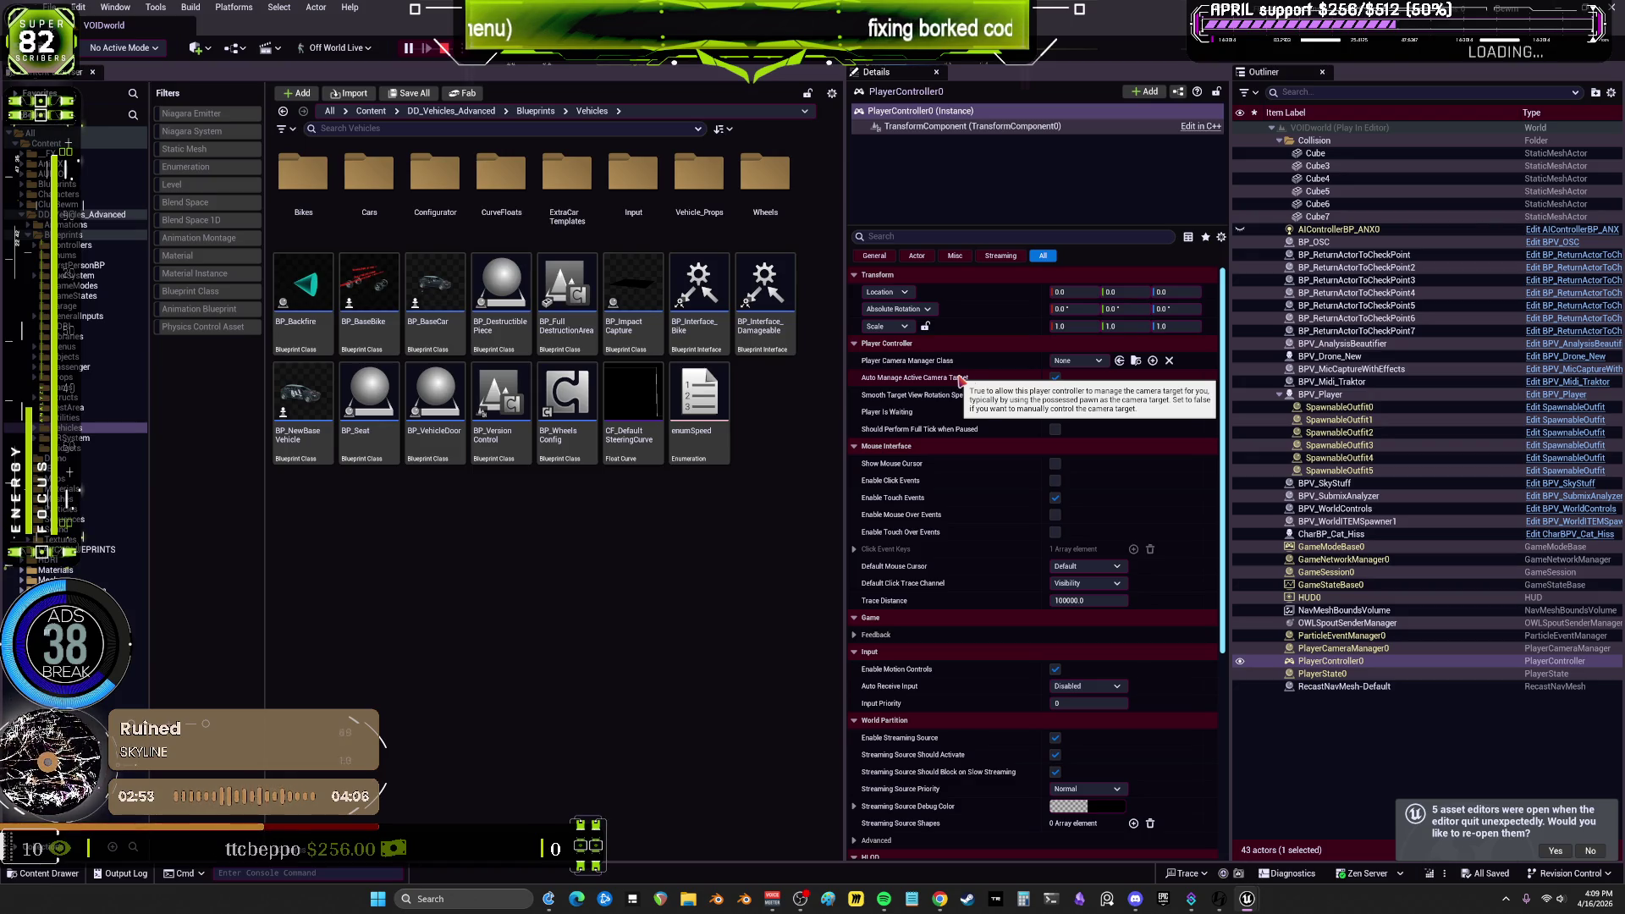
pyautogui.click(1055, 377)
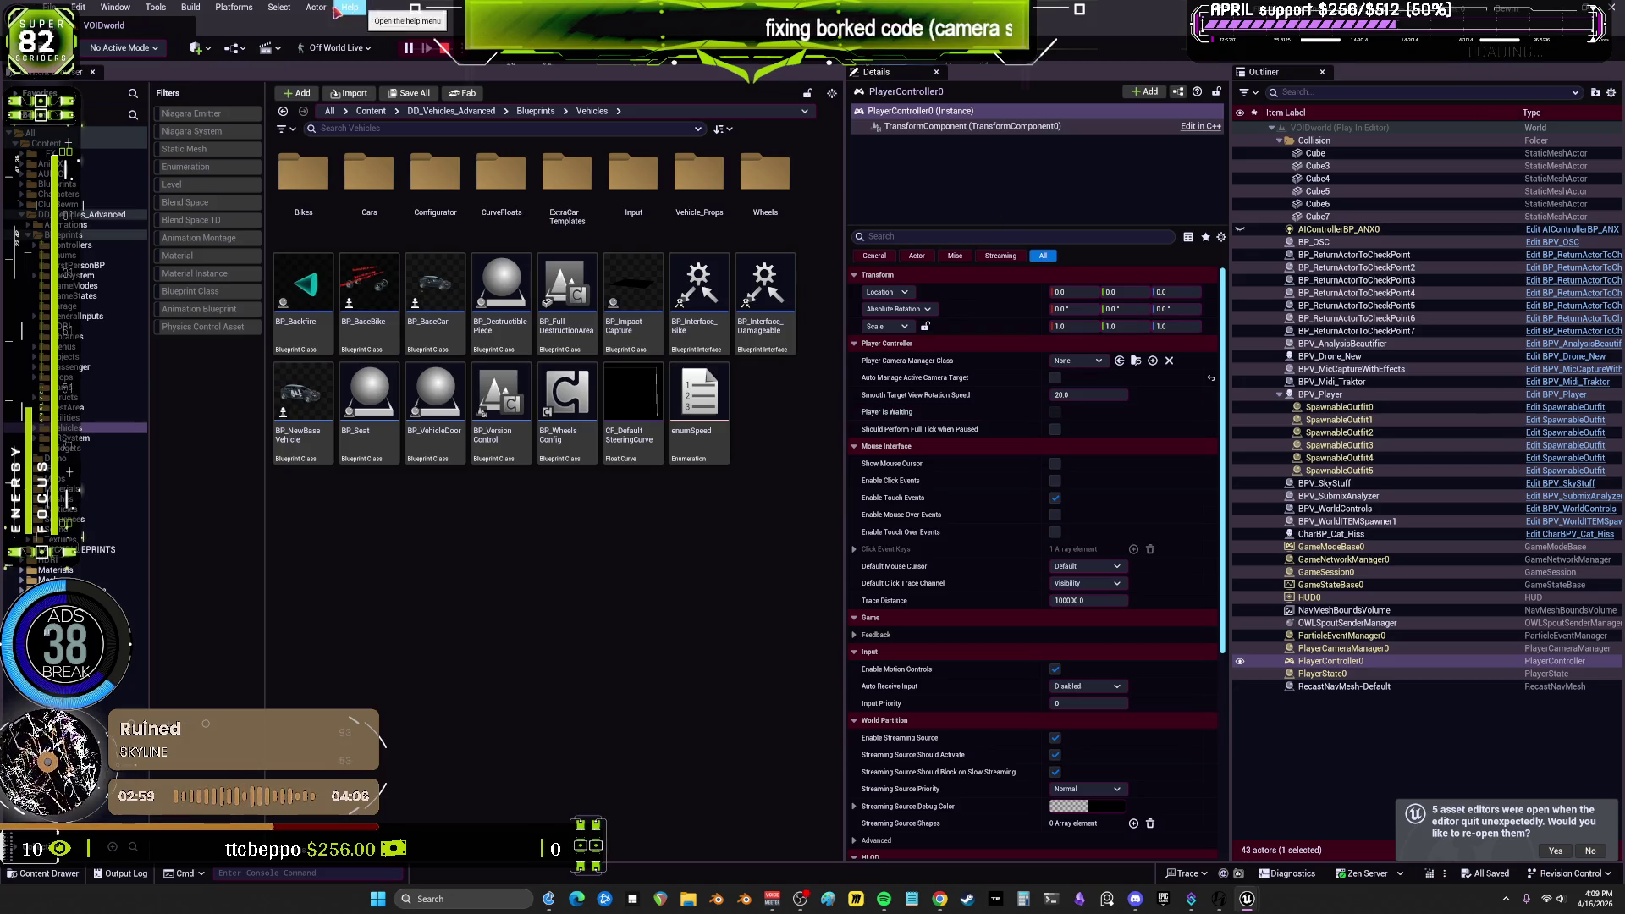
pyautogui.click(443, 49)
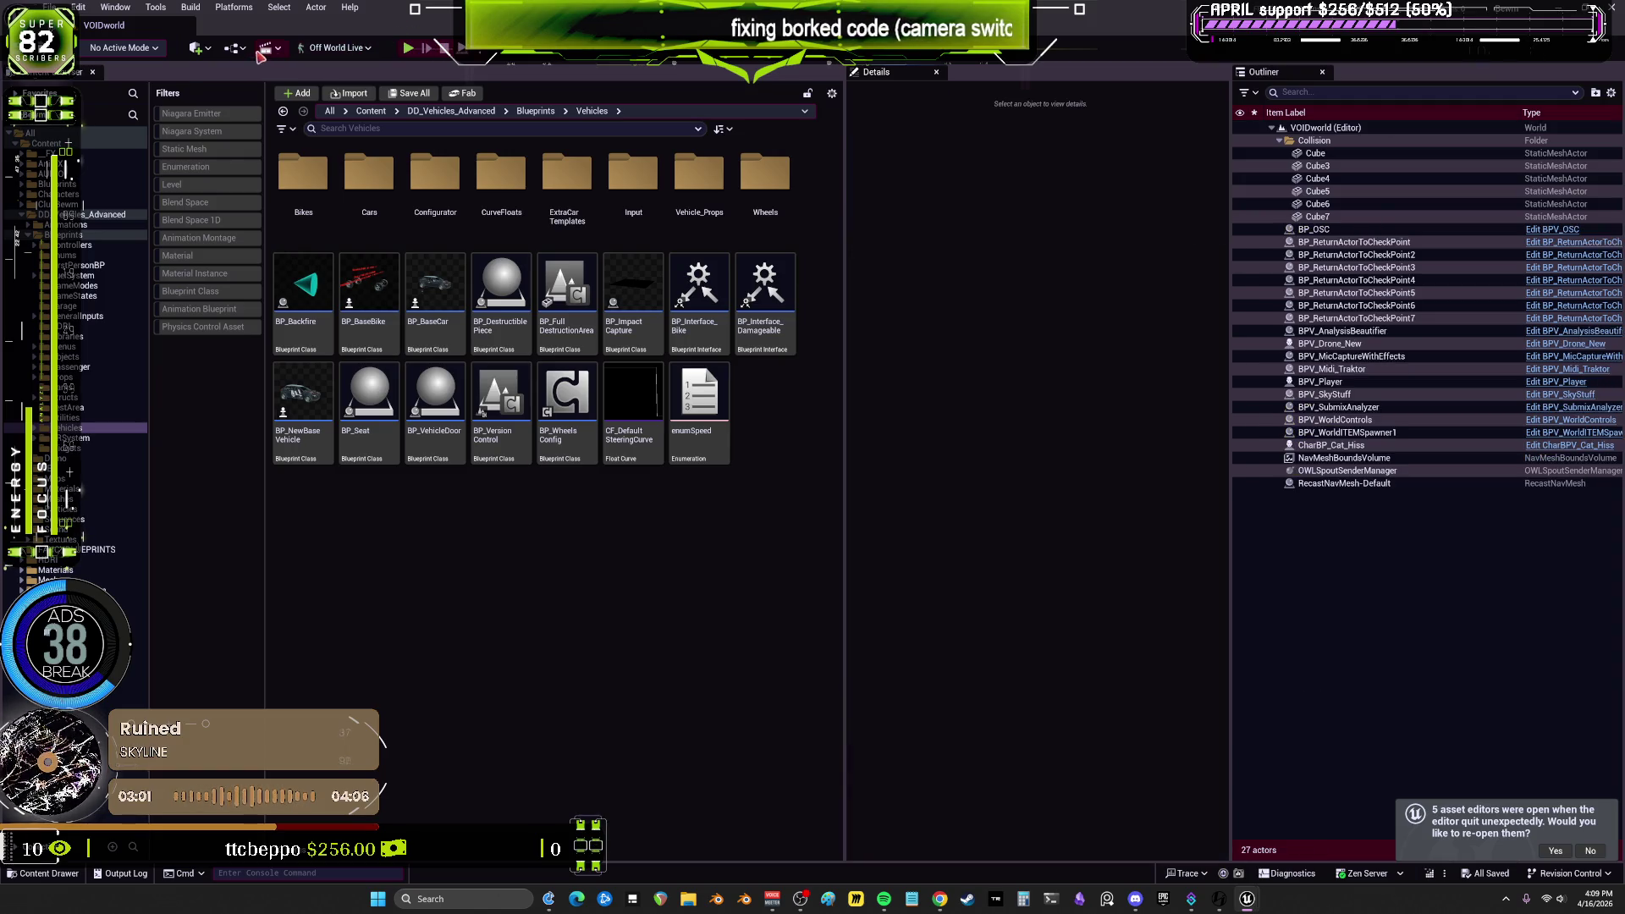
pyautogui.click(237, 48)
pyautogui.moveTo(343, 168)
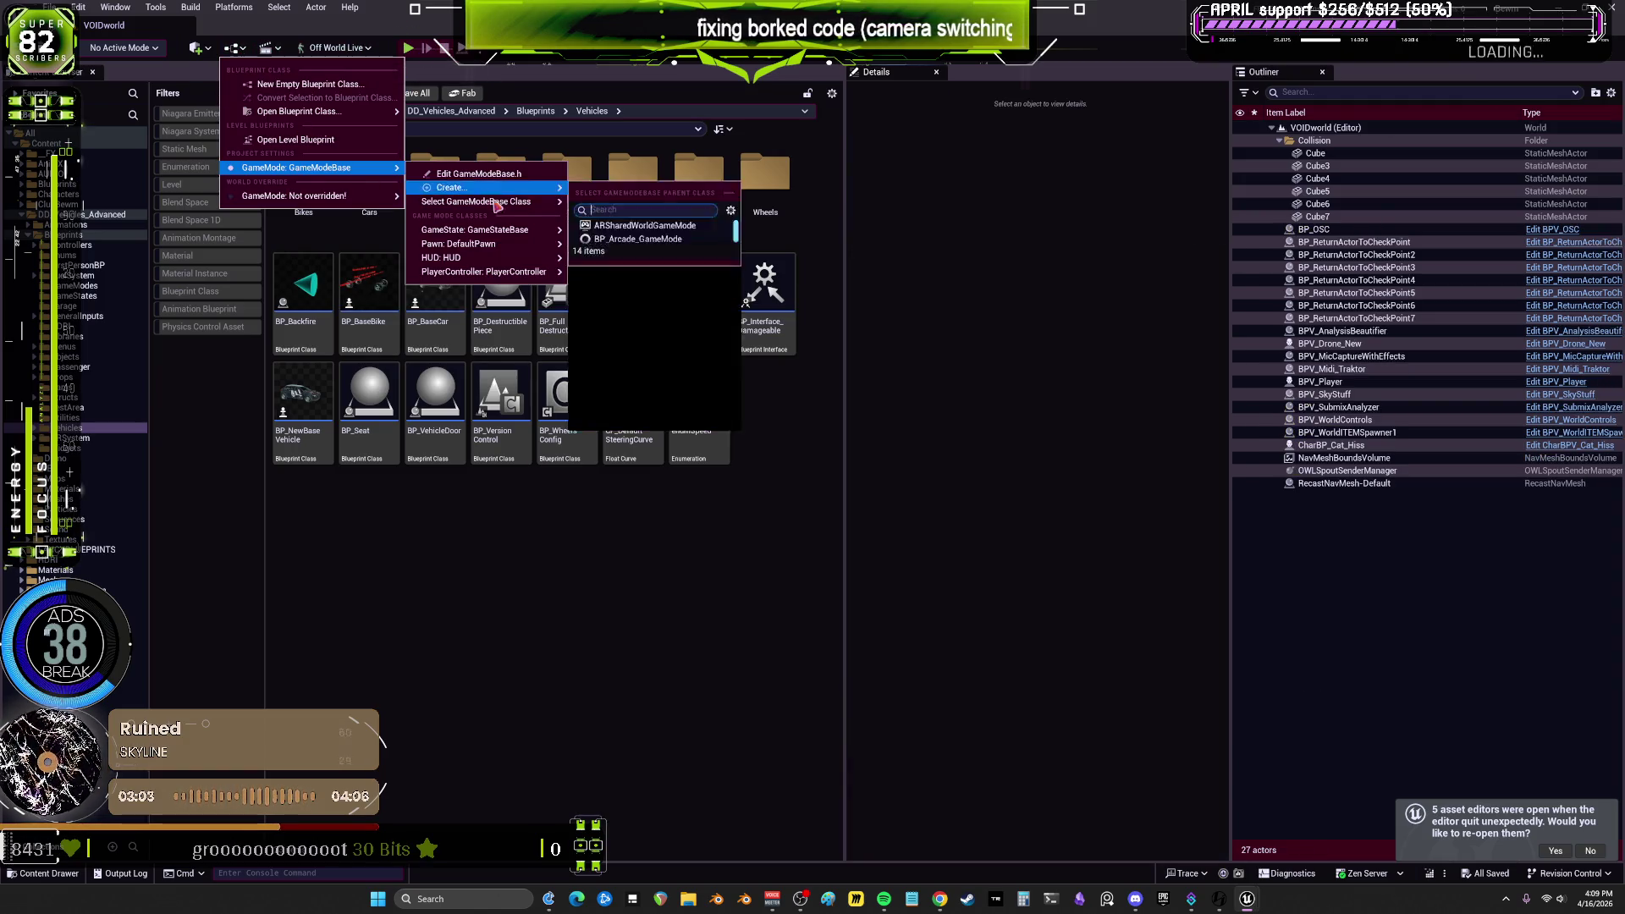
pyautogui.moveTo(514, 227)
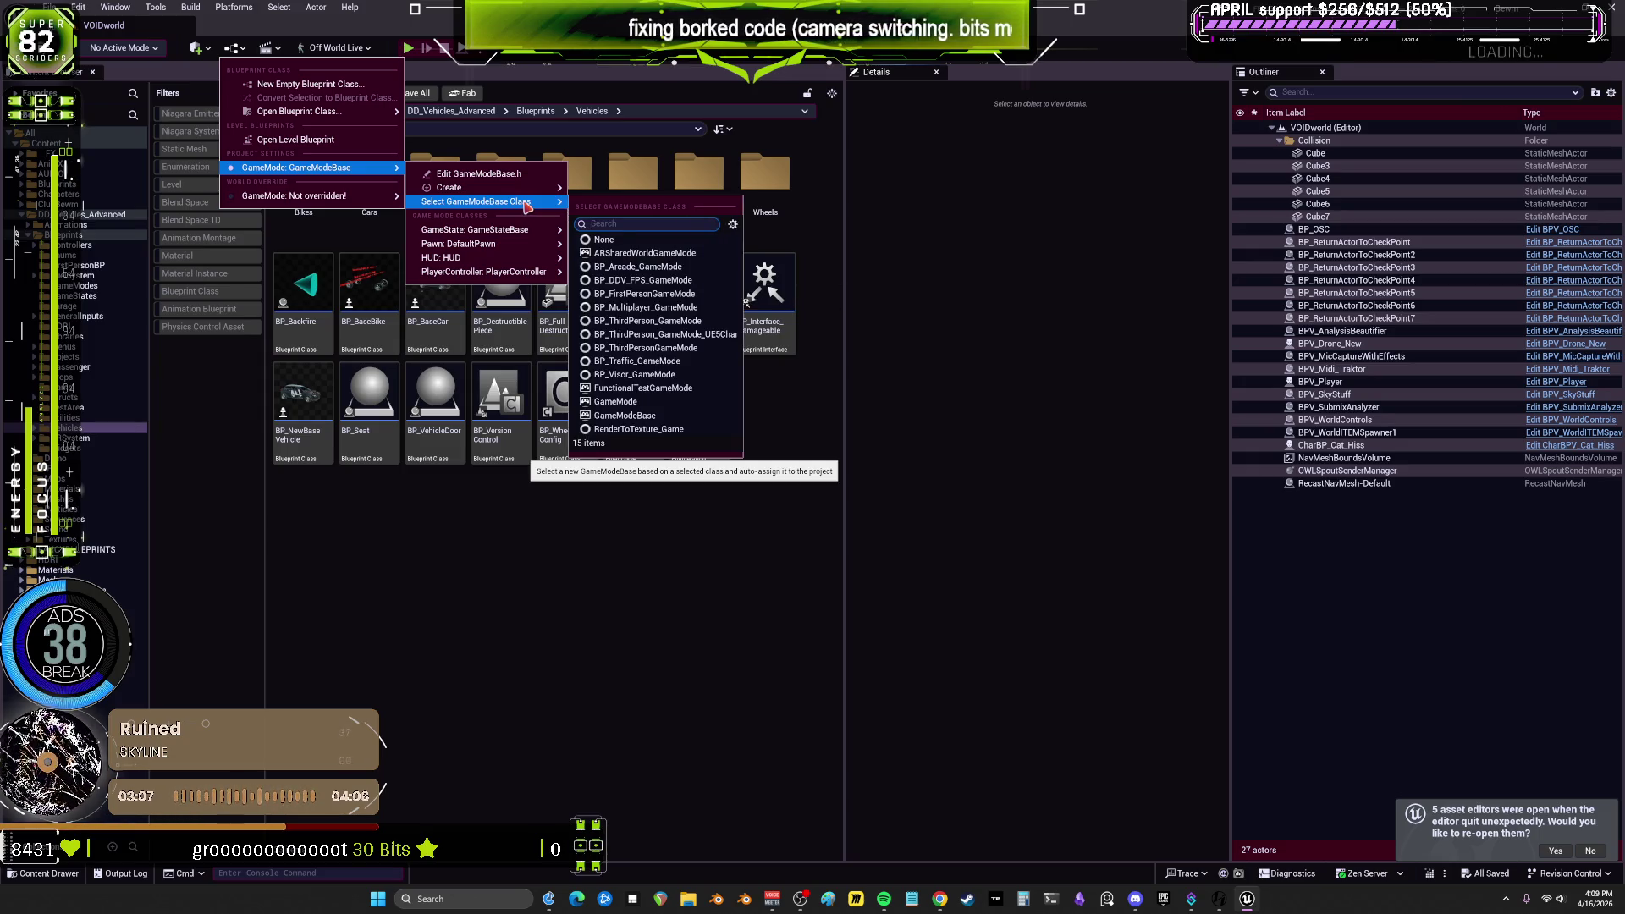
pyautogui.moveTo(531, 273)
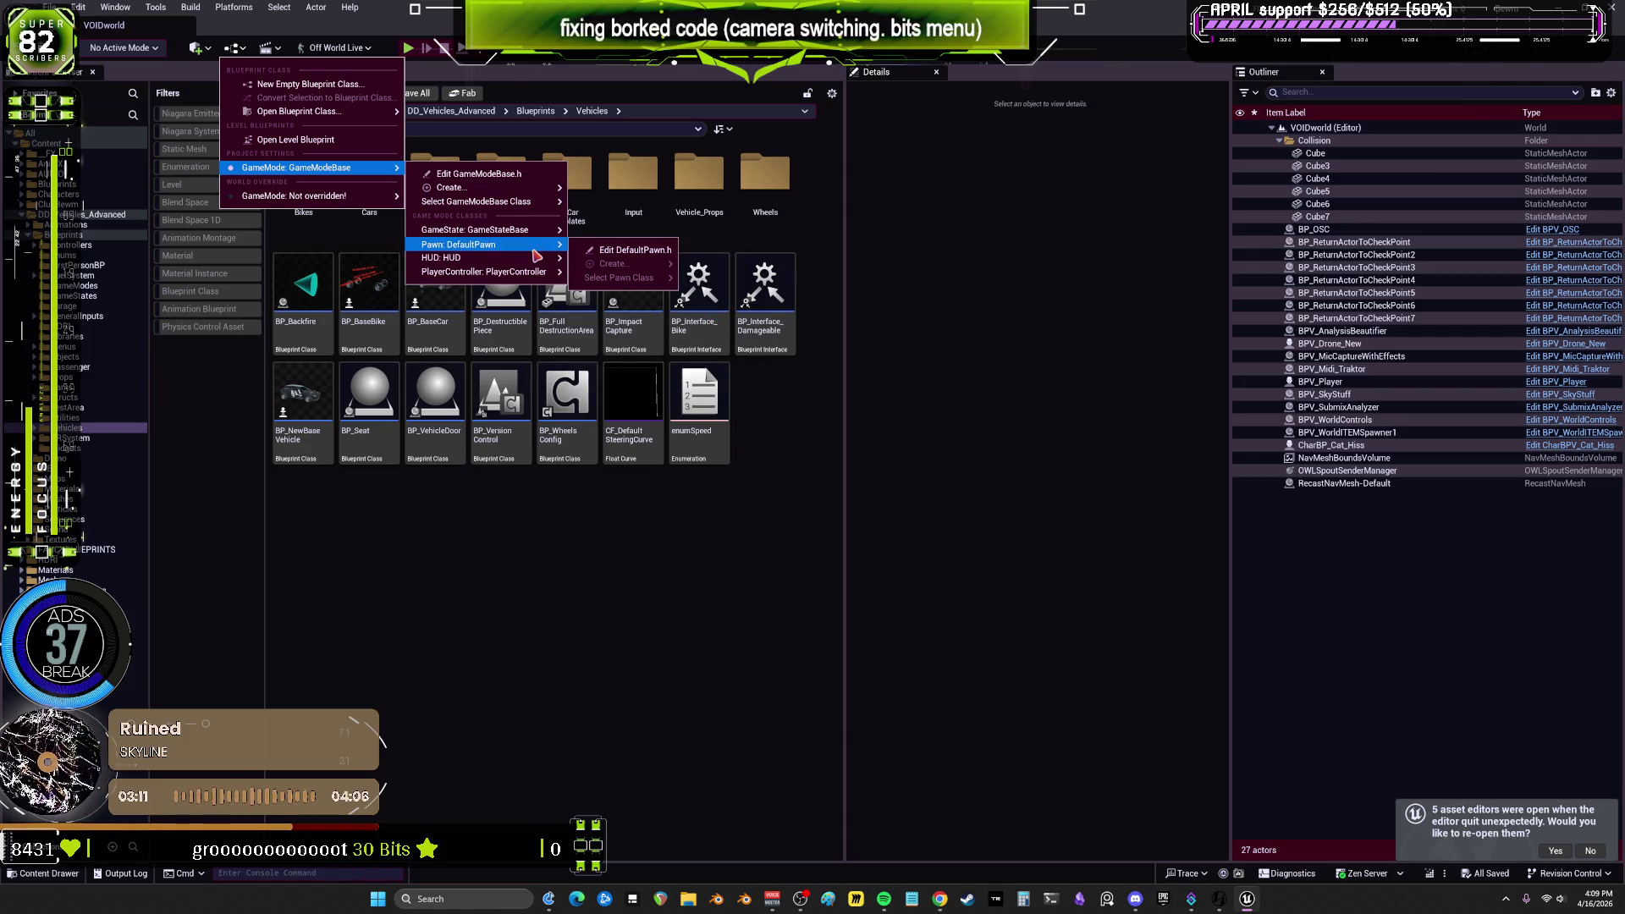
pyautogui.press('Escape')
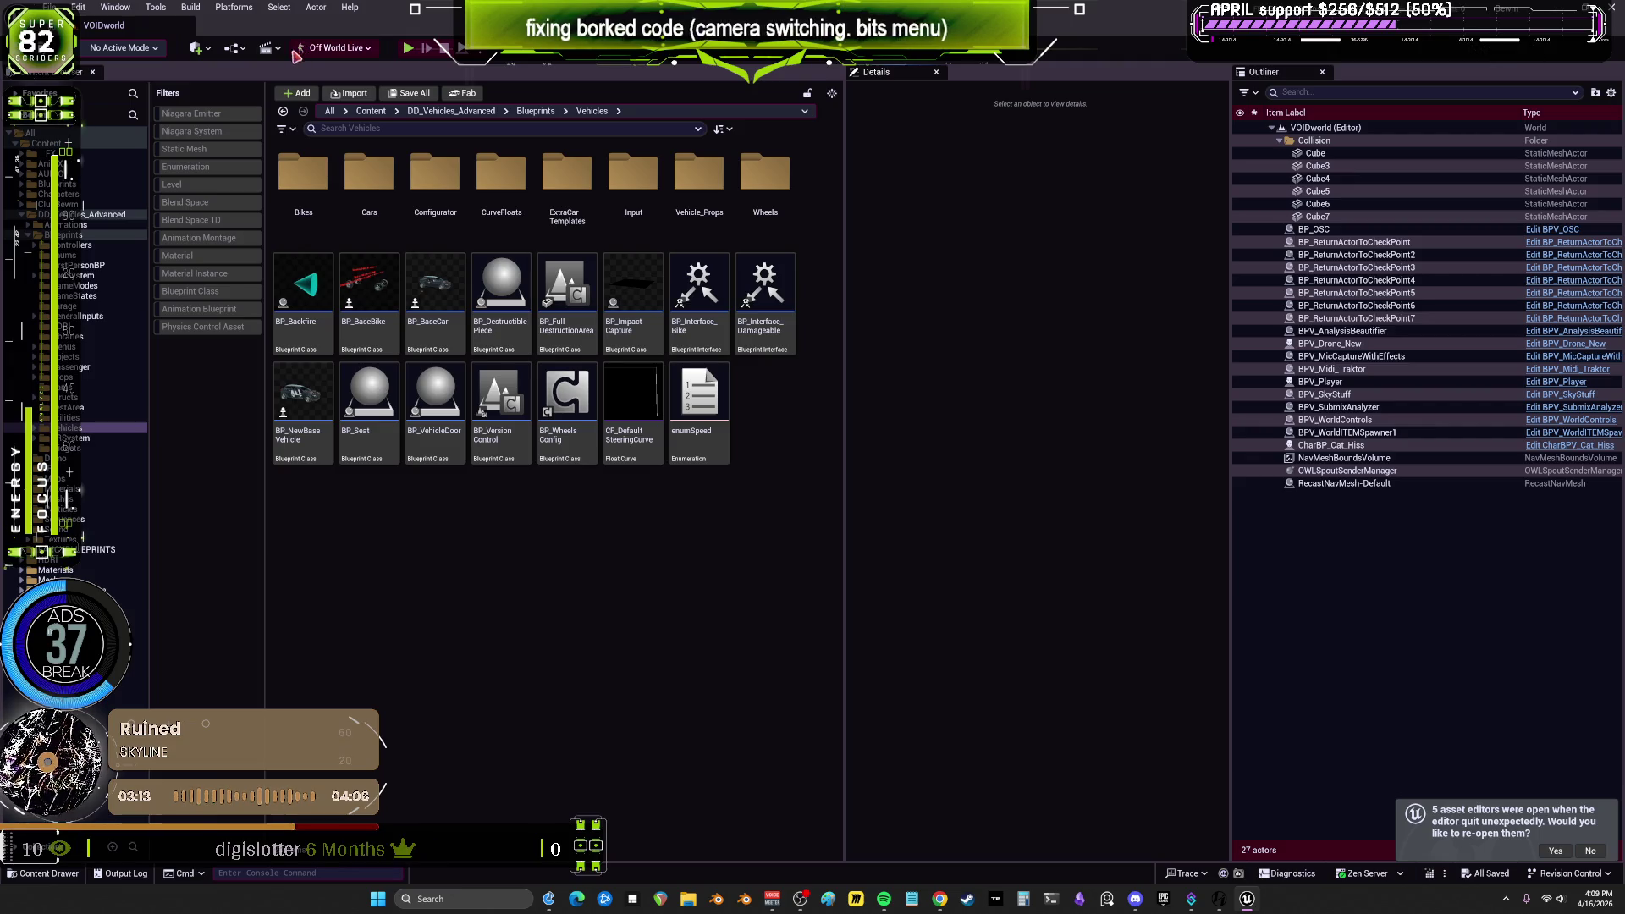
pyautogui.click(268, 48)
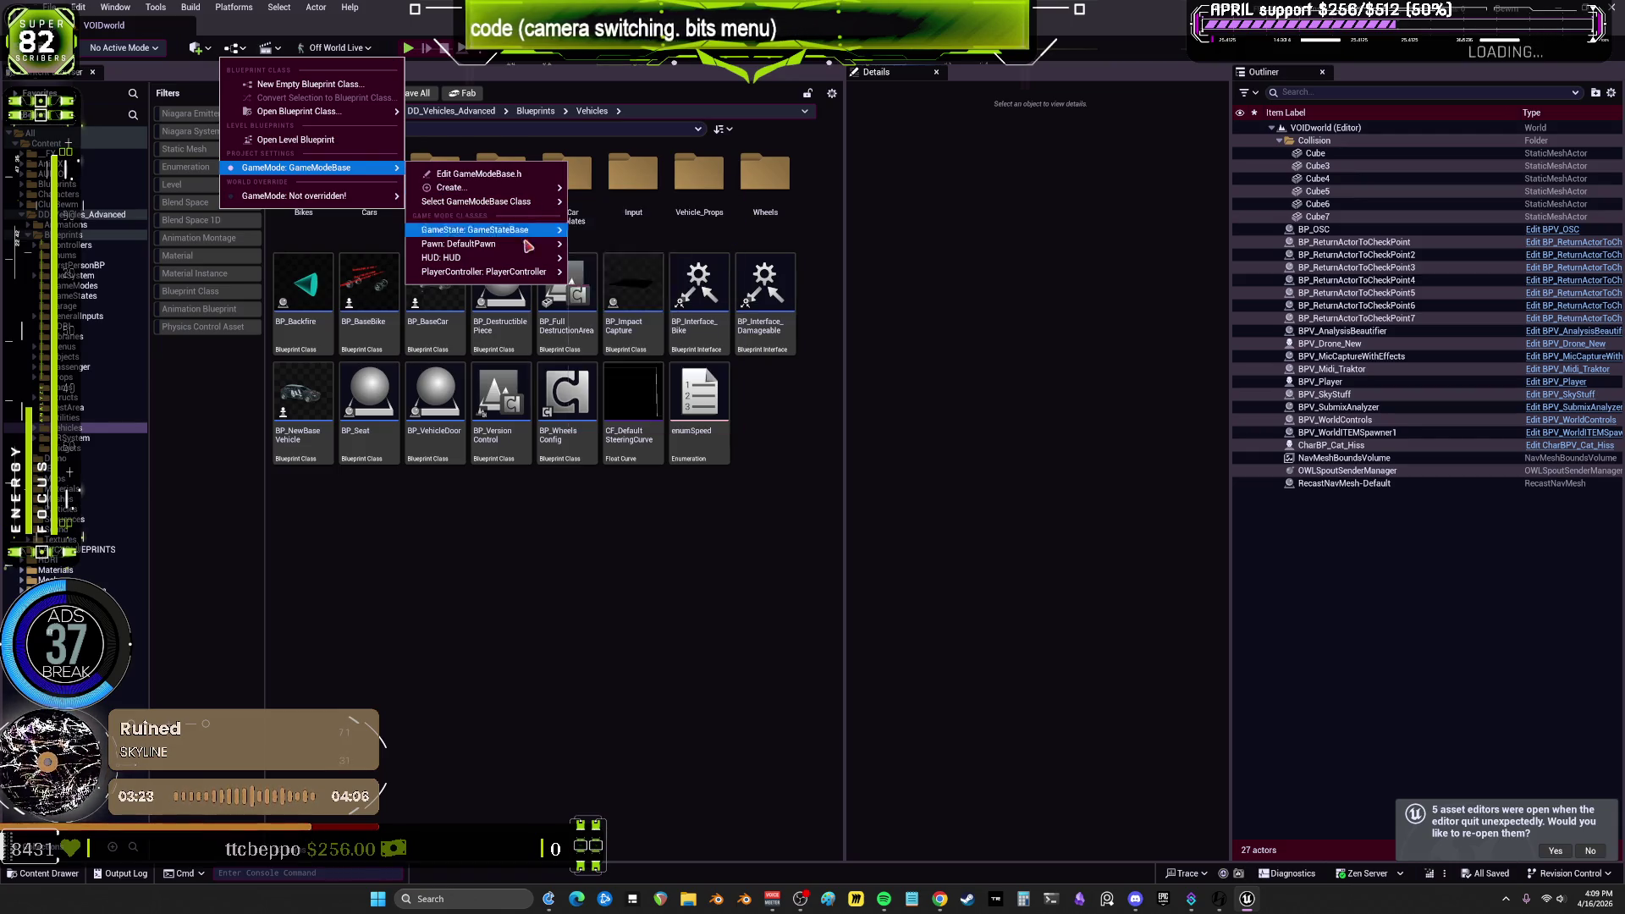
pyautogui.moveTo(527, 248)
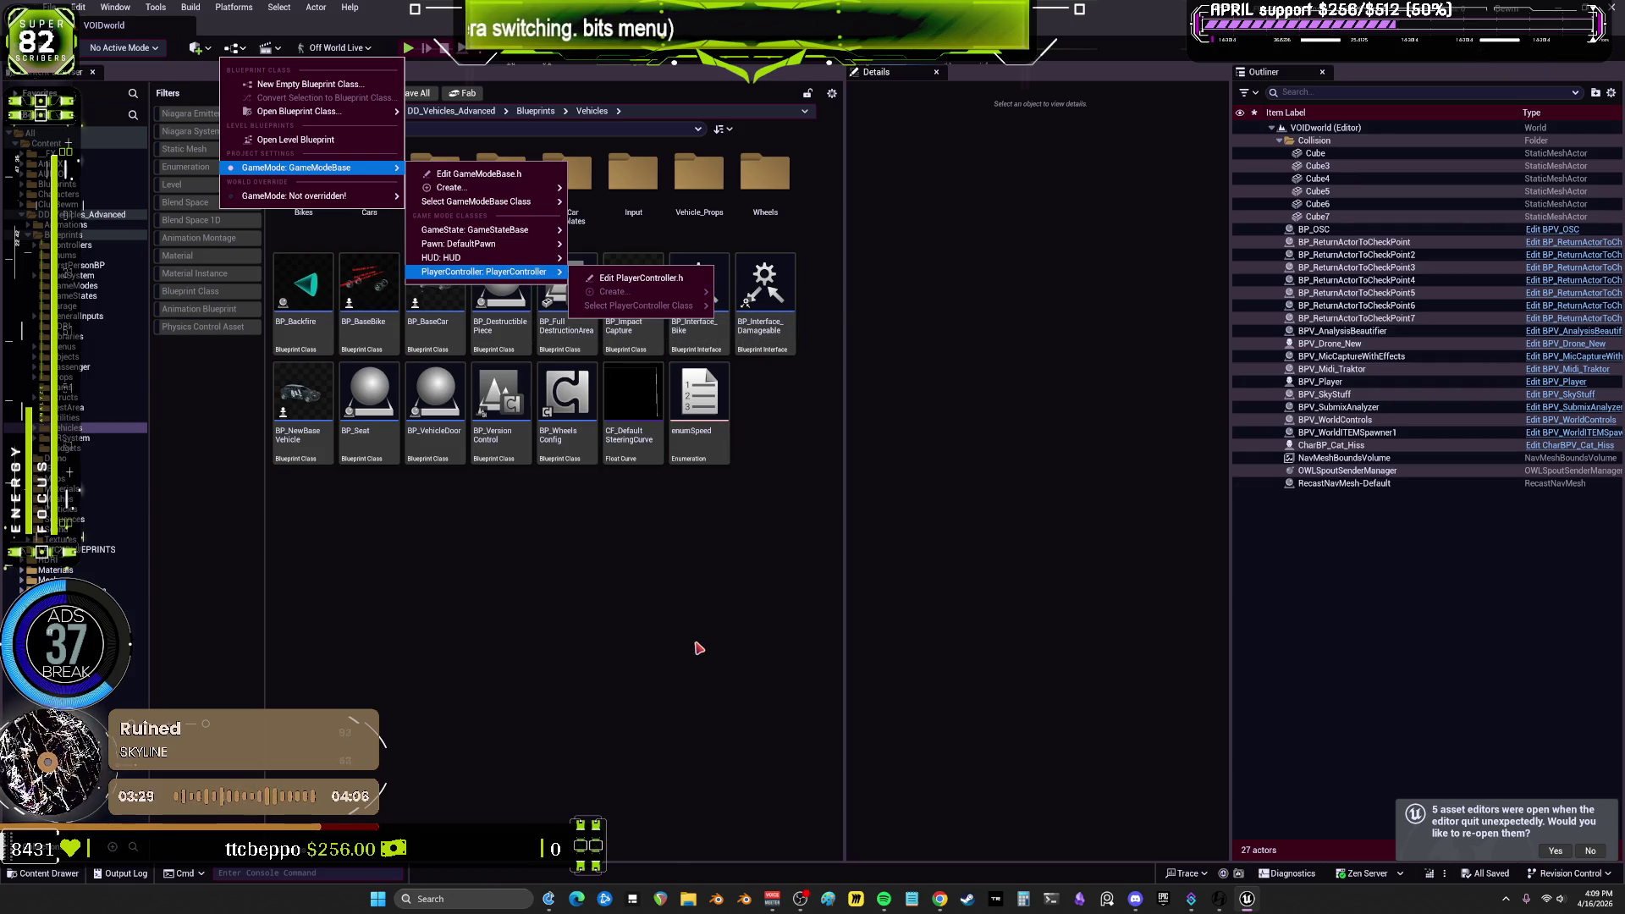
pyautogui.click(693, 689)
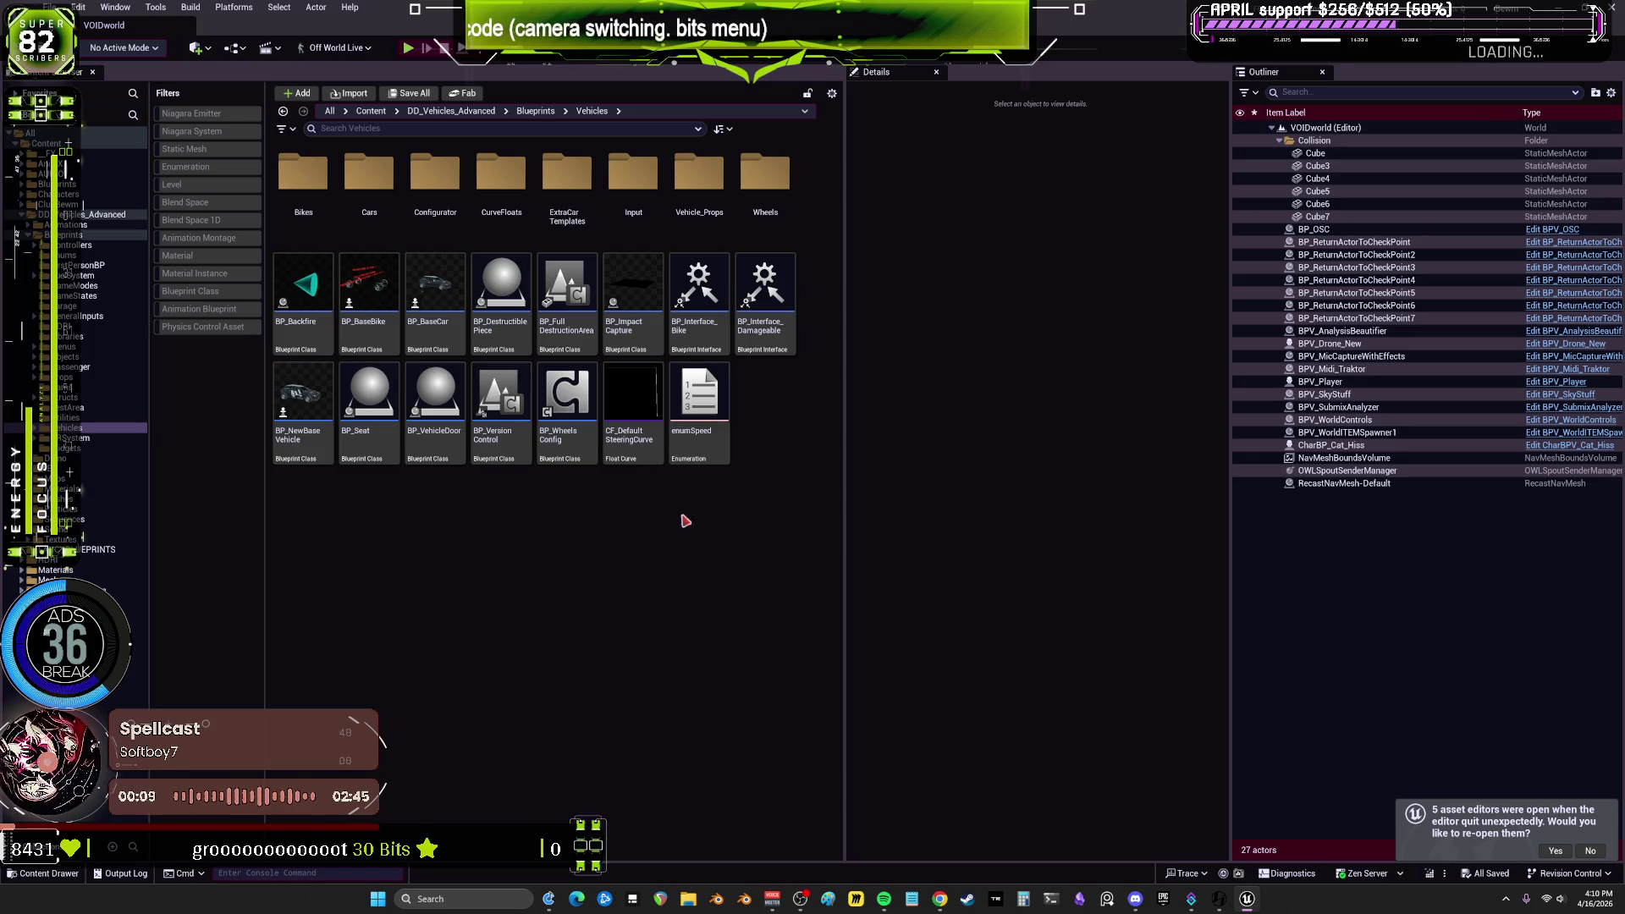
pyautogui.click(105, 214)
# Step: Search DD_Vehicles_Advanced for 'game' filtered to Blueprint Classes and scroll through the GameMode results
pyautogui.click(359, 115)
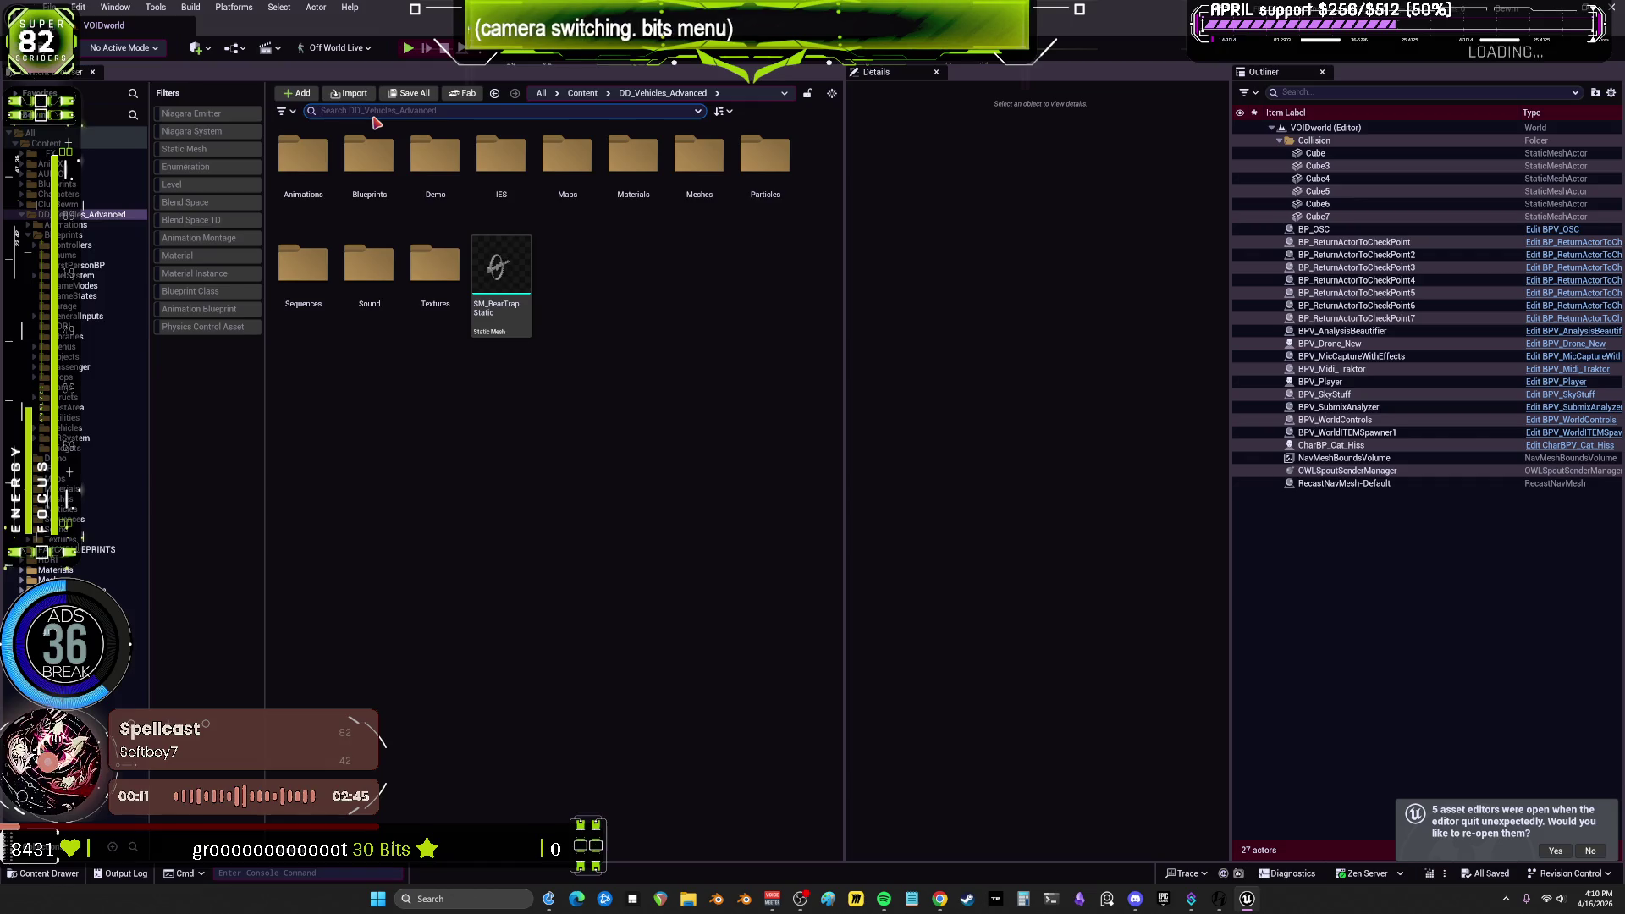
pyautogui.write('game')
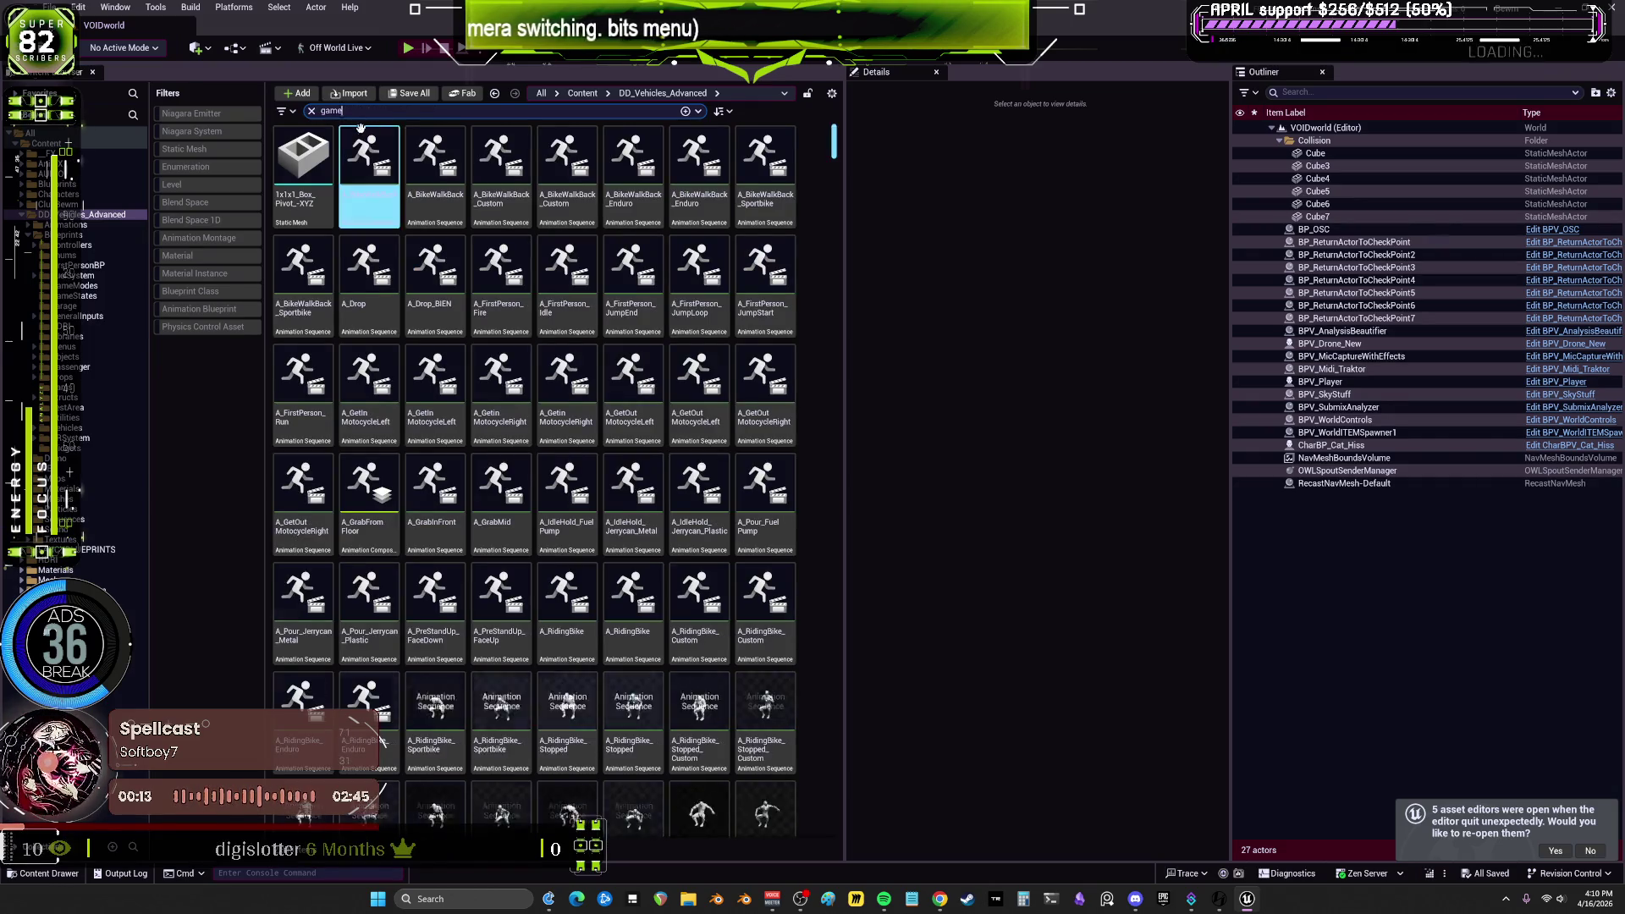
pyautogui.click(207, 290)
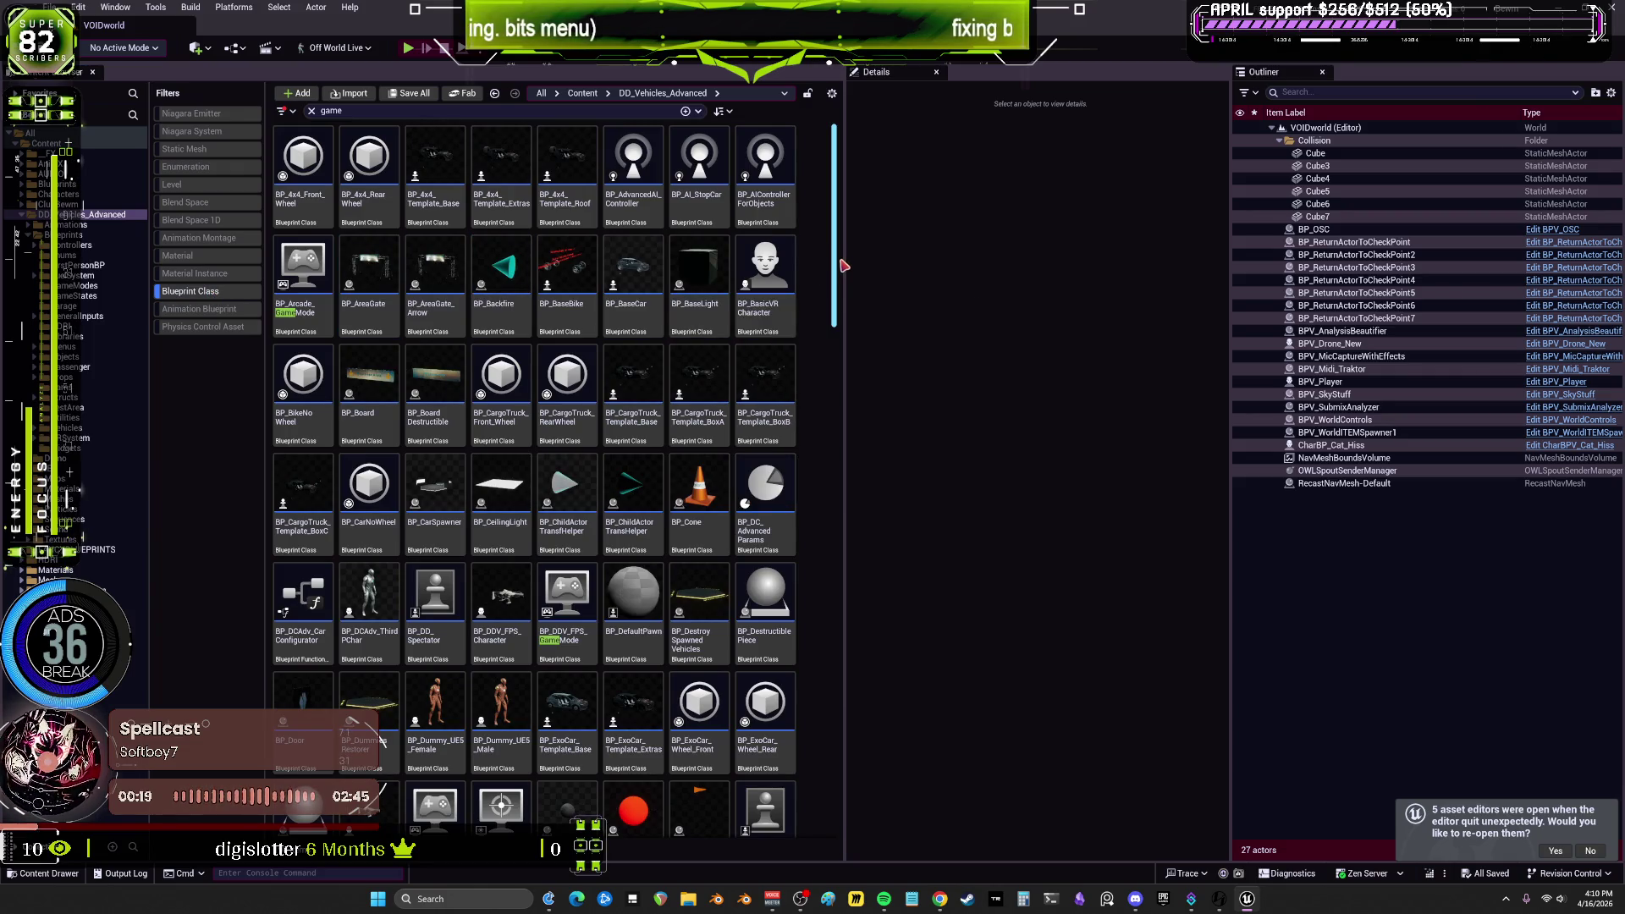
pyautogui.moveTo(837, 267)
pyautogui.mouseDown()
pyautogui.moveTo(856, 455)
pyautogui.moveTo(838, 794)
pyautogui.mouseUp()
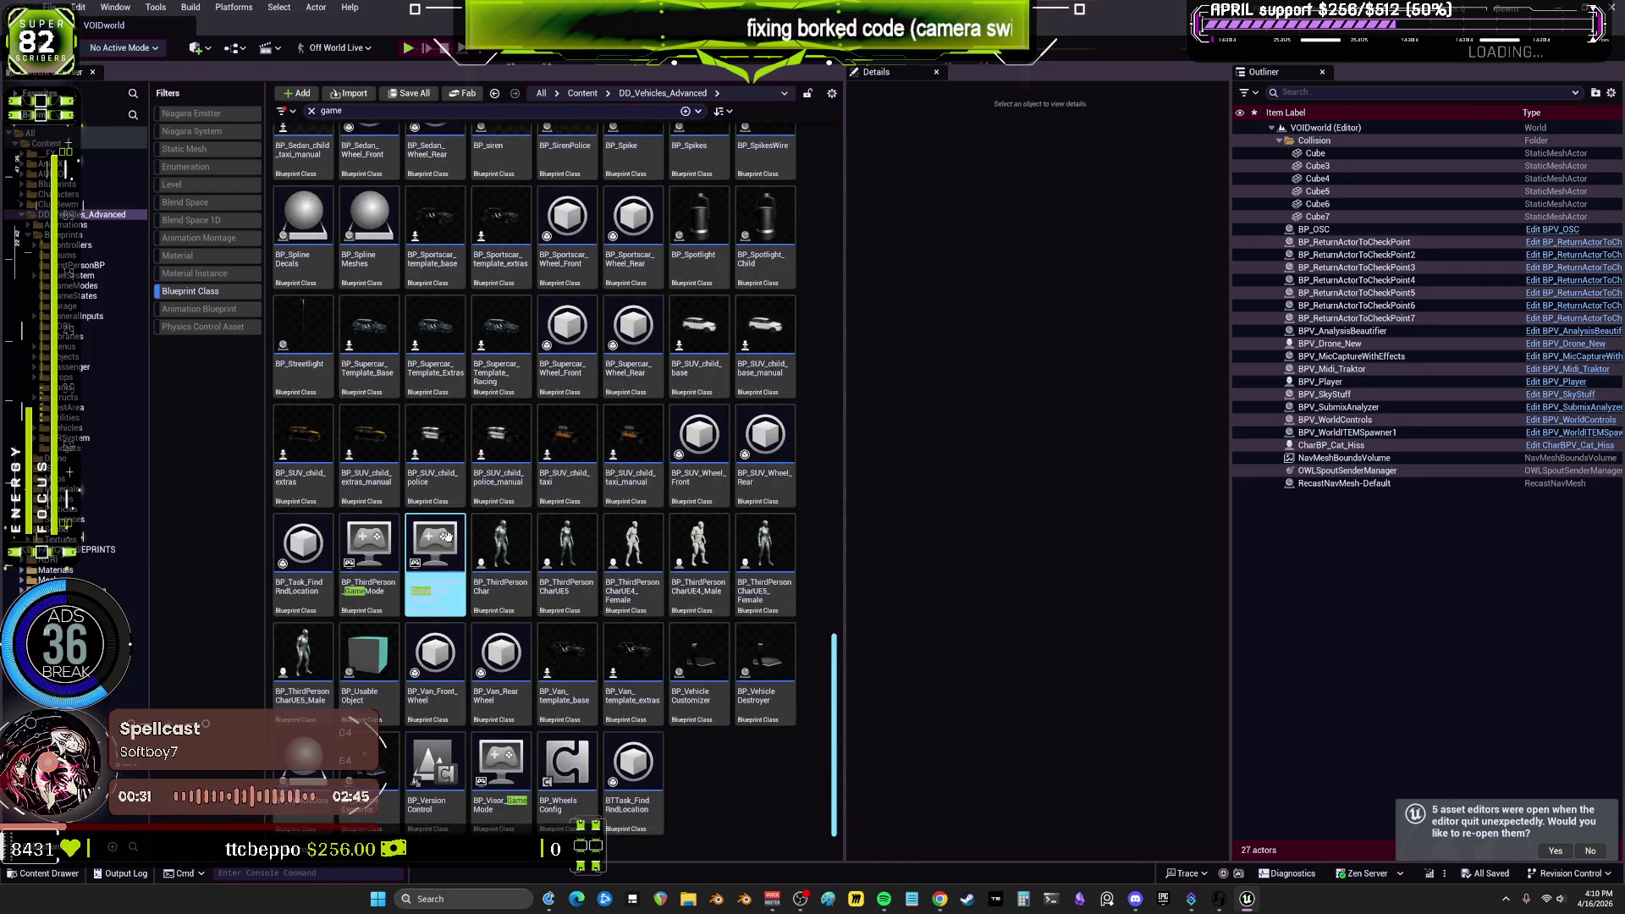
pyautogui.moveTo(448, 539)
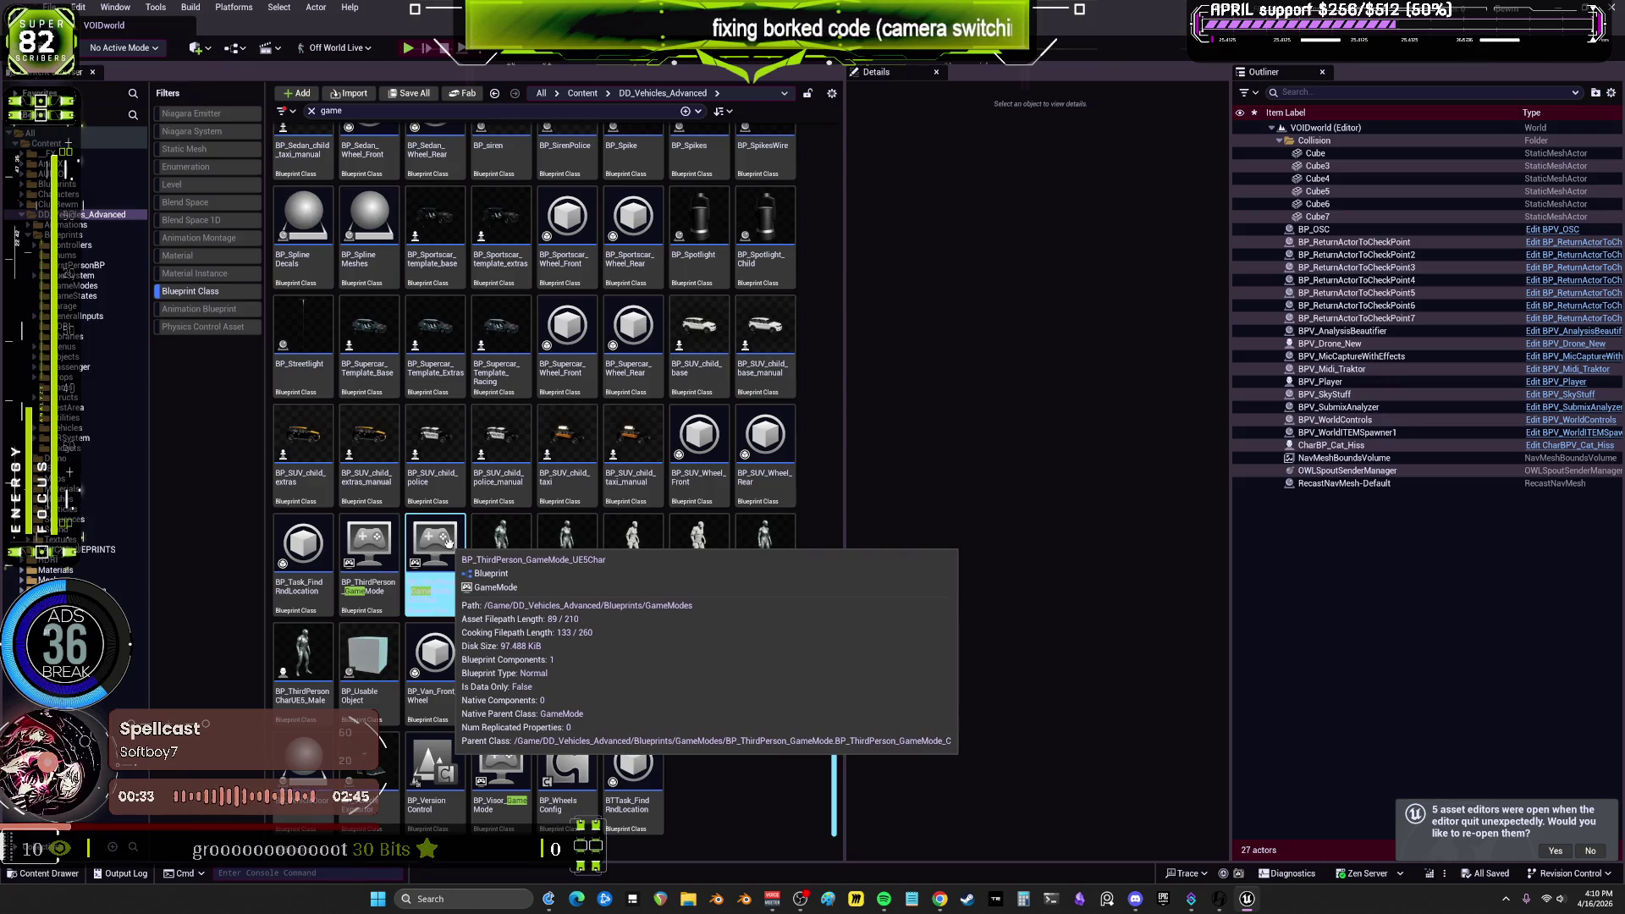
pyautogui.doubleClick(448, 539)
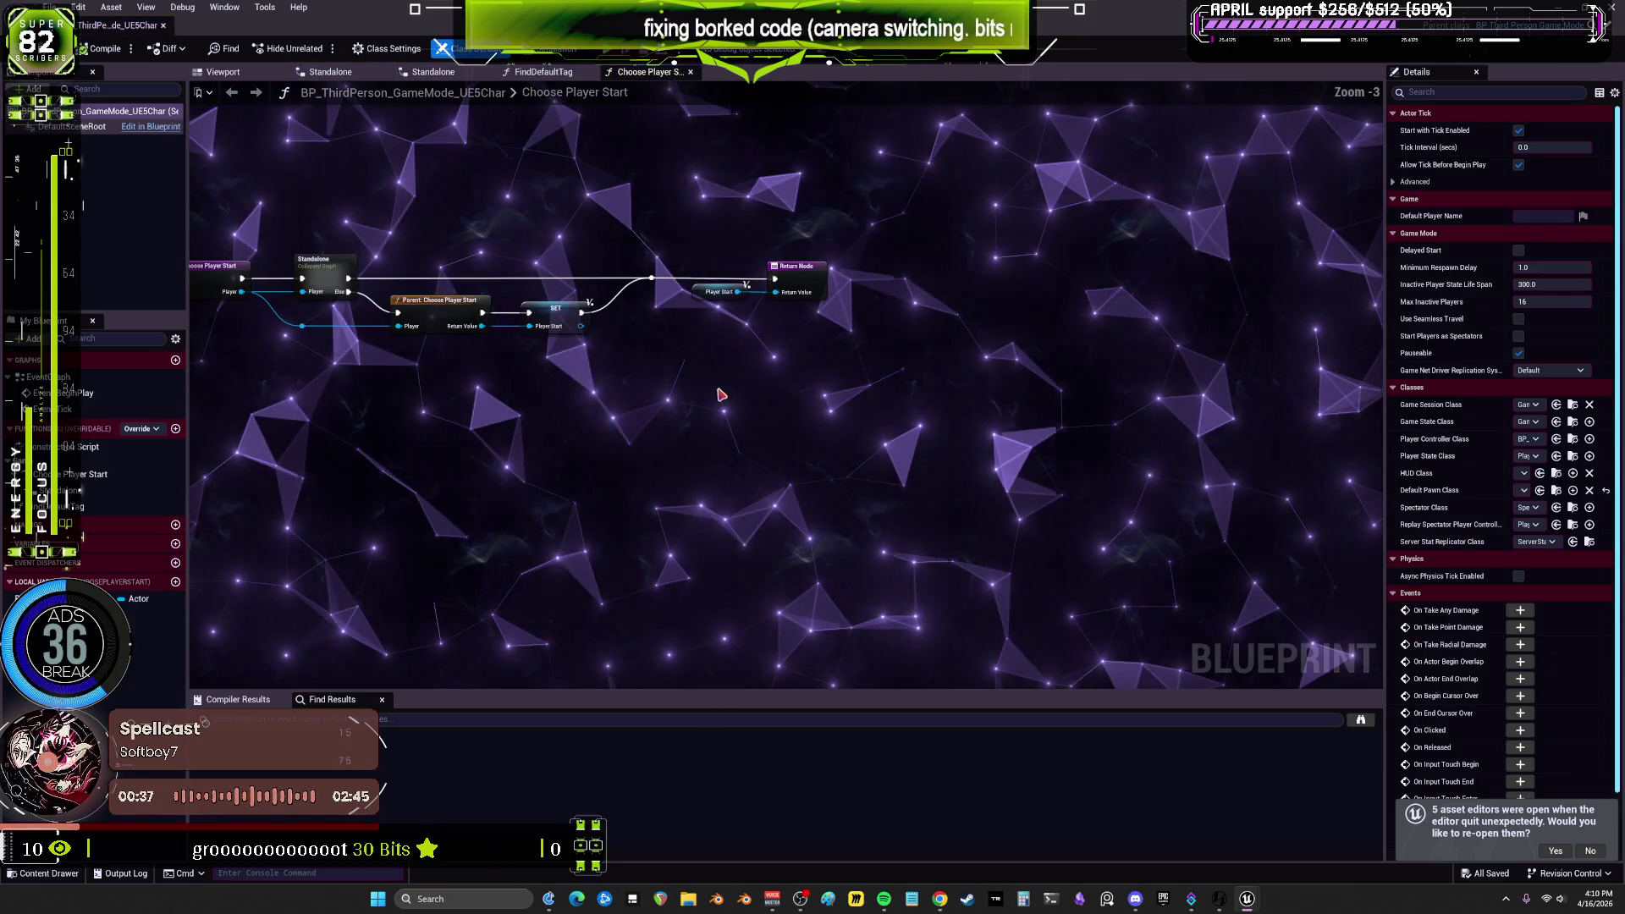
pyautogui.moveTo(357, 369)
pyautogui.mouseDown()
pyautogui.moveTo(682, 403)
pyautogui.moveTo(515, 405)
pyautogui.mouseUp()
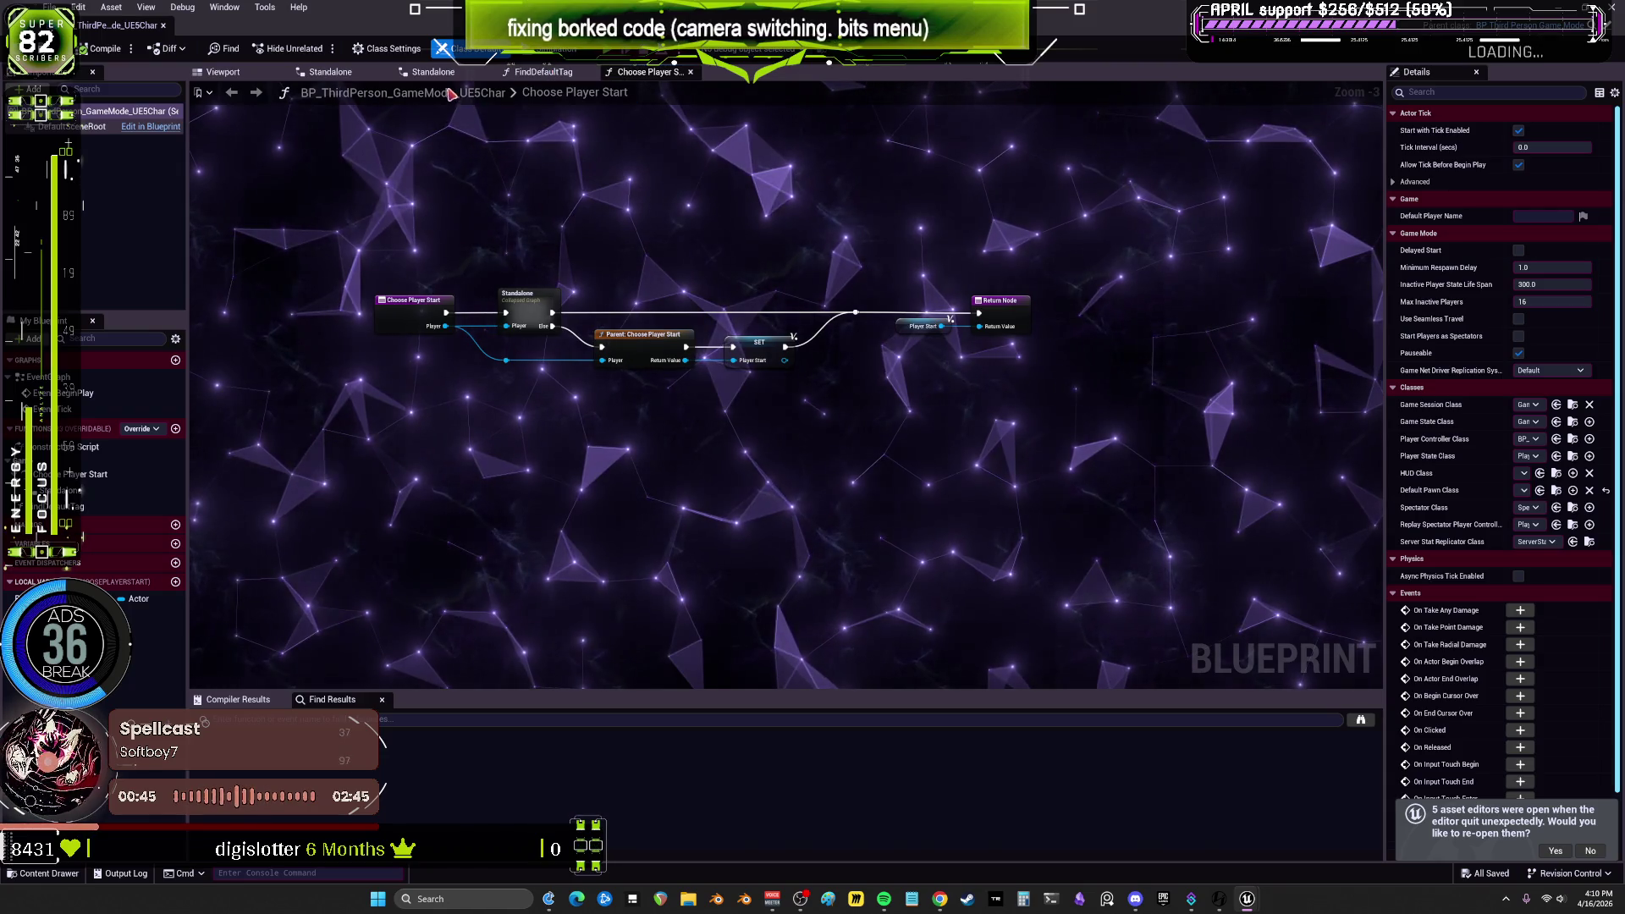
pyautogui.doubleClick(80, 392)
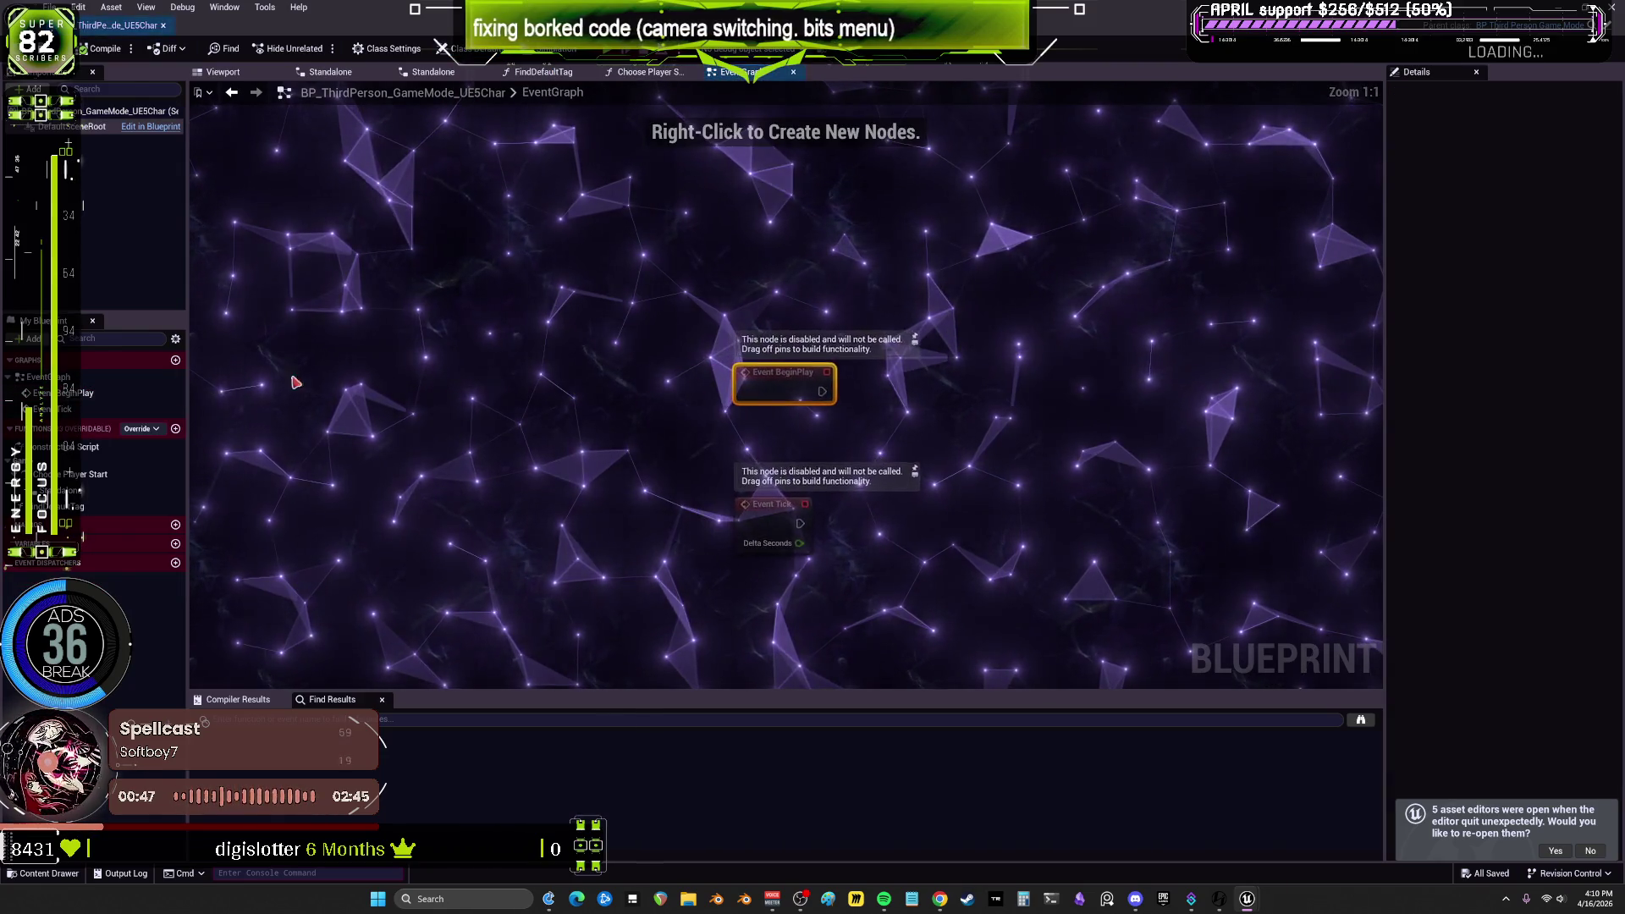
pyautogui.click(542, 73)
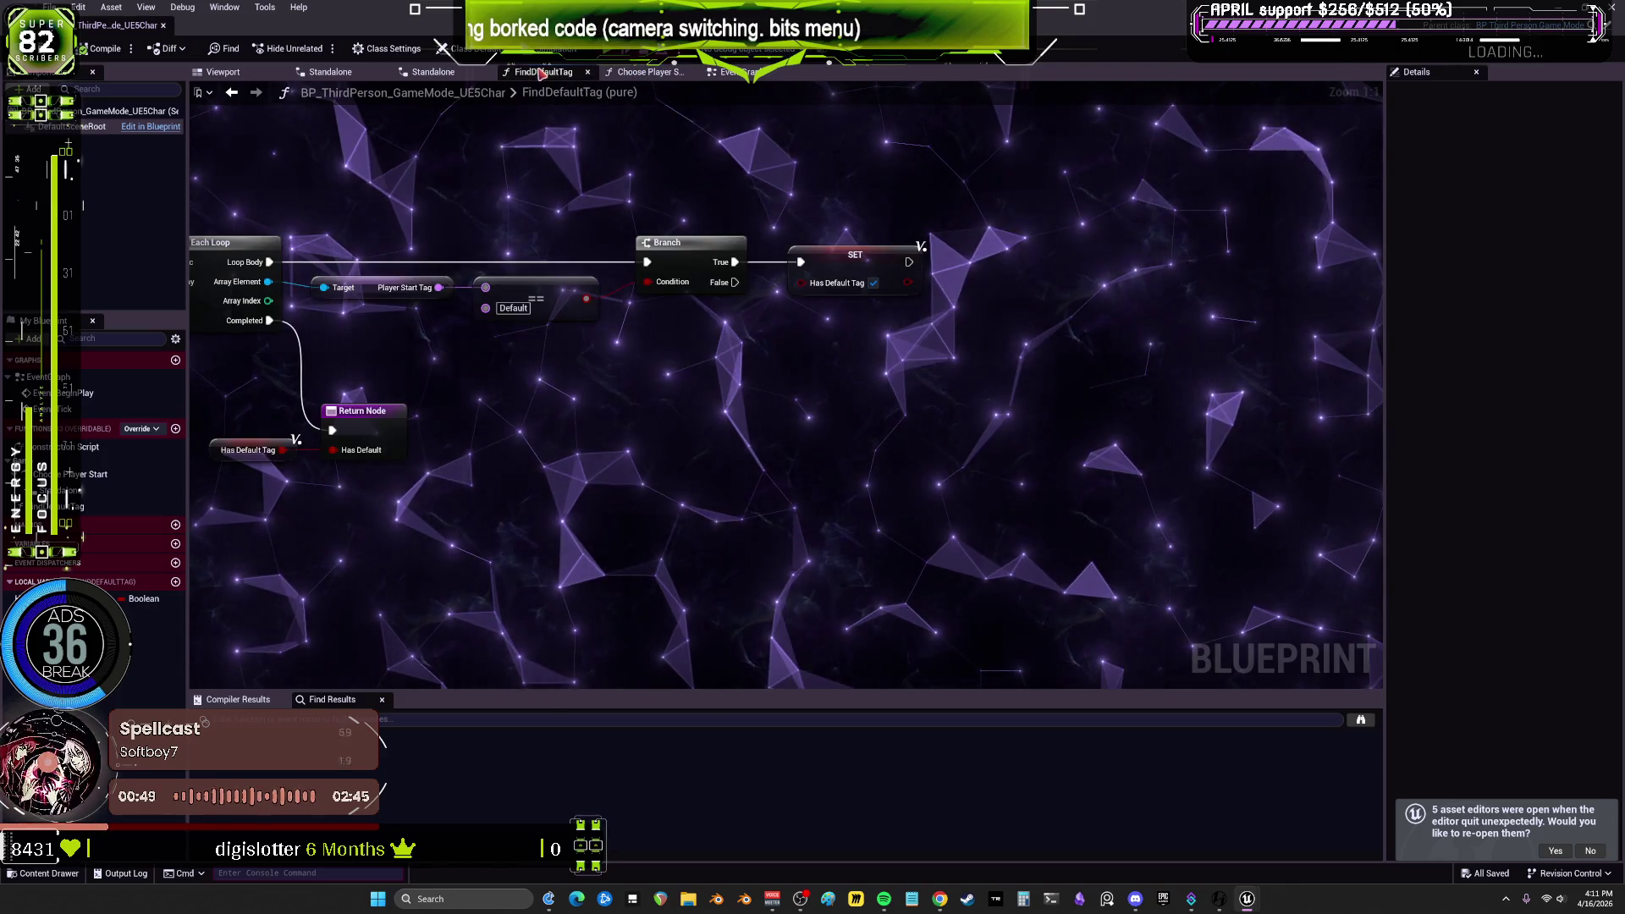
pyautogui.moveTo(417, 189)
pyautogui.mouseDown()
pyautogui.moveTo(604, 187)
pyautogui.moveTo(684, 222)
pyautogui.mouseUp()
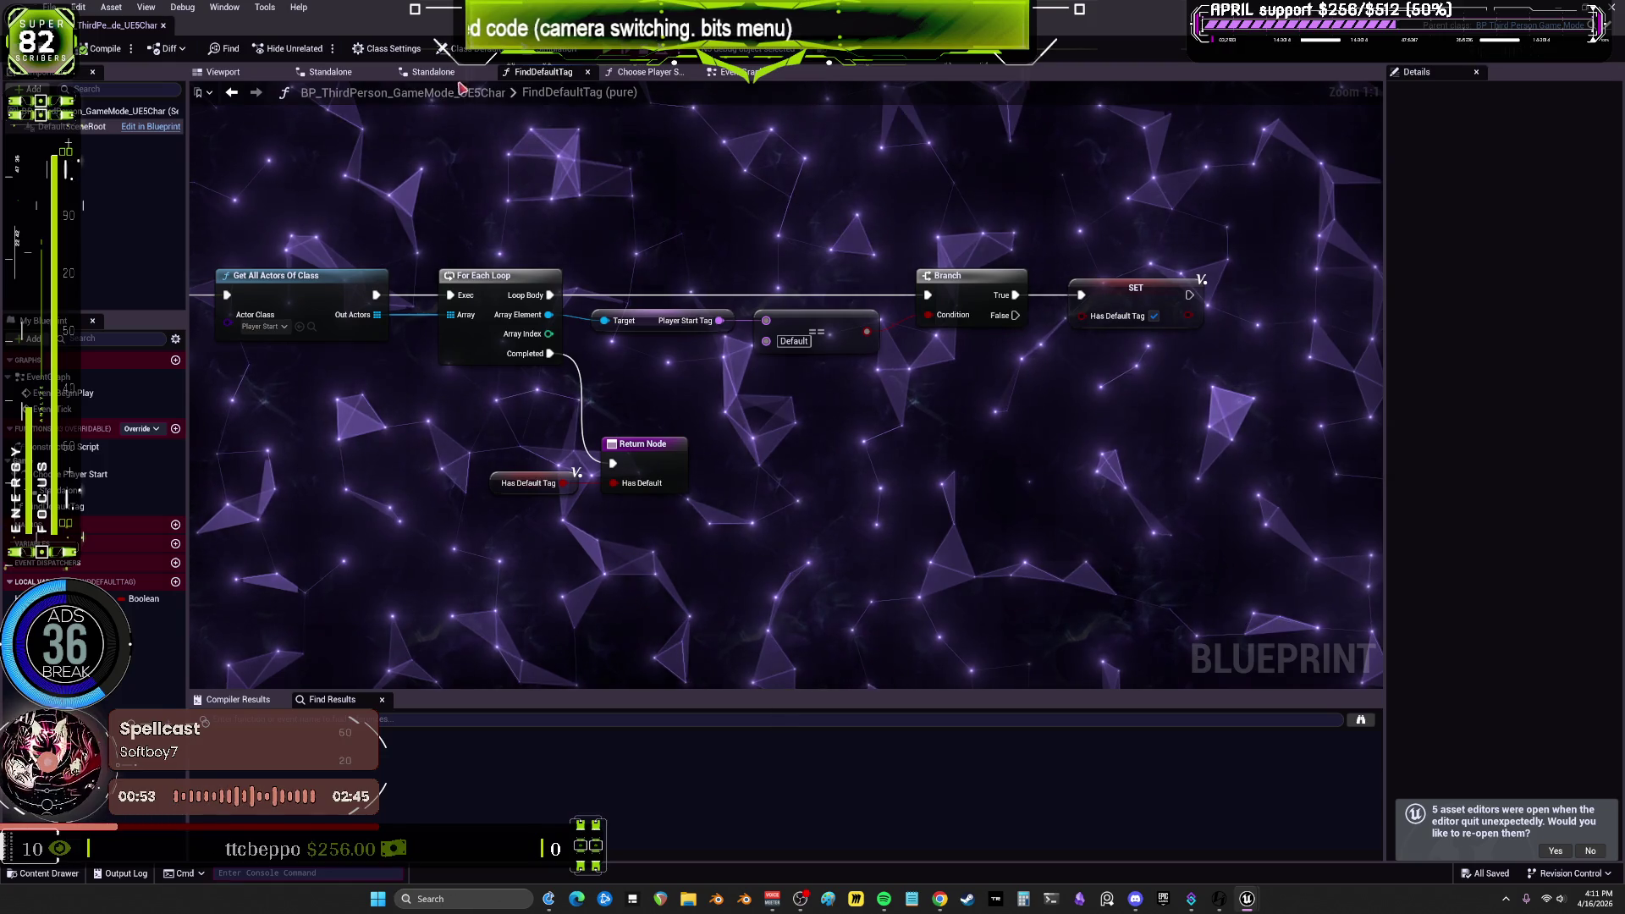
pyautogui.click(334, 73)
pyautogui.moveTo(369, 303); pyautogui.dragTo(645, 354)
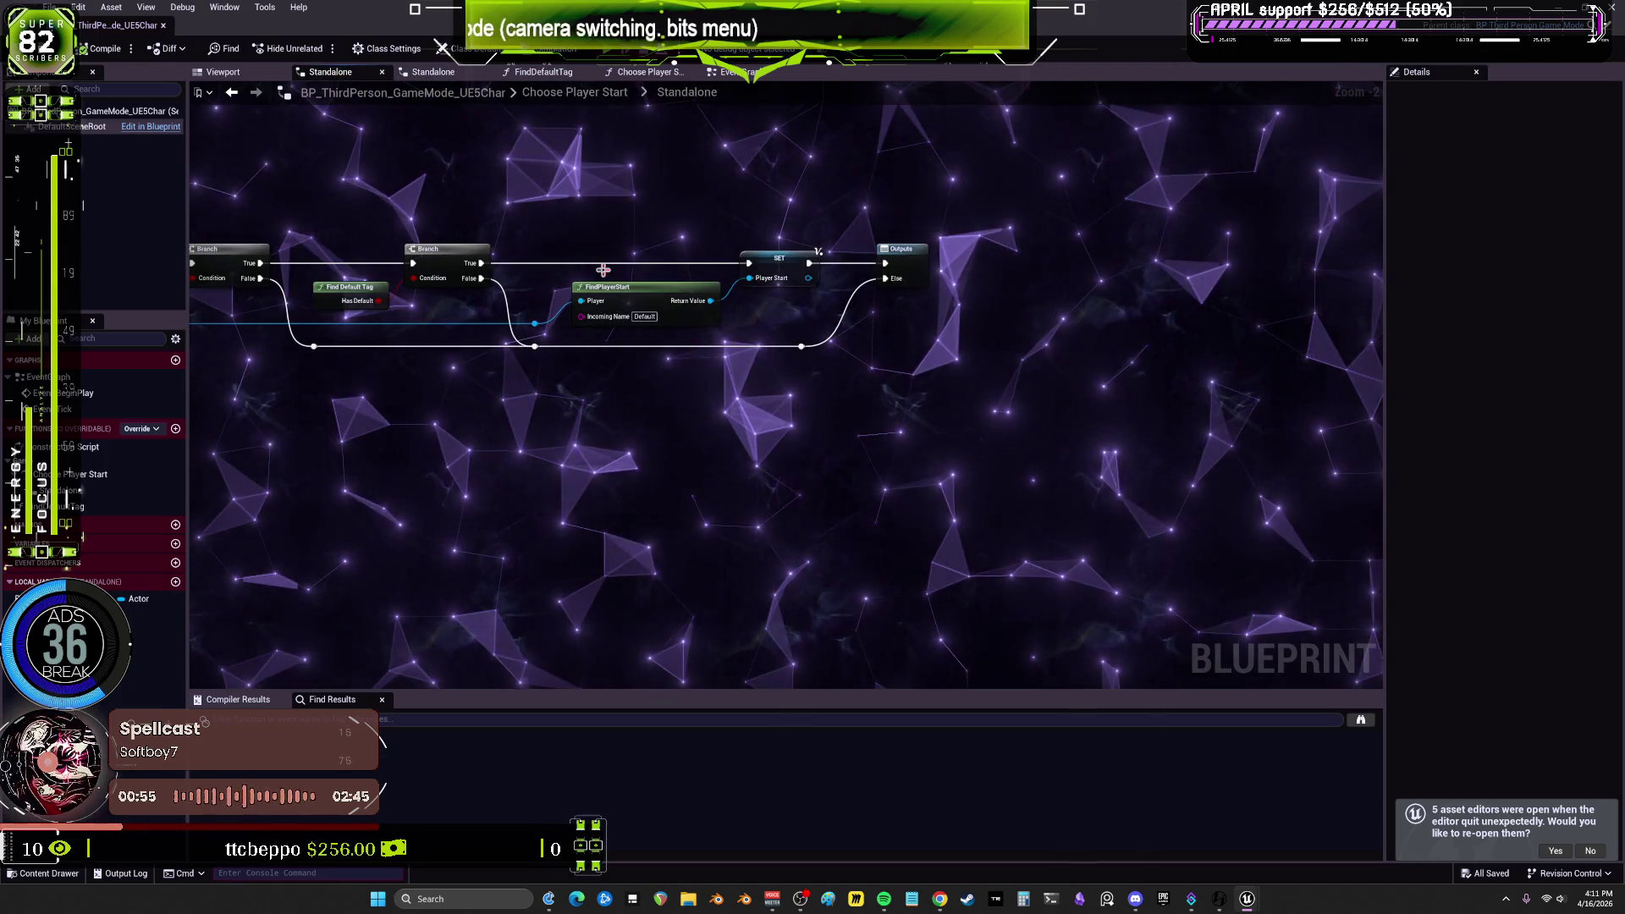
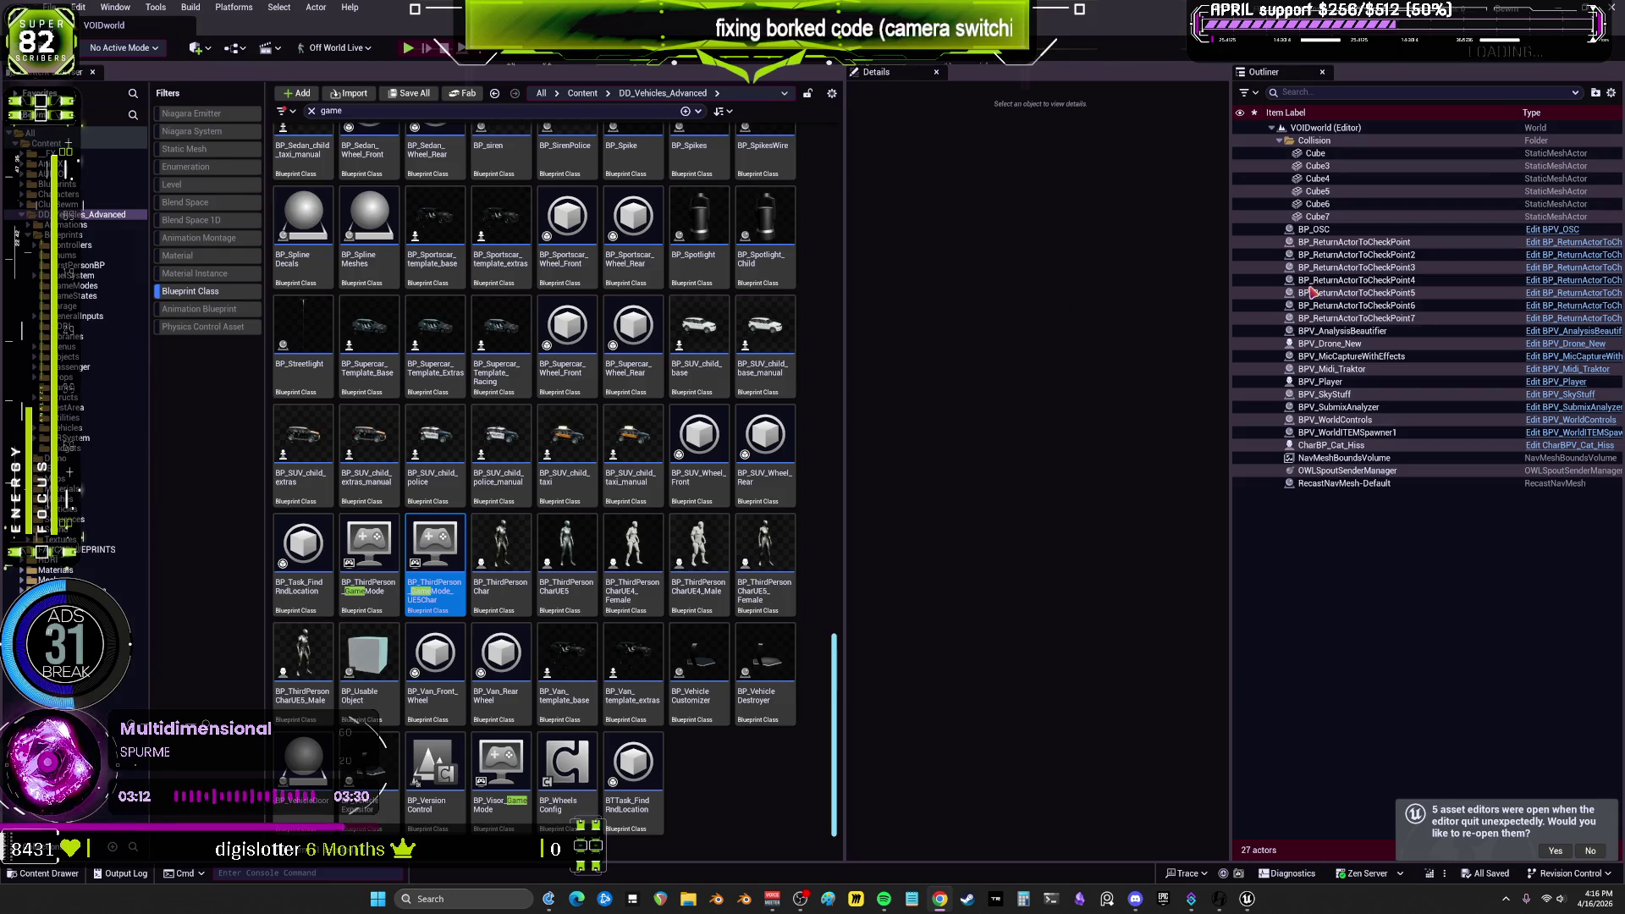
# Step: Compare the auto-possess settings of BPV_Drone_New and BPV_Player by searching Details for 'posses'
pyautogui.click(1363, 344)
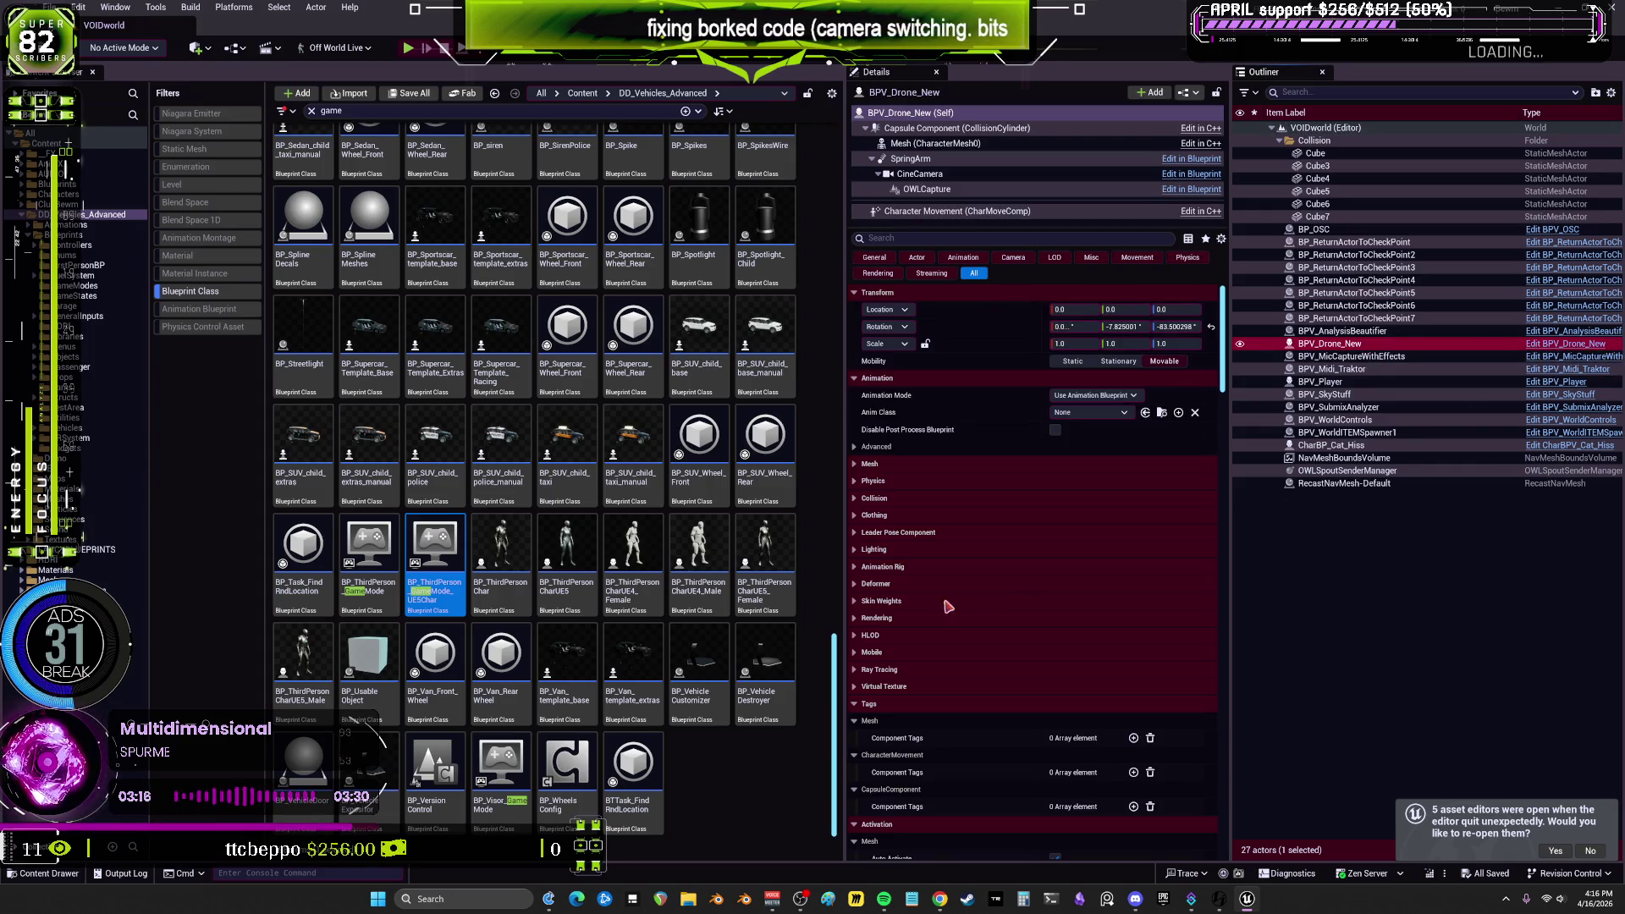
pyautogui.click(955, 238)
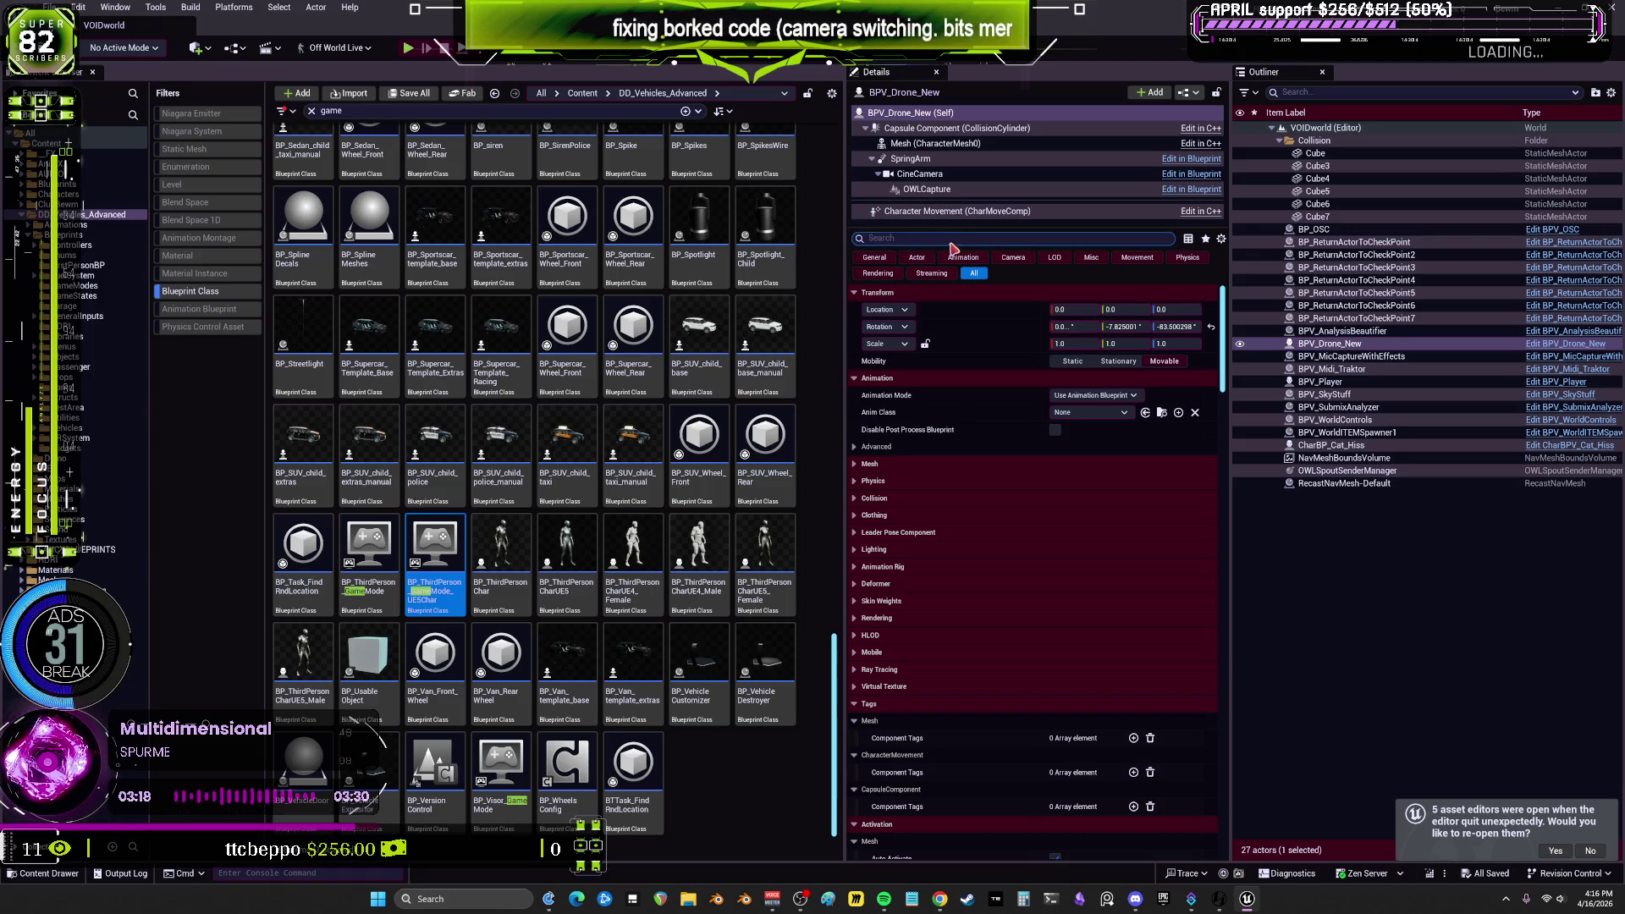
pyautogui.write('posses')
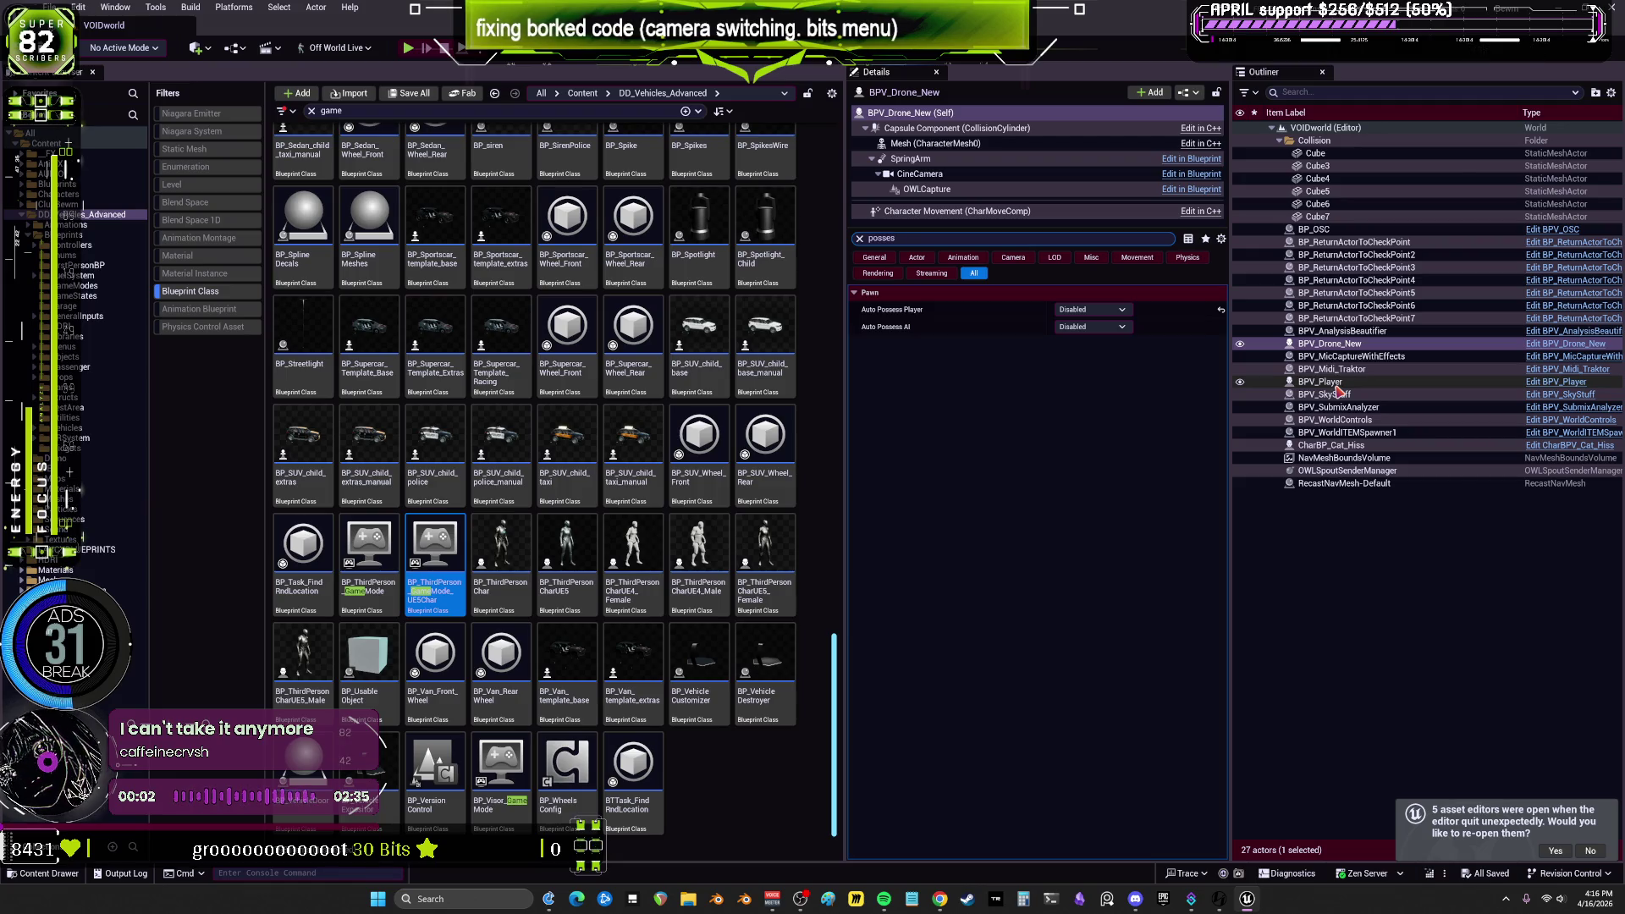
pyautogui.click(1329, 382)
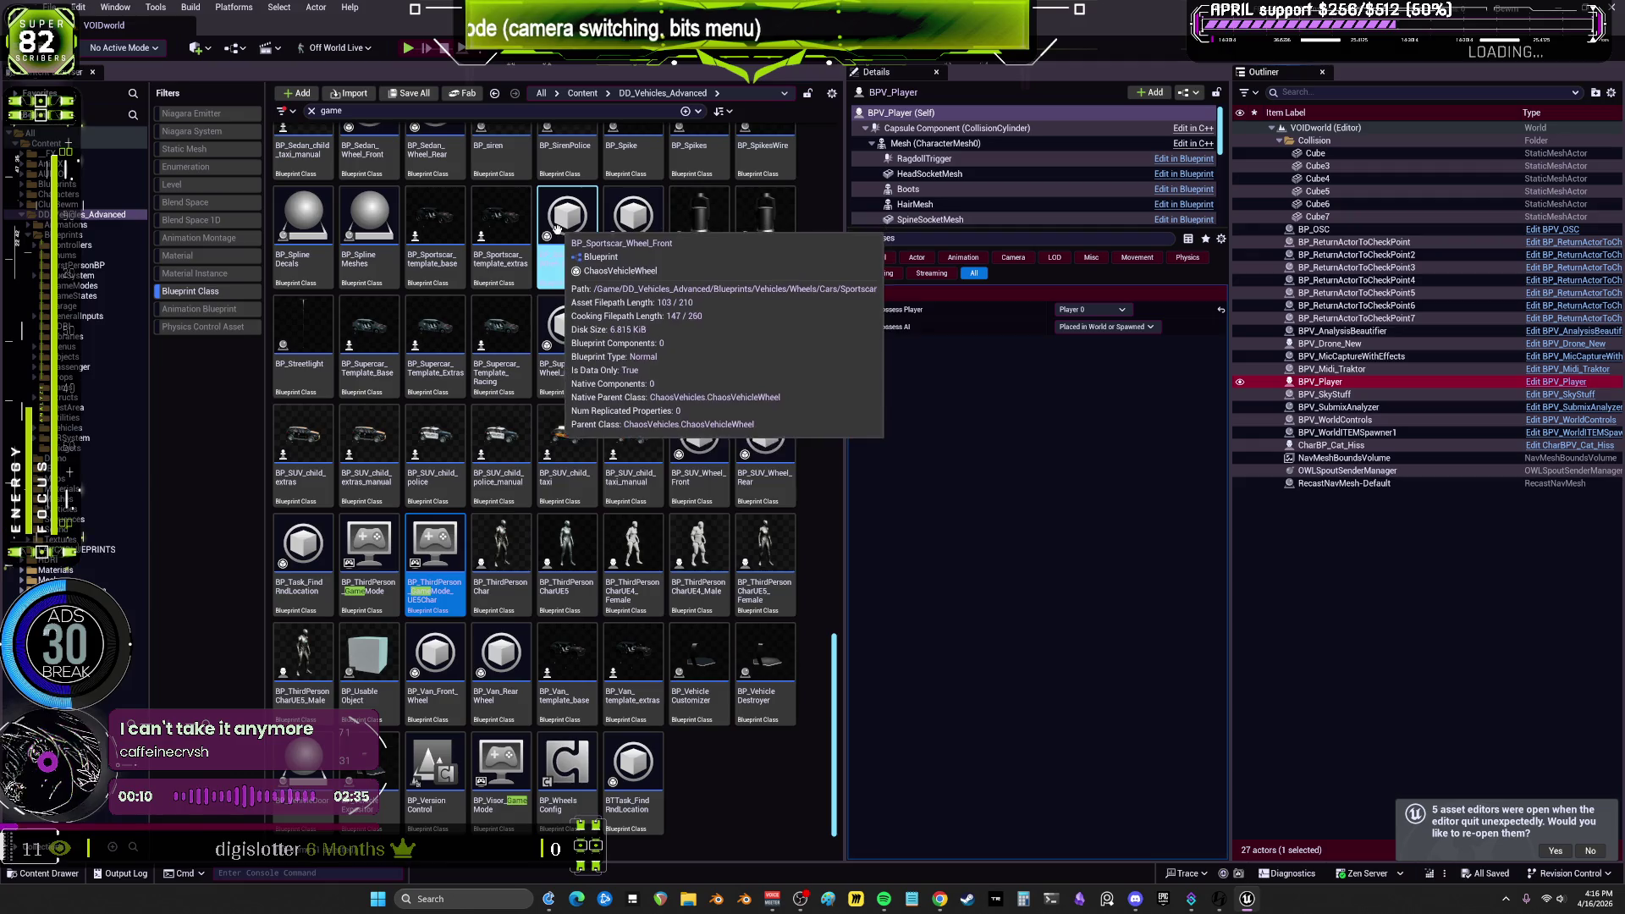
# Step: Turn off the Blueprint Class filter, clear the actor selection, and open BPV_WorldITEMSpawner
pyautogui.click(224, 297)
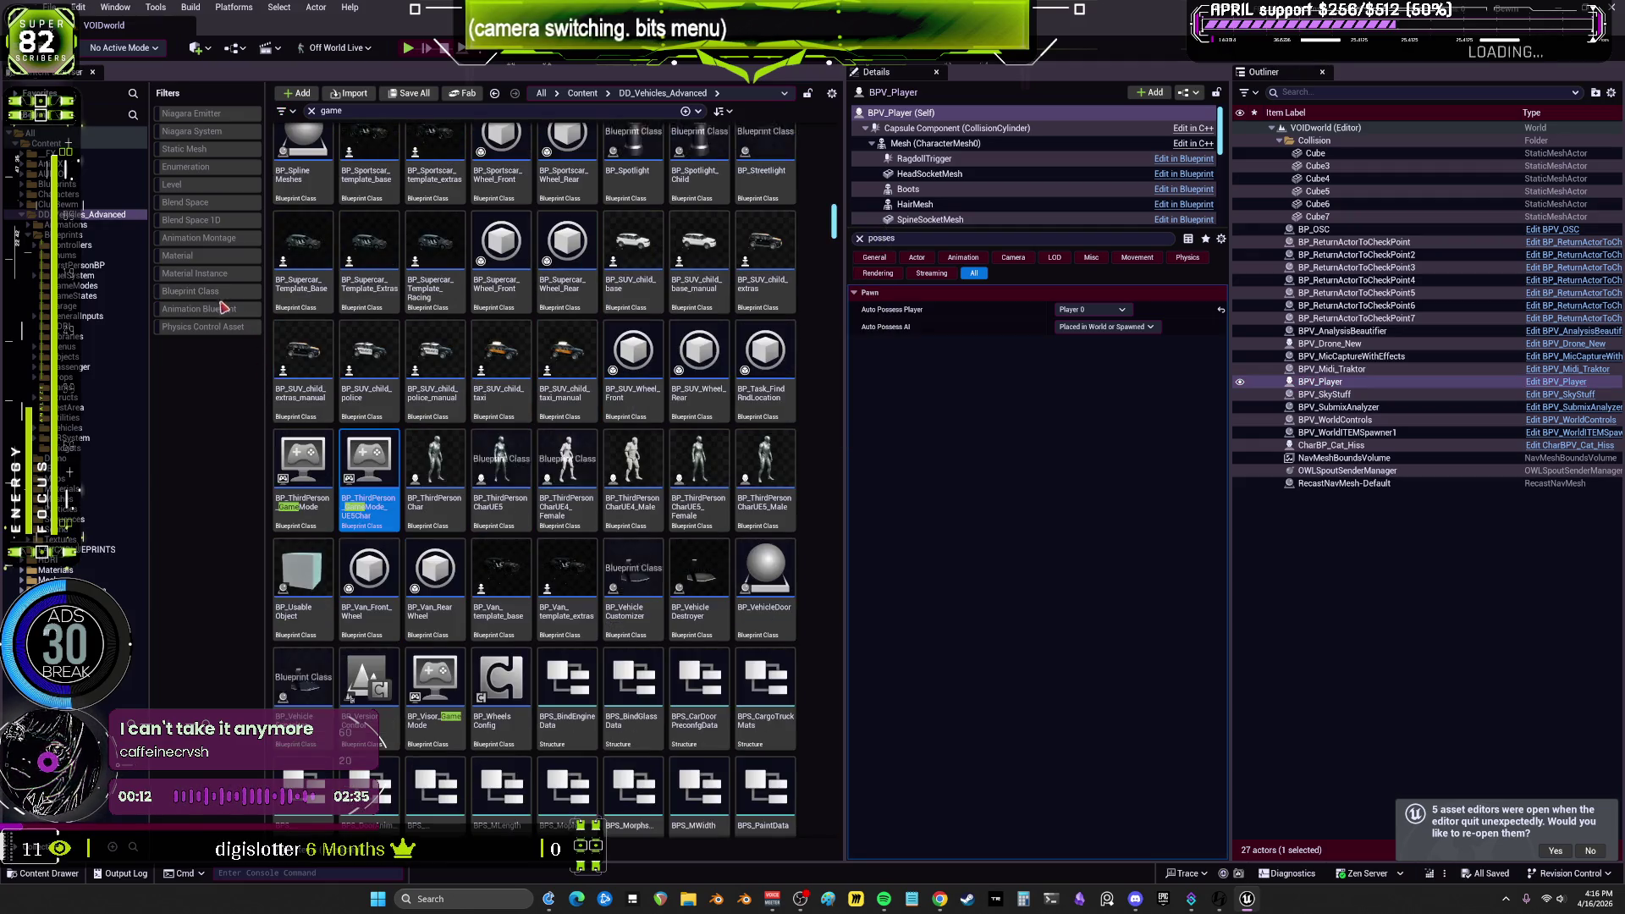
pyautogui.click(1390, 559)
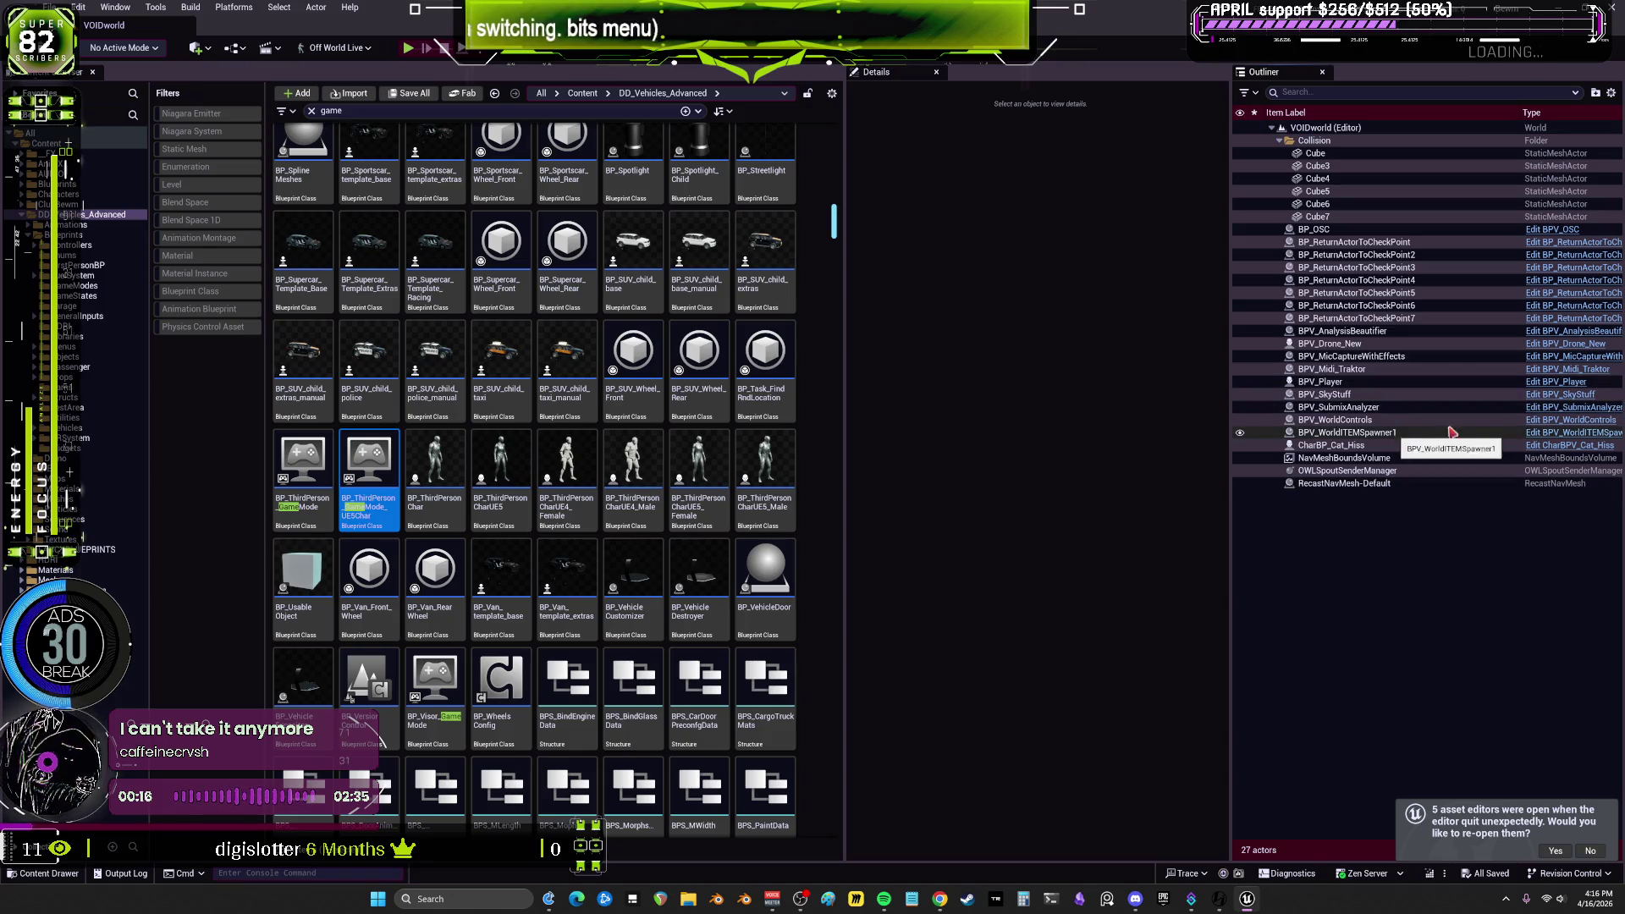
pyautogui.click(1576, 433)
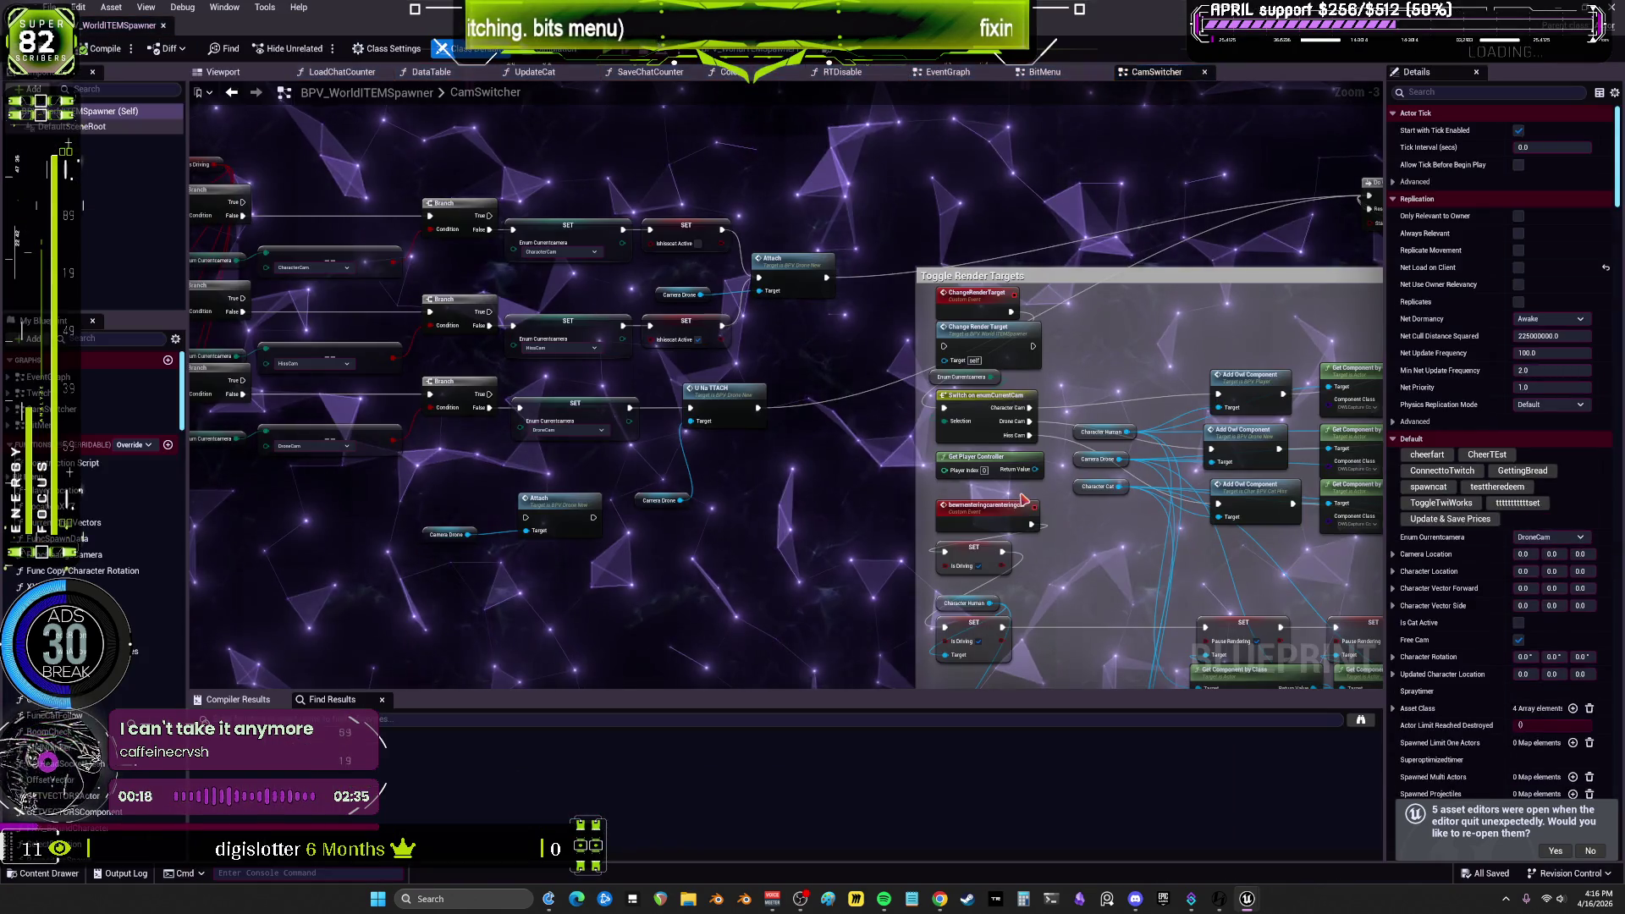
# Step: Bring the CamSwitcher camera-switch branches into view and move the upper Possess node higher
pyautogui.moveTo(982, 327); pyautogui.dragTo(963, 163)
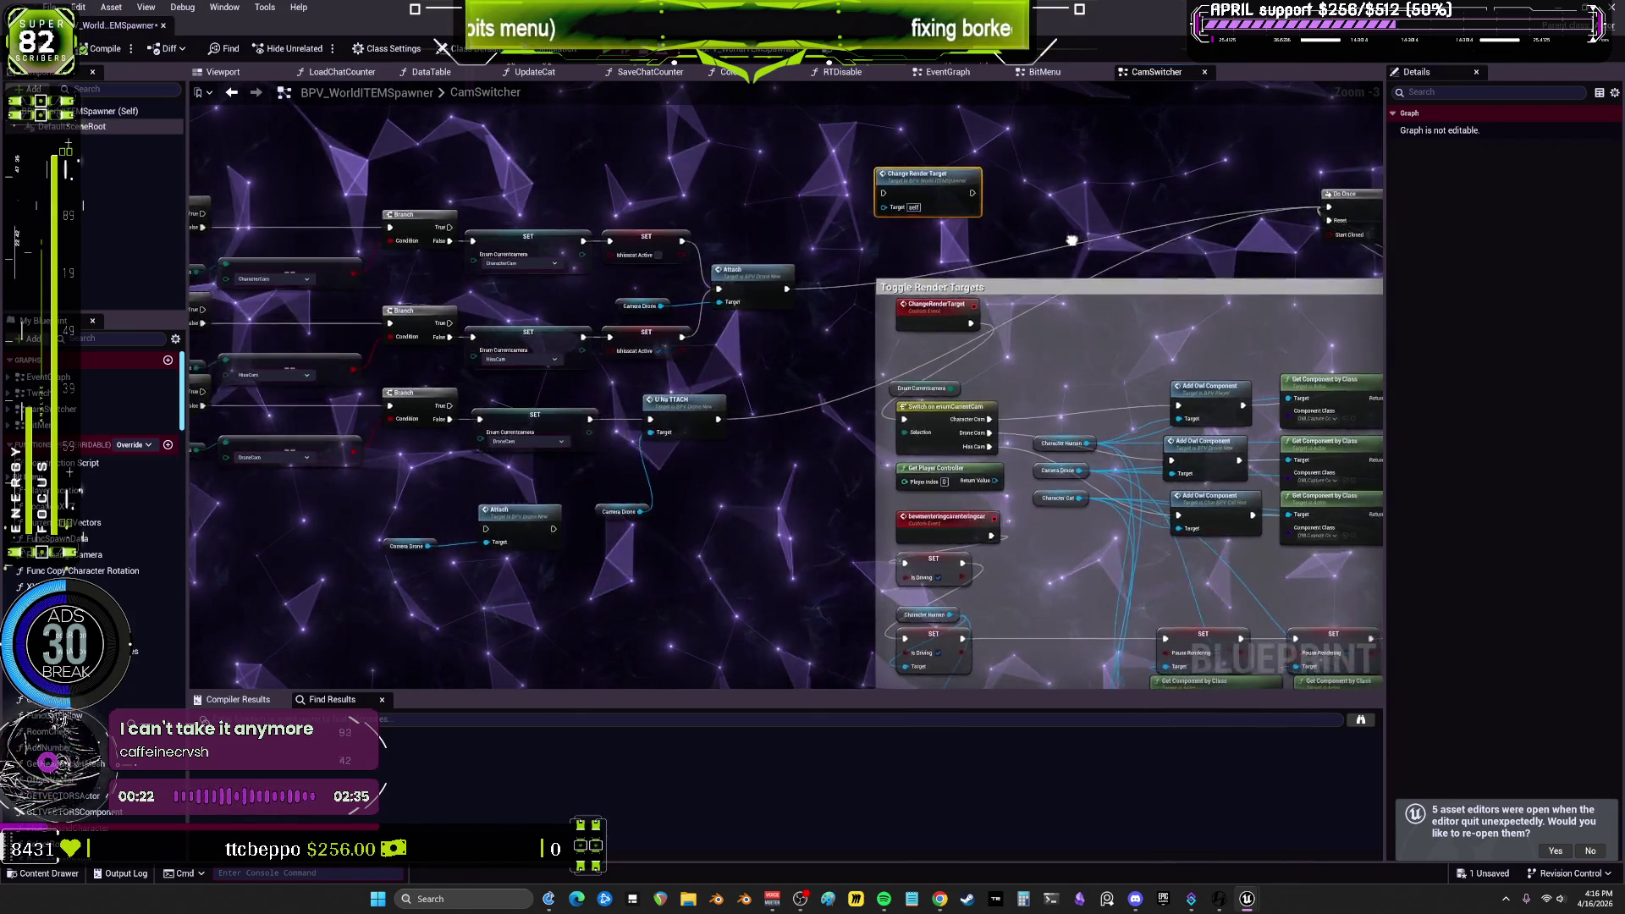
pyautogui.moveTo(818, 193); pyautogui.dragTo(797, 11)
pyautogui.moveTo(1336, 164)
pyautogui.mouseDown()
pyautogui.moveTo(1143, 286)
pyautogui.moveTo(976, 309)
pyautogui.moveTo(1005, 370)
pyautogui.moveTo(1343, 321)
pyautogui.moveTo(967, 295)
pyautogui.mouseUp()
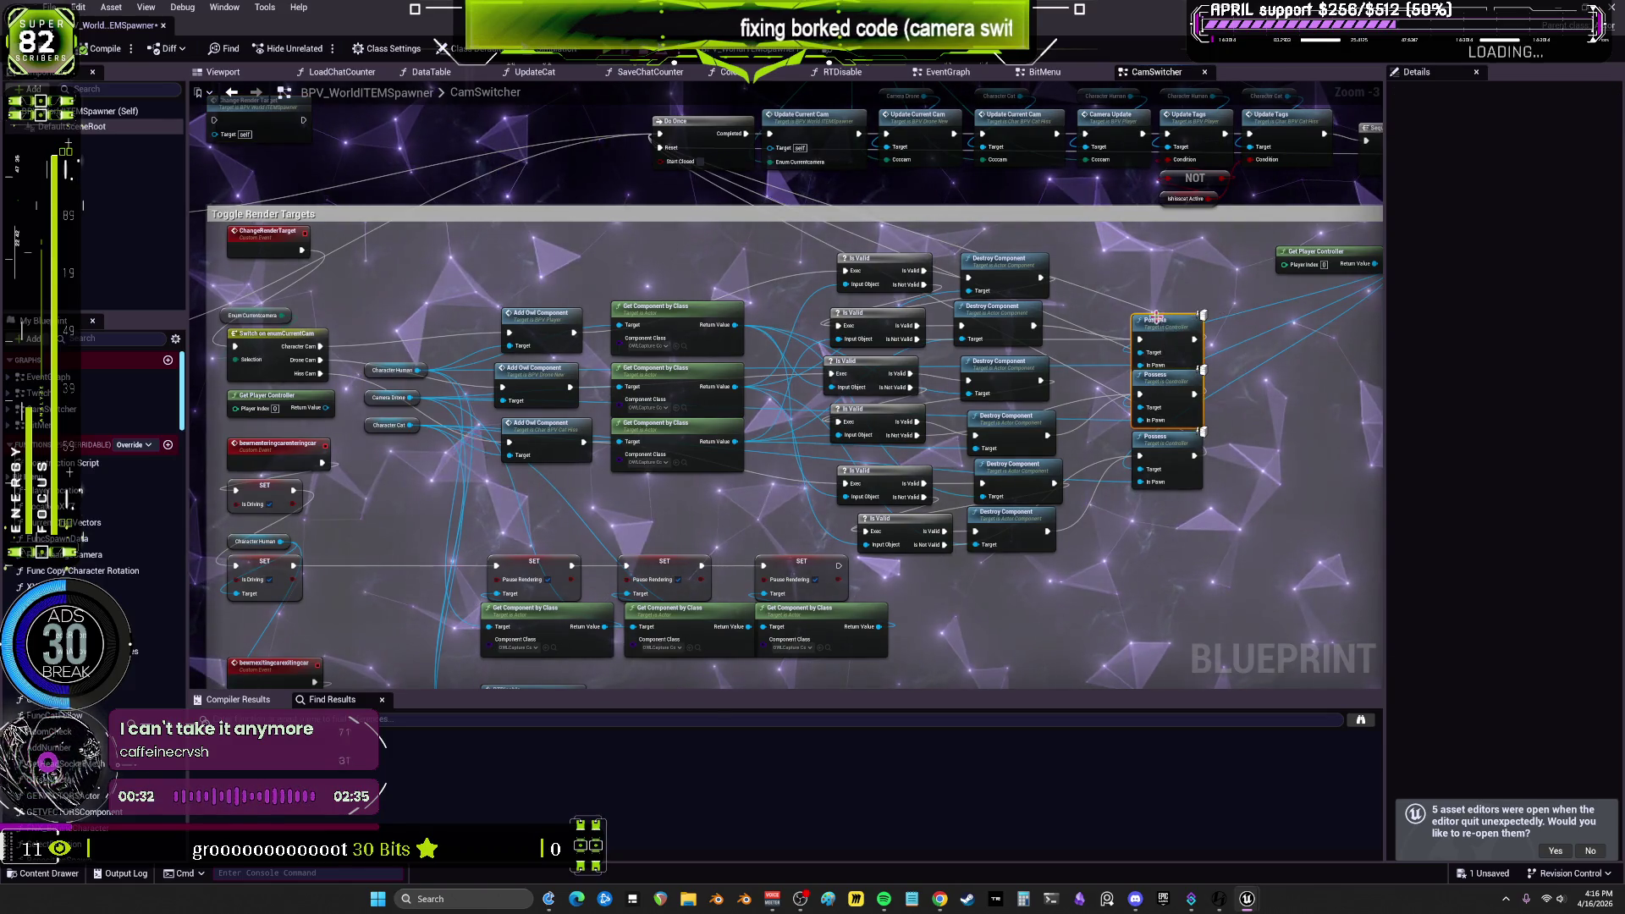
pyautogui.moveTo(428, 343); pyautogui.dragTo(944, 377)
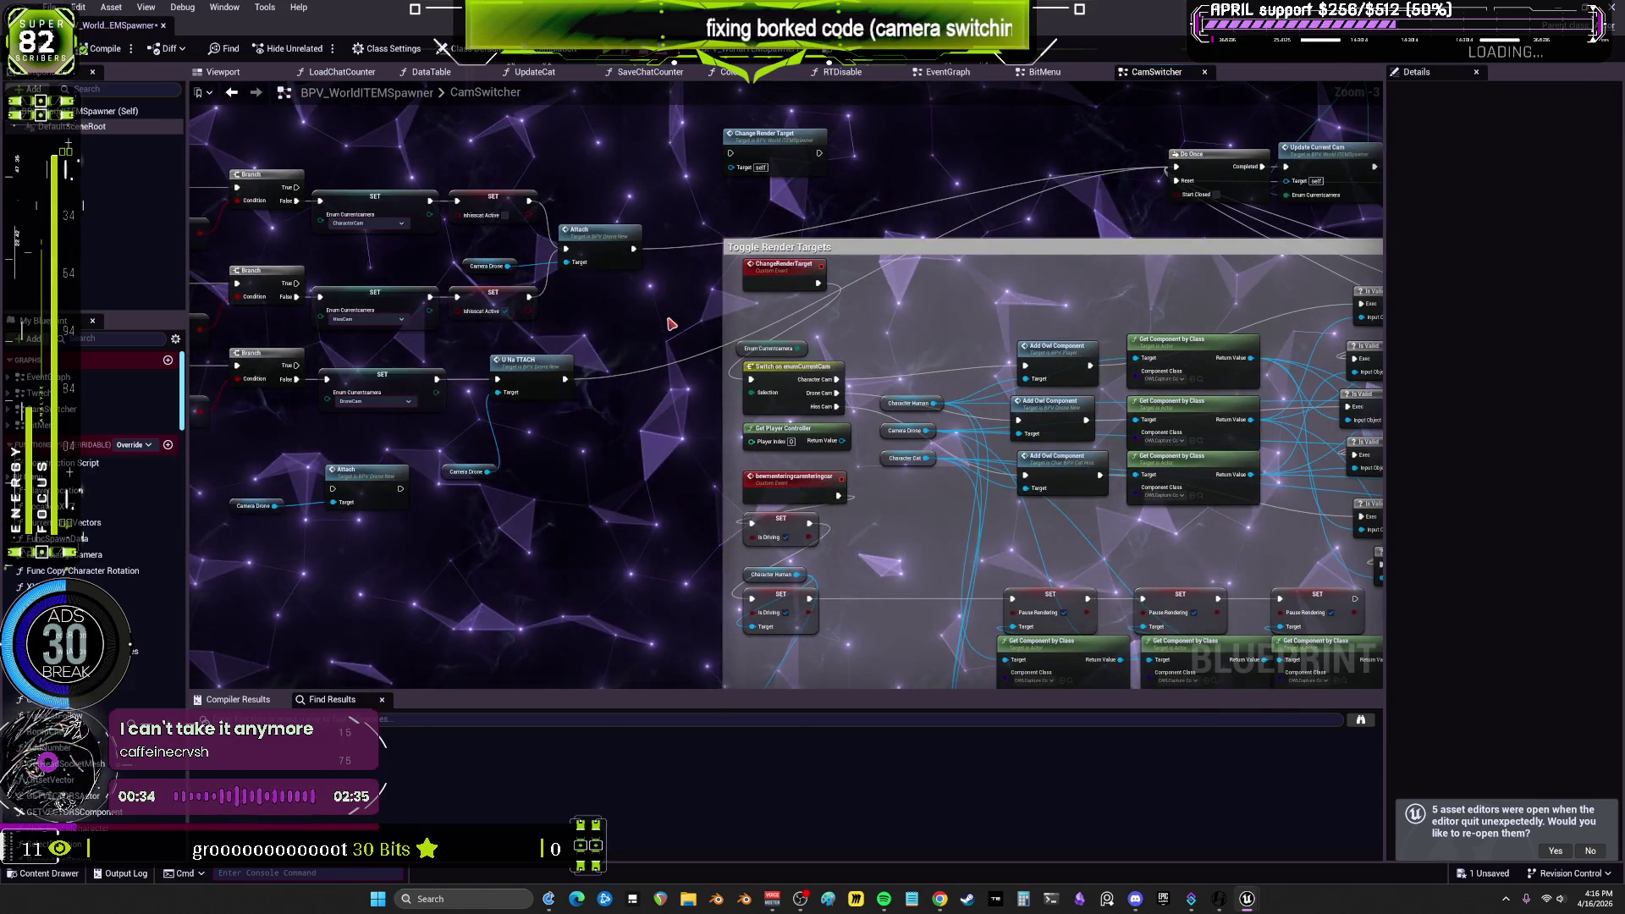
pyautogui.scroll(2, 701, 348)
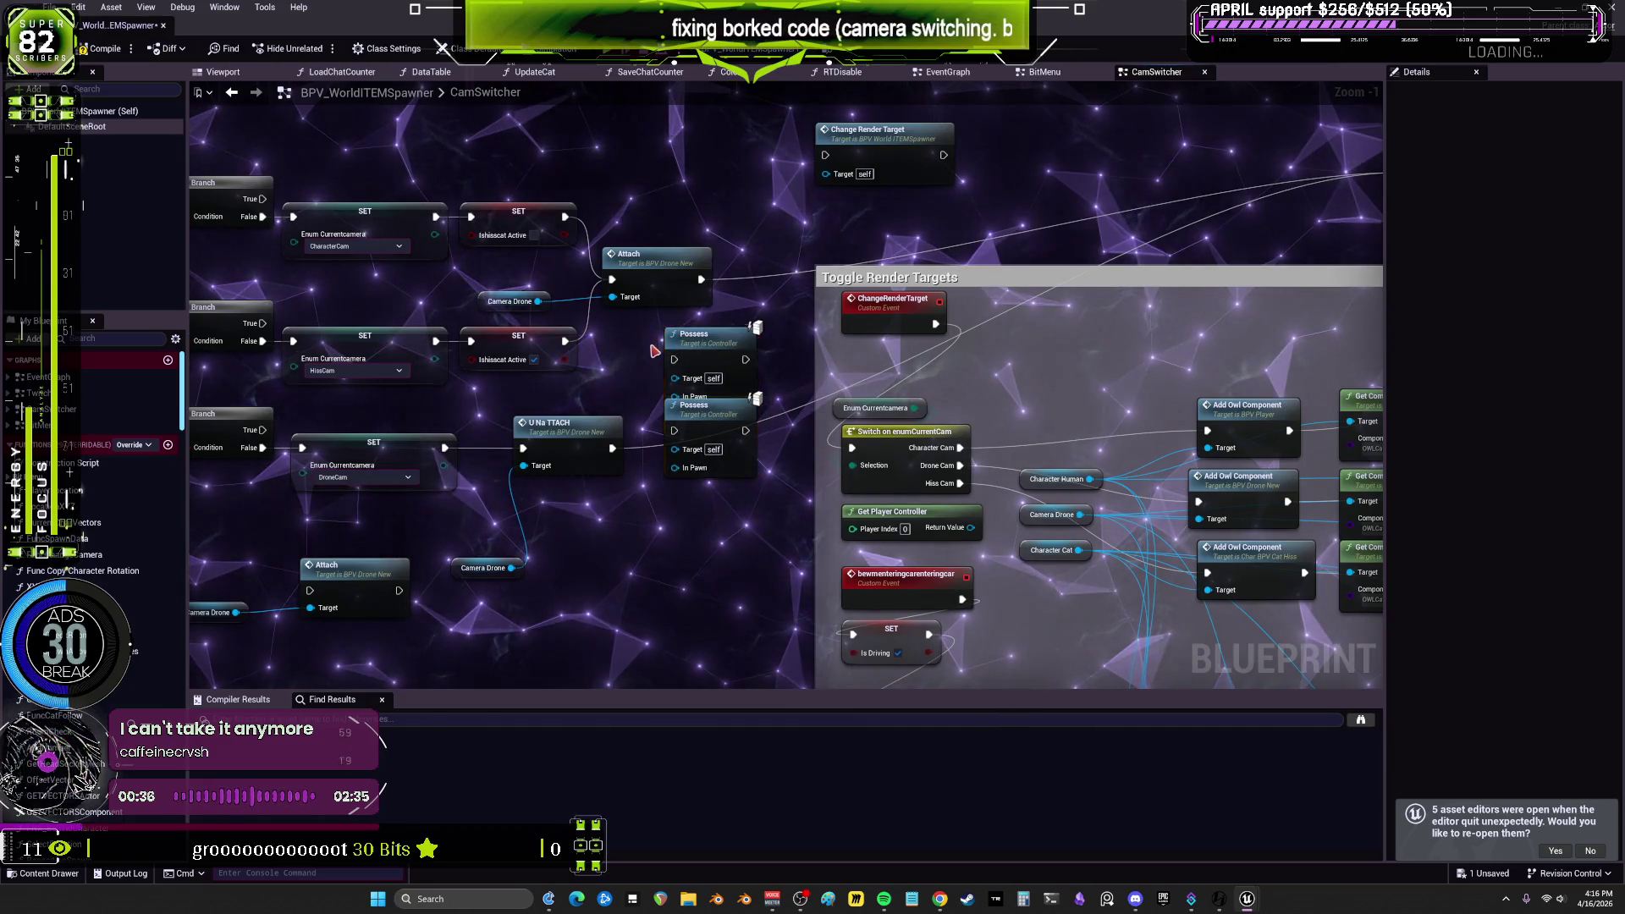
pyautogui.moveTo(689, 411)
pyautogui.mouseDown()
pyautogui.moveTo(691, 272)
pyautogui.moveTo(663, 222)
pyautogui.mouseUp()
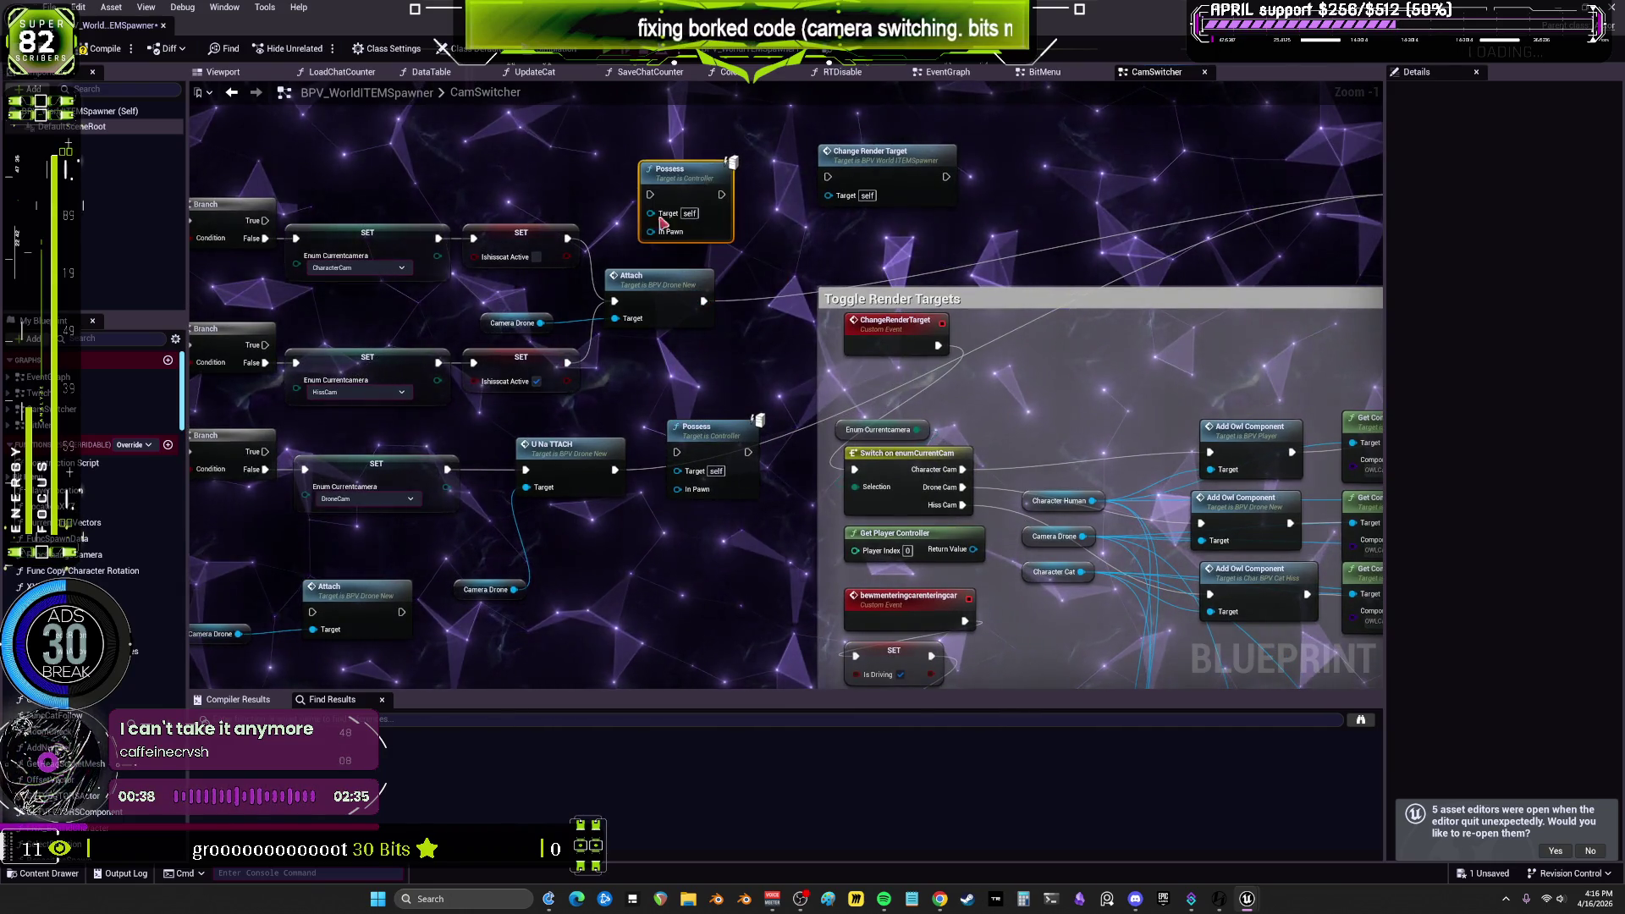
pyautogui.moveTo(638, 362); pyautogui.dragTo(658, 407)
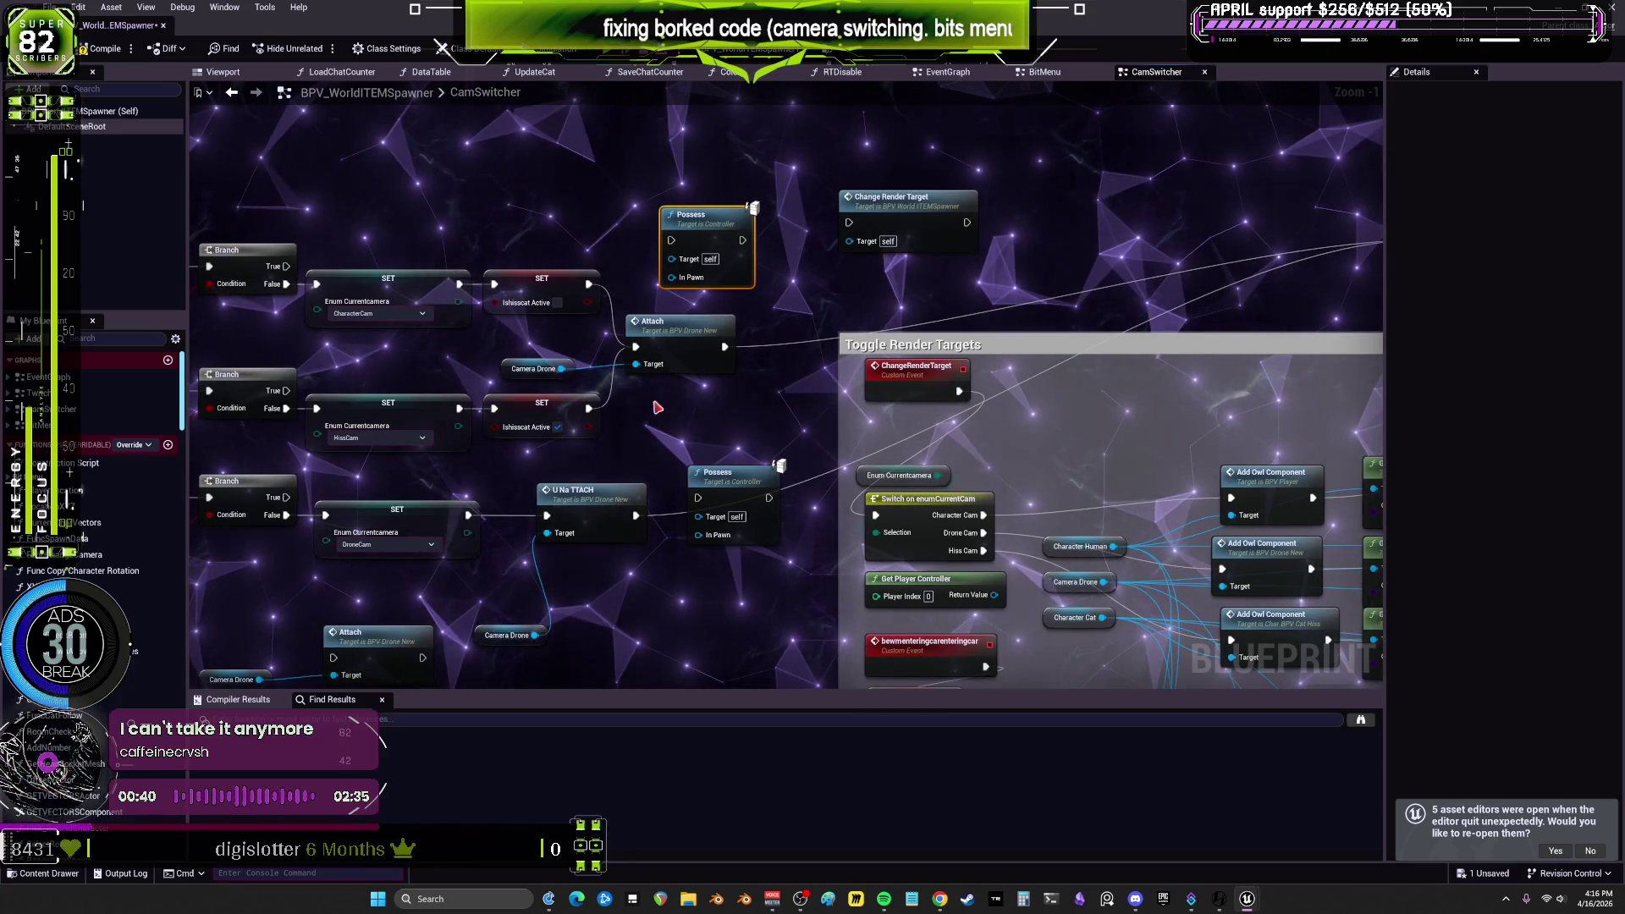
# Step: Paste a third Possess node after UnAttach and wire Camera Drone into its In Pawn
pyautogui.hotkey('ctrl', 'v')
pyautogui.moveTo(741, 477)
pyautogui.mouseDown()
pyautogui.moveTo(771, 428)
pyautogui.moveTo(743, 462)
pyautogui.mouseUp()
pyautogui.moveTo(610, 550)
pyautogui.mouseDown()
pyautogui.moveTo(726, 549)
pyautogui.moveTo(760, 496)
pyautogui.moveTo(492, 442)
pyautogui.mouseUp()
pyautogui.moveTo(821, 515)
pyautogui.mouseDown()
pyautogui.moveTo(838, 533)
pyautogui.moveTo(961, 457)
pyautogui.mouseUp()
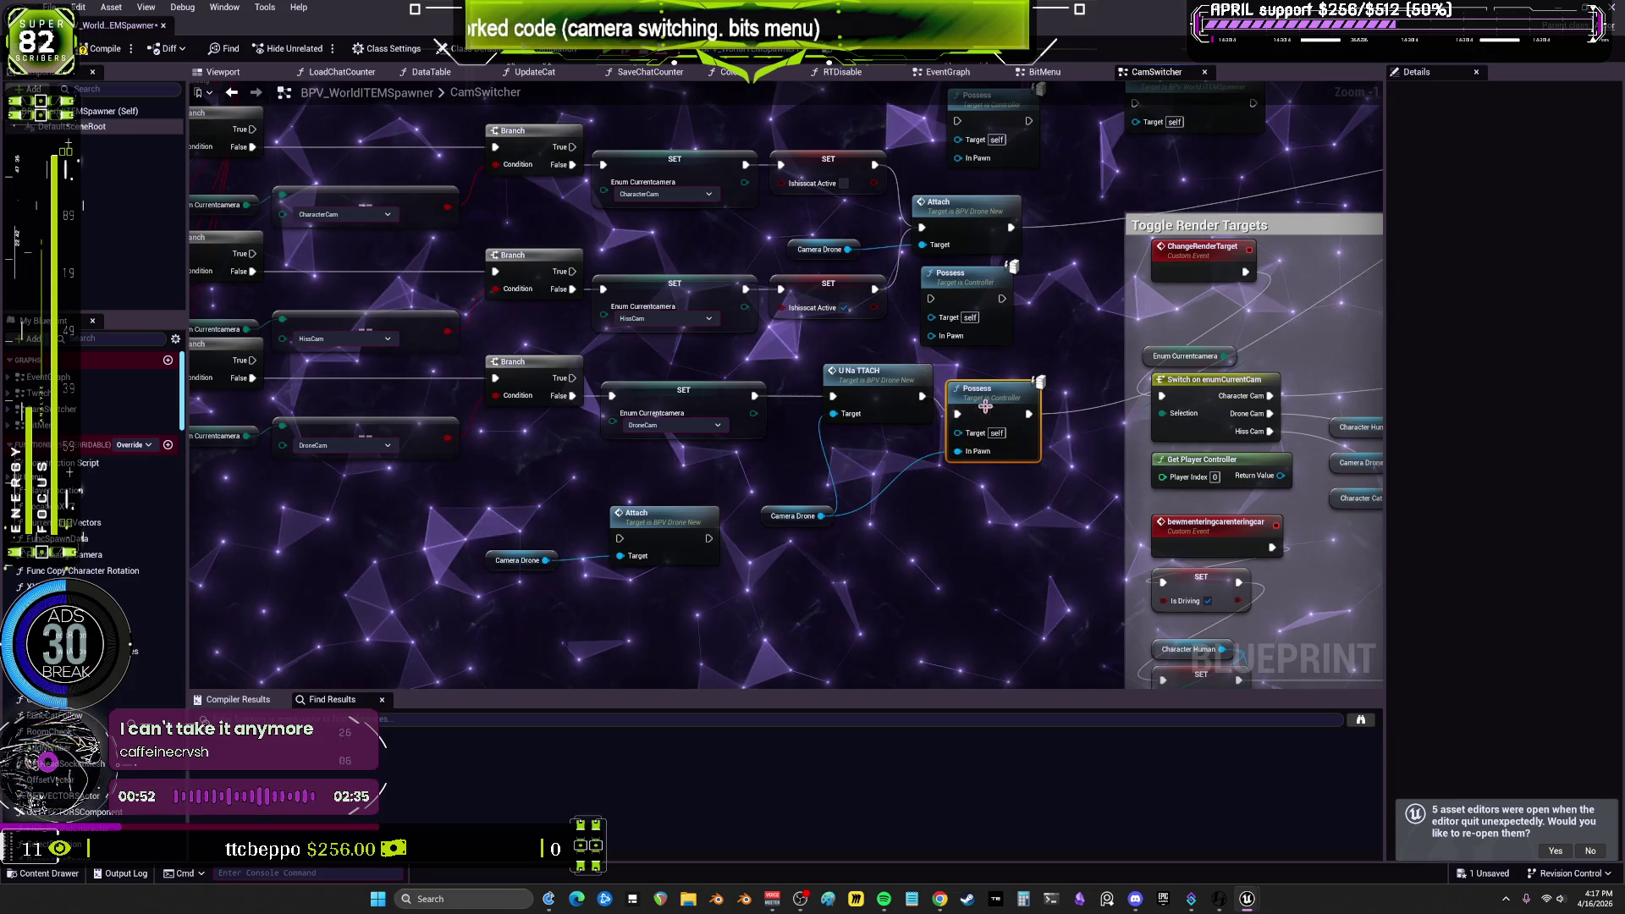
# Step: Copy the Character Human and Character Cat getters and paste them beside the Possess nodes
pyautogui.moveTo(964, 378); pyautogui.dragTo(915, 512)
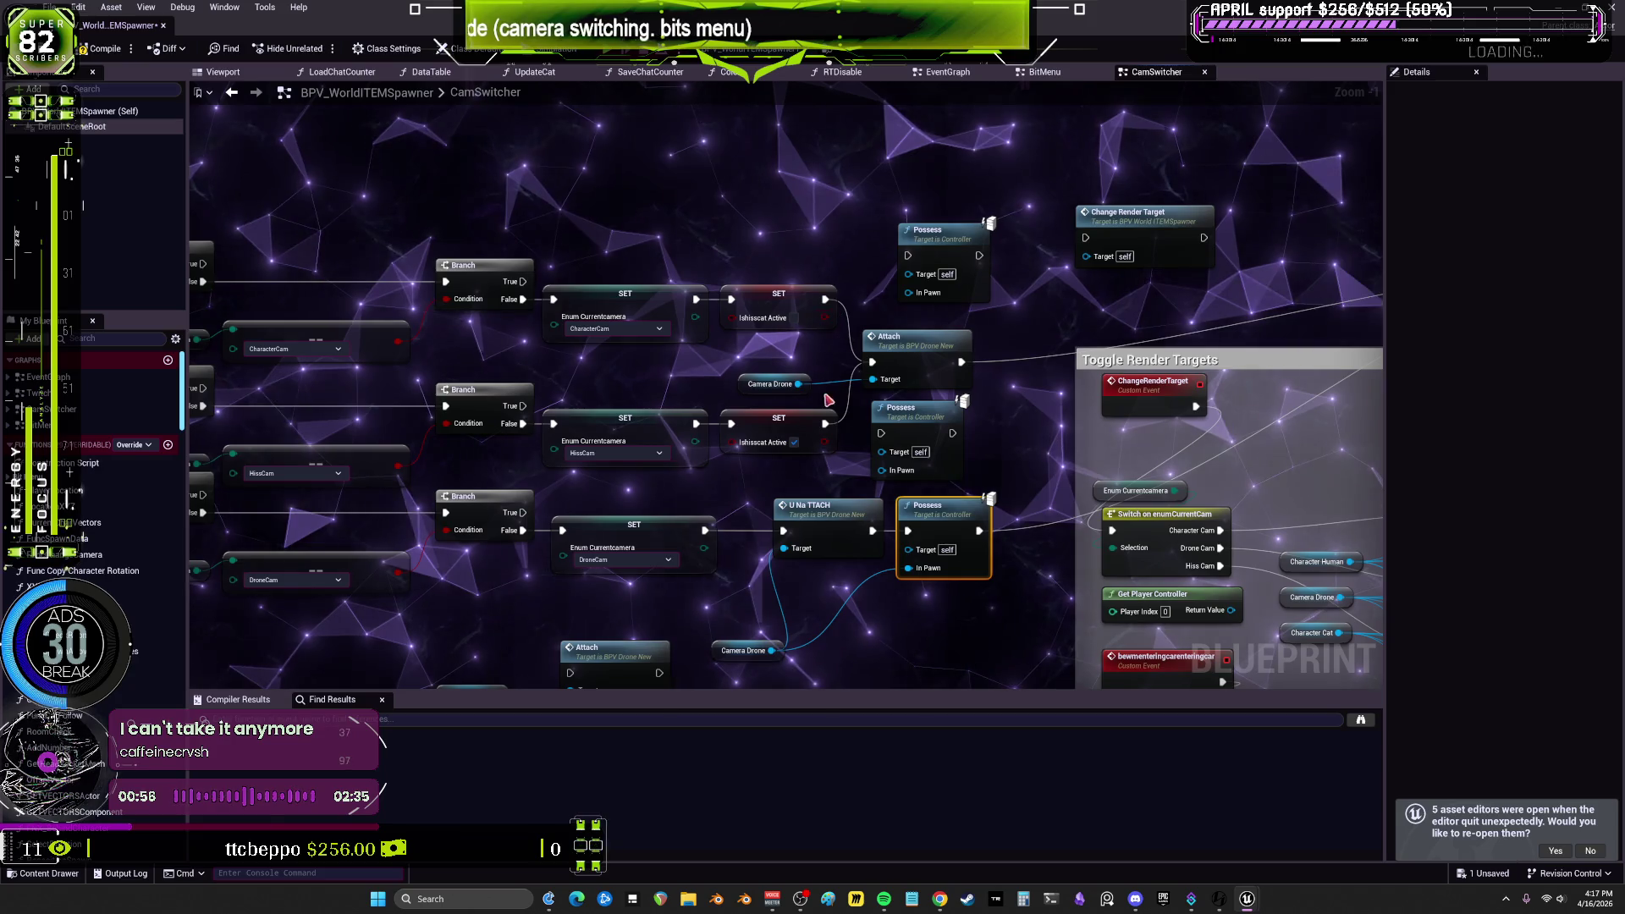
pyautogui.moveTo(584, 376)
pyautogui.mouseDown()
pyautogui.moveTo(983, 368)
pyautogui.moveTo(605, 322)
pyautogui.mouseUp()
pyautogui.moveTo(1126, 440); pyautogui.dragTo(598, 378)
pyautogui.click(801, 450)
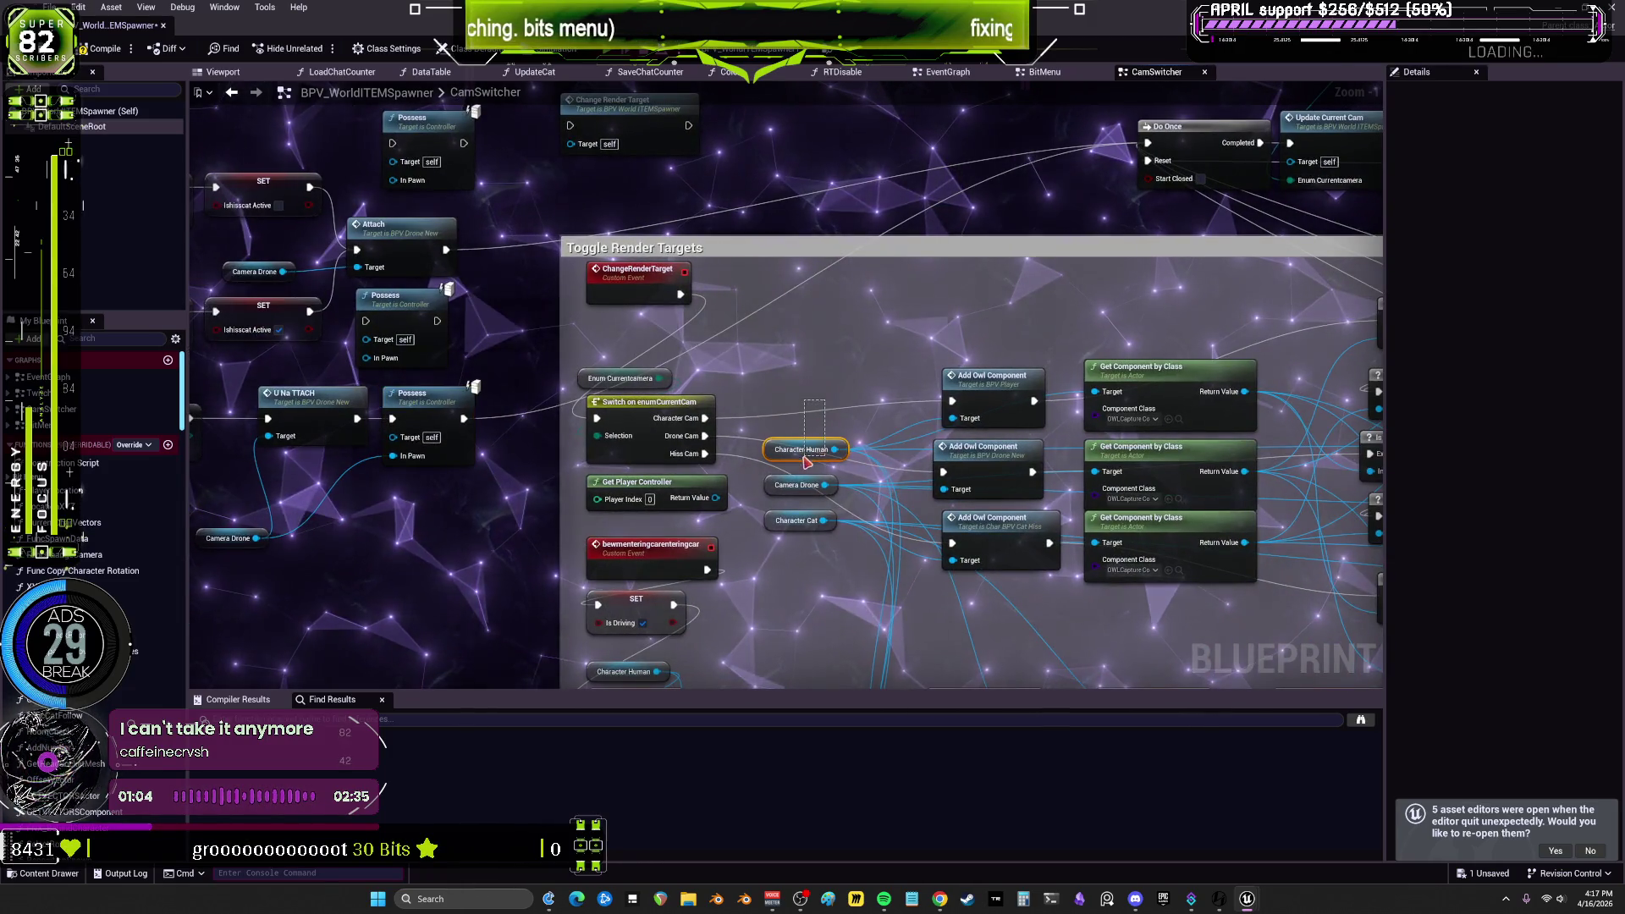
pyautogui.keyDown('ctrl'); pyautogui.click(797, 520); pyautogui.keyUp('ctrl')
pyautogui.hotkey('ctrl', 'c')
pyautogui.moveTo(662, 455); pyautogui.dragTo(1119, 501)
pyautogui.hotkey('ctrl', 'v')
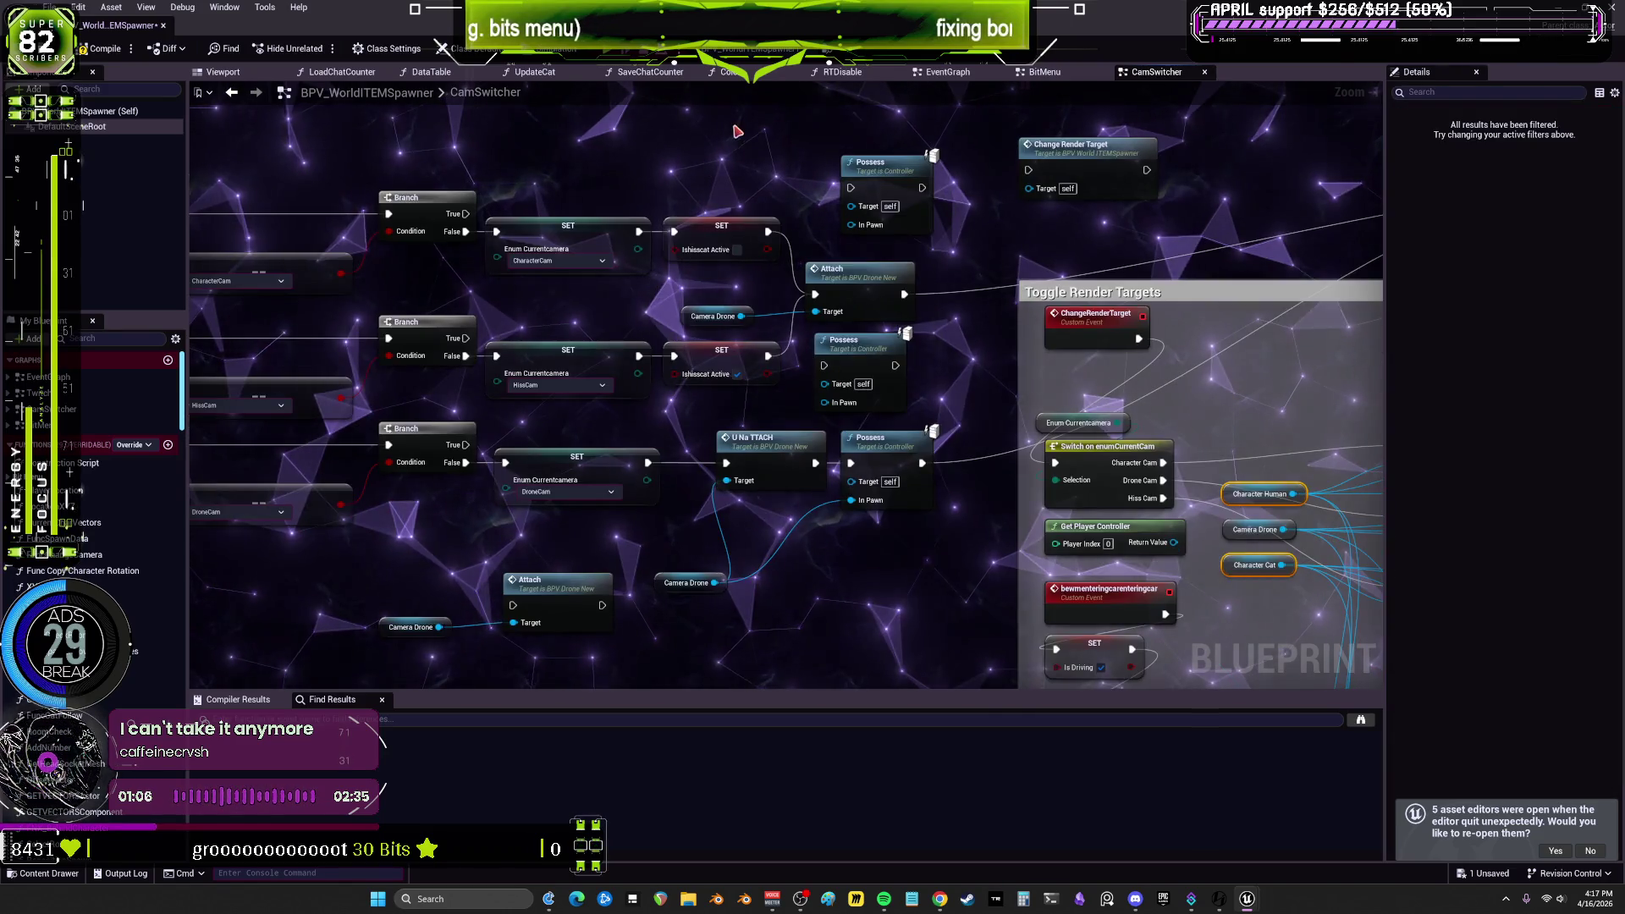
# Step: Wire Character Cat and Character Human into Possess In Pawn pins, linking the middle SET to Possess
pyautogui.click(719, 174)
pyautogui.moveTo(760, 138); pyautogui.dragTo(850, 224)
pyautogui.moveTo(749, 209)
pyautogui.mouseDown()
pyautogui.moveTo(834, 408)
pyautogui.moveTo(719, 304)
pyautogui.moveTo(733, 401)
pyautogui.mouseUp()
pyautogui.moveTo(833, 269); pyautogui.dragTo(875, 261)
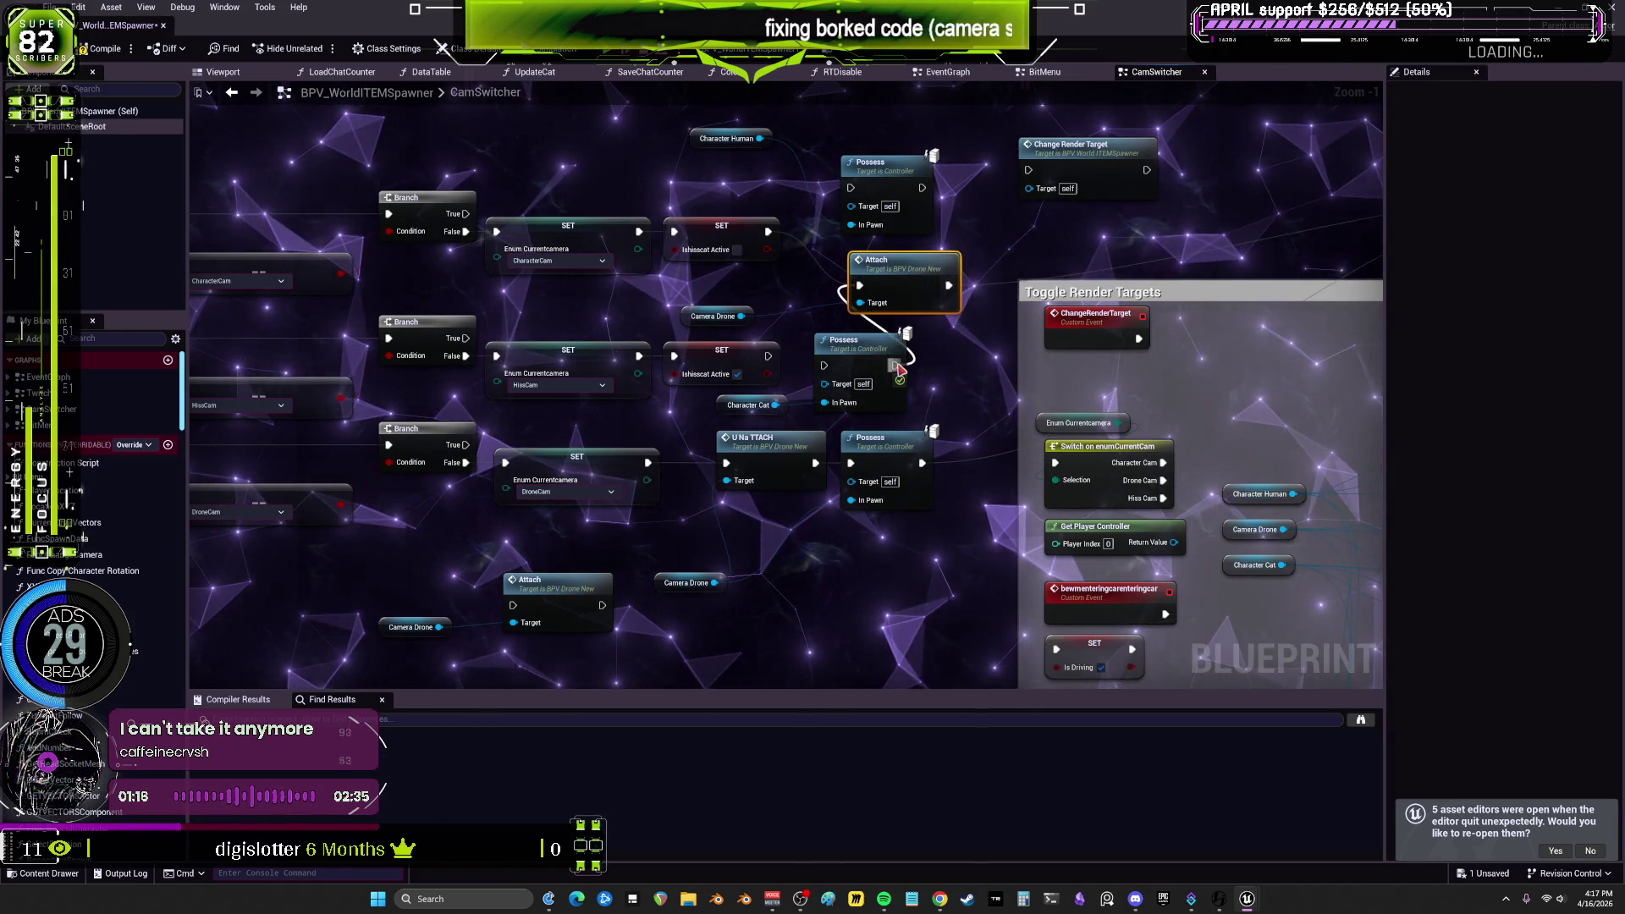
pyautogui.moveTo(767, 355); pyautogui.dragTo(826, 365)
pyautogui.moveTo(761, 138); pyautogui.dragTo(929, 272)
# Step: Tidy the Possess nodes, character getters, Change Render Target and ChangeRenderTarget event positions
pyautogui.moveTo(887, 175); pyautogui.dragTo(833, 237)
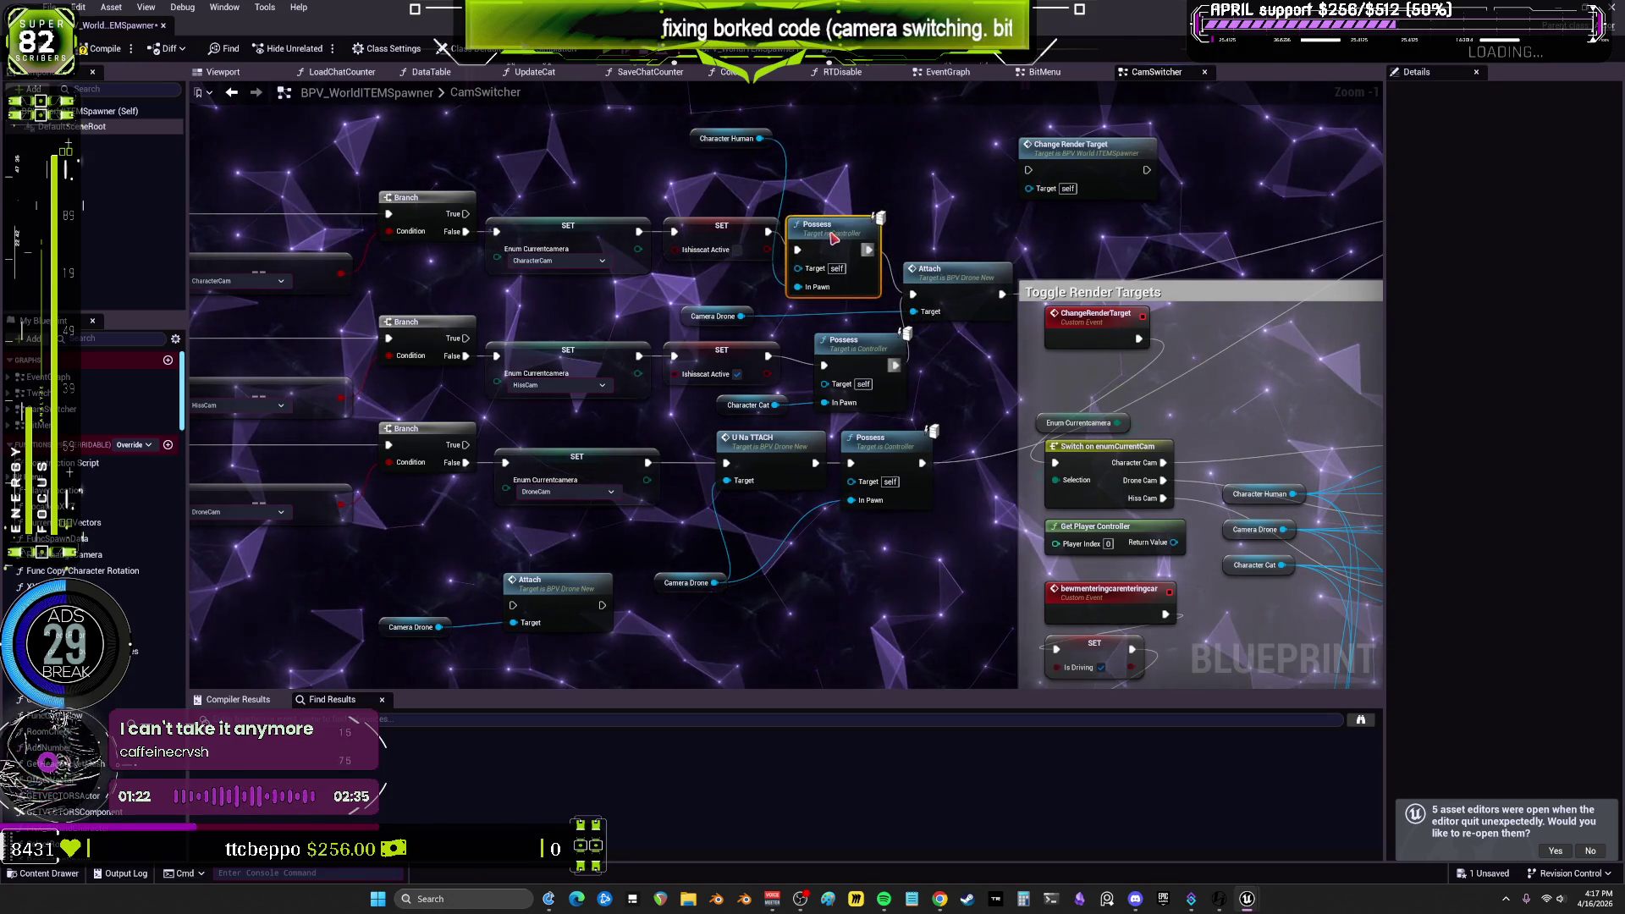
pyautogui.moveTo(848, 345); pyautogui.dragTo(838, 335)
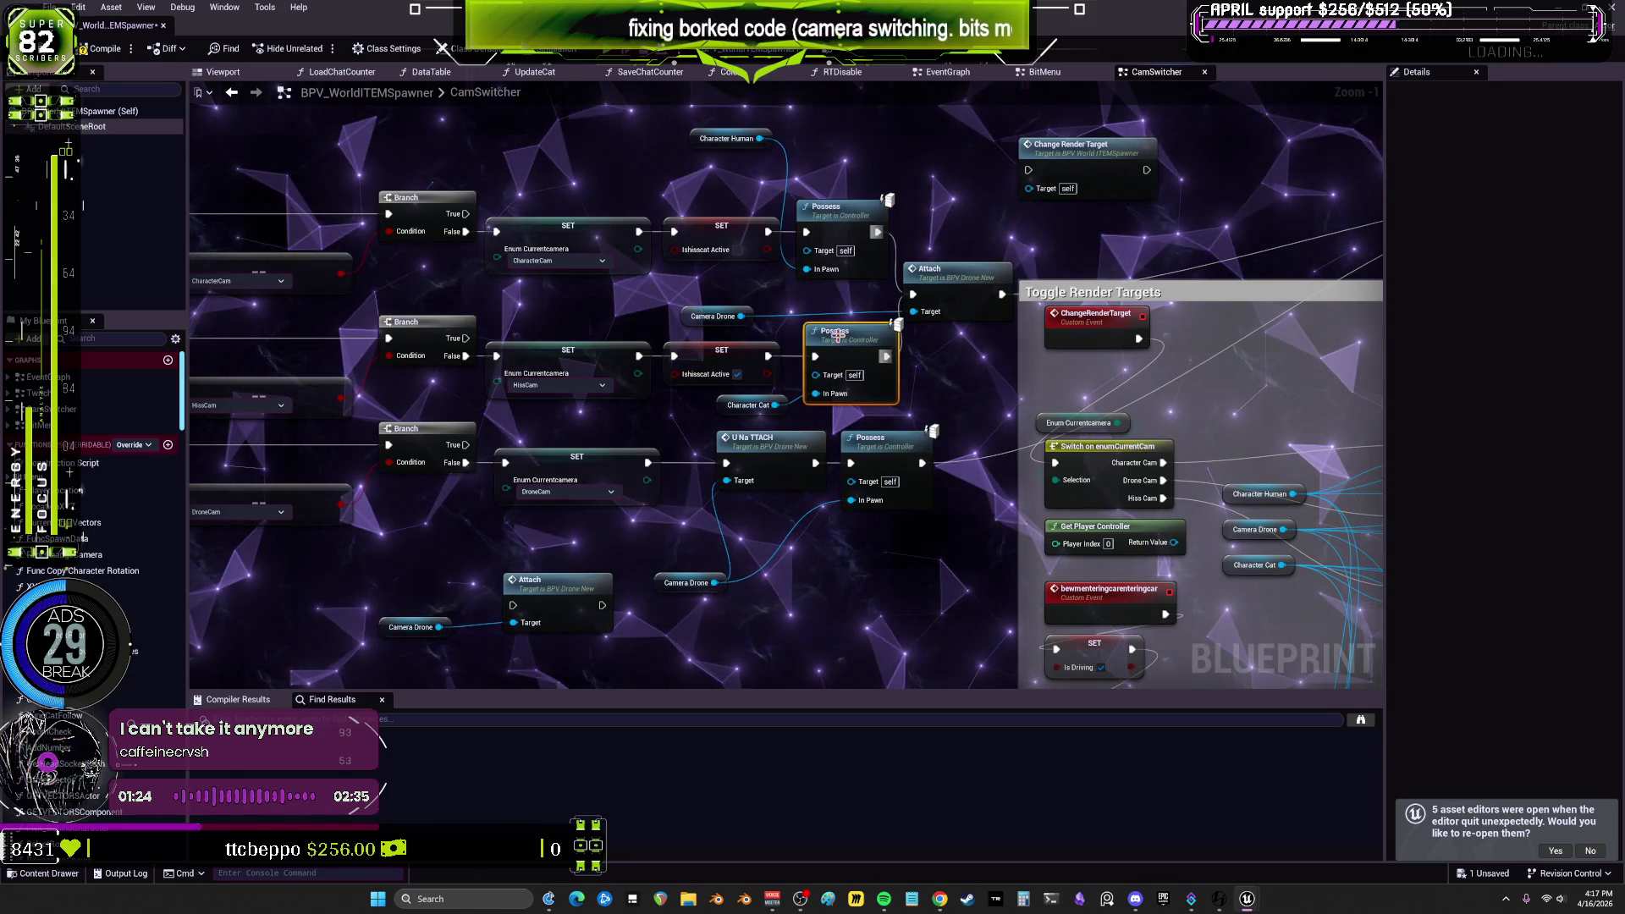
pyautogui.moveTo(704, 141); pyautogui.dragTo(710, 284)
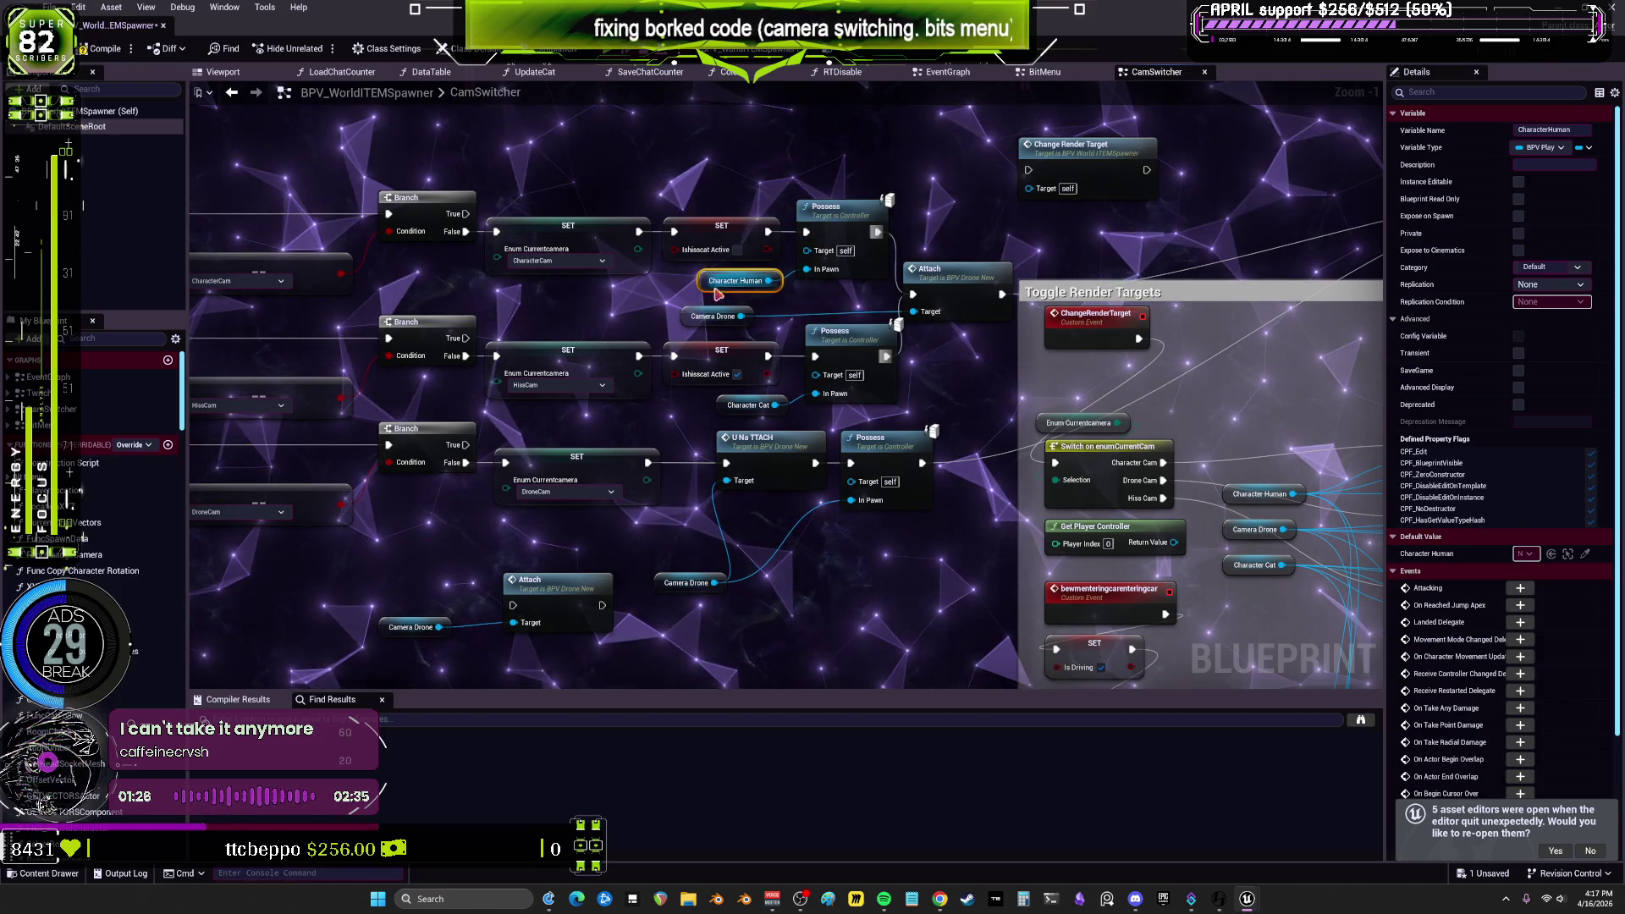
pyautogui.moveTo(733, 407); pyautogui.dragTo(713, 407)
pyautogui.moveTo(1067, 306)
pyautogui.mouseDown()
pyautogui.moveTo(917, 347)
pyautogui.moveTo(844, 260)
pyautogui.mouseUp()
pyautogui.moveTo(879, 119); pyautogui.dragTo(913, 164)
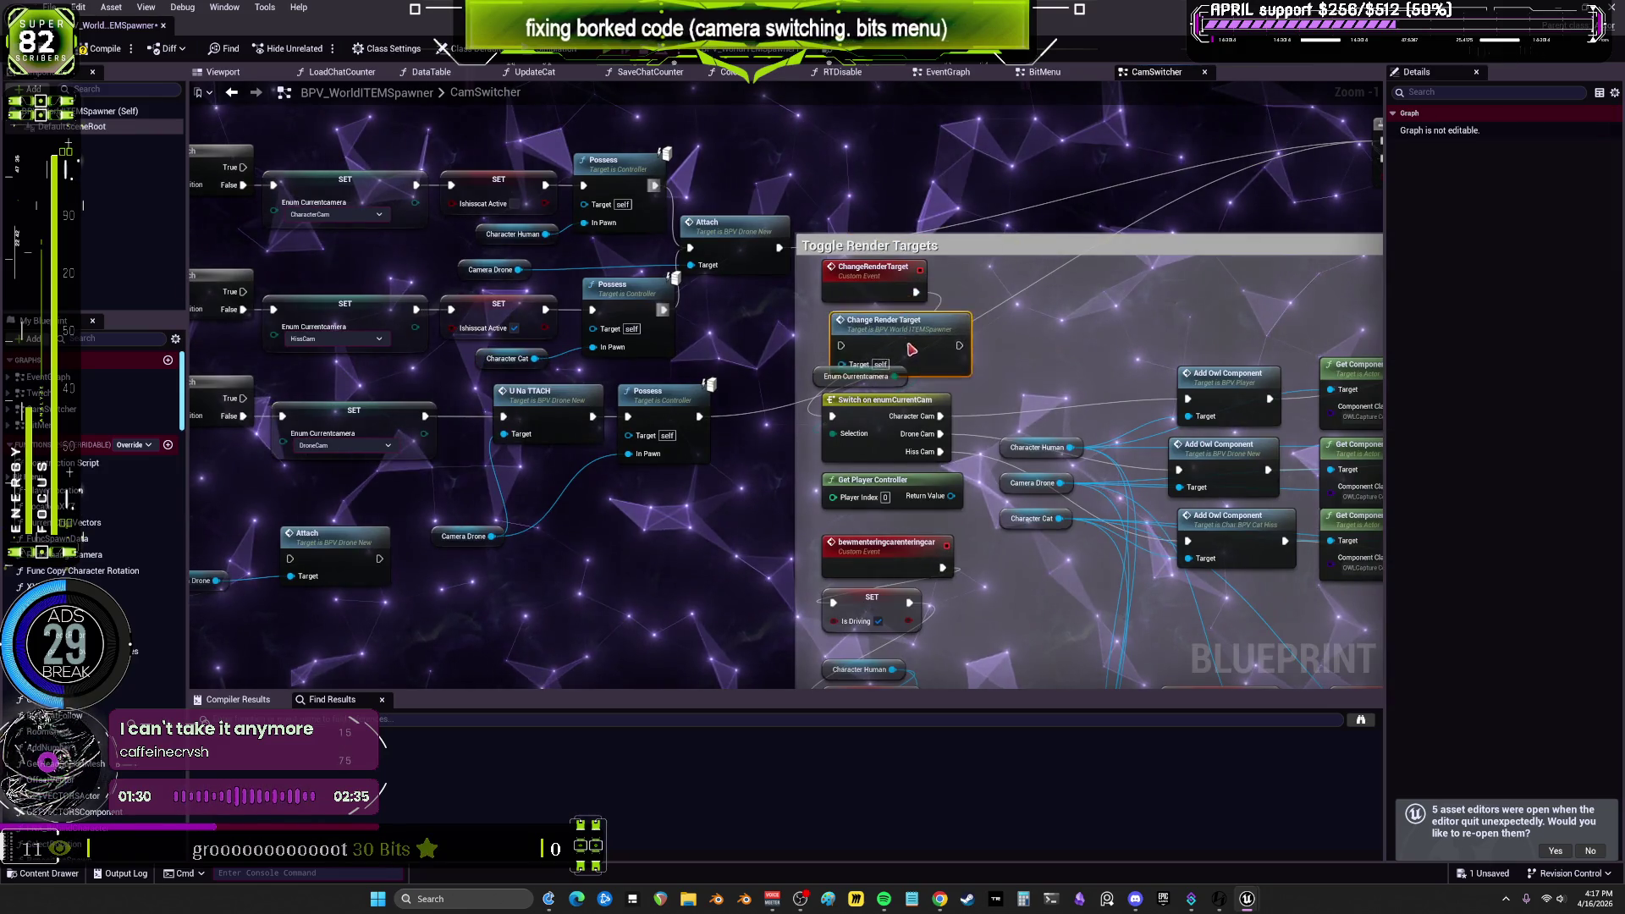
pyautogui.click(871, 270)
pyautogui.moveTo(1066, 332)
pyautogui.mouseDown()
pyautogui.moveTo(1026, 293)
pyautogui.moveTo(790, 219)
pyautogui.mouseUp()
pyautogui.moveTo(1078, 397)
pyautogui.mouseDown()
pyautogui.moveTo(643, 432)
pyautogui.moveTo(438, 654)
pyautogui.moveTo(522, 754)
pyautogui.moveTo(505, 727)
pyautogui.moveTo(517, 709)
pyautogui.mouseUp()
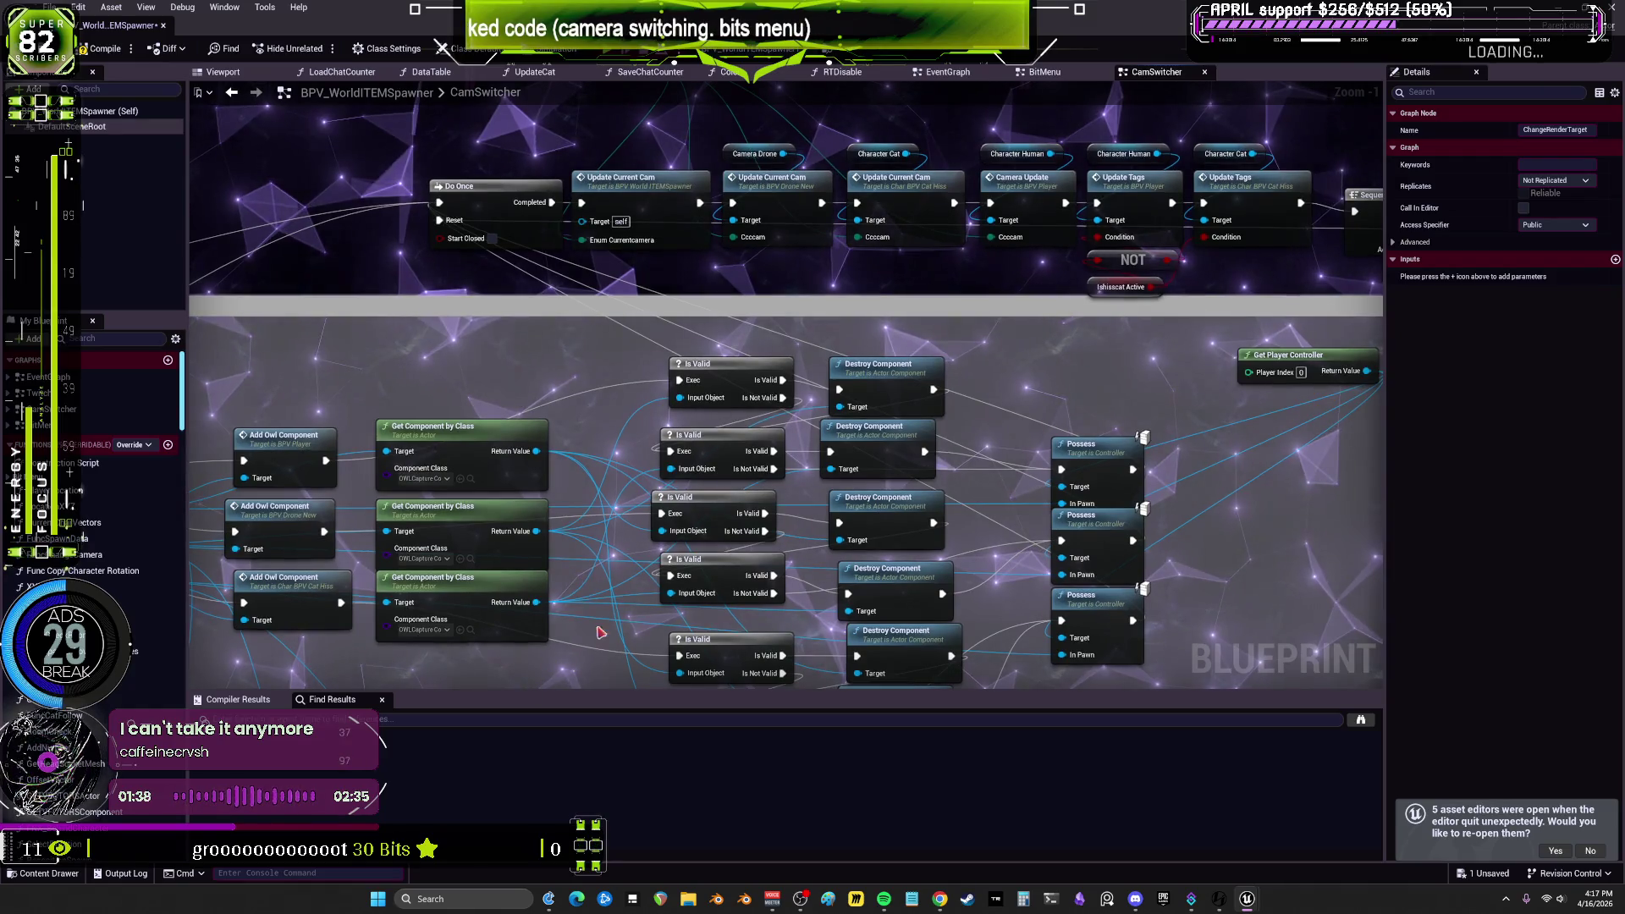
# Step: Rearrange the Delay, Branch, SET and Camera Stream Macro nodes near the Sequence
pyautogui.moveTo(1355, 508)
pyautogui.mouseDown()
pyautogui.moveTo(841, 421)
pyautogui.moveTo(801, 385)
pyautogui.moveTo(614, 601)
pyautogui.mouseUp()
pyautogui.click(495, 309)
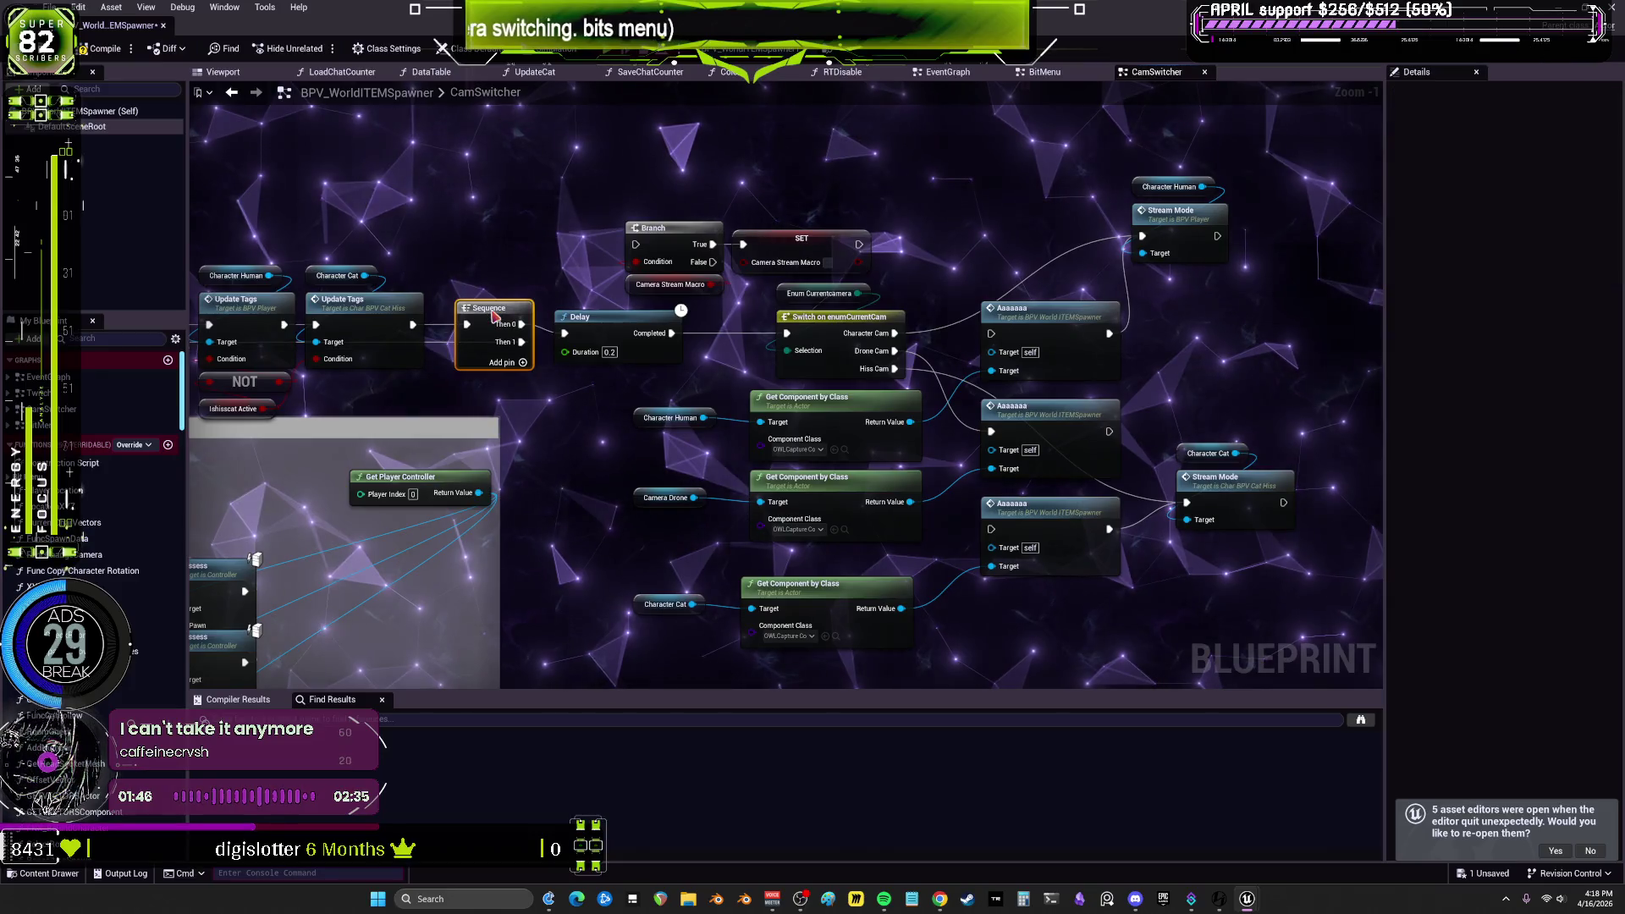
pyautogui.moveTo(607, 323); pyautogui.dragTo(615, 314)
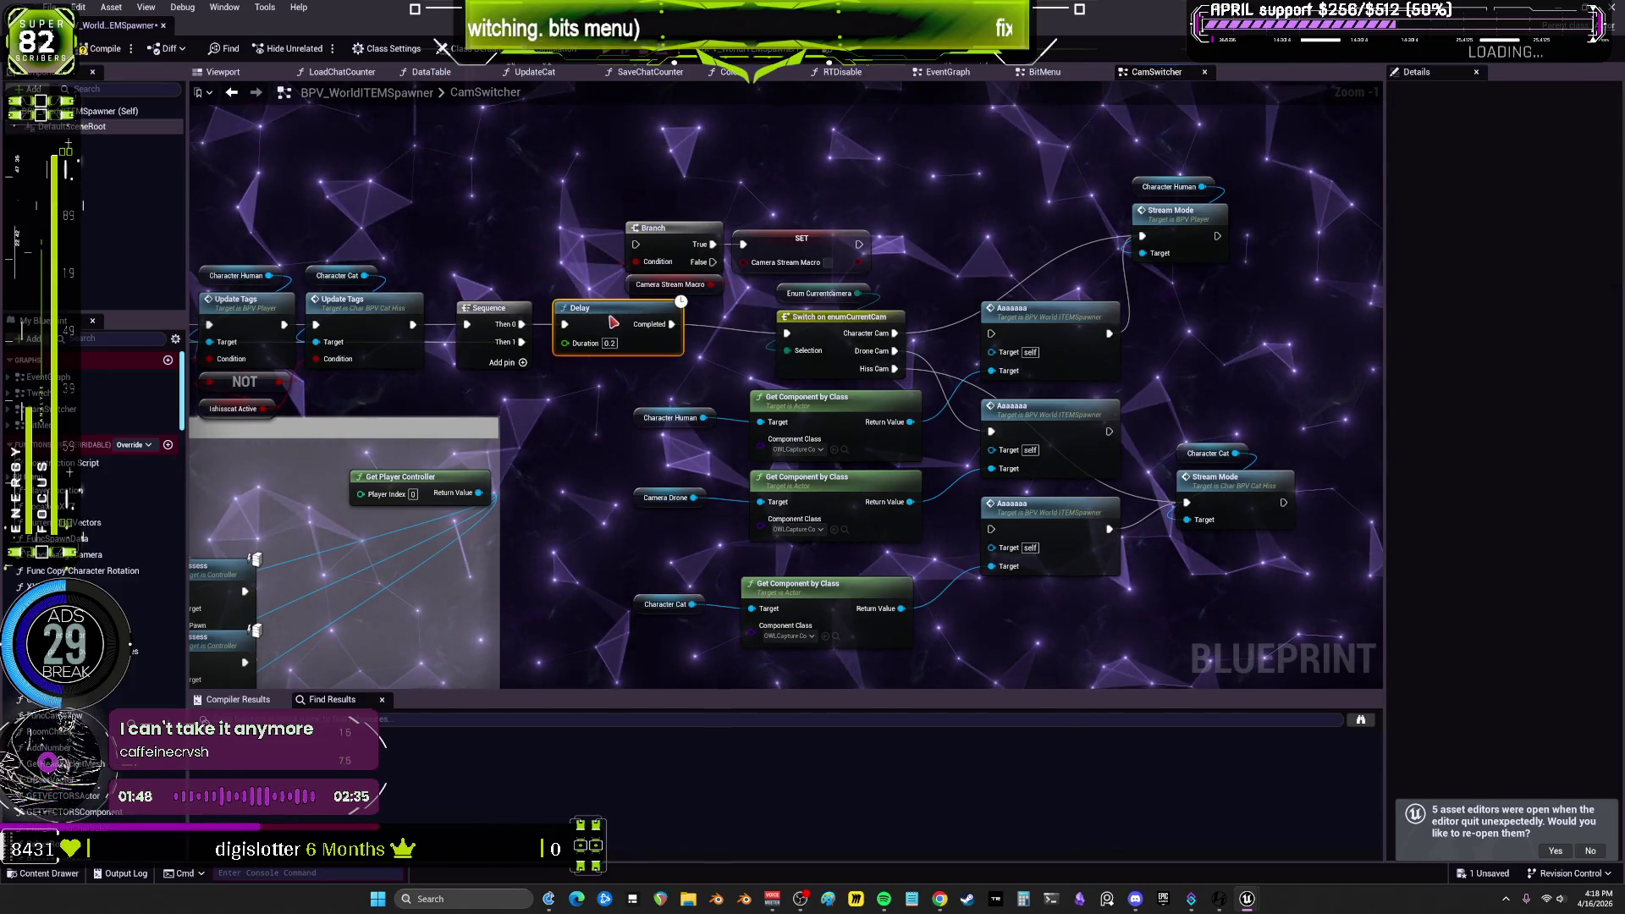
pyautogui.moveTo(688, 260)
pyautogui.mouseDown()
pyautogui.moveTo(813, 284)
pyautogui.moveTo(801, 174)
pyautogui.mouseUp()
pyautogui.moveTo(876, 264); pyautogui.dragTo(1067, 347)
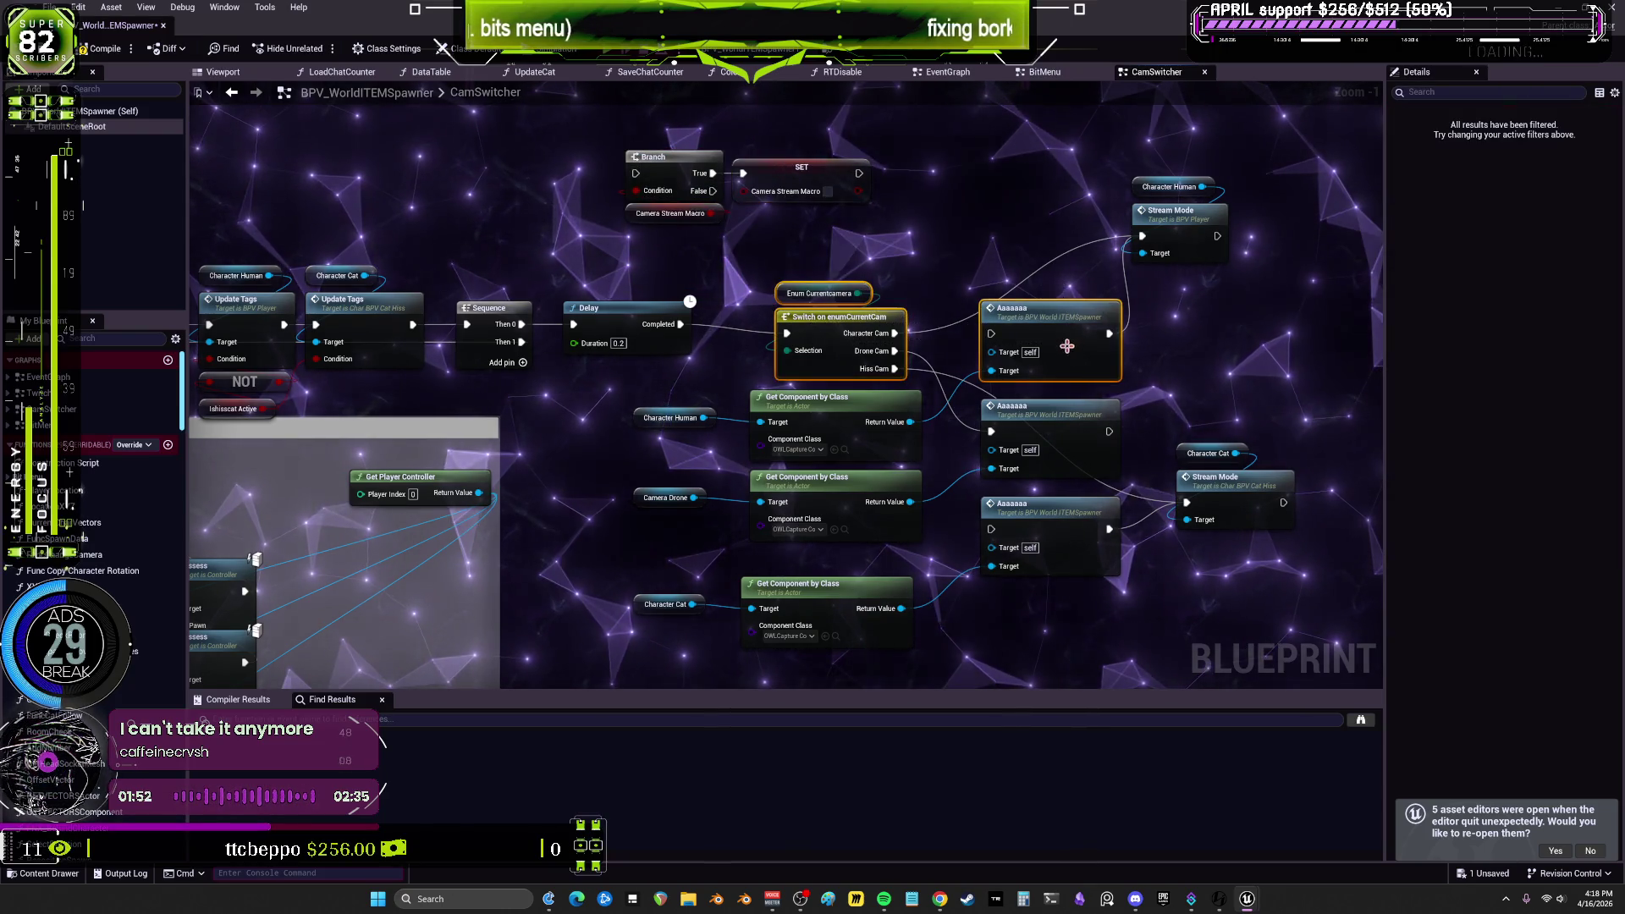
pyautogui.scroll(-2, 582, 302)
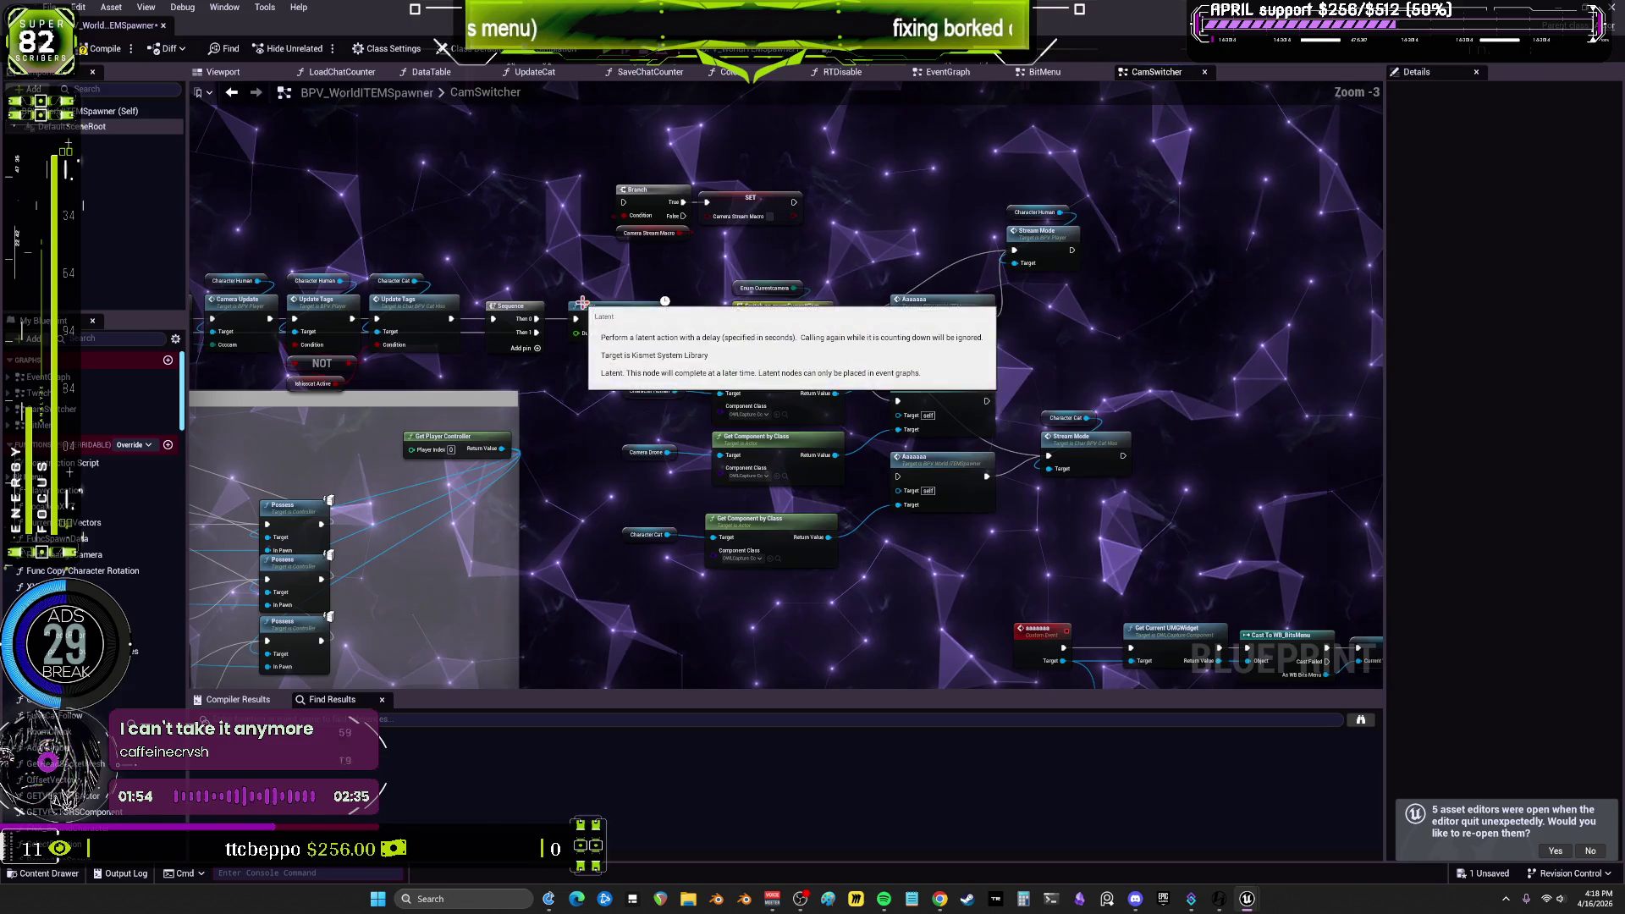
pyautogui.scroll(2, 766, 256)
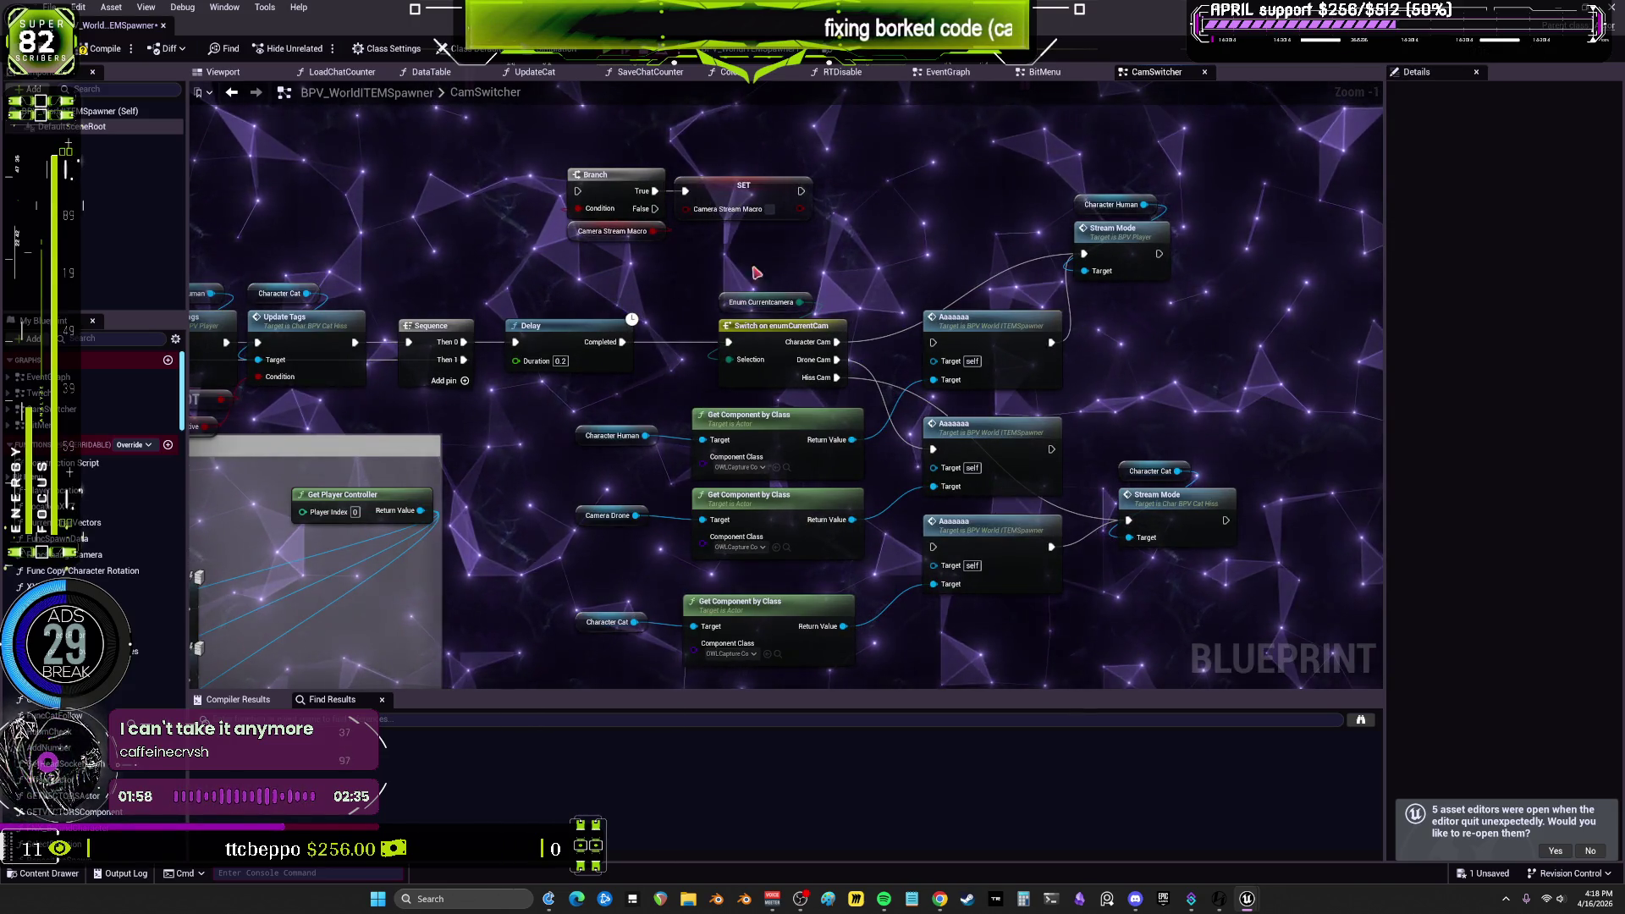
# Step: Make Camera Stream Macro default to true and wire the Delay's Completed into the Branch
pyautogui.click(613, 231)
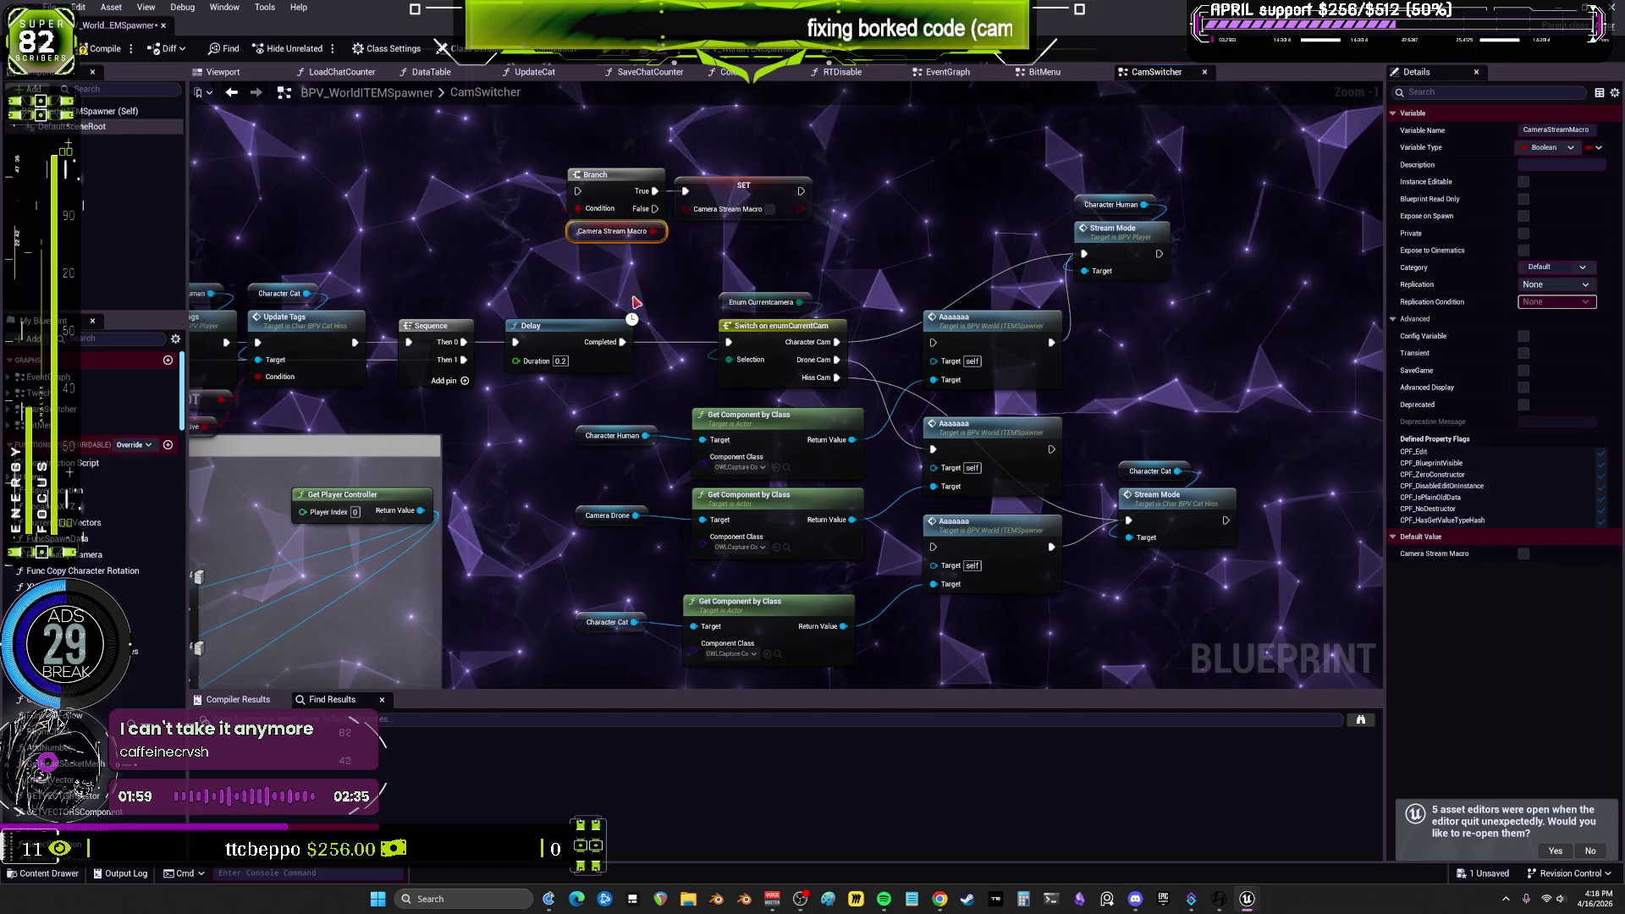
pyautogui.click(1524, 554)
pyautogui.moveTo(444, 278); pyautogui.dragTo(595, 278)
pyautogui.moveTo(780, 333); pyautogui.dragTo(710, 182)
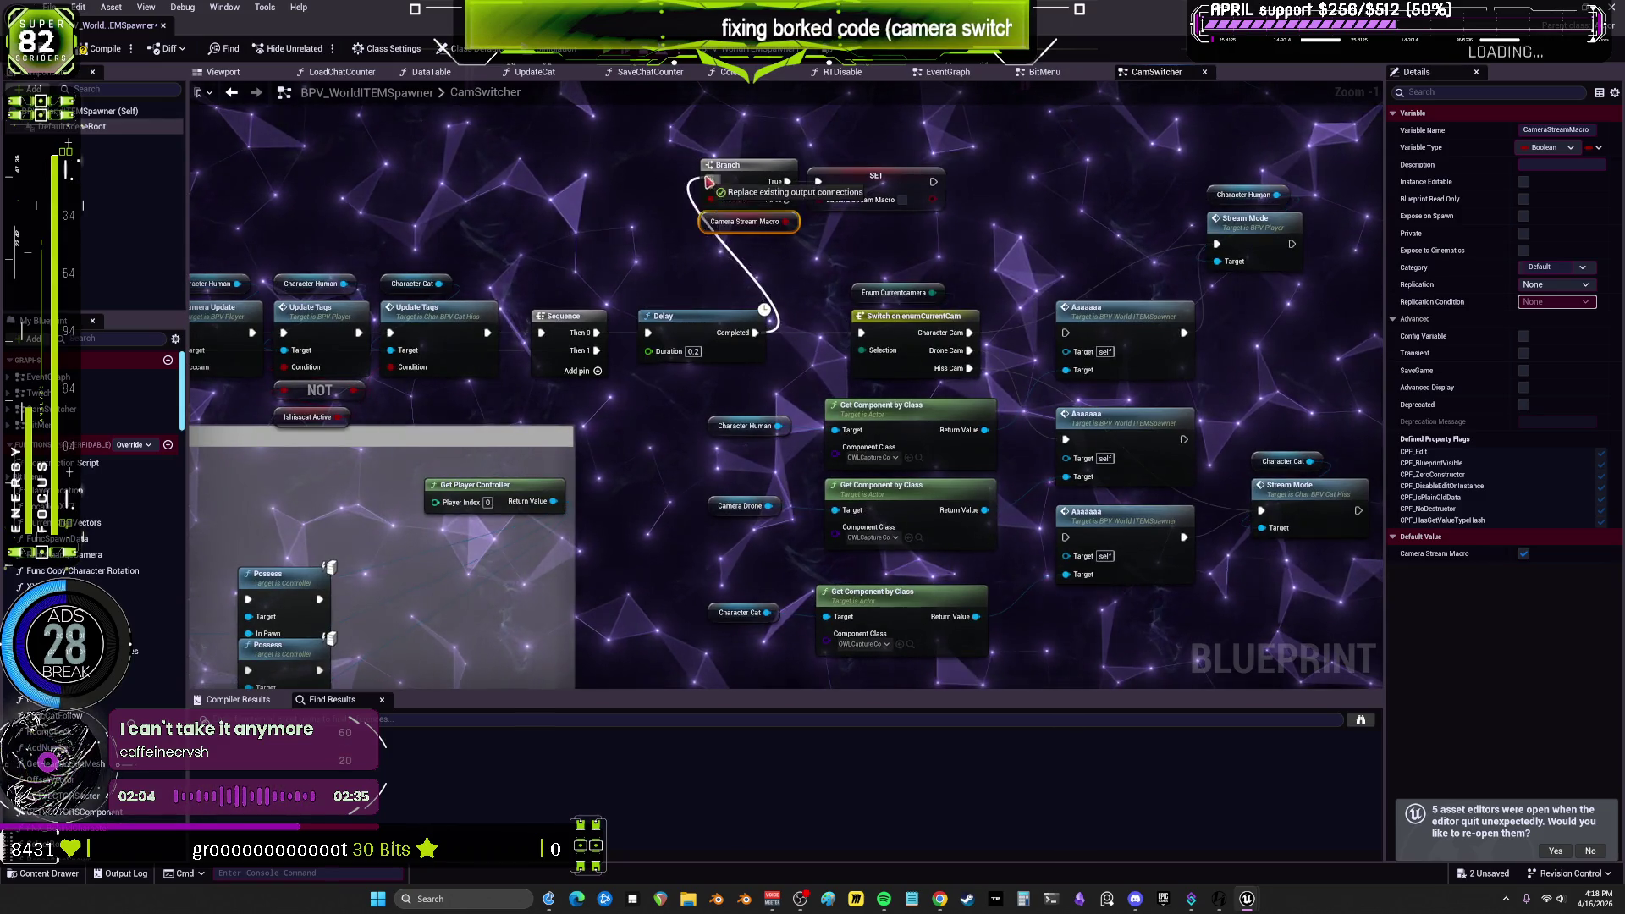
pyautogui.scroll(-1, 799, 341)
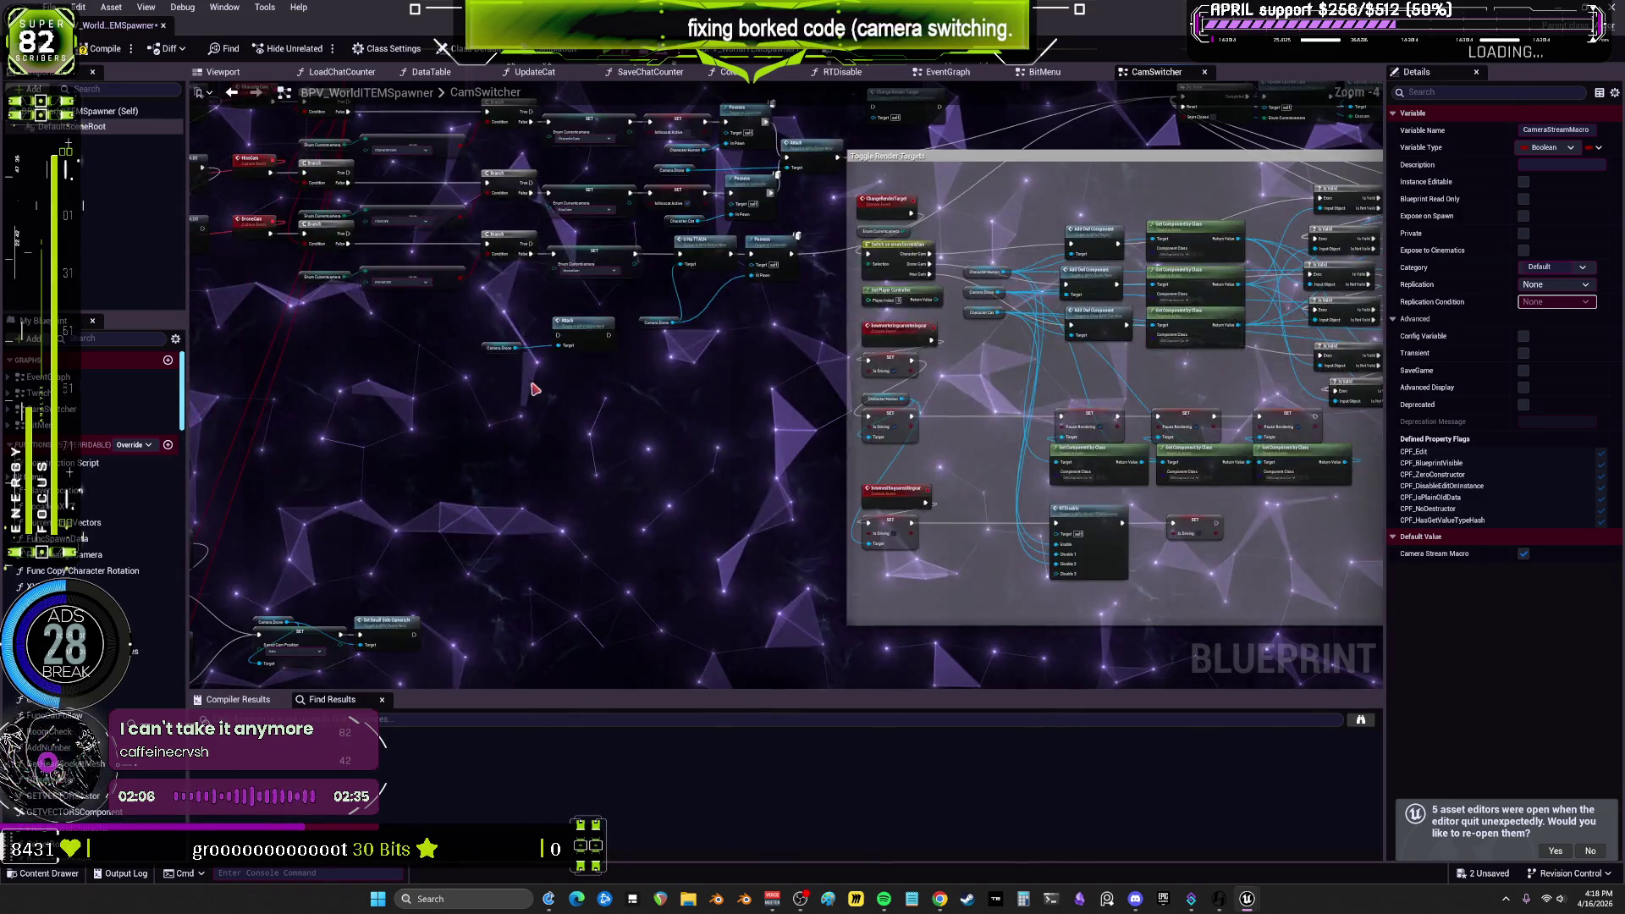
# Step: Chain the drone's Side cam position and Set Small Side Camera after SET Camera Stream Macro, raising Branch/SET
pyautogui.moveTo(903, 439); pyautogui.dragTo(596, 355)
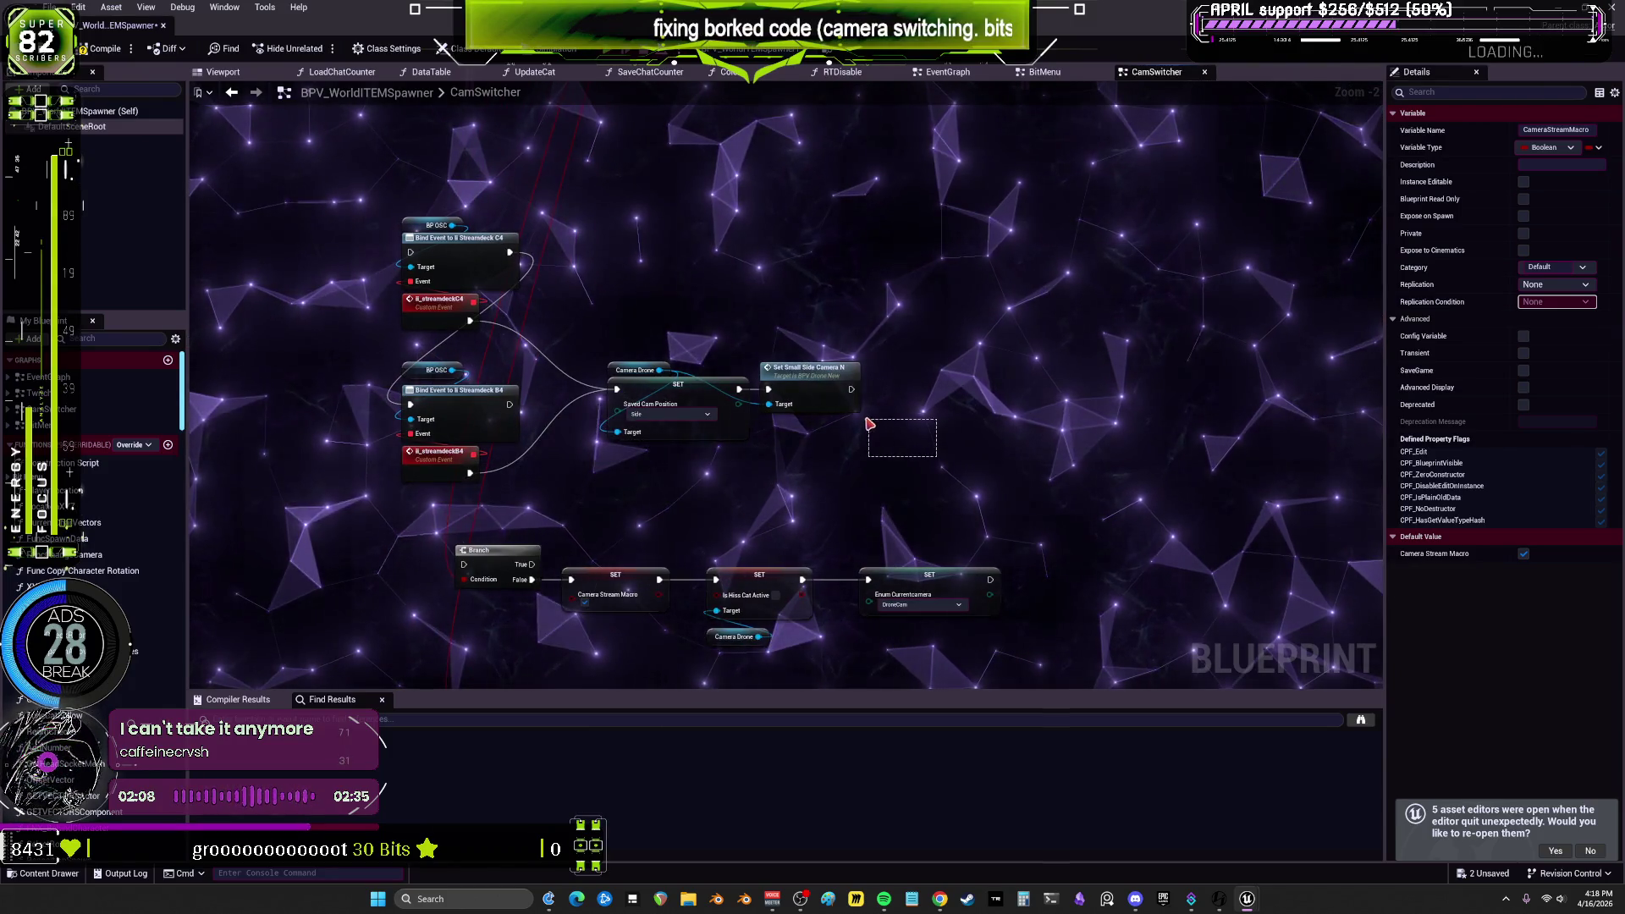
pyautogui.scroll(-3, 895, 255)
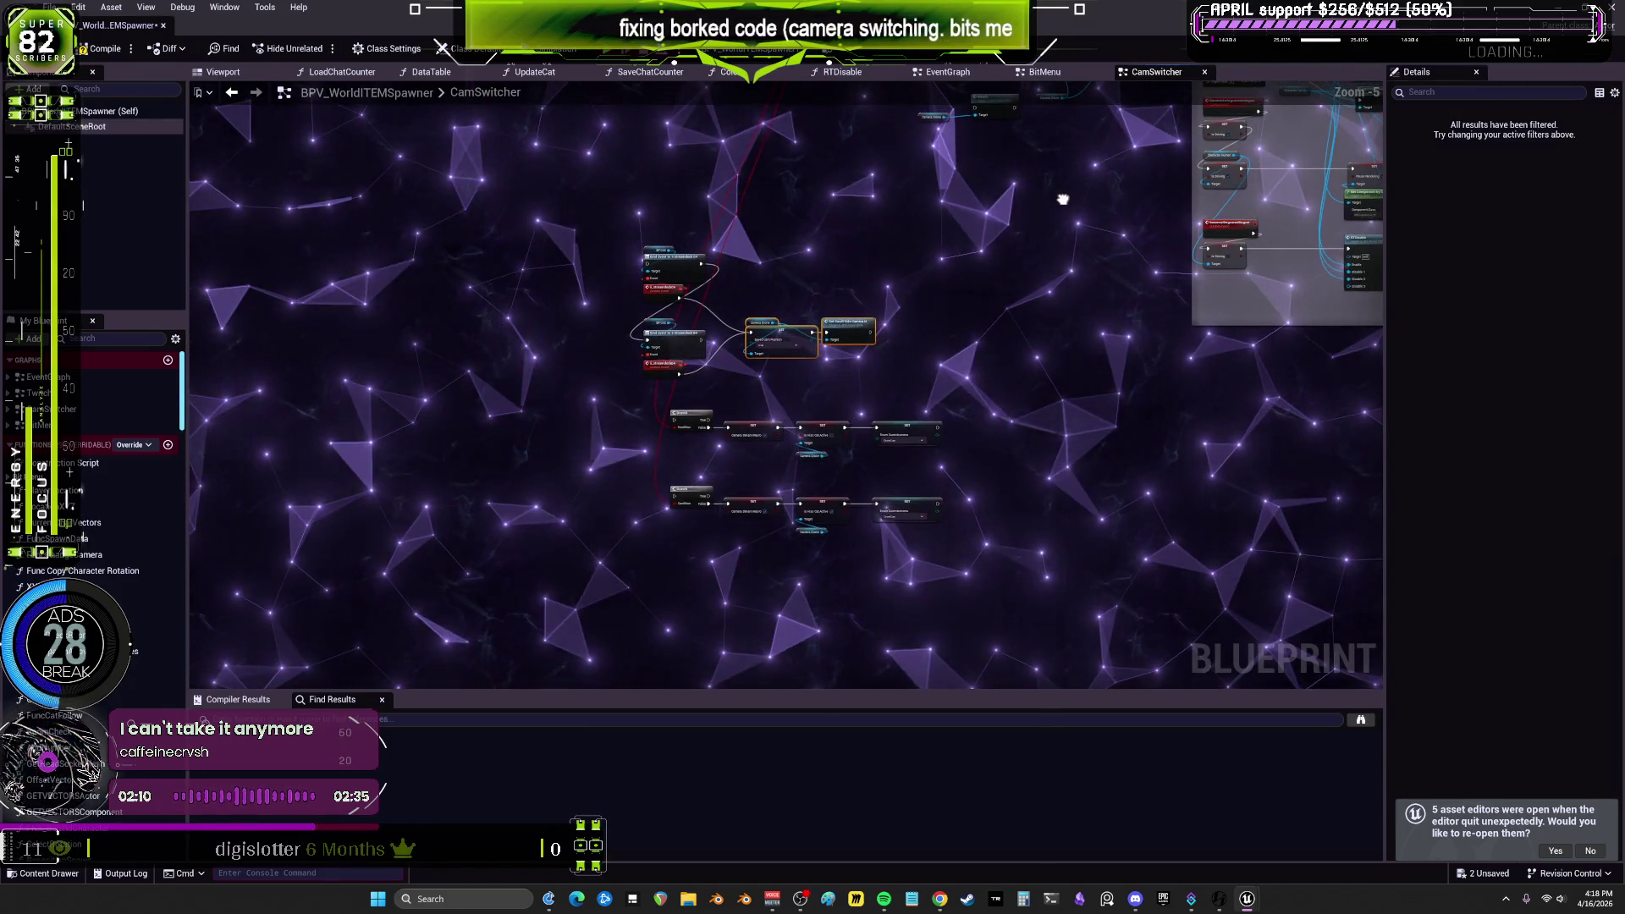
pyautogui.scroll(4, 875, 334)
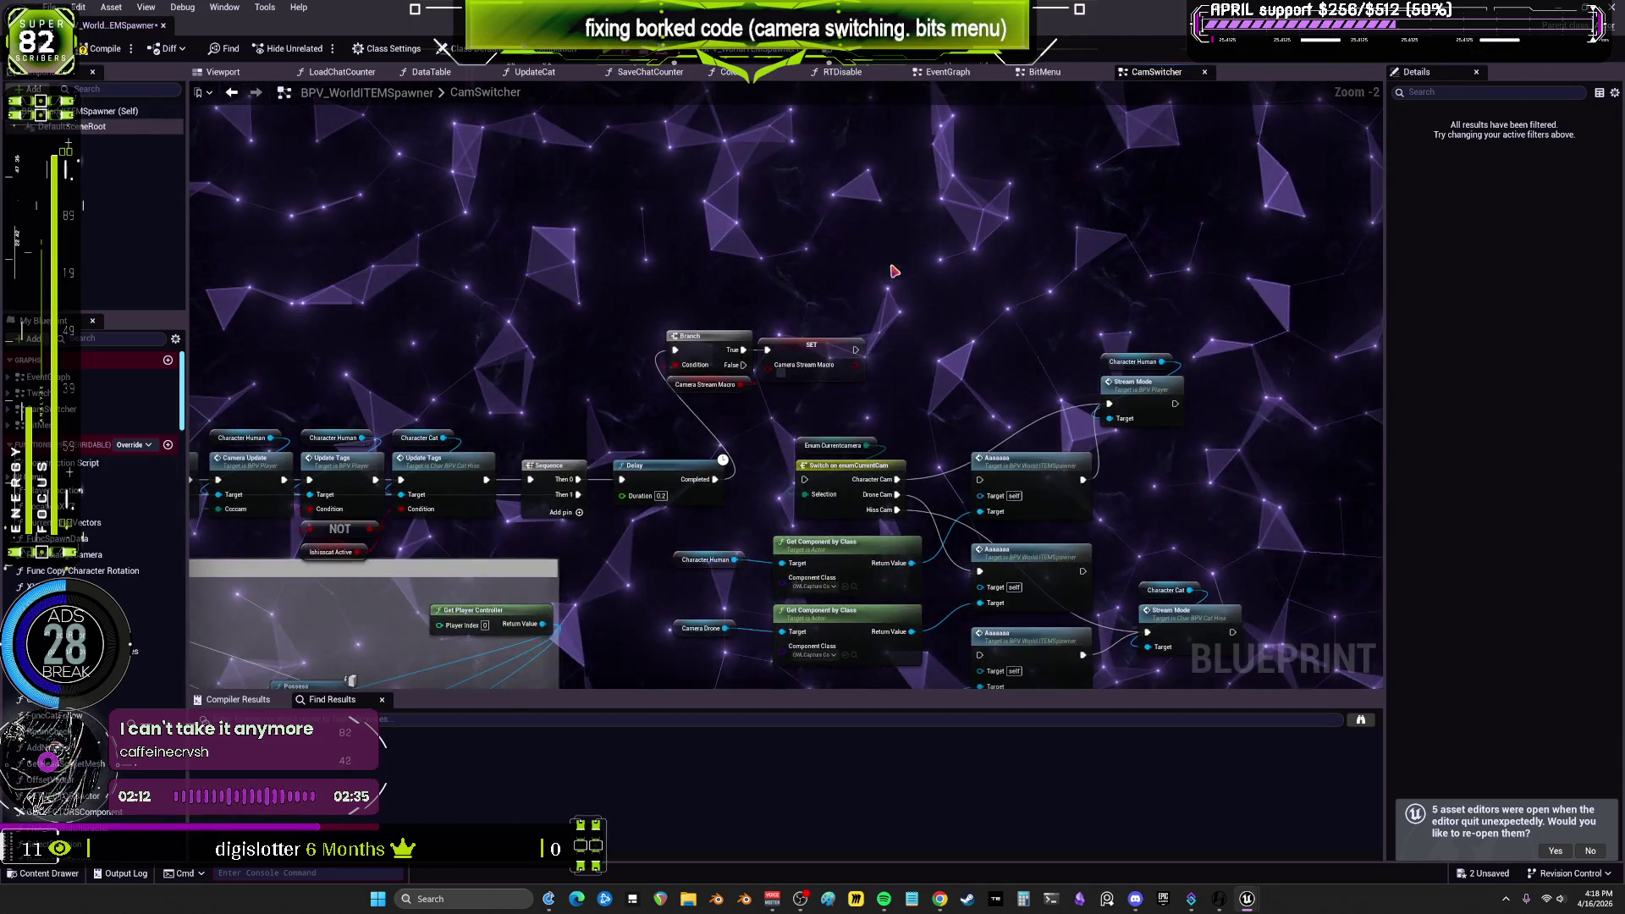
pyautogui.moveTo(863, 363); pyautogui.dragTo(819, 284)
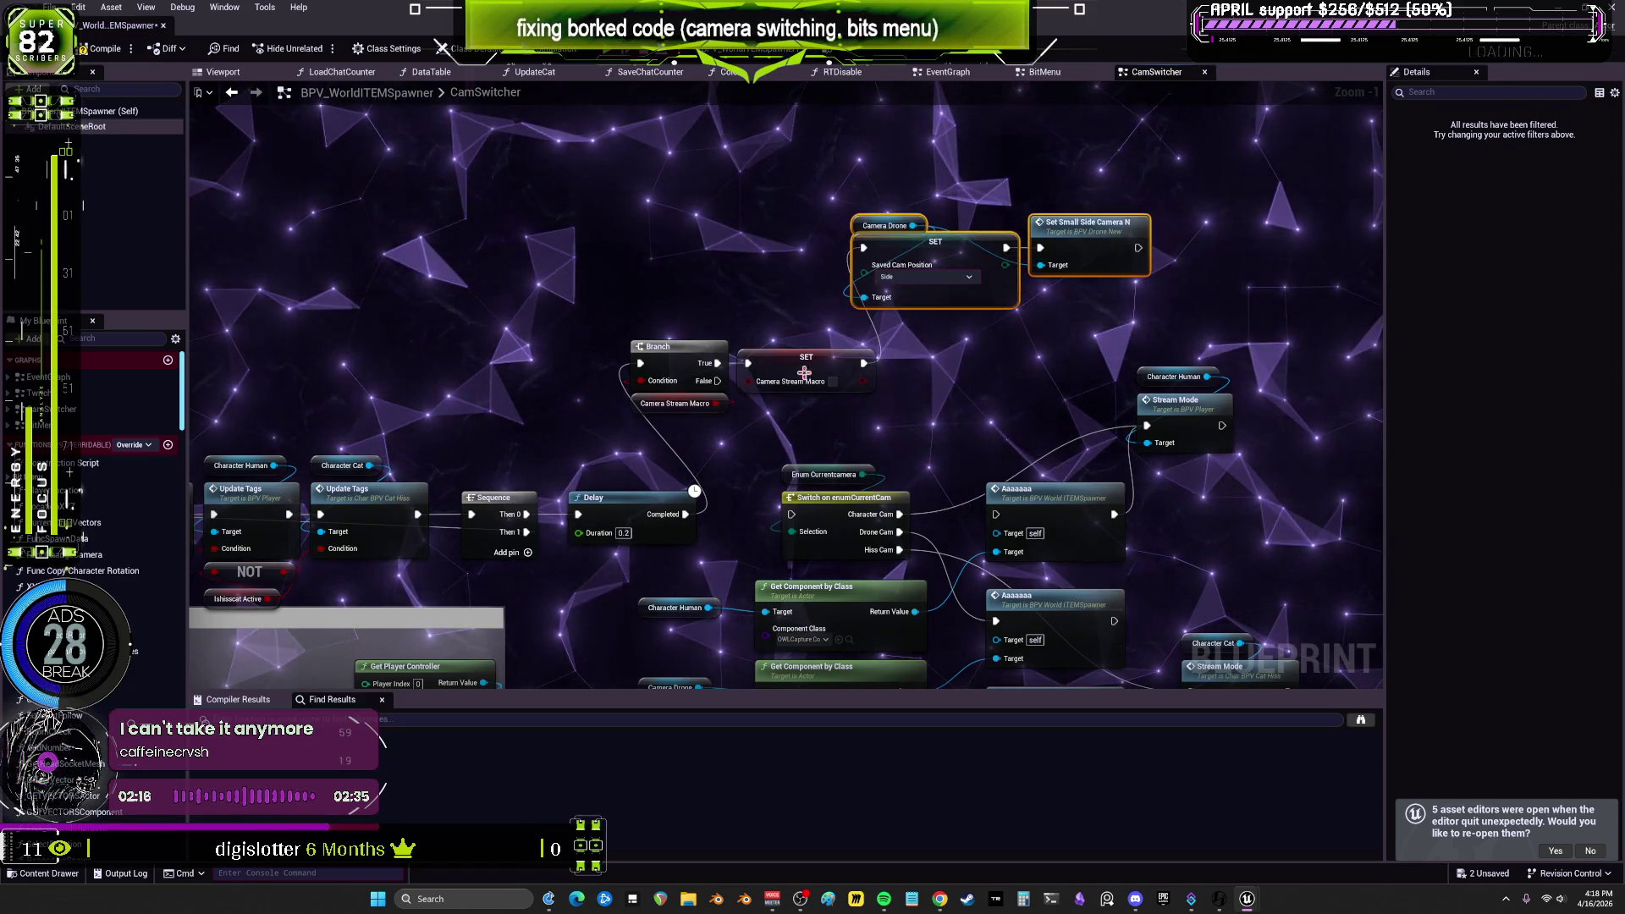
pyautogui.moveTo(799, 358); pyautogui.dragTo(768, 242)
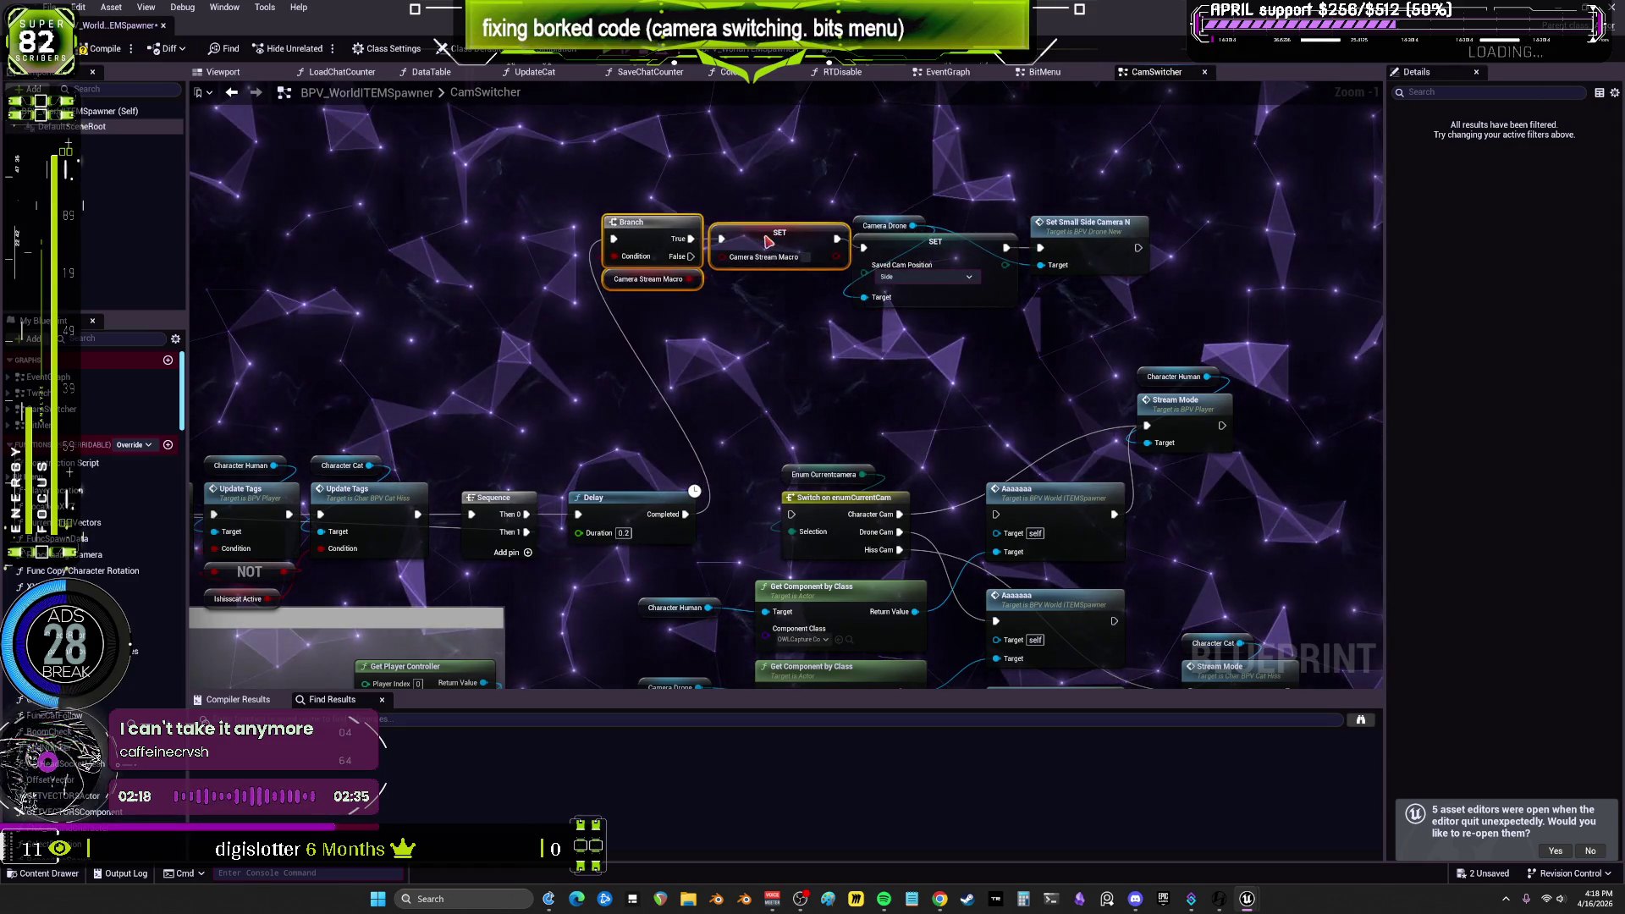
pyautogui.click(761, 336)
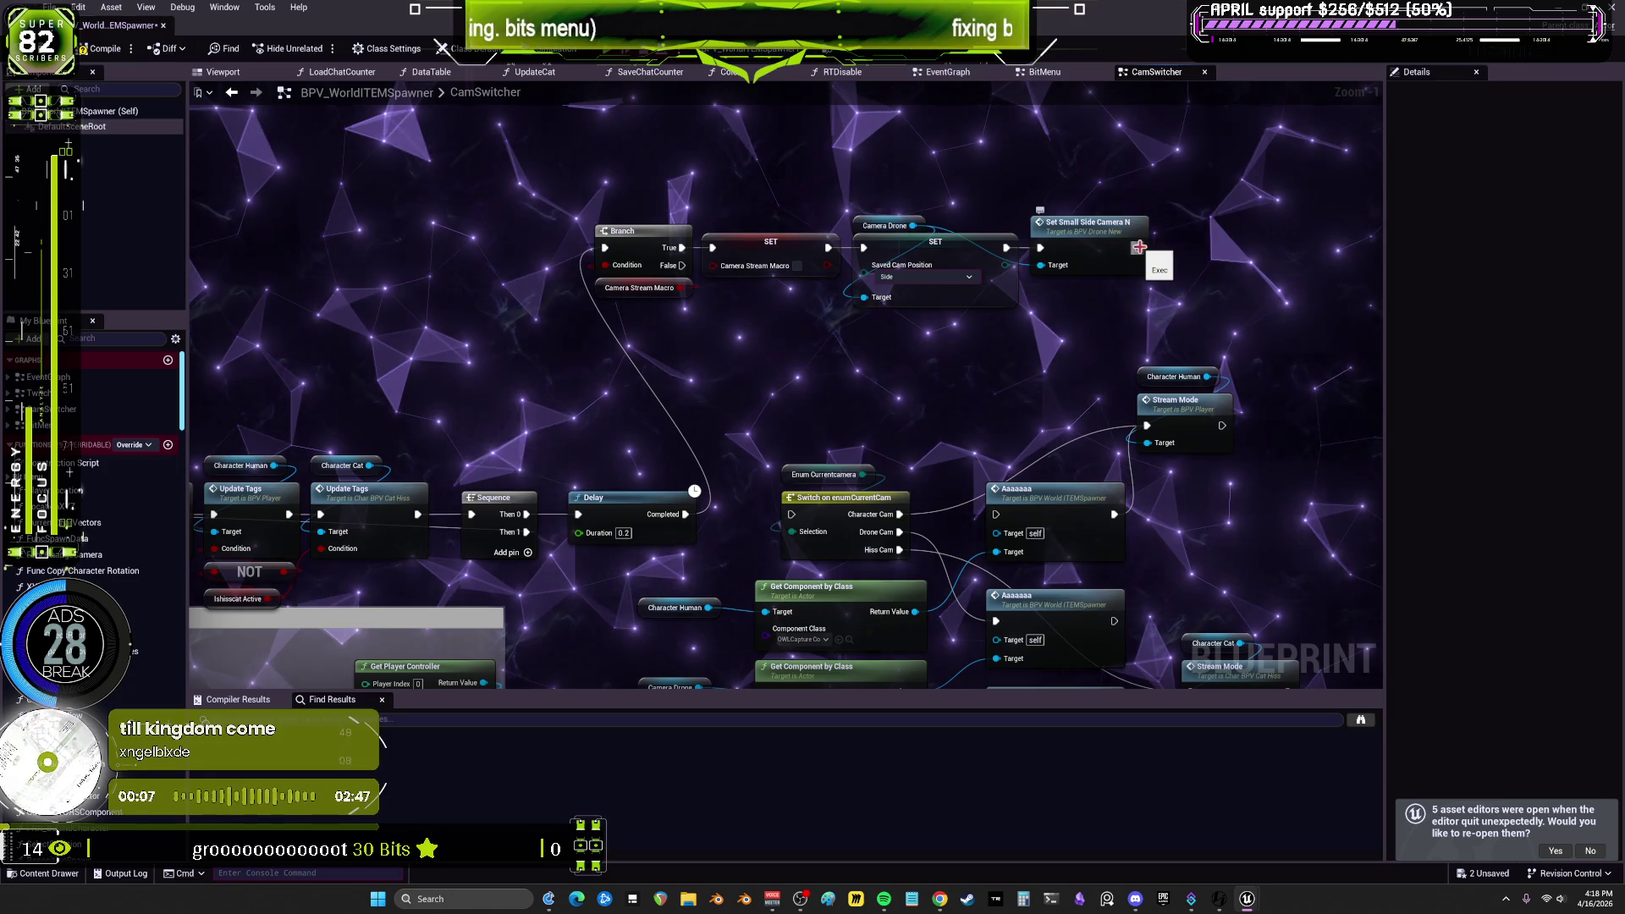
# Step: Add a Then 2 output to the Sequence node, discarding trial wires
pyautogui.moveTo(1138, 247); pyautogui.dragTo(1141, 251)
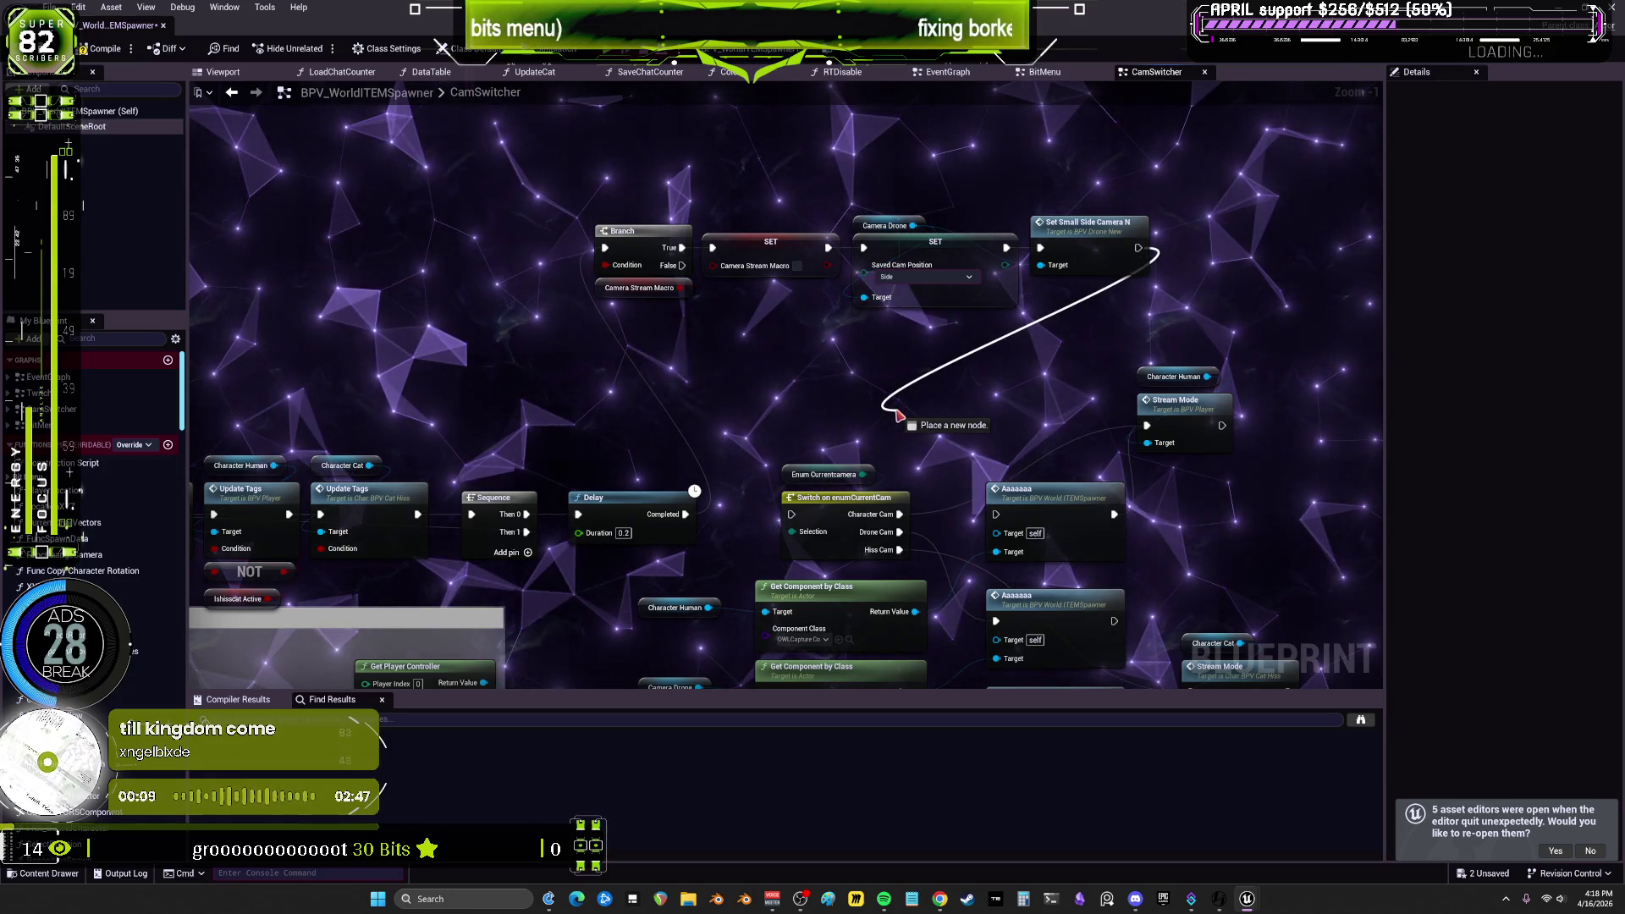
pyautogui.moveTo(826, 381)
pyautogui.mouseDown()
pyautogui.moveTo(689, 493)
pyautogui.moveTo(723, 411)
pyautogui.mouseUp()
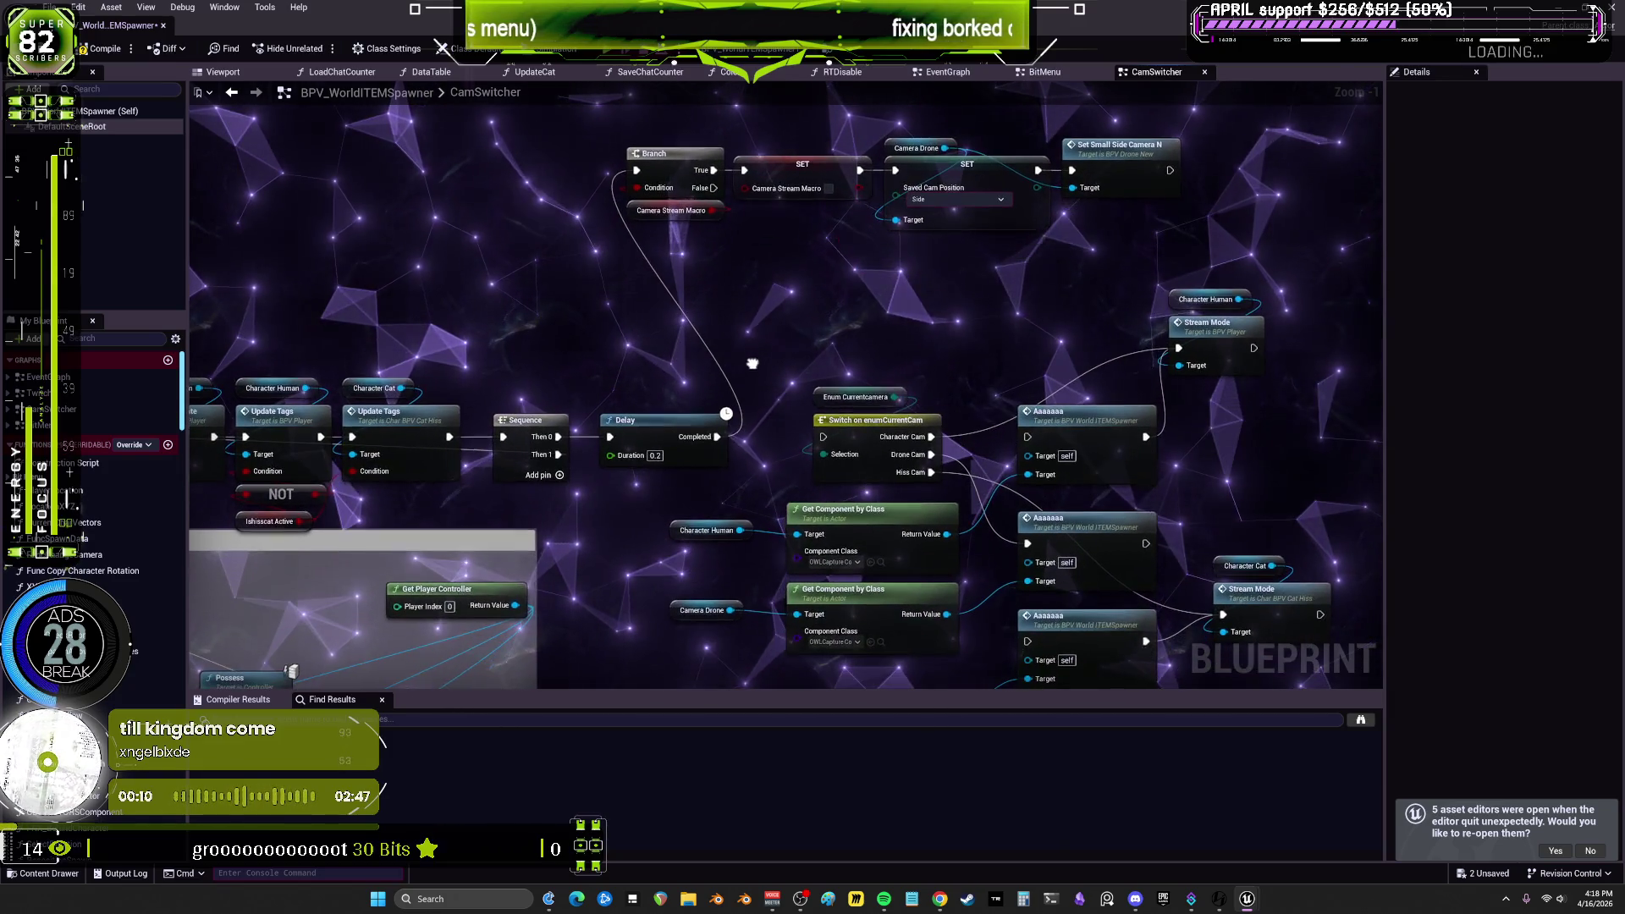
pyautogui.click(559, 477)
pyautogui.moveTo(558, 472); pyautogui.dragTo(627, 579)
pyautogui.moveTo(847, 345)
pyautogui.mouseDown()
pyautogui.moveTo(678, 264)
pyautogui.moveTo(661, 218)
pyautogui.moveTo(711, 326)
pyautogui.moveTo(734, 322)
pyautogui.mouseUp()
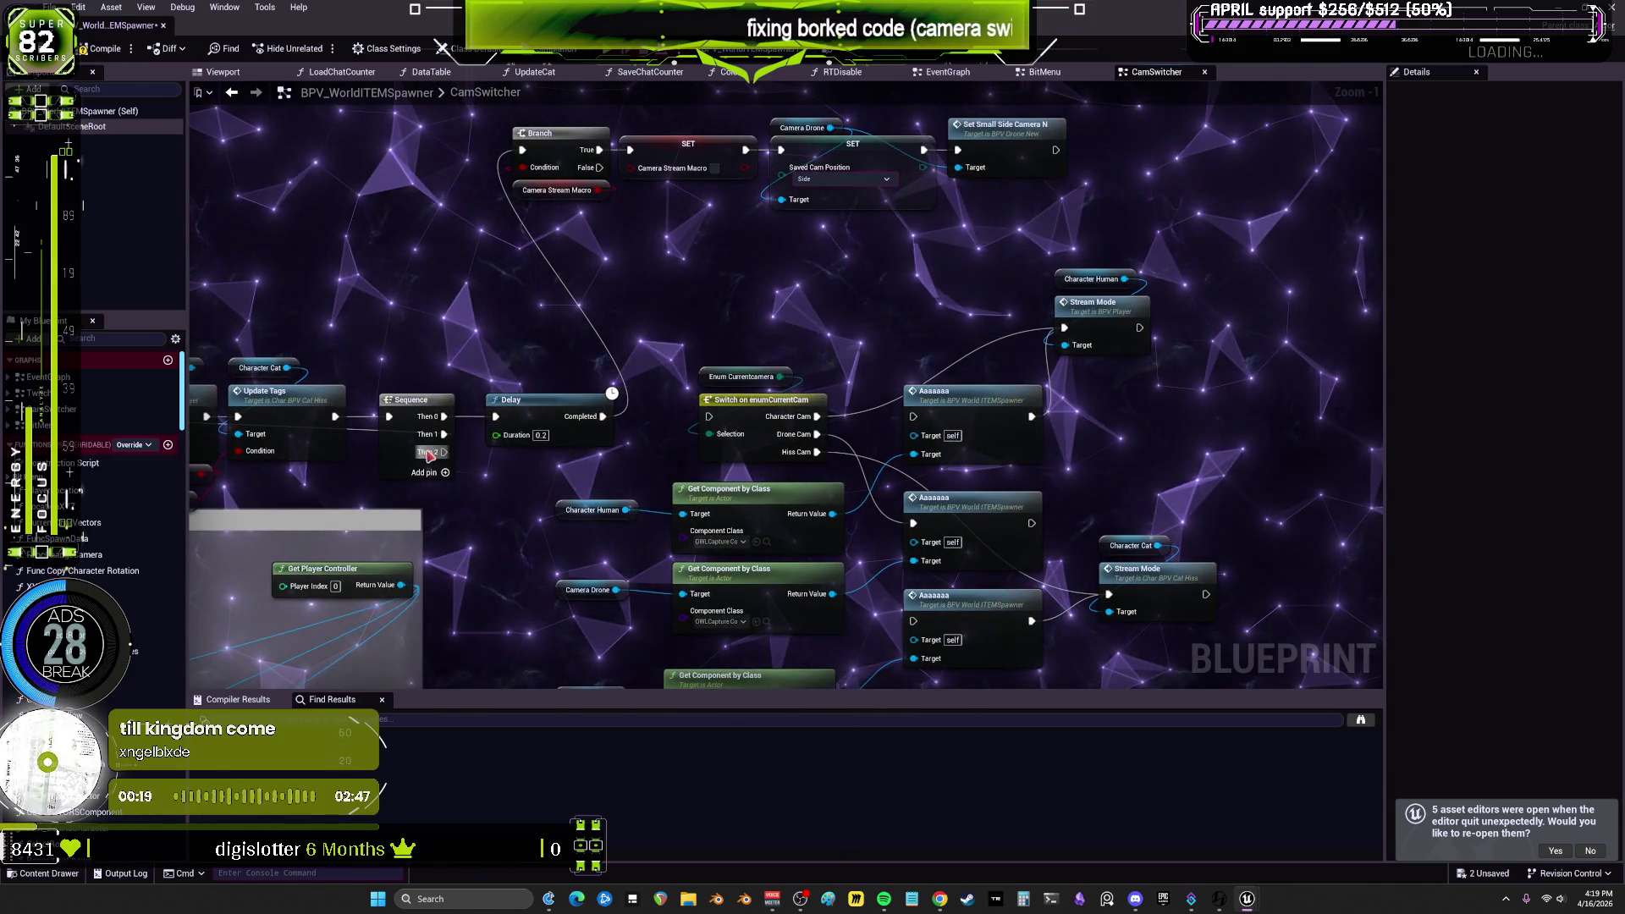
# Step: Delete the character variables, Get Component by Class nodes and the three Aaaaaaa nodes
pyautogui.moveTo(680, 440); pyautogui.dragTo(626, 373)
pyautogui.moveTo(935, 320); pyautogui.dragTo(950, 213)
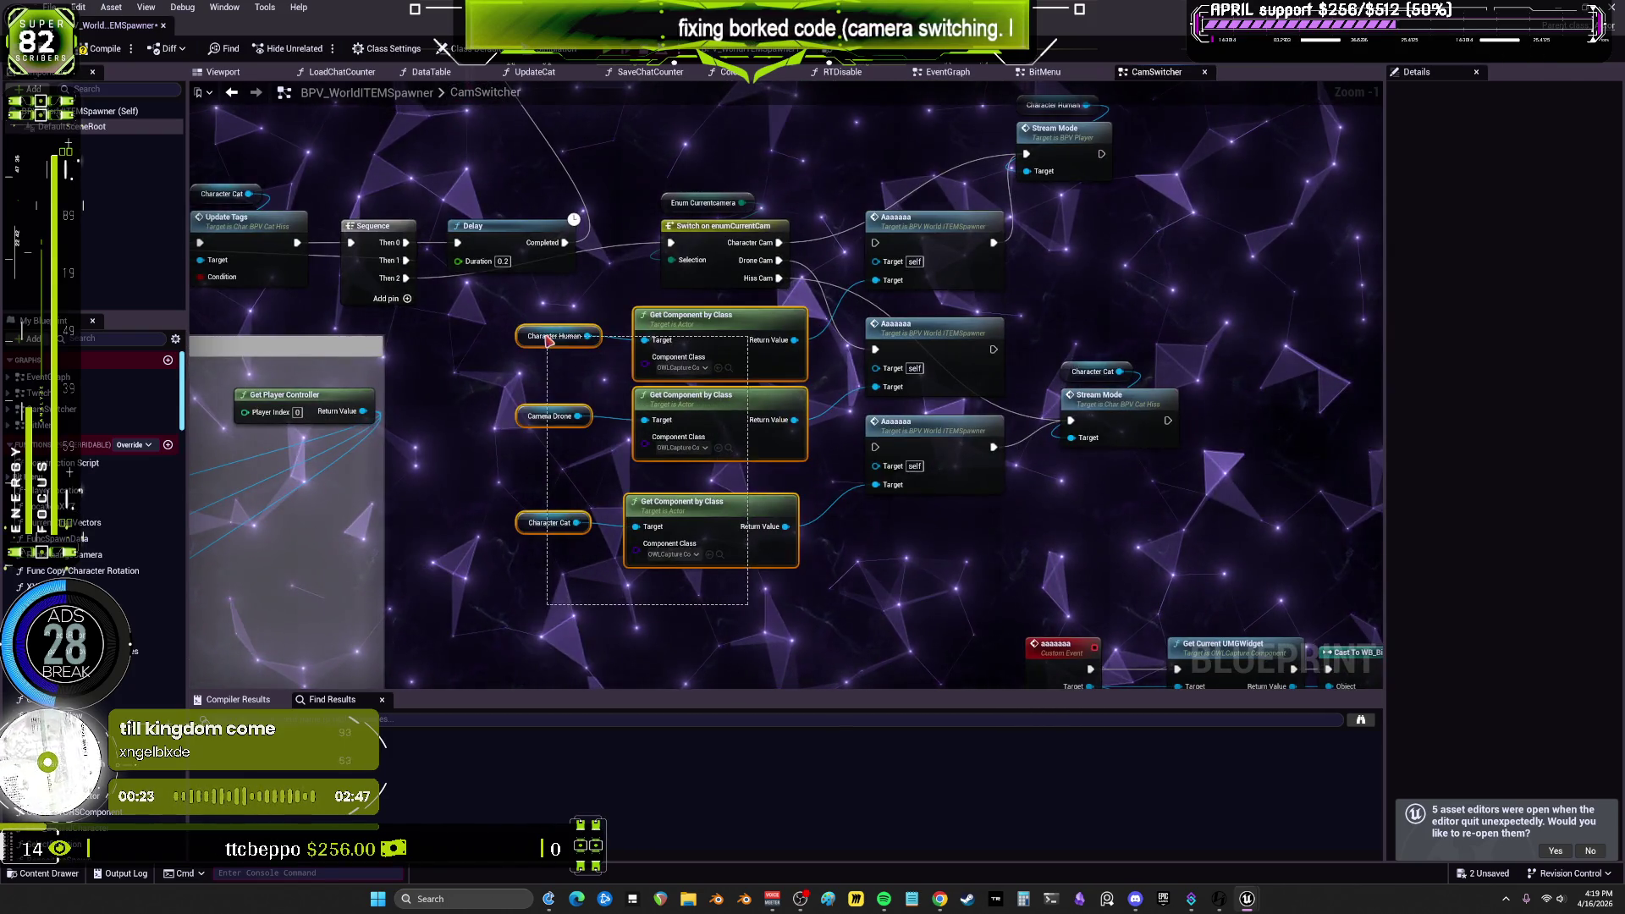
pyautogui.press('Delete')
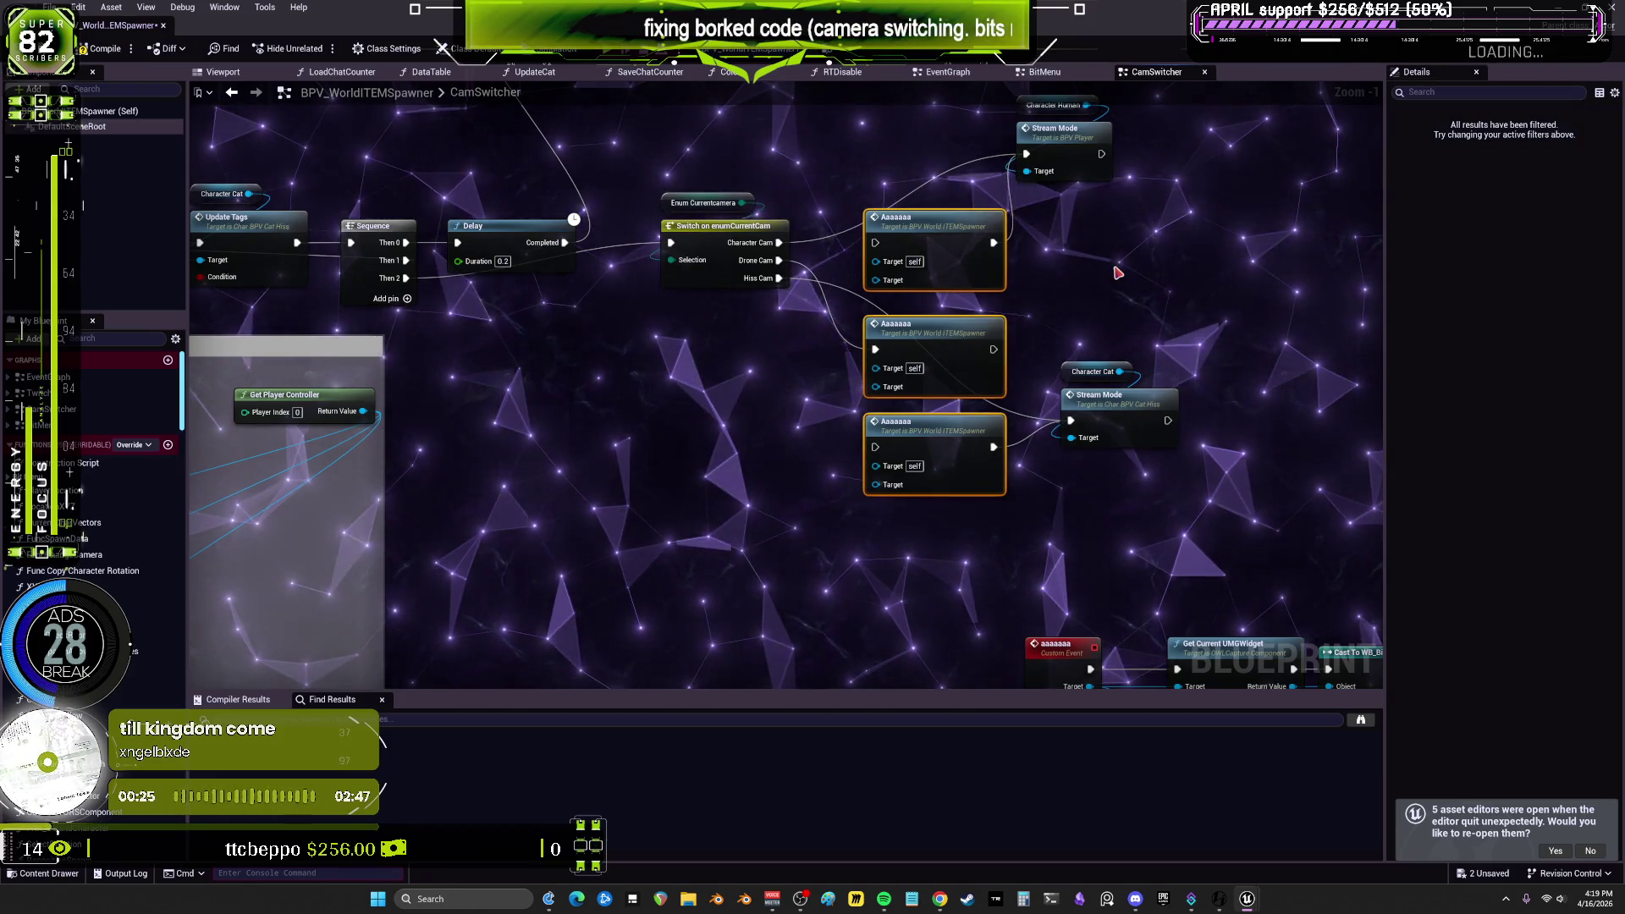
pyautogui.moveTo(1117, 265); pyautogui.dragTo(1081, 334)
pyautogui.press('Delete')
# Step: Regroup the human and cat Stream Mode pairs beside the camera Switch
pyautogui.click(1076, 455)
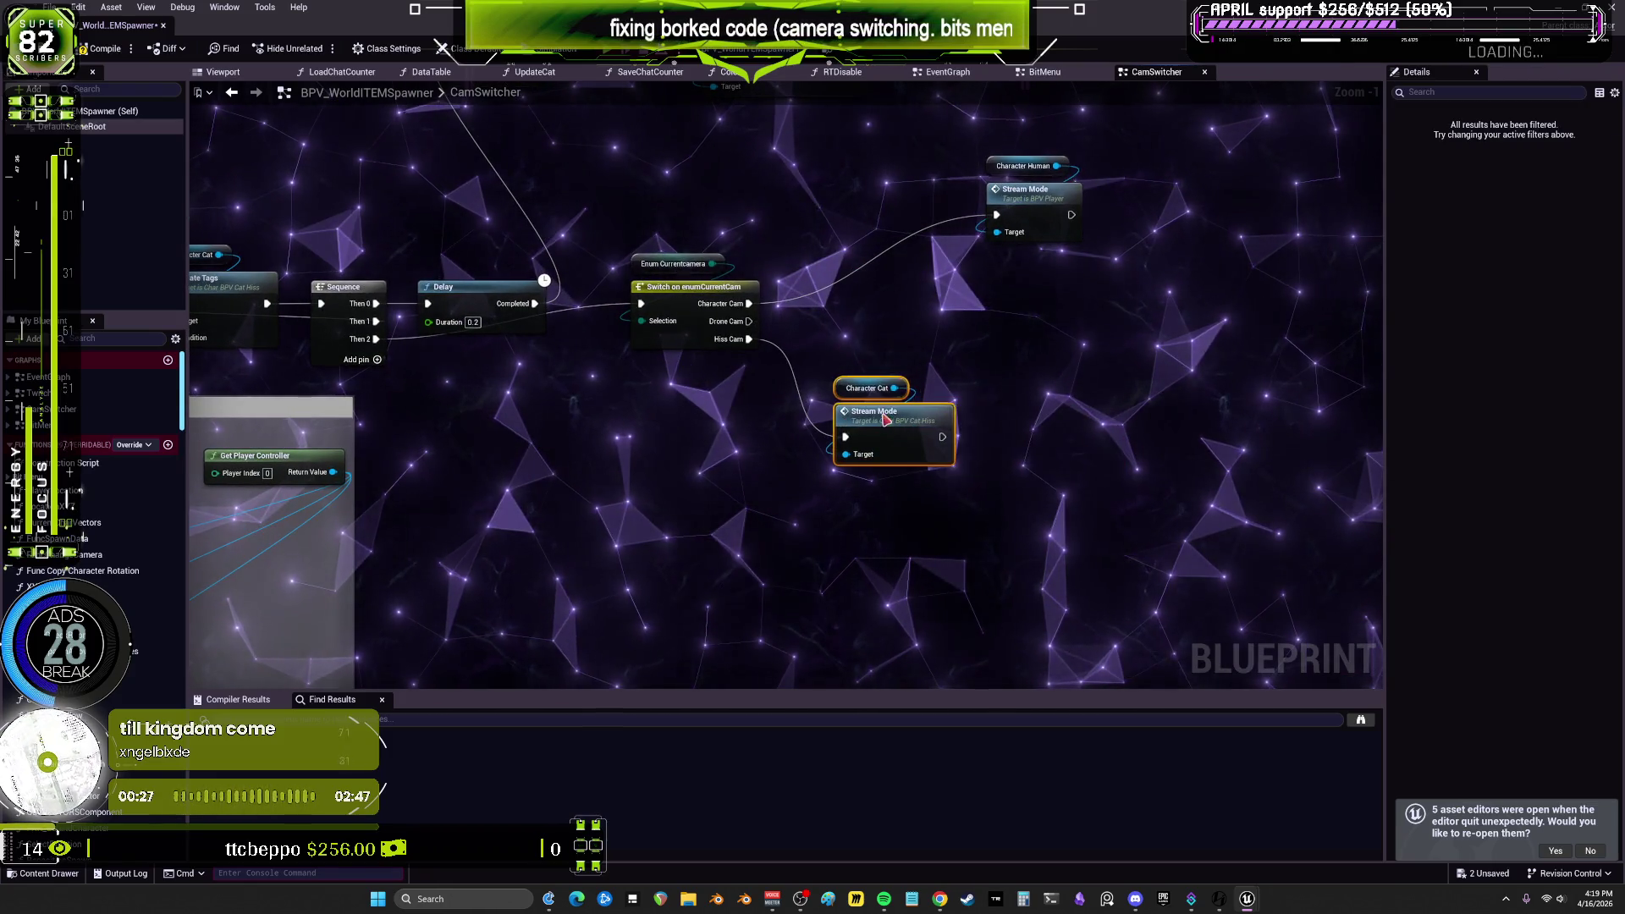
pyautogui.moveTo(1016, 150); pyautogui.dragTo(1014, 152)
pyautogui.moveTo(990, 237); pyautogui.dragTo(936, 263)
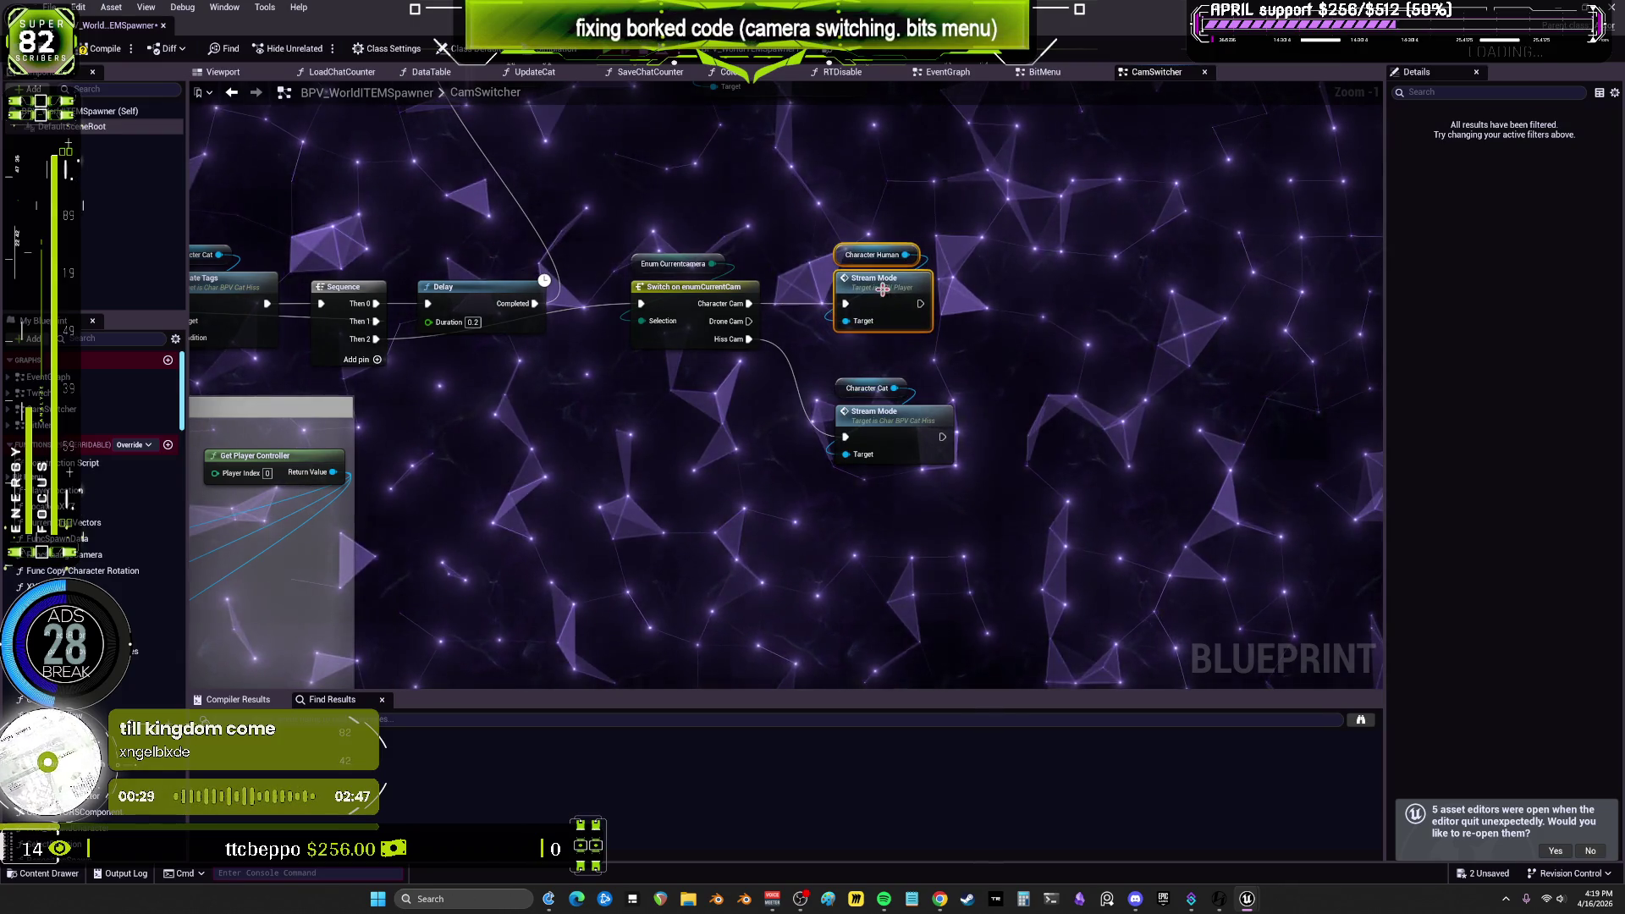
pyautogui.moveTo(664, 314)
pyautogui.mouseDown()
pyautogui.moveTo(607, 423)
pyautogui.moveTo(567, 438)
pyautogui.mouseUp()
pyautogui.moveTo(816, 233); pyautogui.dragTo(965, 474)
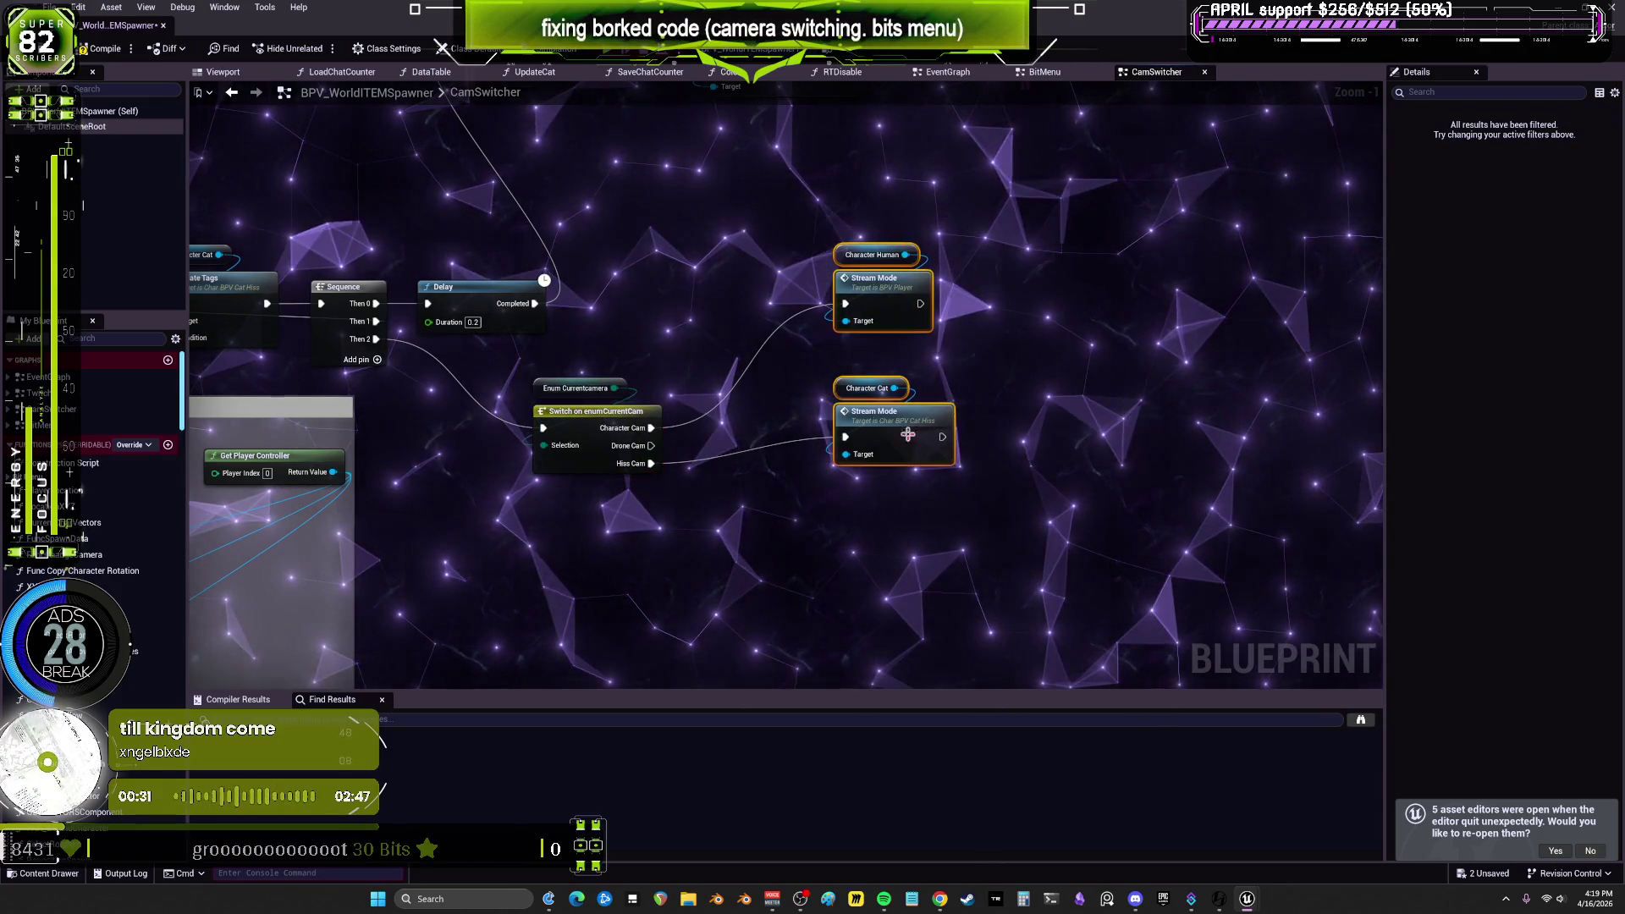
pyautogui.moveTo(907, 423); pyautogui.dragTo(772, 476)
pyautogui.scroll(-2, 772, 475)
pyautogui.moveTo(885, 304)
pyautogui.mouseDown()
pyautogui.moveTo(900, 232)
pyautogui.moveTo(502, 149)
pyautogui.mouseUp()
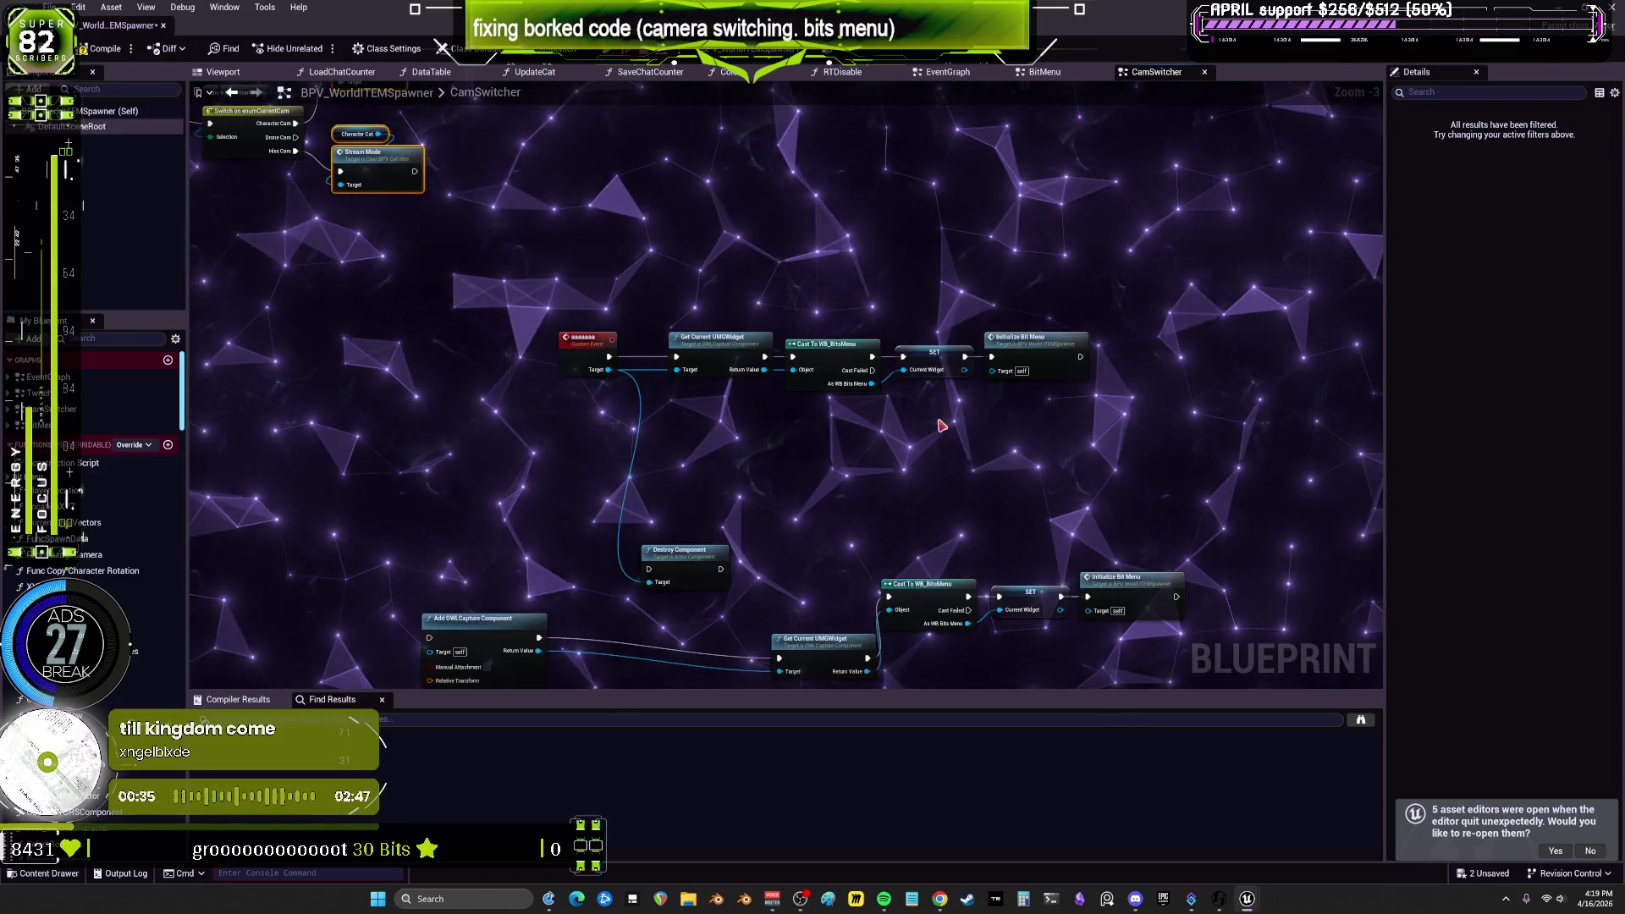
# Step: Delete the Destroy Component node
pyautogui.scroll(3, 952, 413)
pyautogui.moveTo(623, 436); pyautogui.dragTo(881, 265)
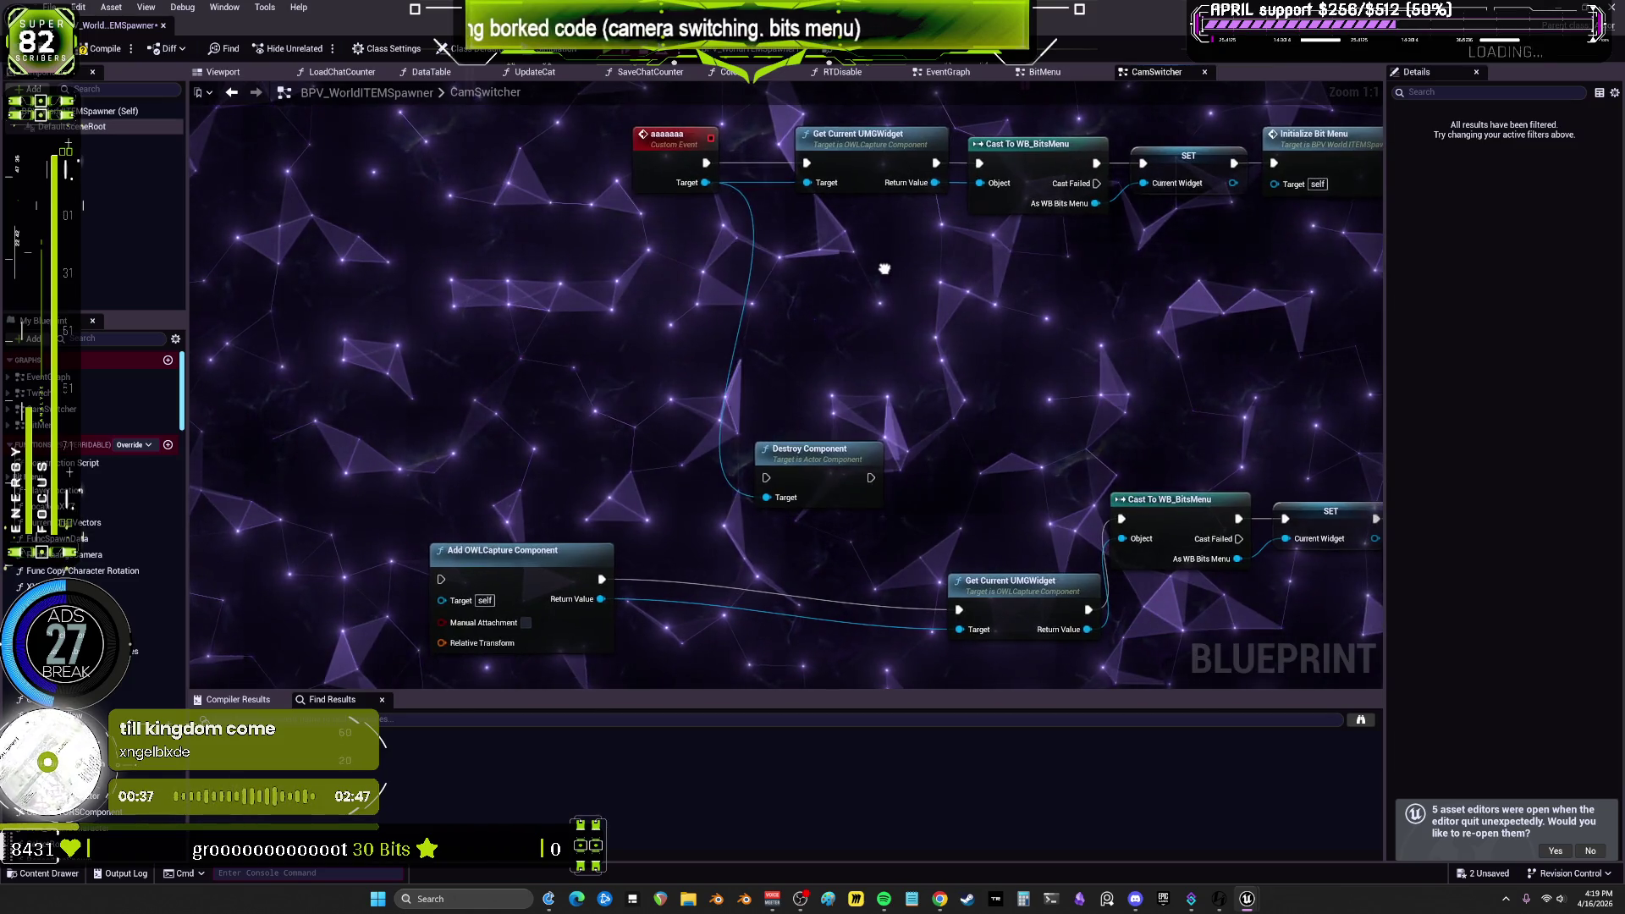
pyautogui.click(754, 474)
pyautogui.press('Delete')
# Step: Delete the five-node Add OWLCapture Component widget chain
pyautogui.moveTo(738, 476); pyautogui.dragTo(664, 280)
pyautogui.scroll(-2, 398, 550)
pyautogui.moveTo(1246, 502)
pyautogui.mouseDown()
pyautogui.moveTo(679, 382)
pyautogui.moveTo(936, 645)
pyautogui.moveTo(643, 482)
pyautogui.moveTo(860, 519)
pyautogui.moveTo(457, 517)
pyautogui.mouseUp()
pyautogui.scroll(-3, 392, 500)
pyautogui.scroll(4, 617, 507)
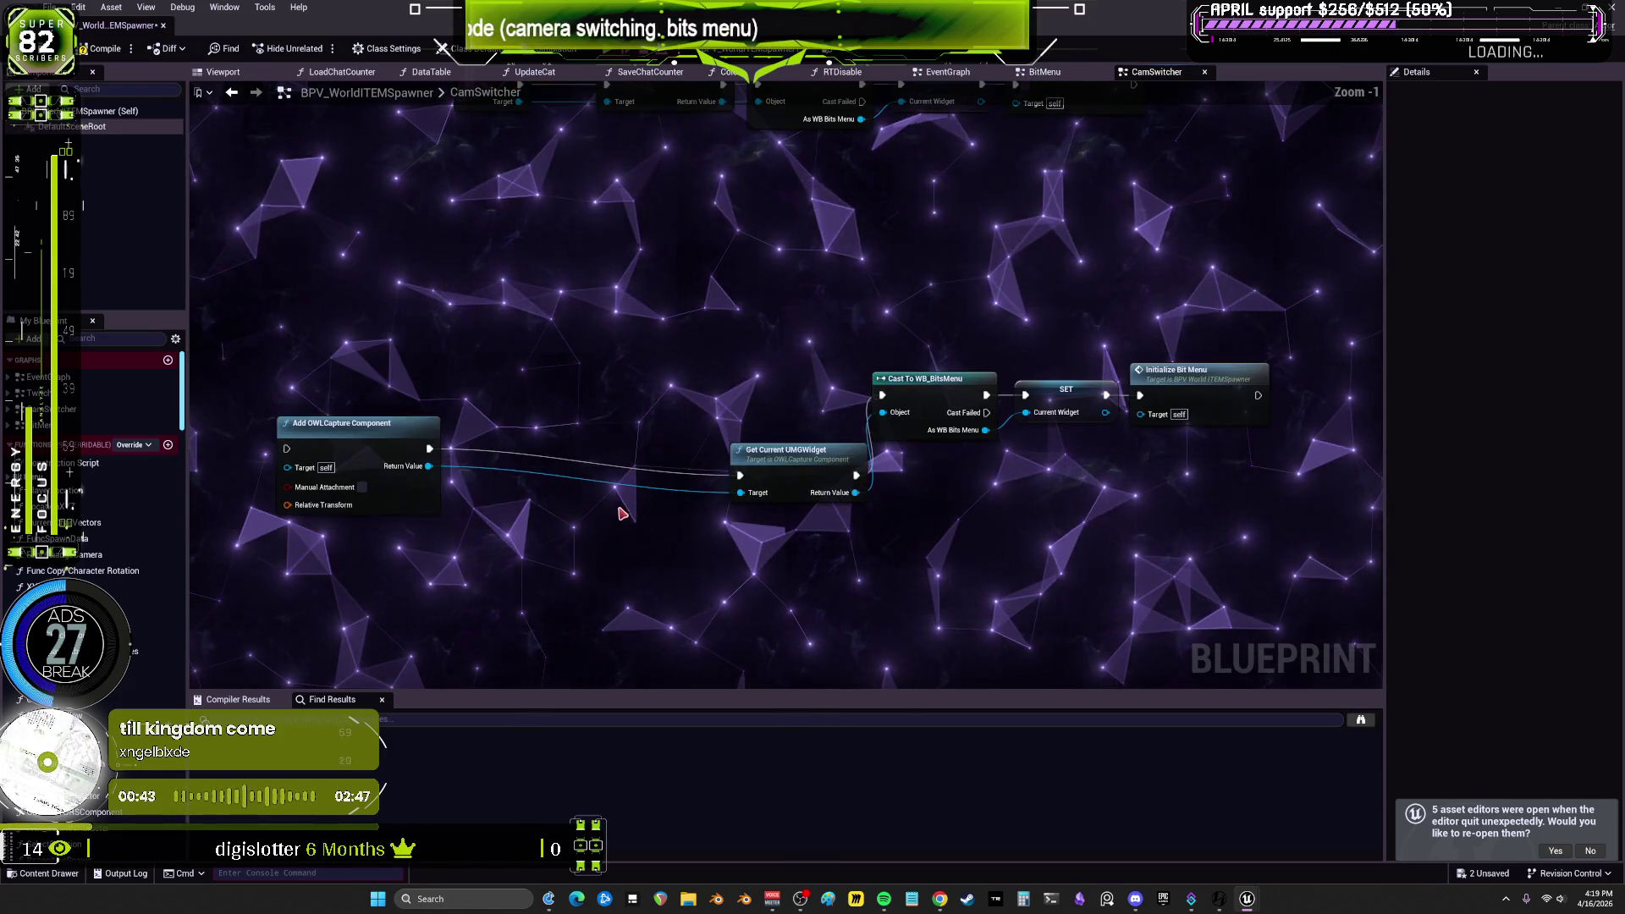
pyautogui.moveTo(337, 538)
pyautogui.mouseDown()
pyautogui.moveTo(725, 406)
pyautogui.moveTo(871, 334)
pyautogui.moveTo(1145, 301)
pyautogui.mouseUp()
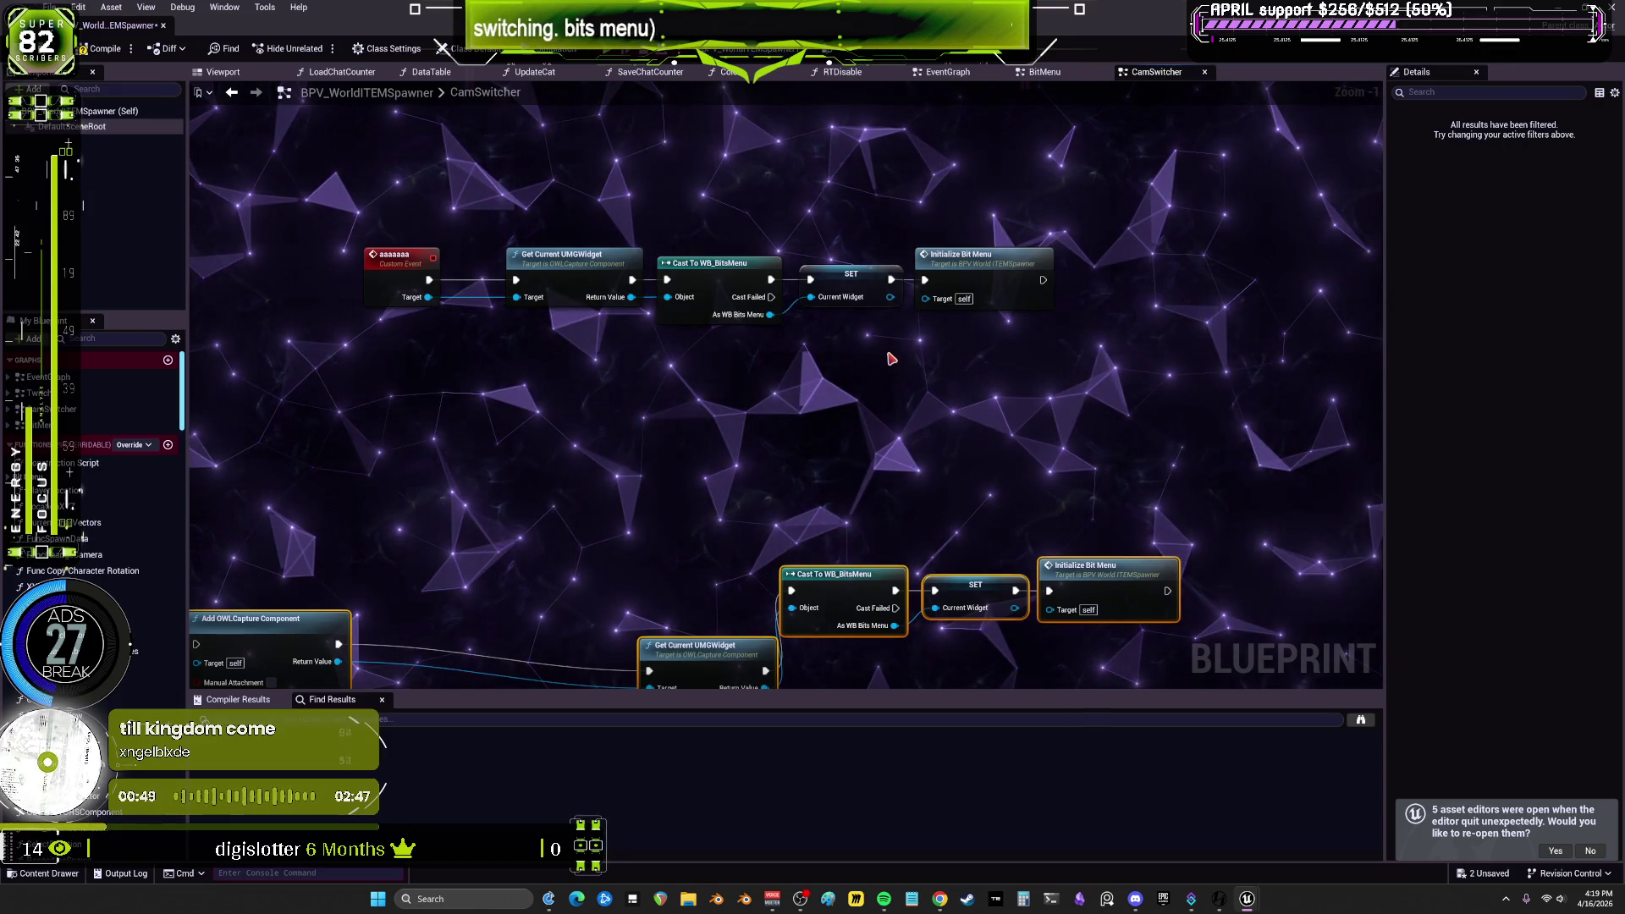
pyautogui.press('Delete')
# Step: Select the whole aaaaaaa custom event chain and delete it
pyautogui.moveTo(529, 332); pyautogui.dragTo(694, 370)
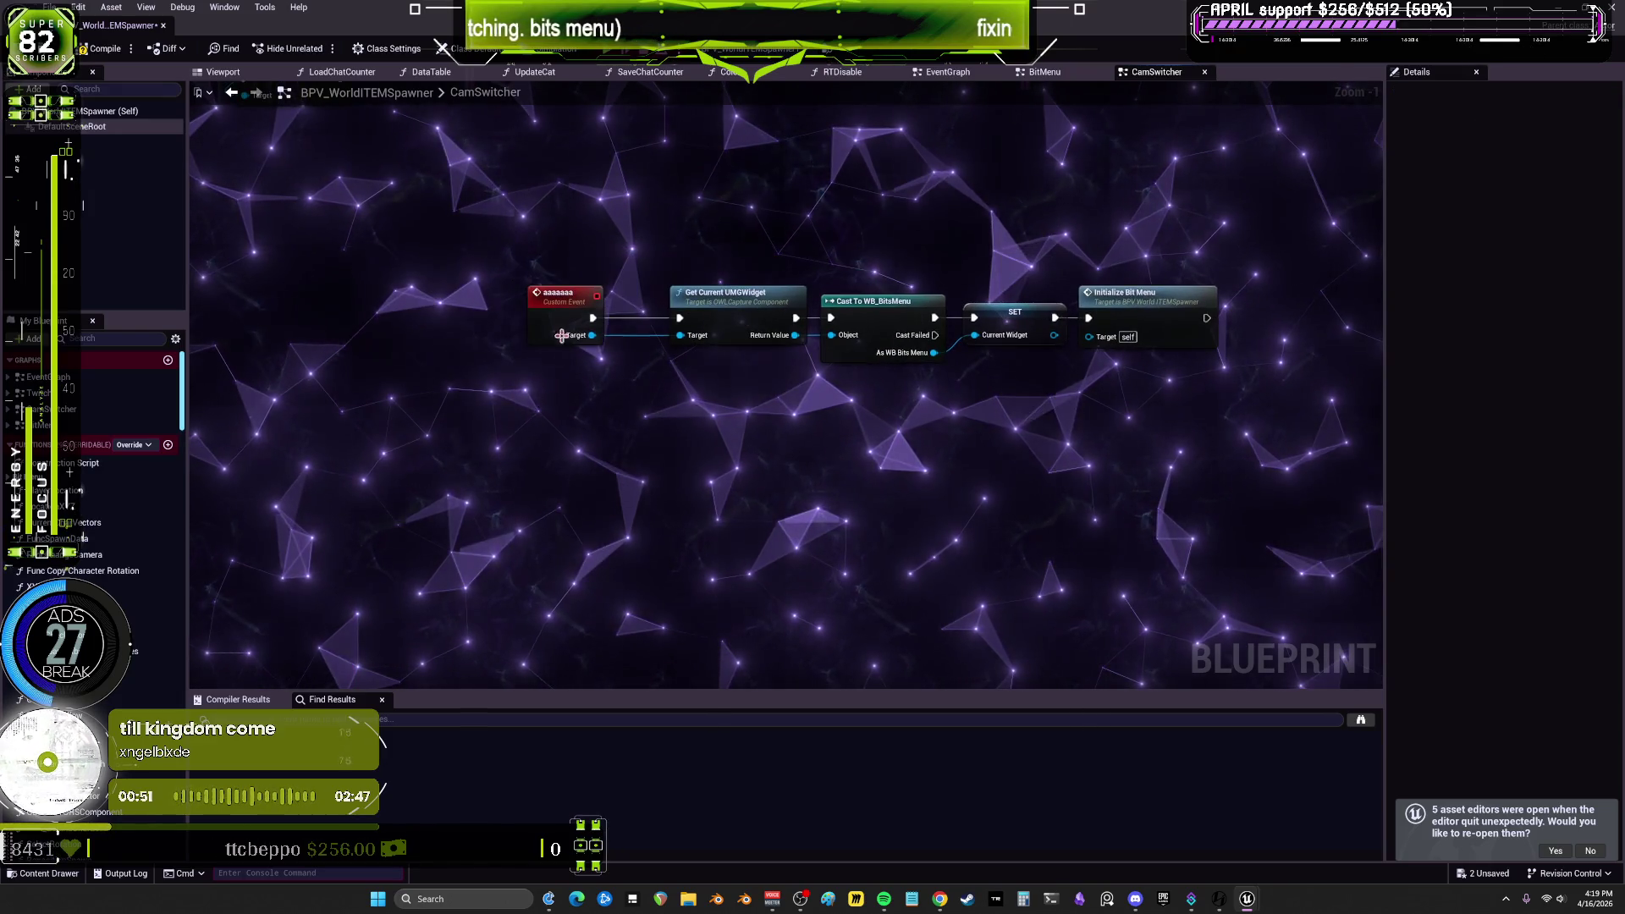
pyautogui.click(567, 318)
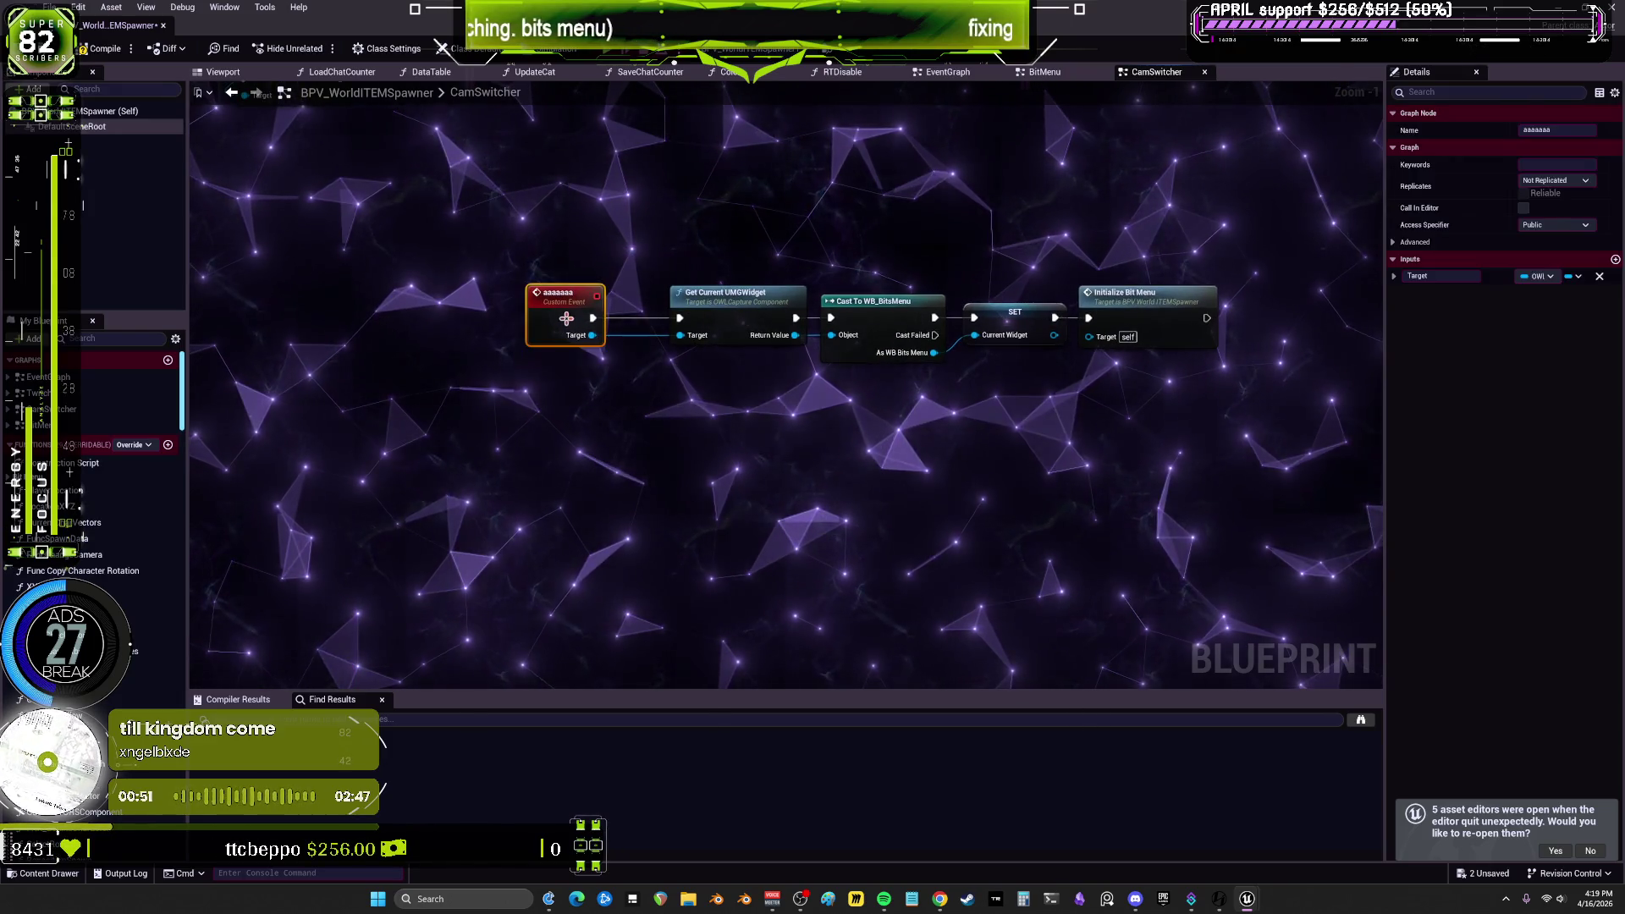
pyautogui.click(561, 373)
pyautogui.rightClick(566, 312)
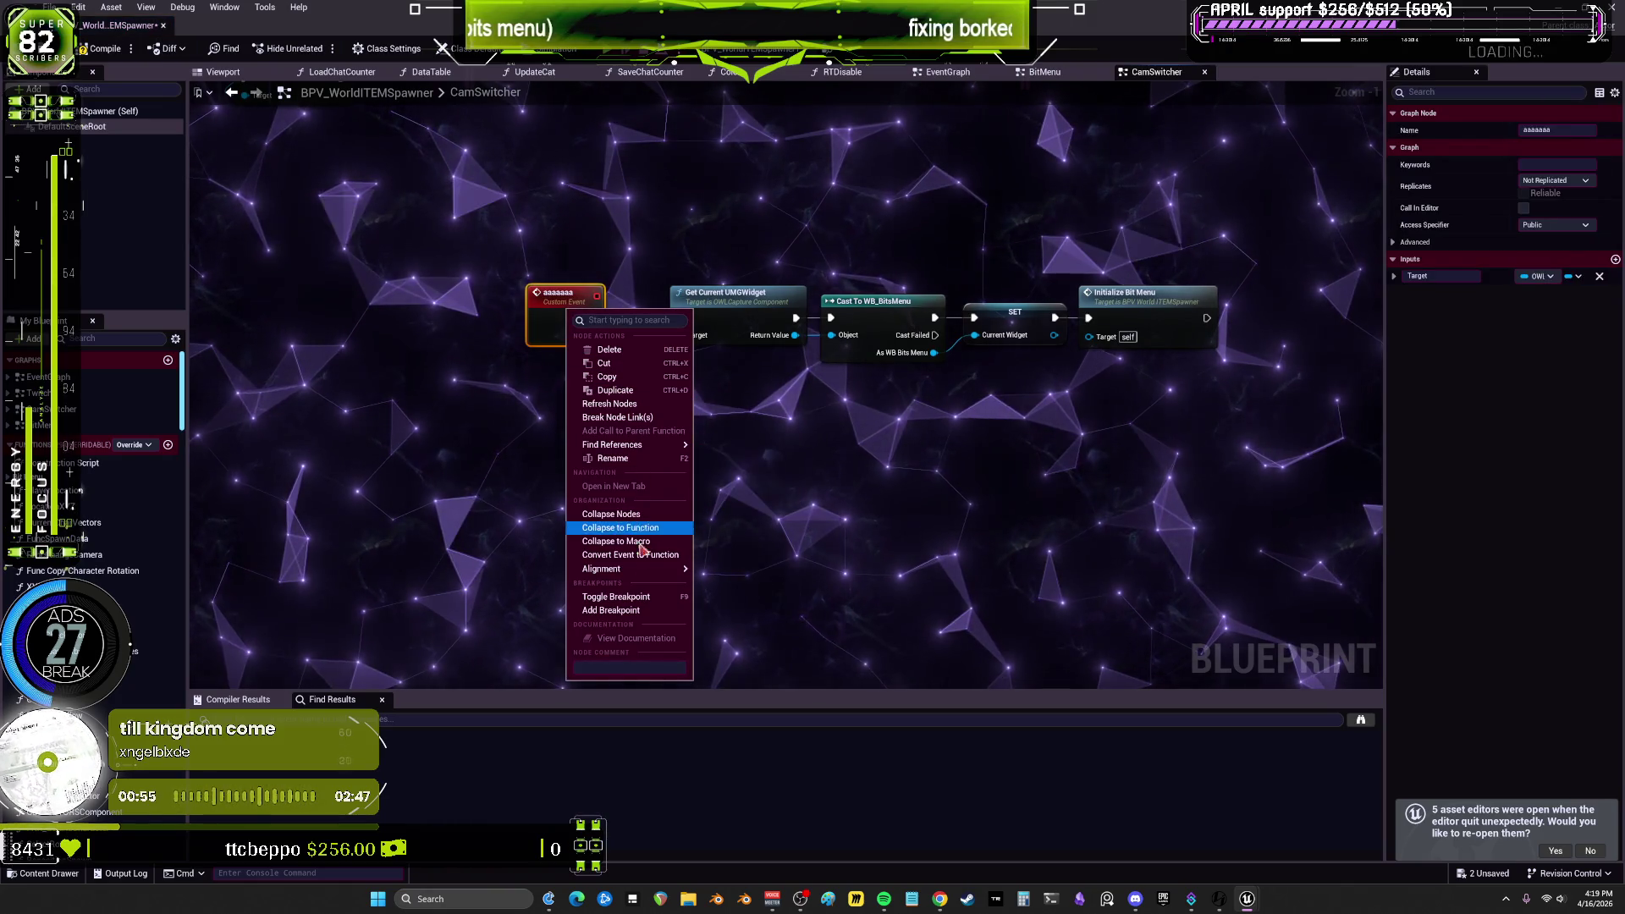
pyautogui.moveTo(500, 366)
pyautogui.mouseDown()
pyautogui.moveTo(925, 511)
pyautogui.moveTo(841, 530)
pyautogui.mouseUp()
pyautogui.scroll(-2, 1183, 578)
pyautogui.moveTo(1183, 578); pyautogui.dragTo(404, 400)
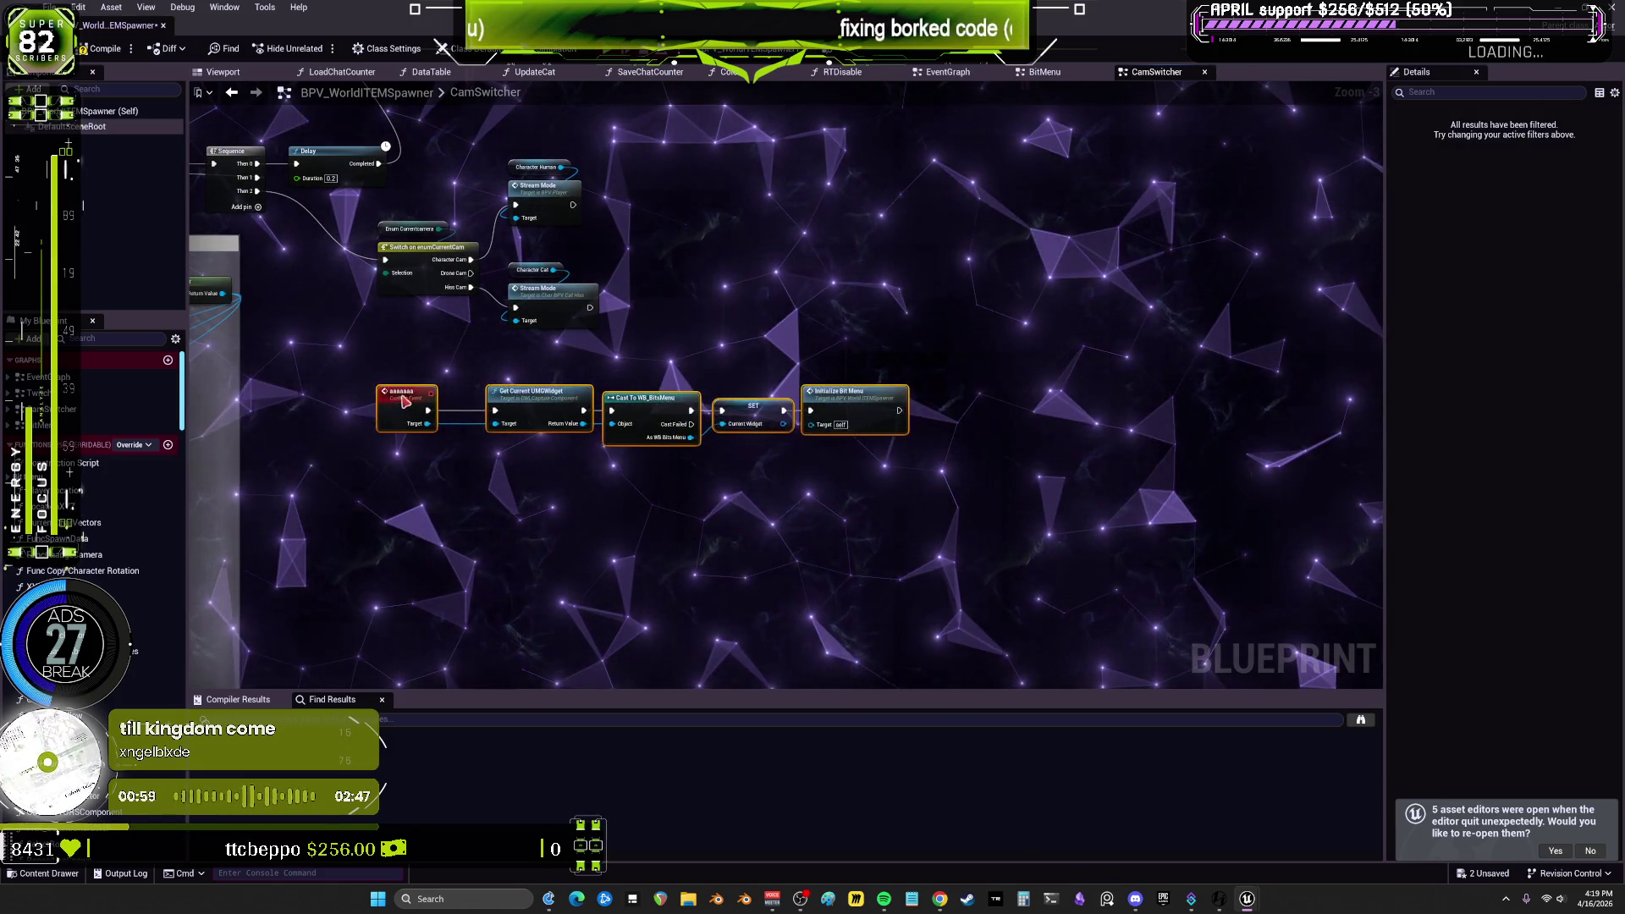
pyautogui.scroll(2, 466, 372)
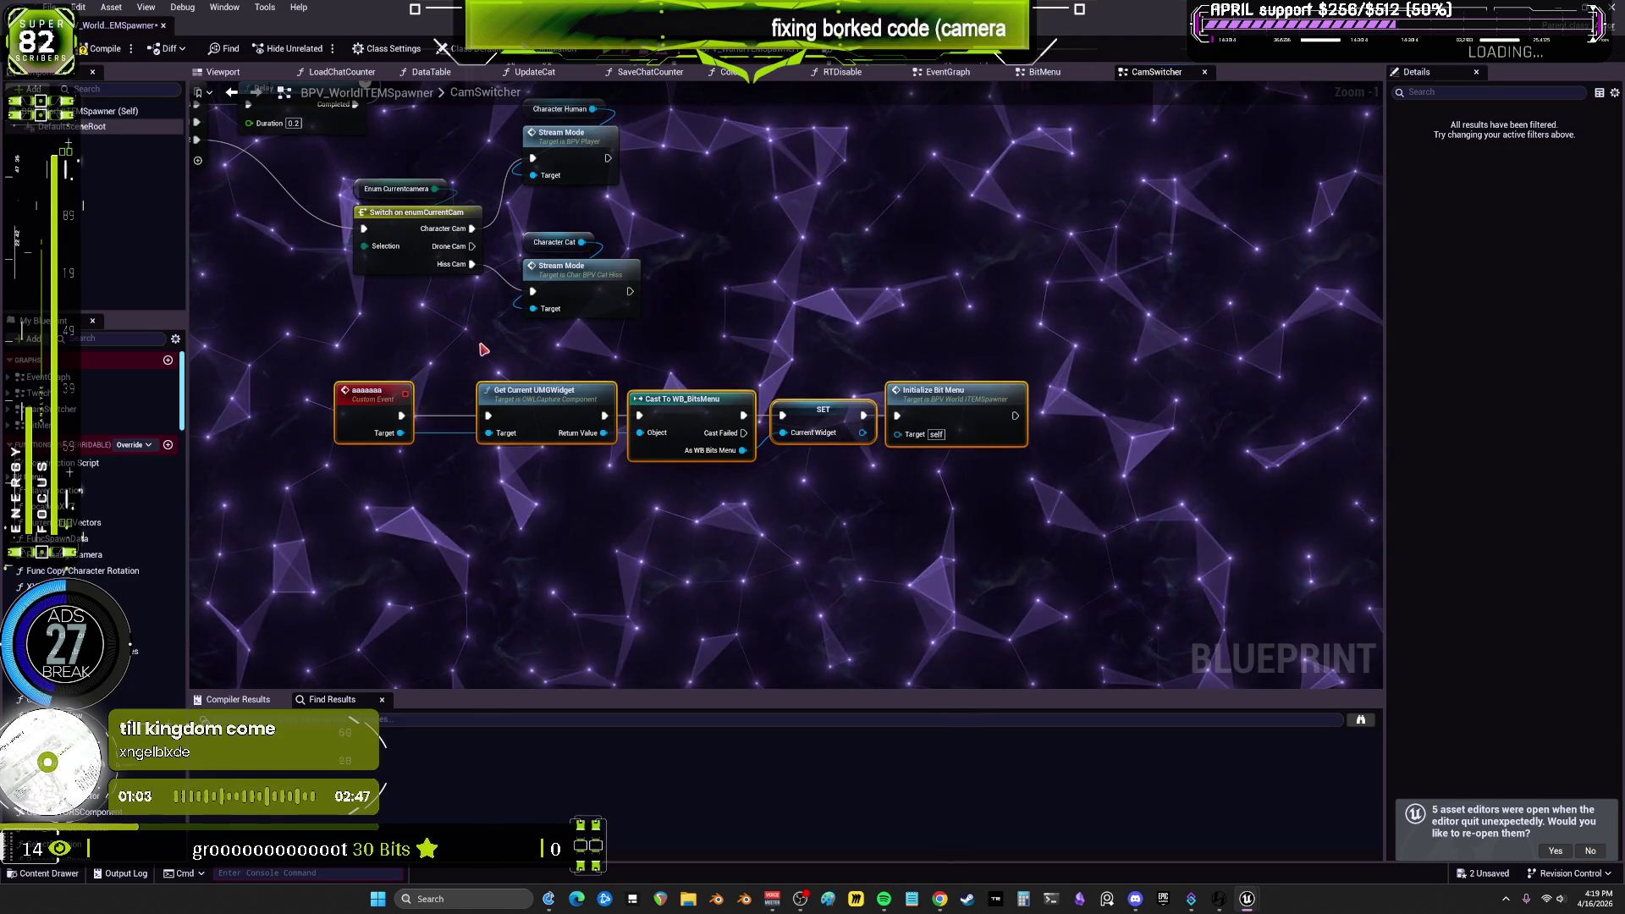
pyautogui.moveTo(631, 350)
pyautogui.mouseDown()
pyautogui.moveTo(787, 398)
pyautogui.moveTo(815, 378)
pyautogui.mouseUp()
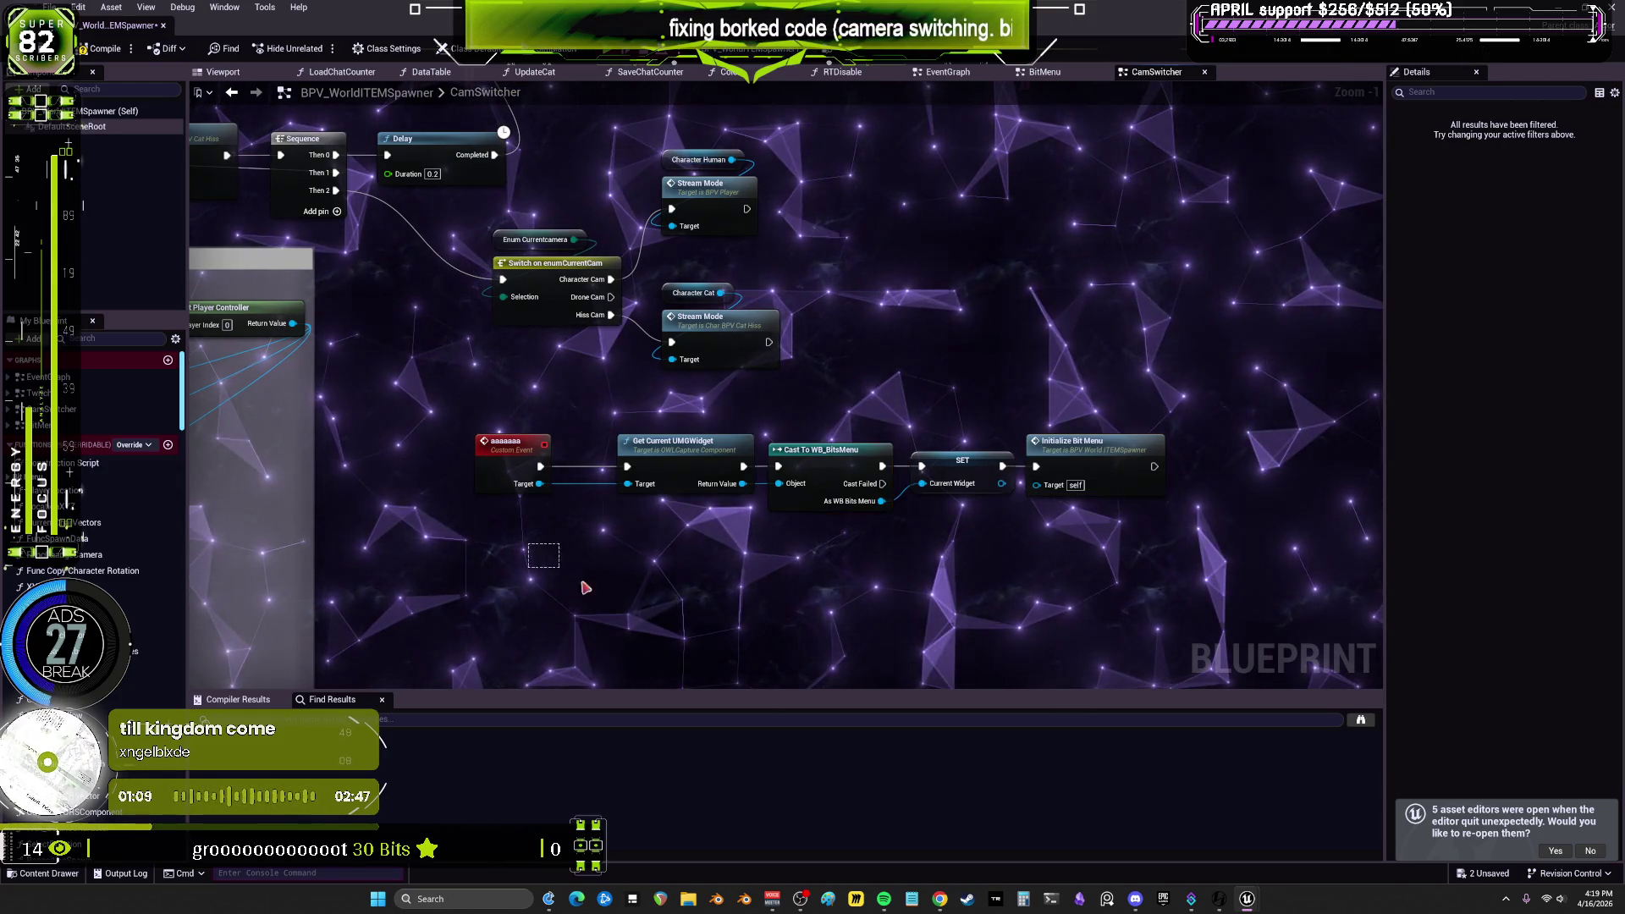
pyautogui.moveTo(584, 586); pyautogui.dragTo(1032, 595)
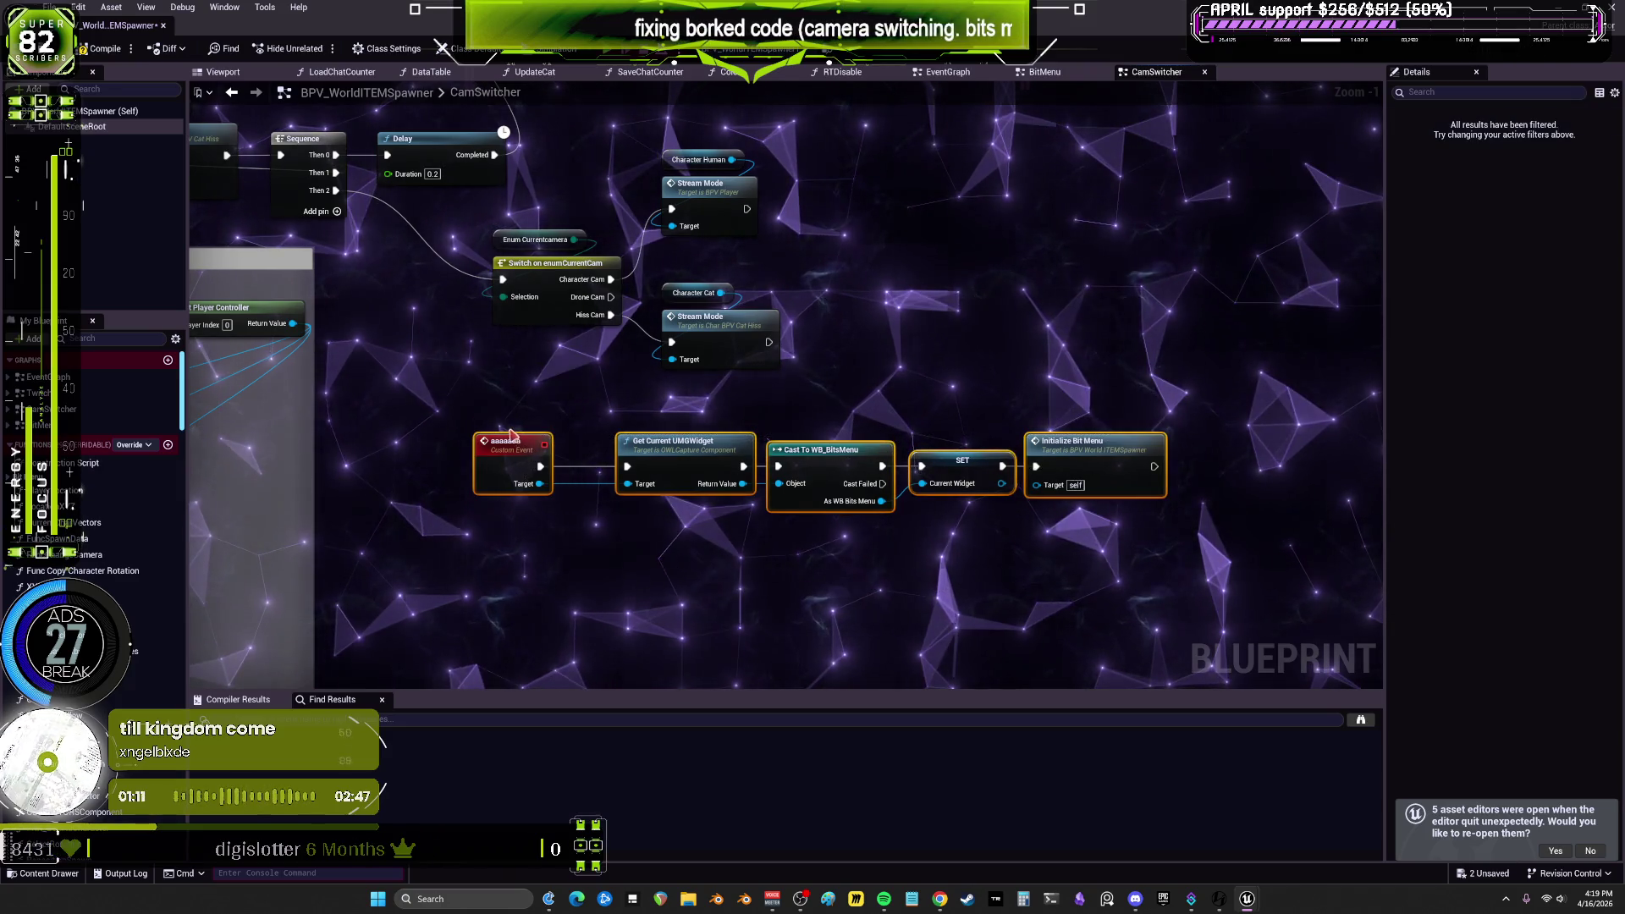
pyautogui.press('Delete')
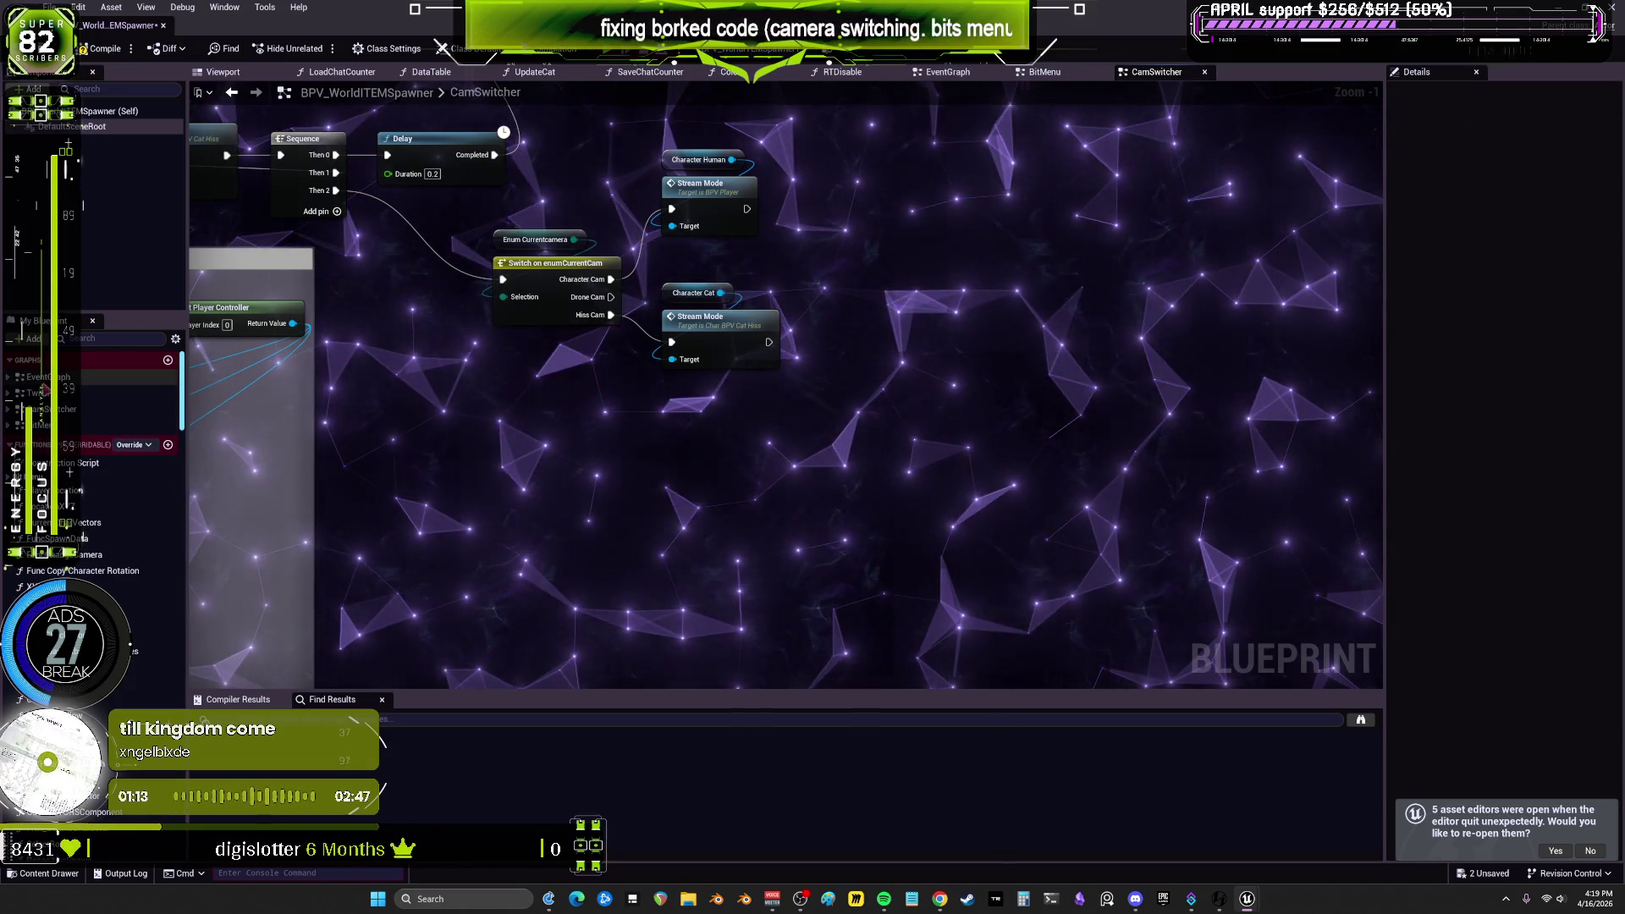
# Step: Open the BitMenu function graph via the EventGraph and centre on the InitializeBitMenu nodes
pyautogui.click(46, 377)
pyautogui.doubleClick(46, 377)
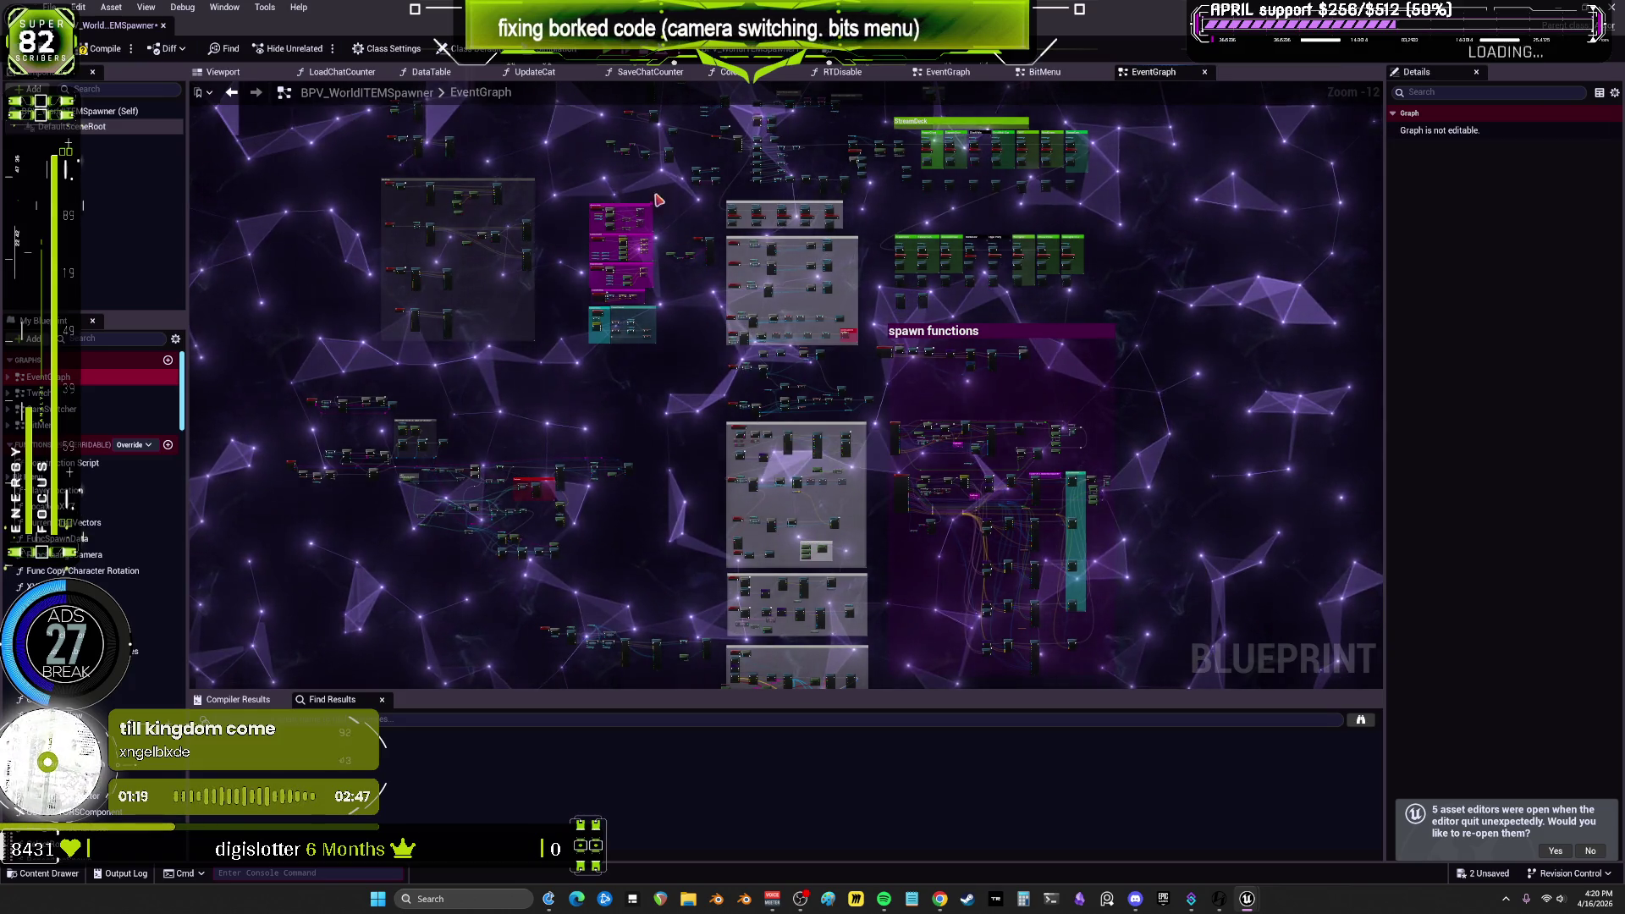
pyautogui.moveTo(659, 199); pyautogui.dragTo(659, 287)
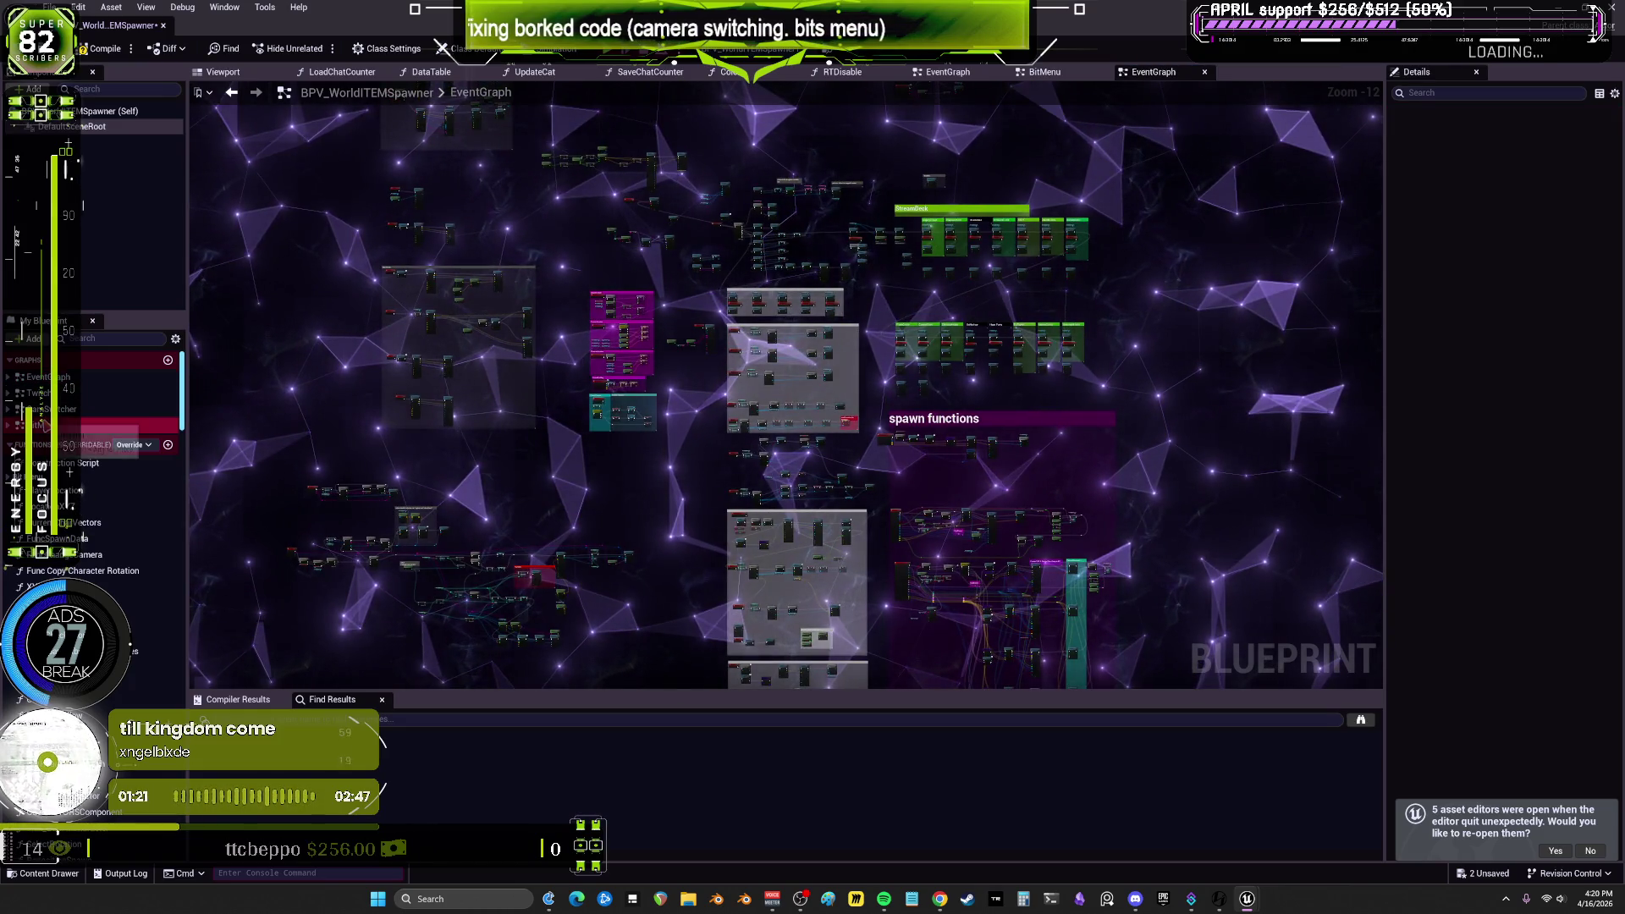
pyautogui.doubleClick(906, 389)
pyautogui.scroll(7, 593, 199)
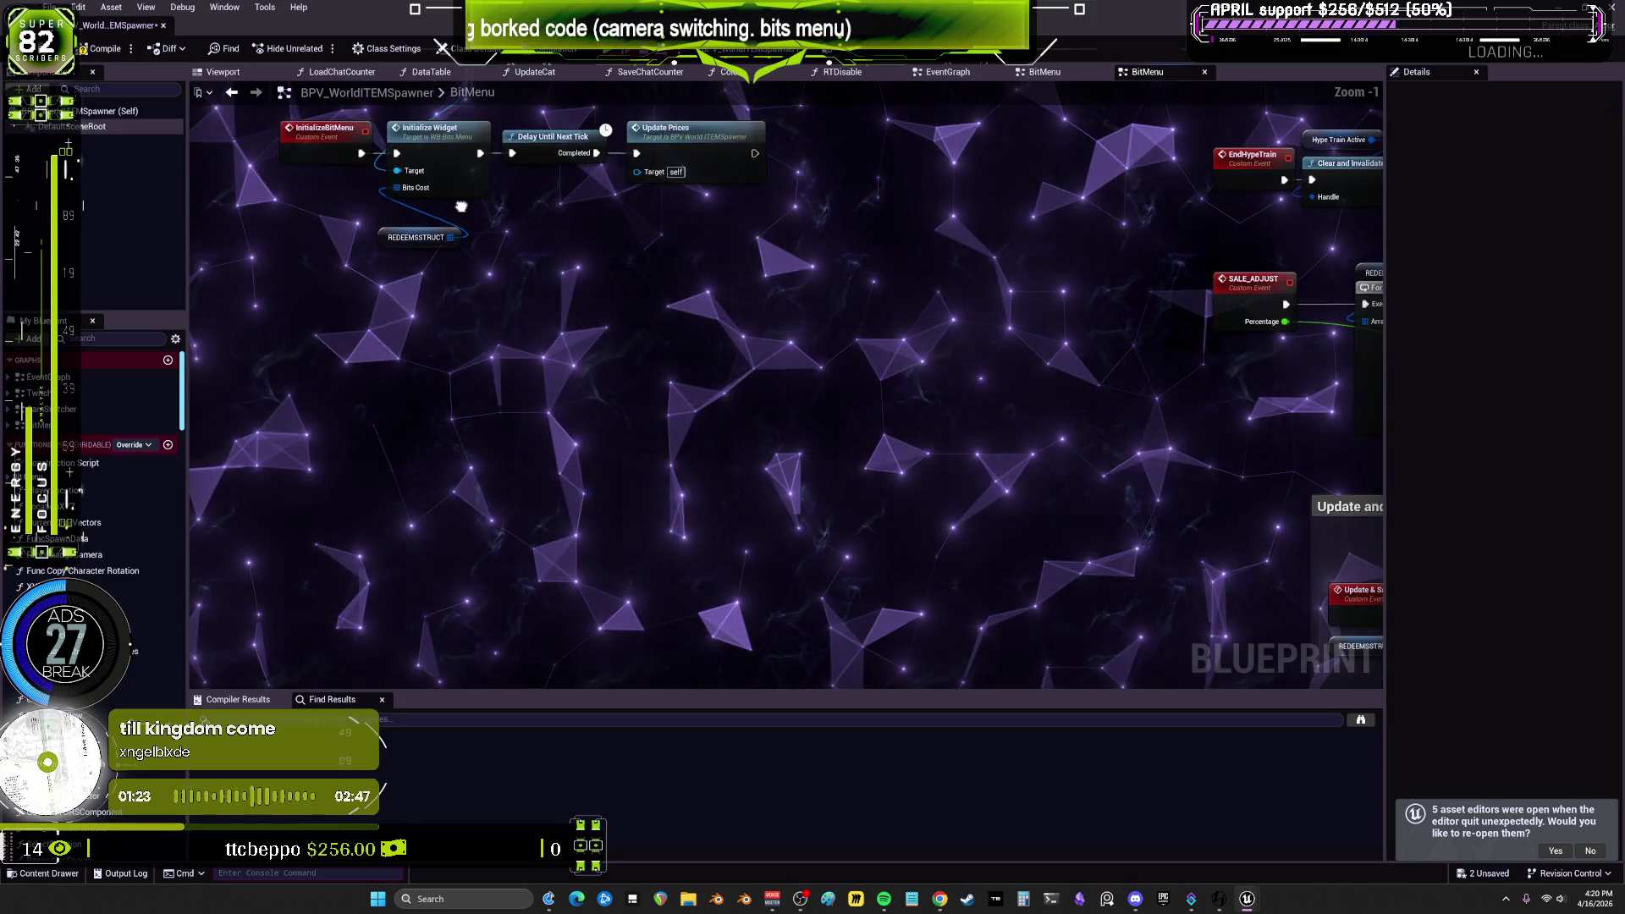
pyautogui.moveTo(475, 285); pyautogui.dragTo(500, 355)
pyautogui.scroll(-3, 290, 193)
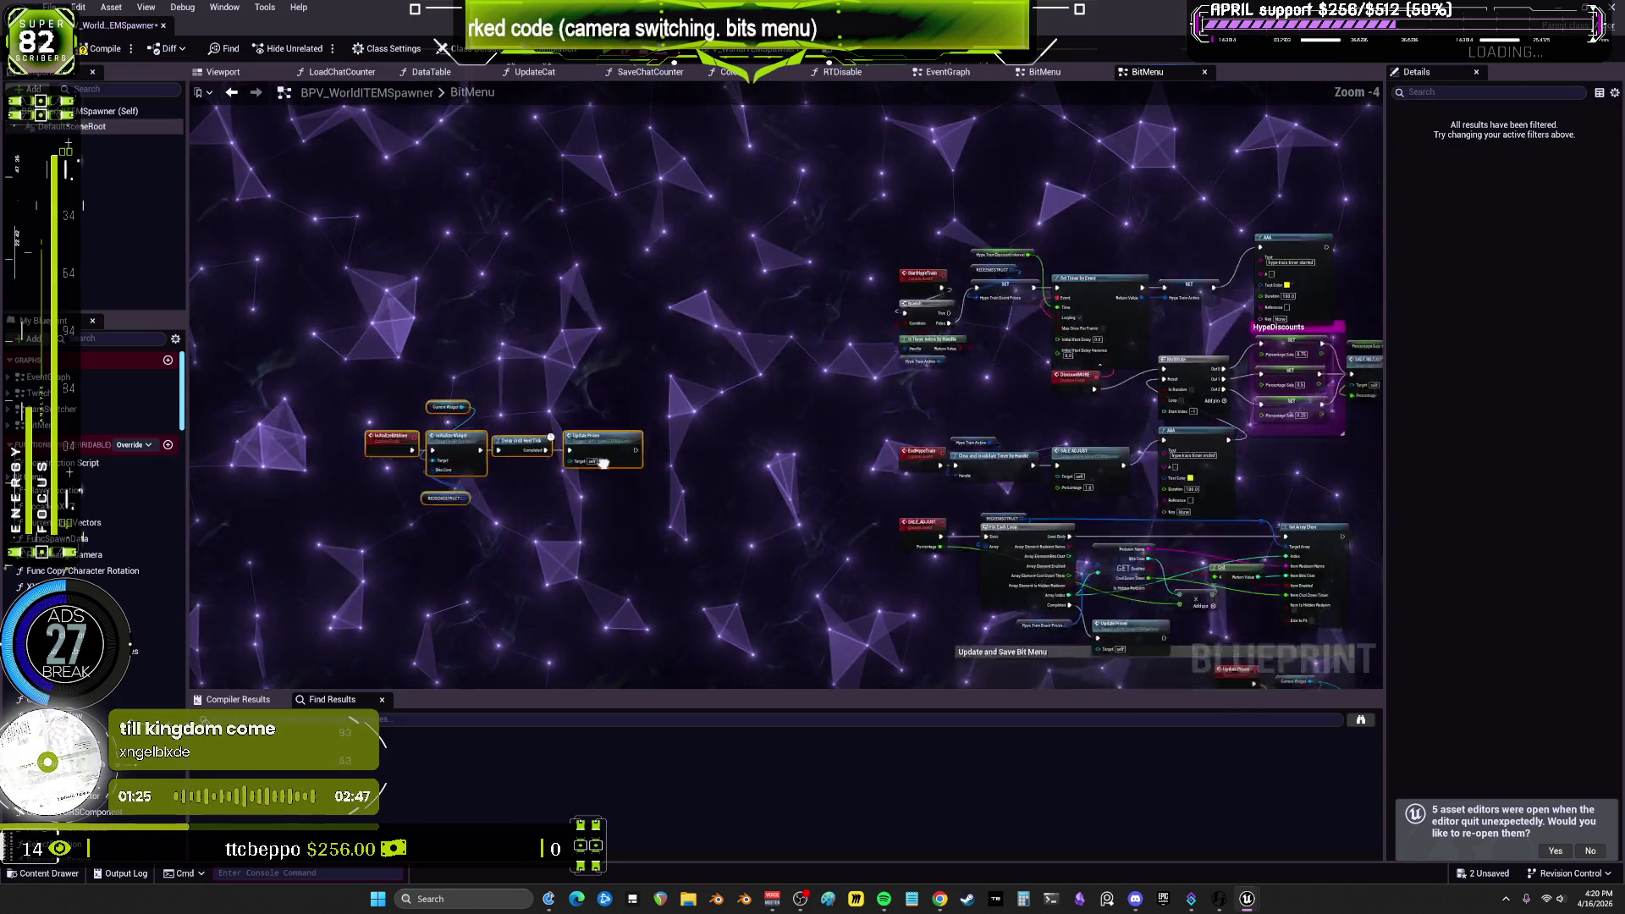
# Step: Move the large cluster of BitMenu event nodes to the right, then review the remaining groups
pyautogui.moveTo(742, 653)
pyautogui.mouseDown()
pyautogui.moveTo(466, 433)
pyautogui.moveTo(465, 378)
pyautogui.moveTo(443, 373)
pyautogui.mouseUp()
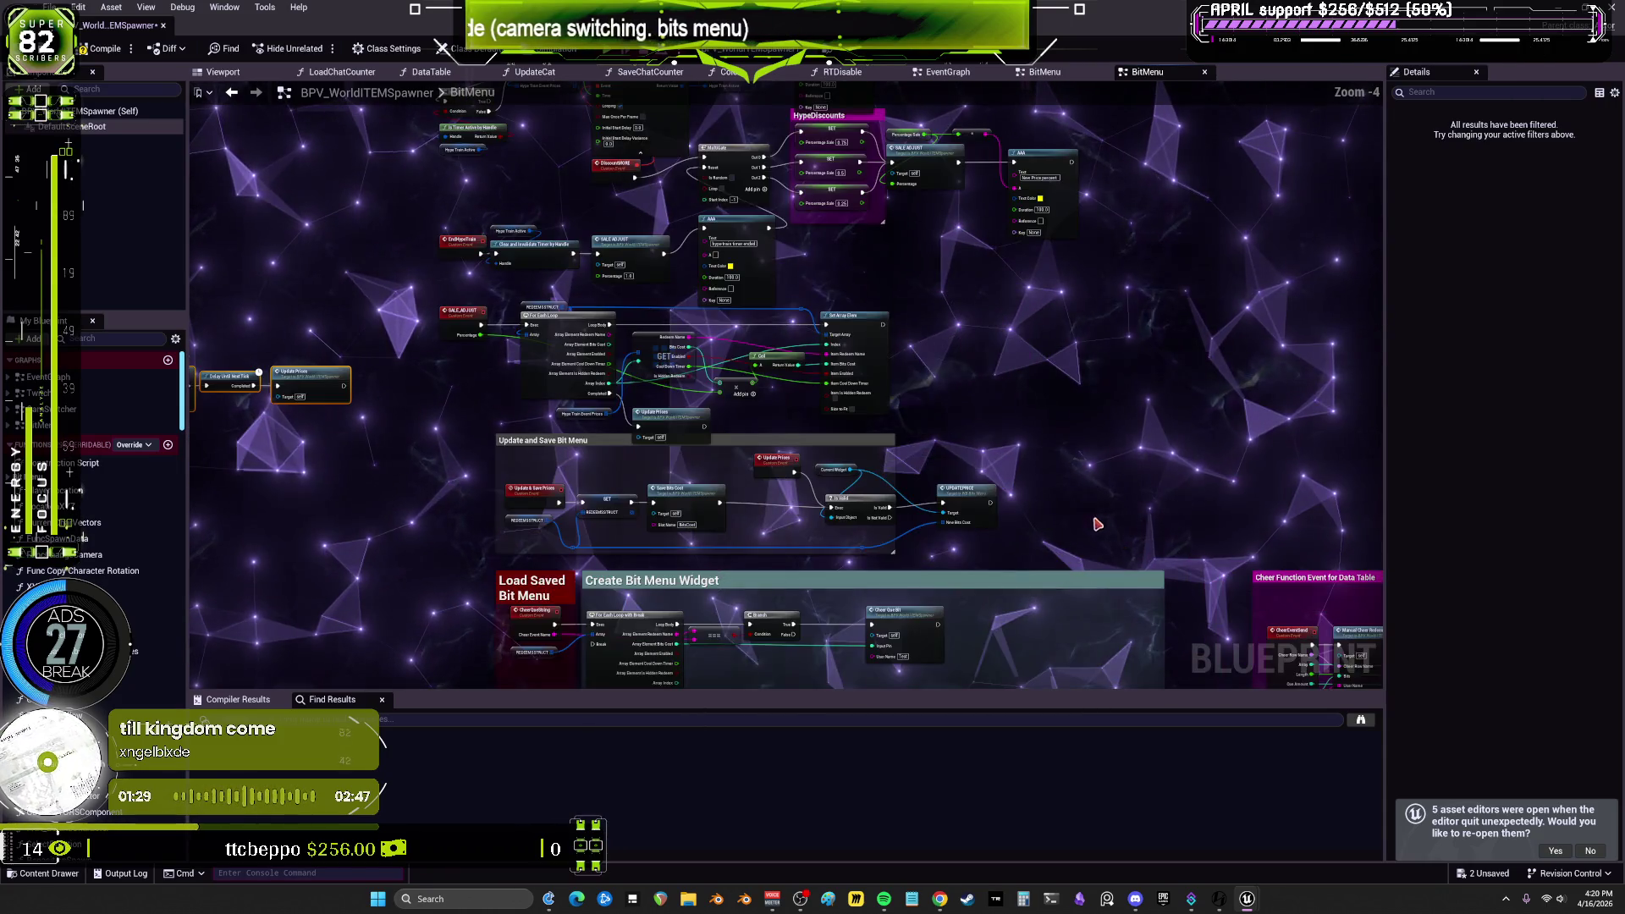
pyautogui.moveTo(852, 407); pyautogui.dragTo(869, 598)
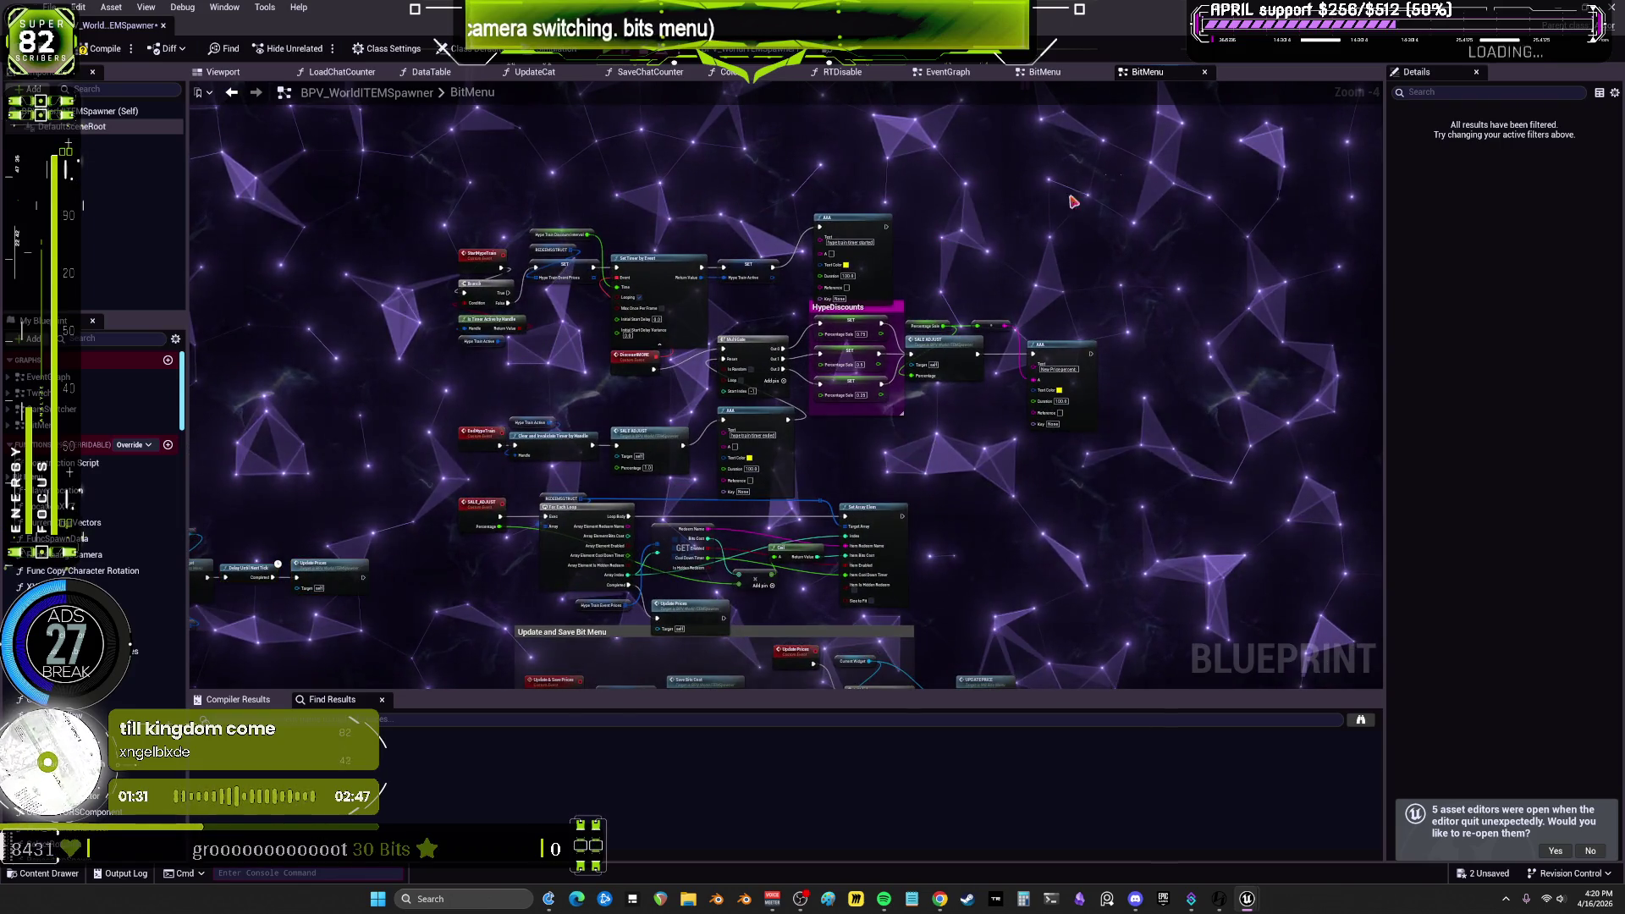
pyautogui.moveTo(492, 437); pyautogui.dragTo(491, 649)
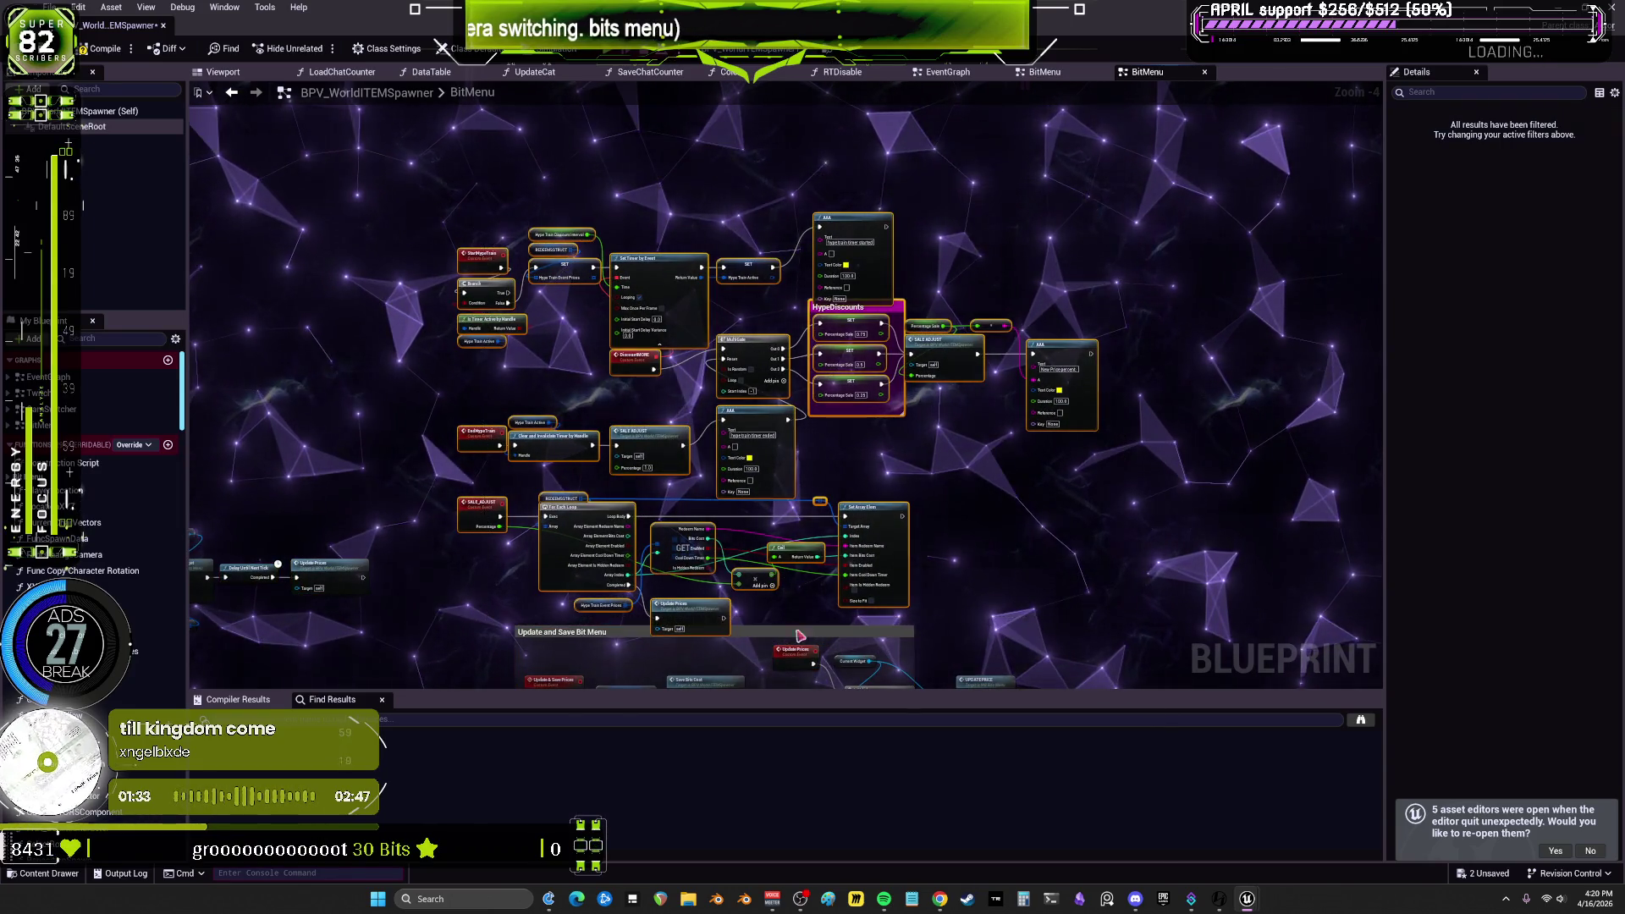
pyautogui.moveTo(863, 506); pyautogui.dragTo(937, 412)
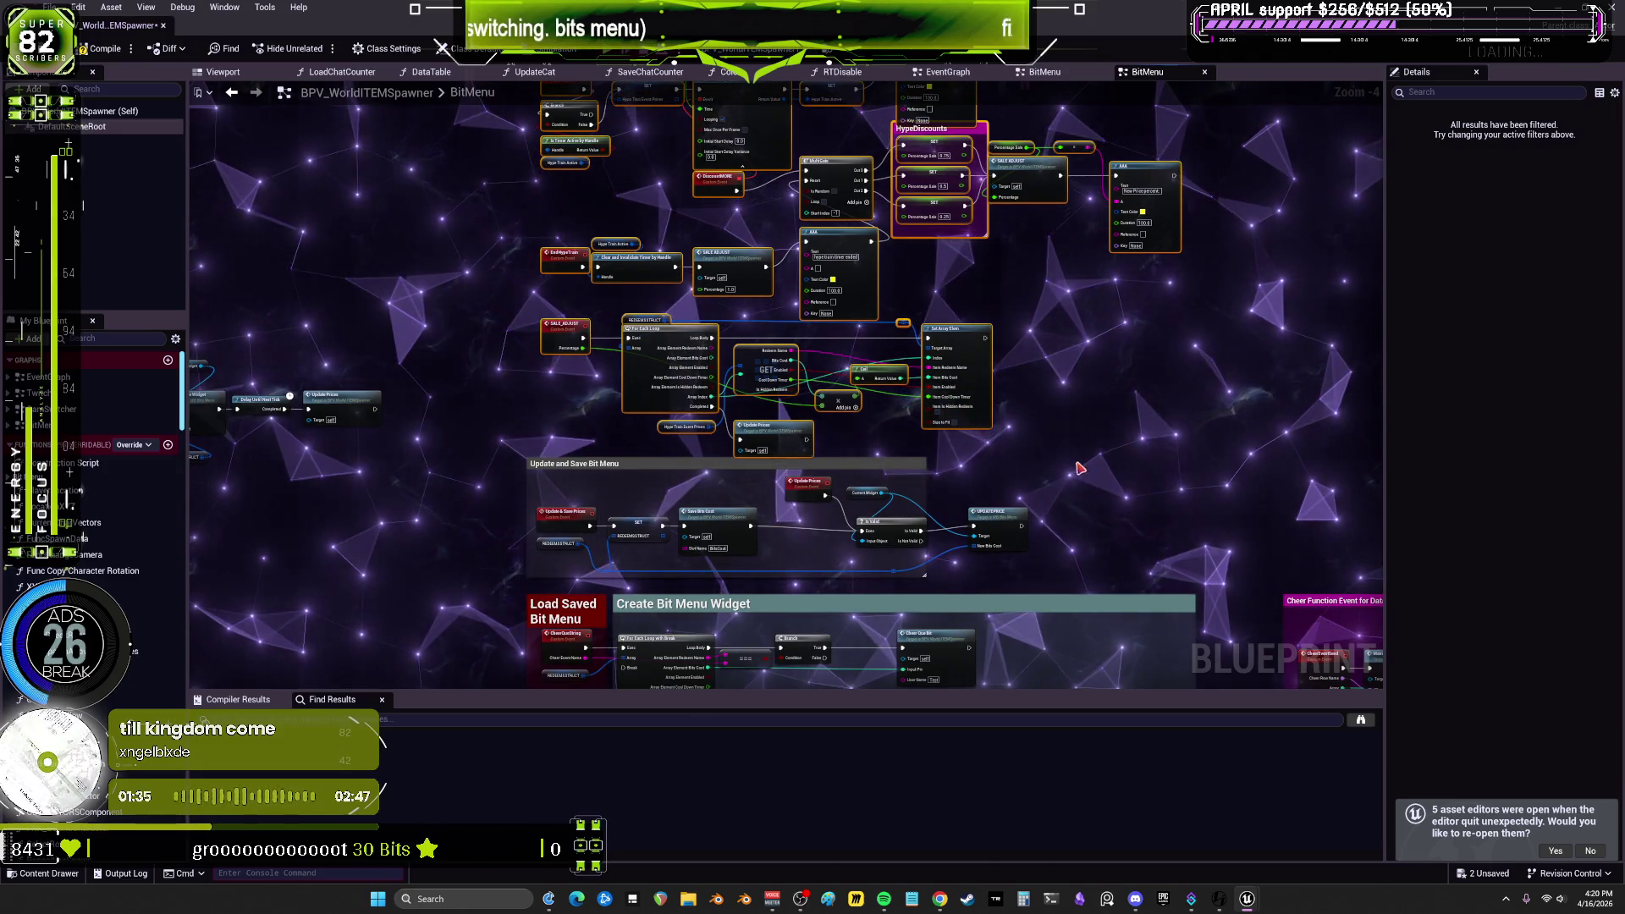
pyautogui.moveTo(619, 445); pyautogui.dragTo(801, 424)
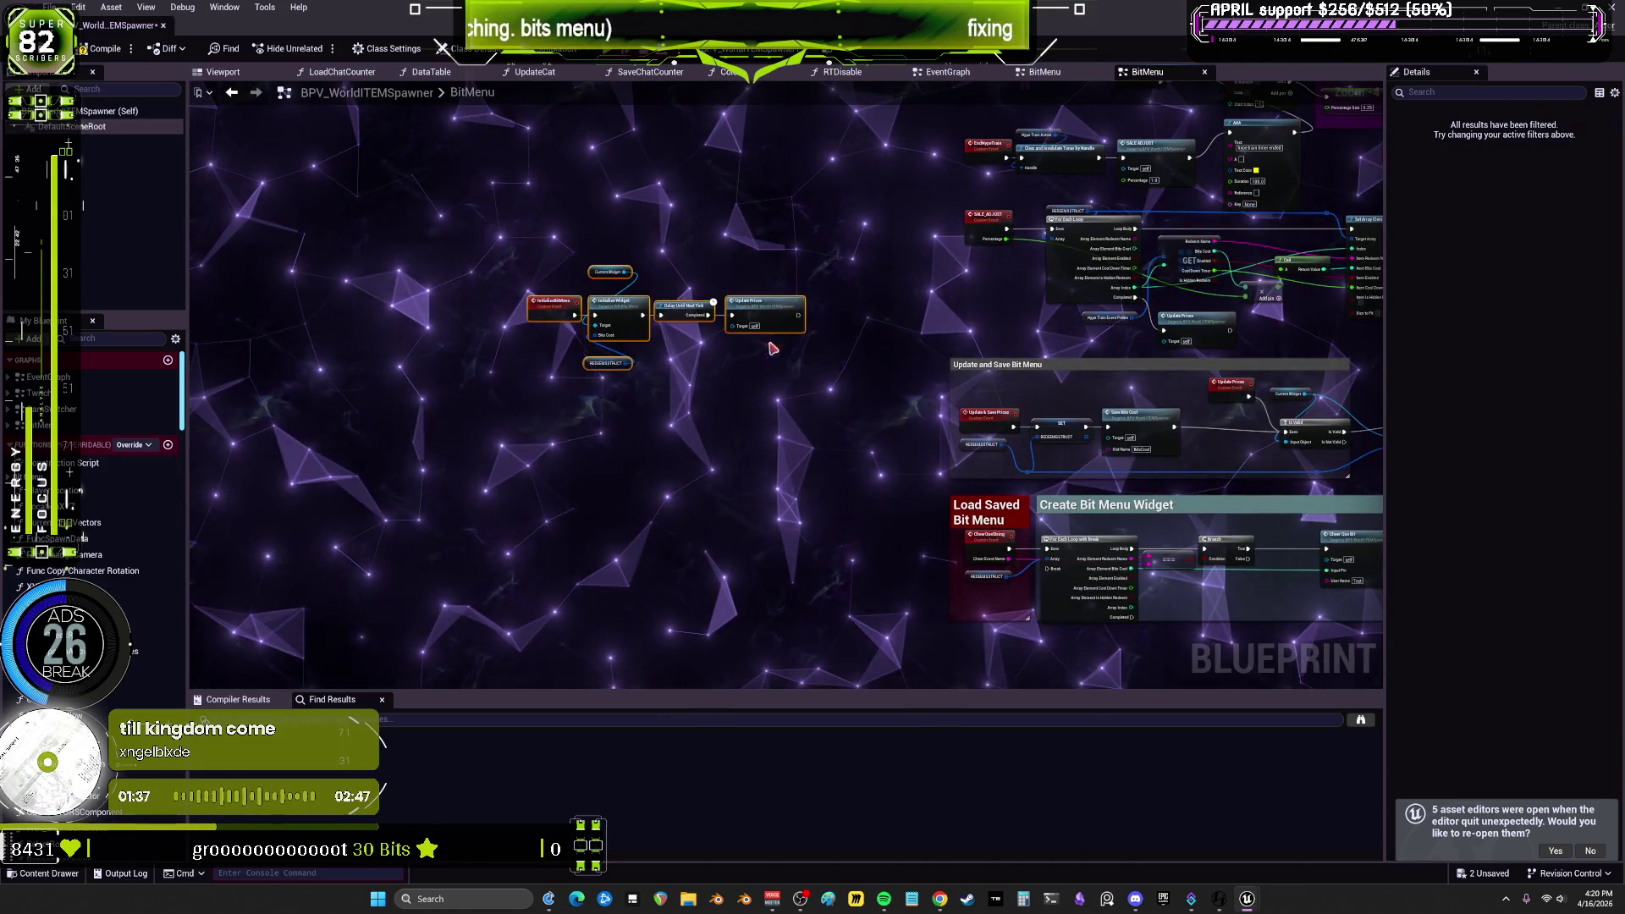
pyautogui.moveTo(919, 434); pyautogui.dragTo(539, 164)
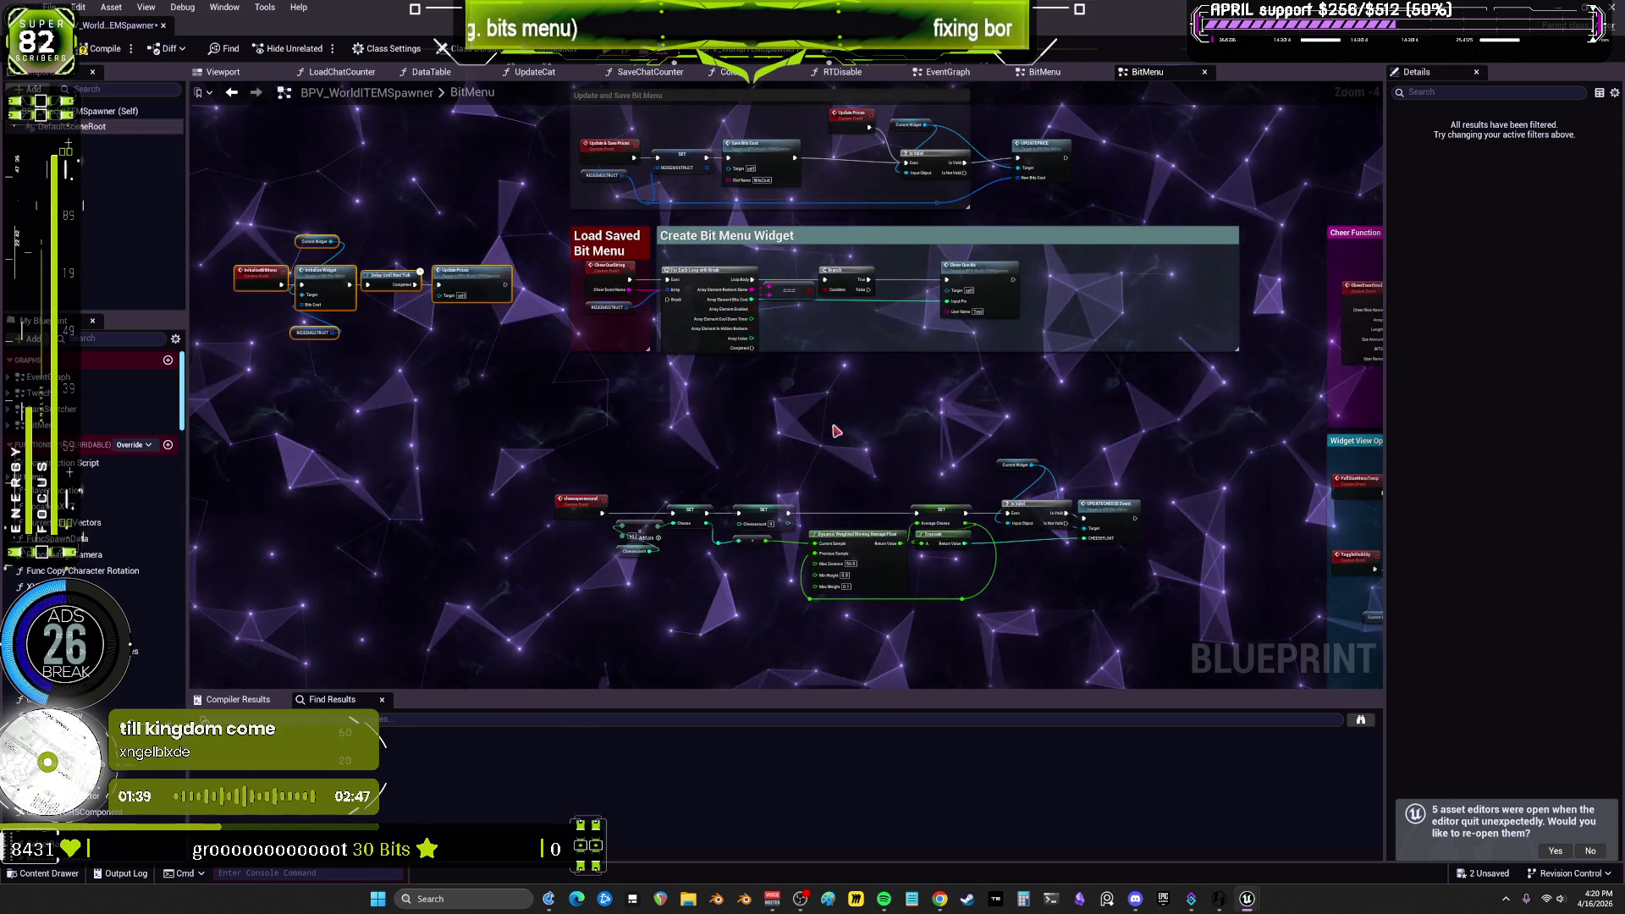
pyautogui.moveTo(1051, 425); pyautogui.dragTo(617, 358)
pyautogui.moveTo(664, 531)
pyautogui.mouseDown()
pyautogui.moveTo(723, 243)
pyautogui.moveTo(810, 9)
pyautogui.moveTo(900, 355)
pyautogui.mouseUp()
pyautogui.scroll(5, 840, 476)
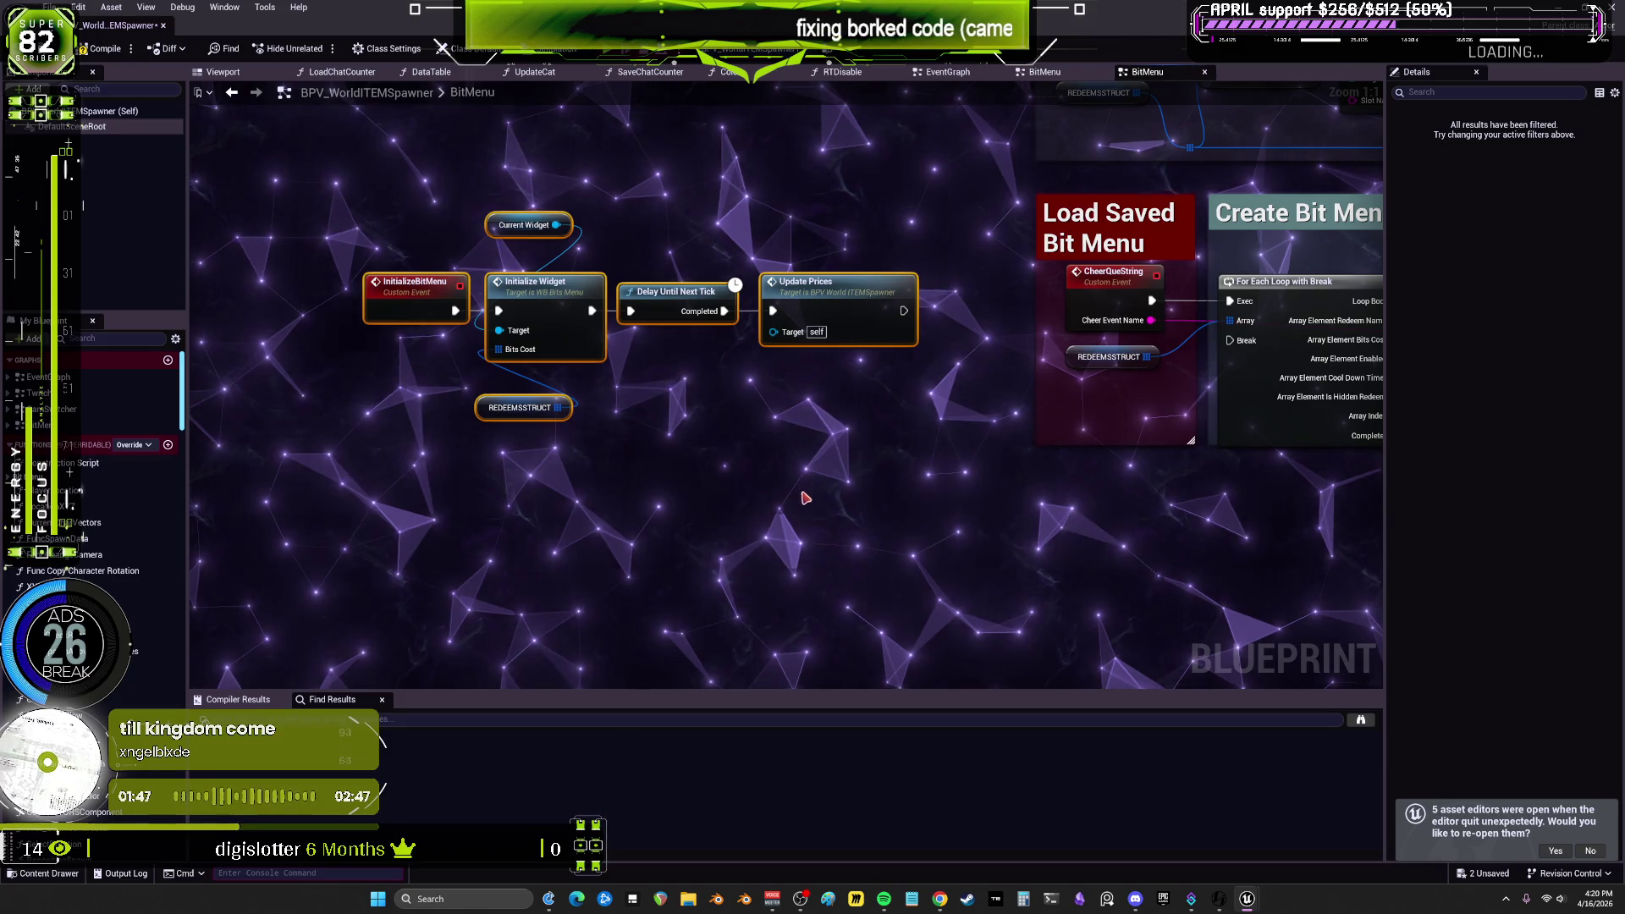
pyautogui.scroll(-3, 662, 350)
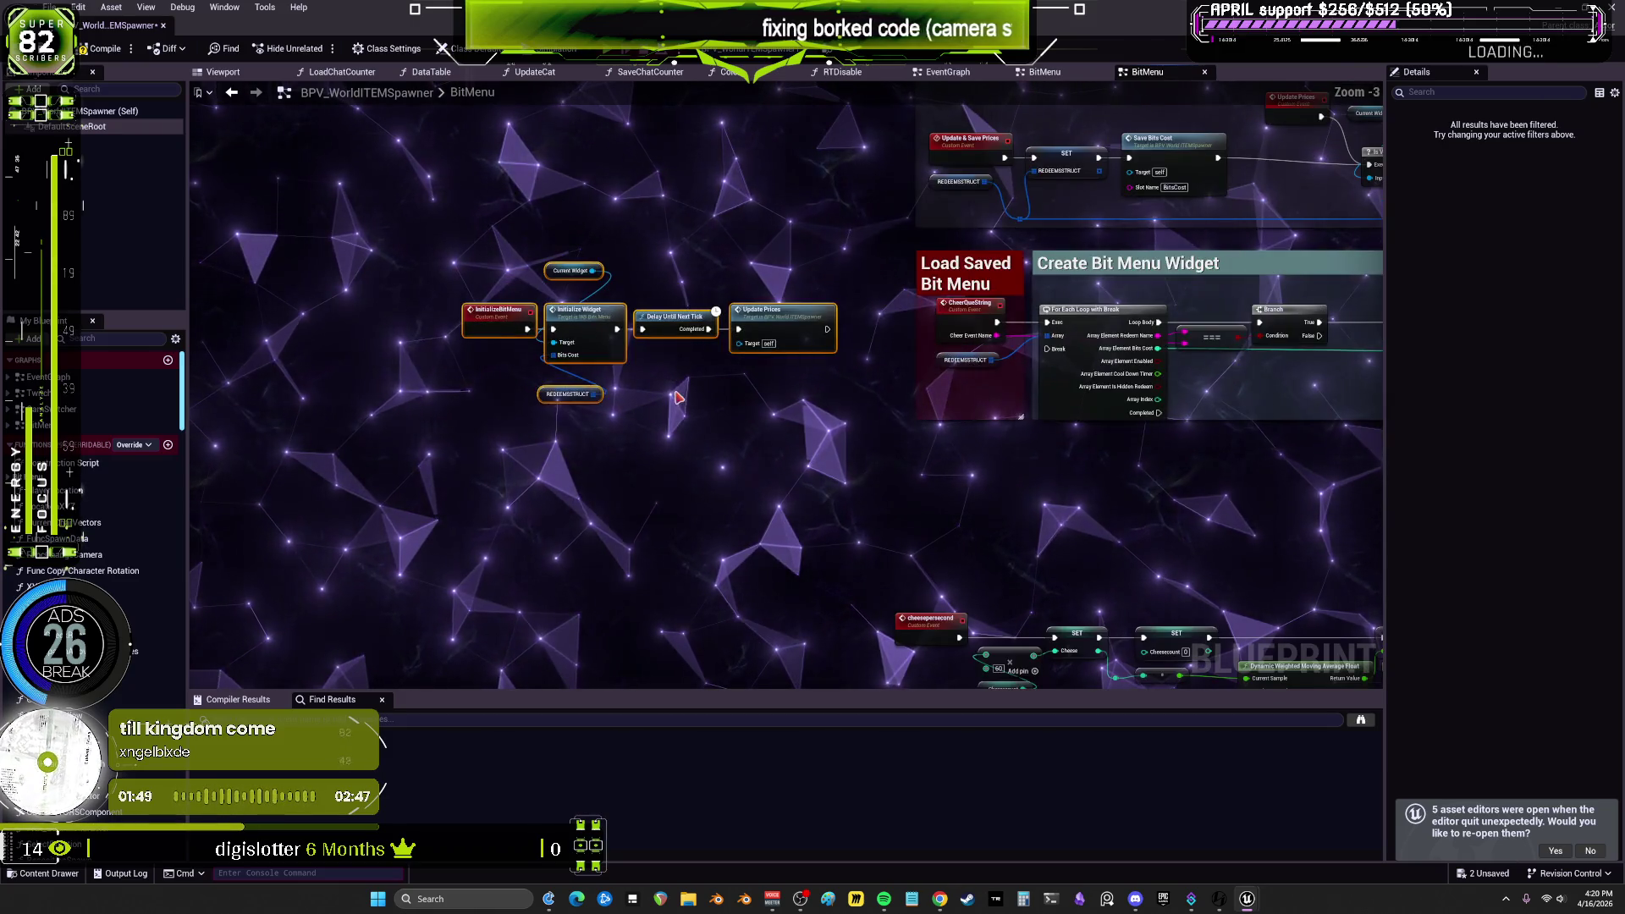
# Step: Paste the Get Current UMGWidget chain and target it with Camera Drone's Owl Component
pyautogui.hotkey('ctrl', 'v')
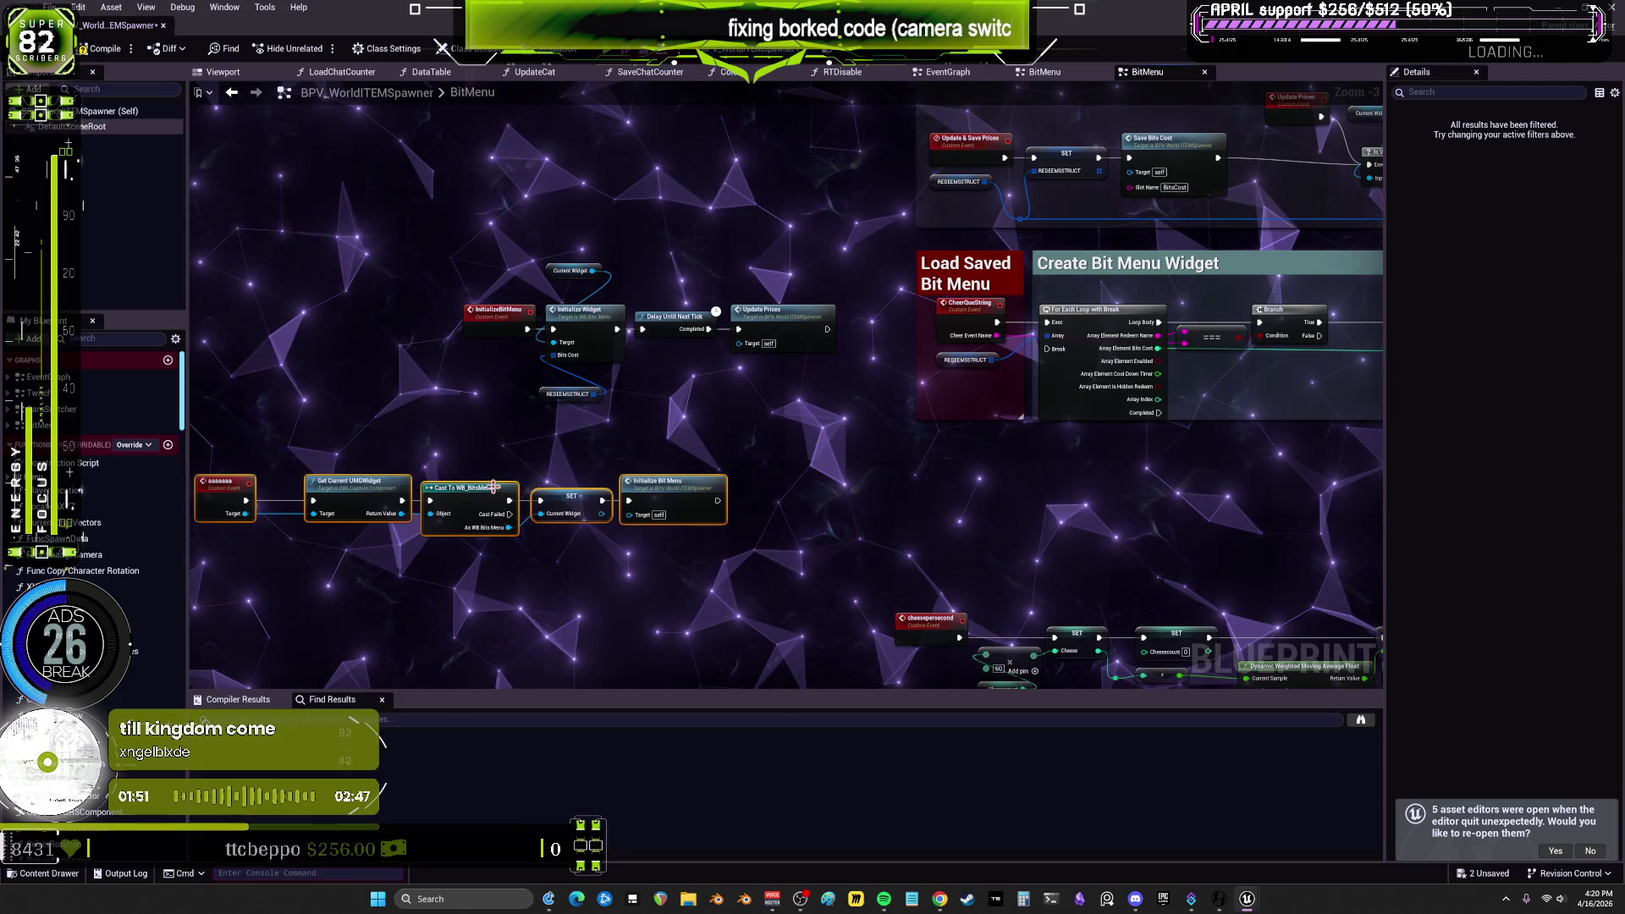
pyautogui.scroll(2, 556, 436)
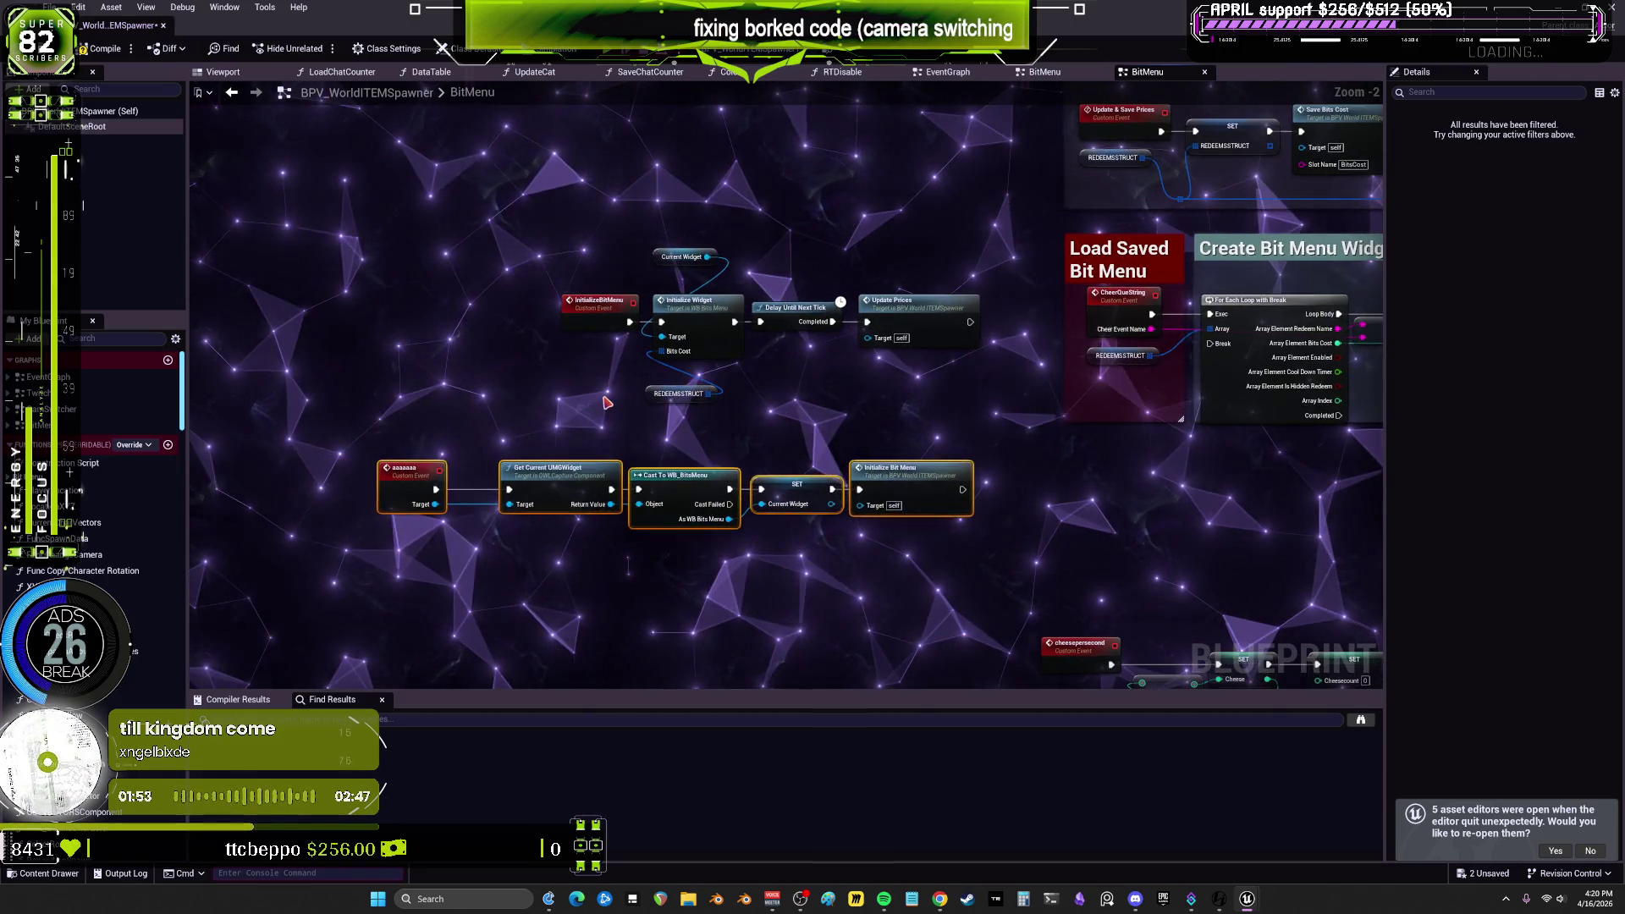
pyautogui.click(556, 426)
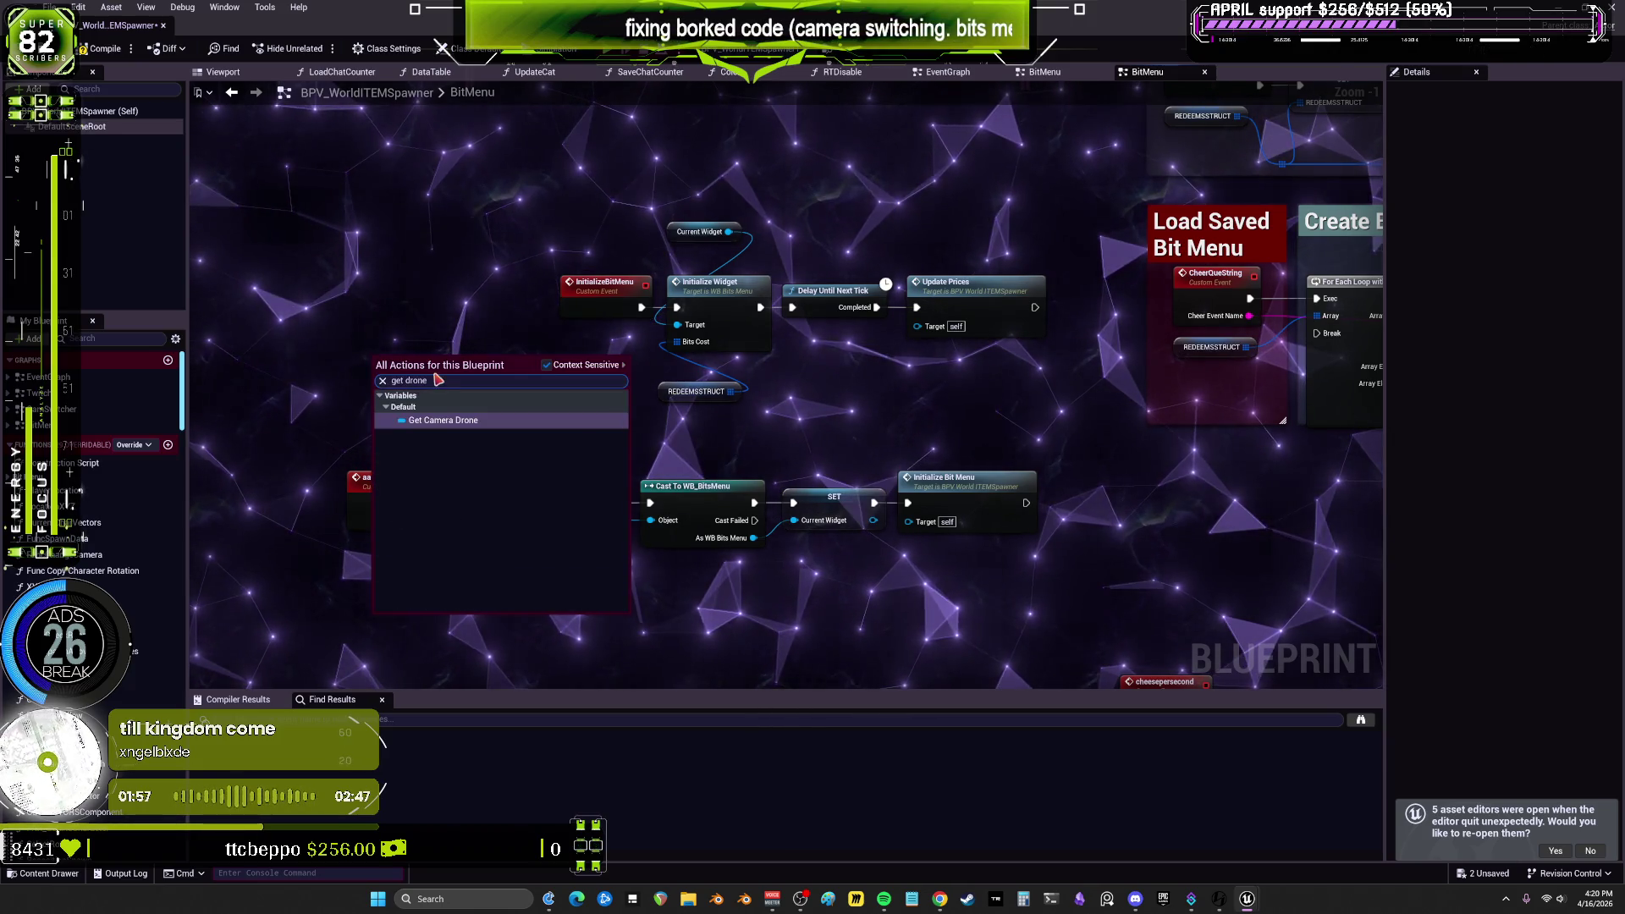
pyautogui.click(455, 420)
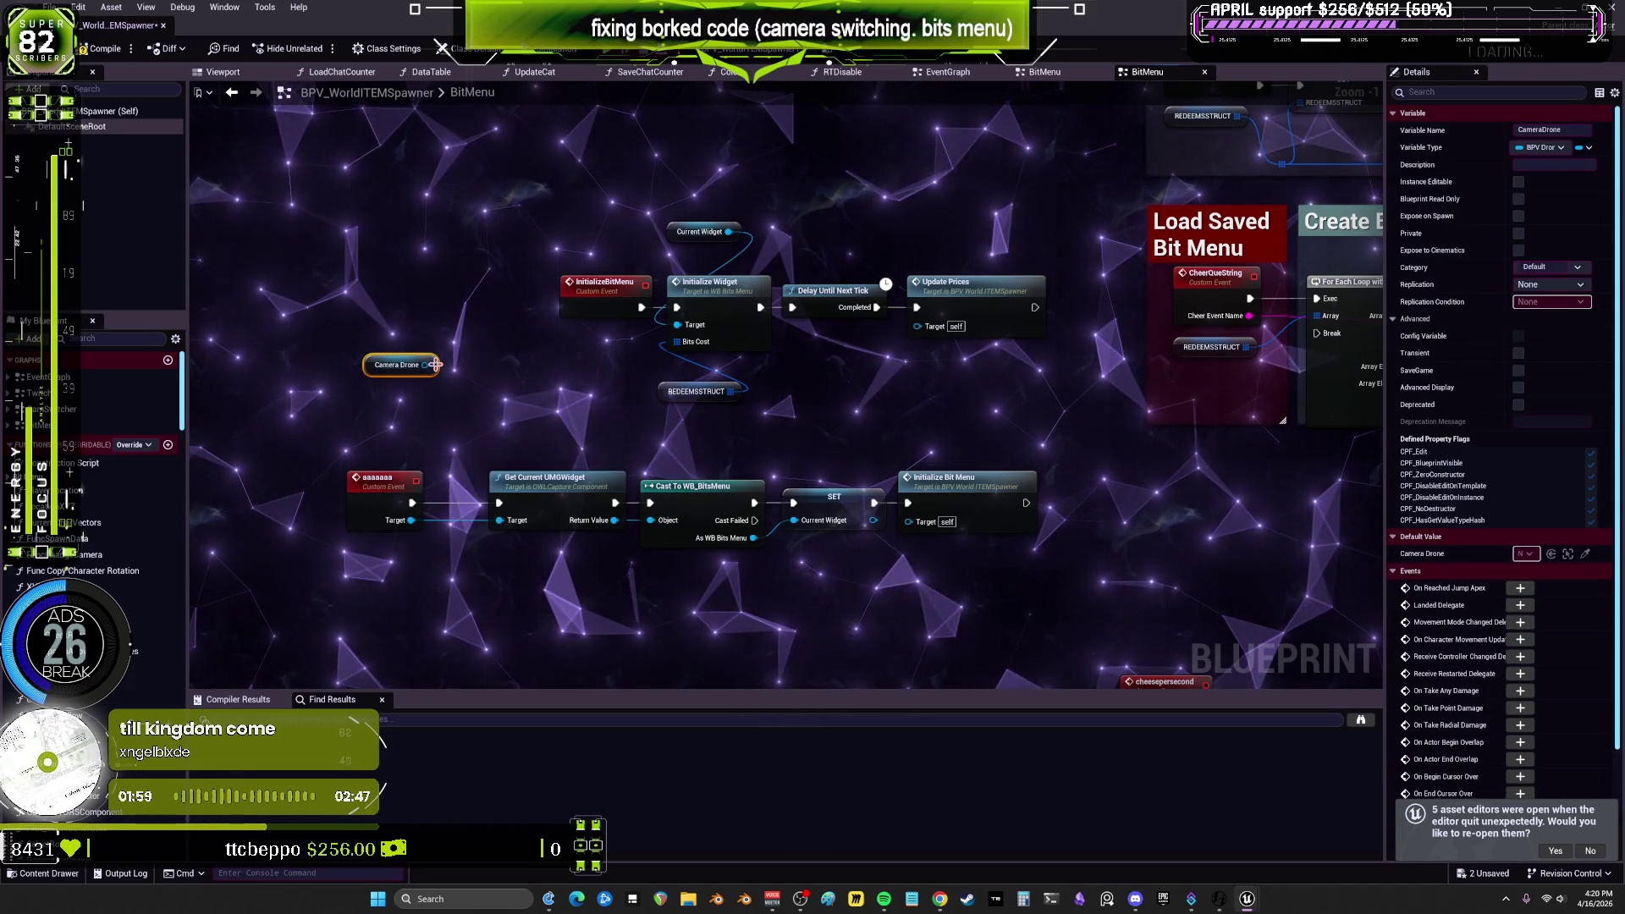
pyautogui.moveTo(425, 365); pyautogui.dragTo(429, 414)
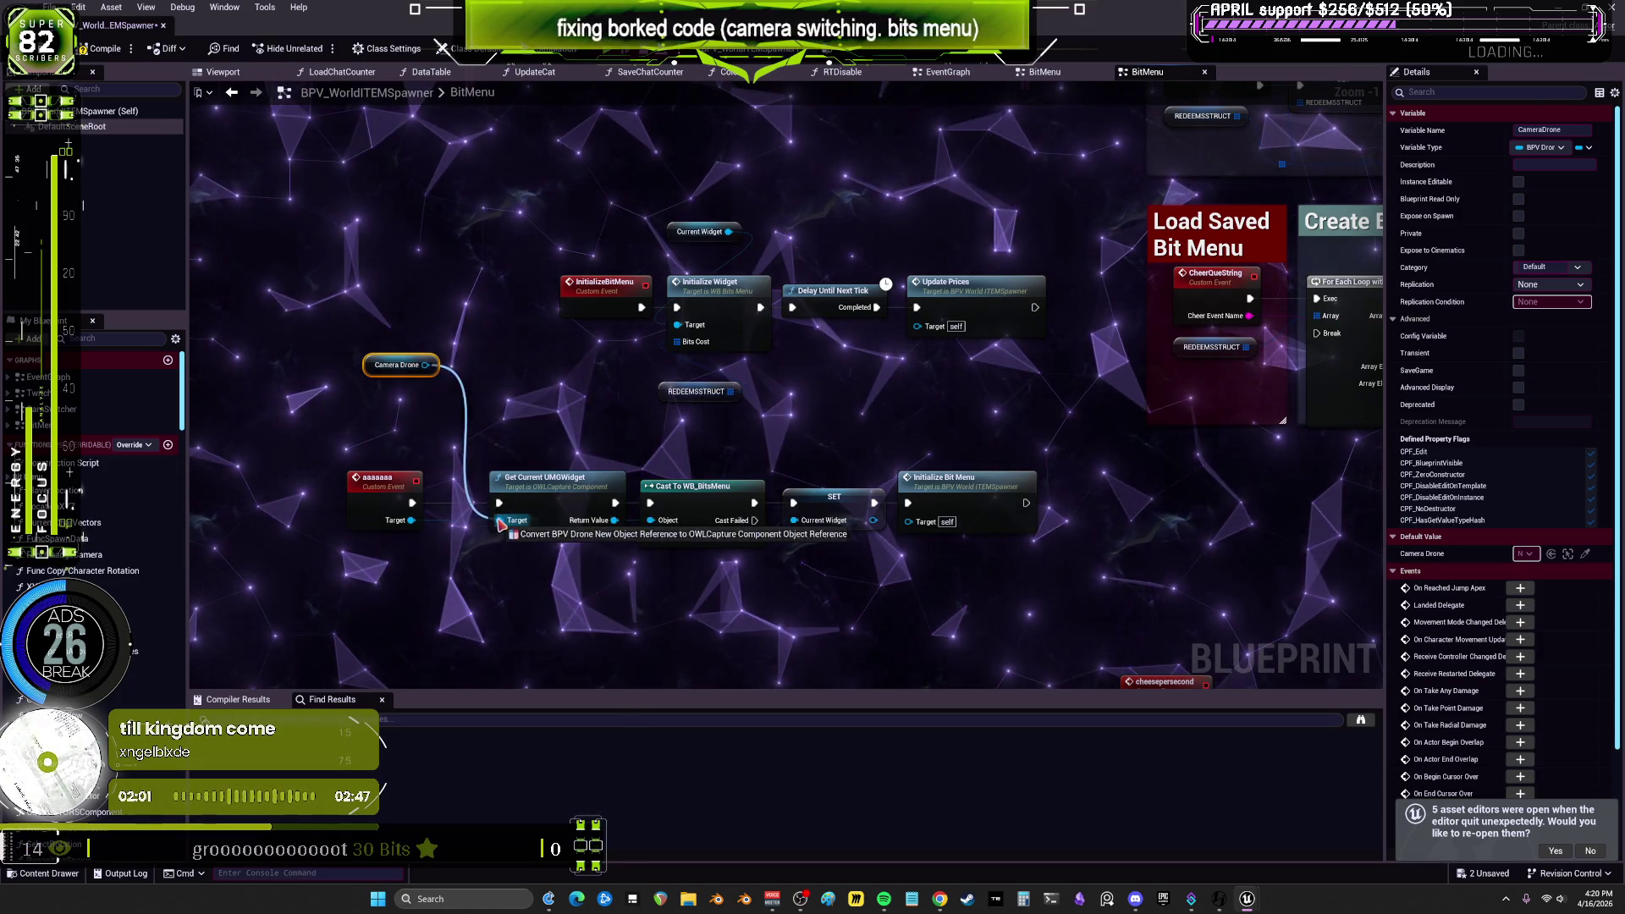
pyautogui.click(458, 477)
# Step: Delete the placeholder aaaaaaa event and arrange Camera Drone and Owl Component above Get Current UMGWidget
pyautogui.click(381, 477)
pyautogui.press('Delete')
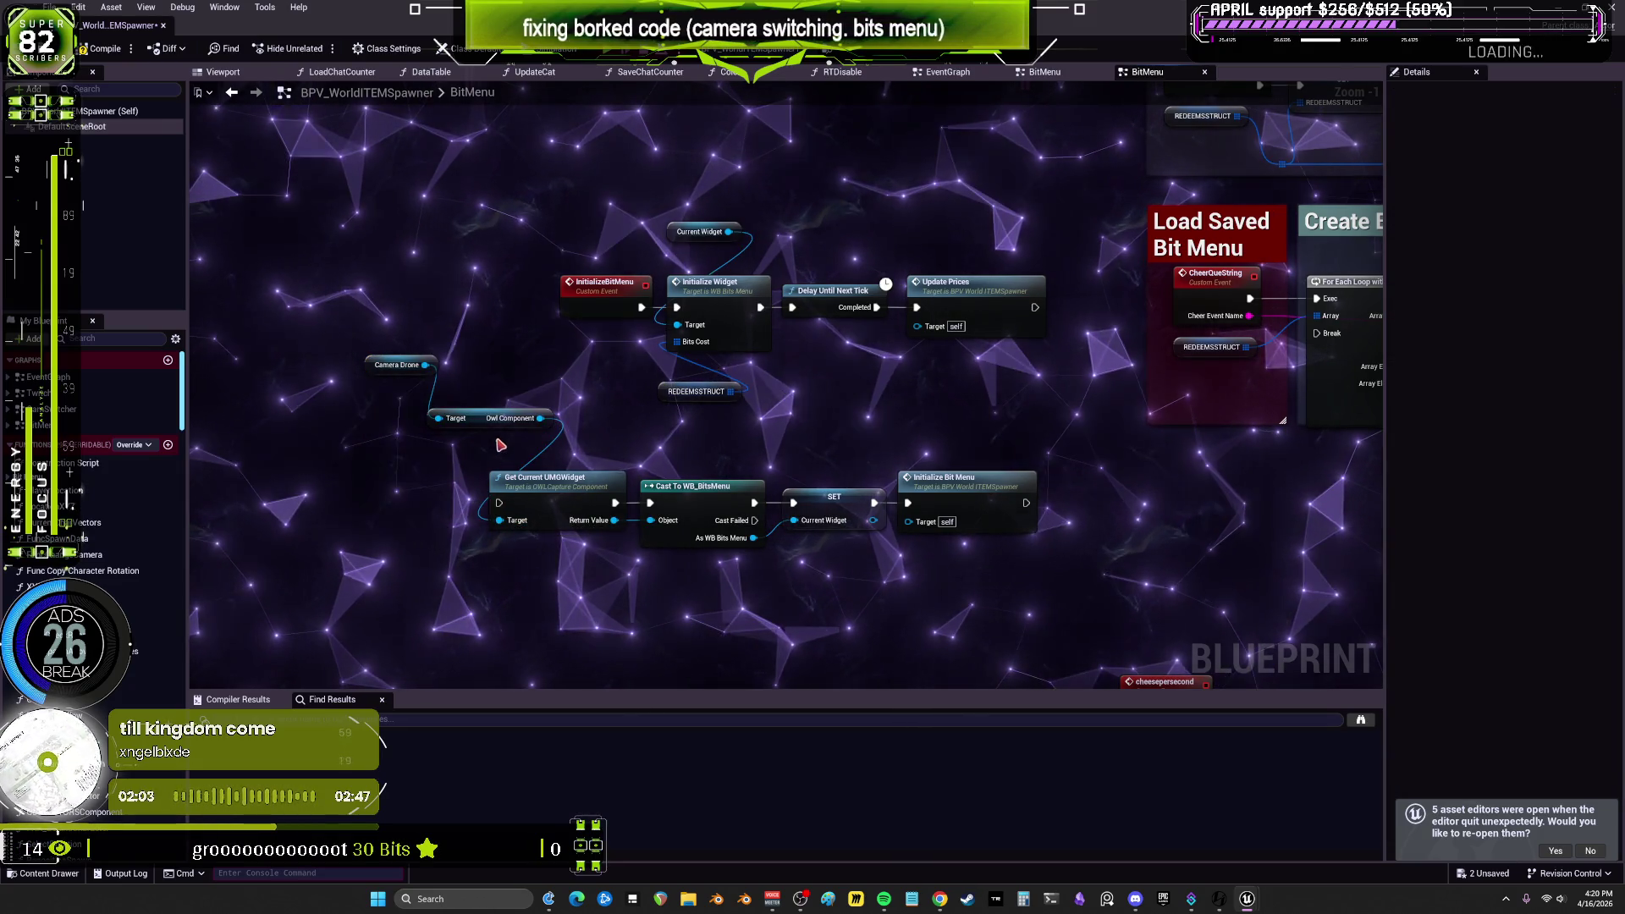
pyautogui.moveTo(473, 428)
pyautogui.mouseDown()
pyautogui.moveTo(523, 435)
pyautogui.moveTo(535, 463)
pyautogui.mouseUp()
pyautogui.moveTo(381, 370); pyautogui.dragTo(514, 432)
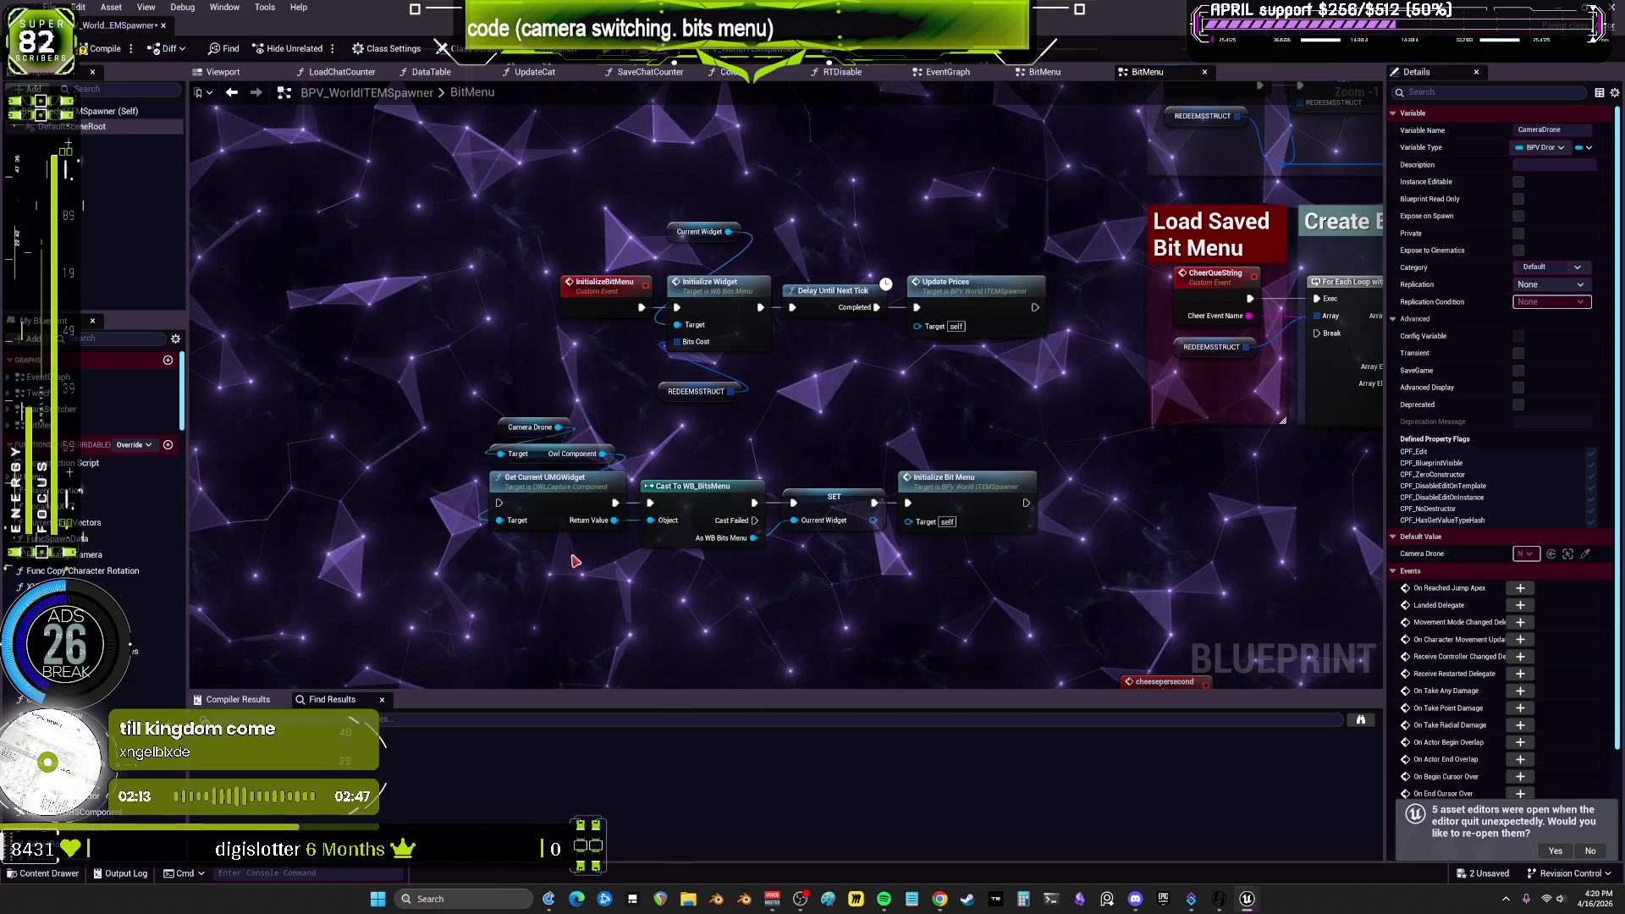
pyautogui.scroll(-2, 512, 462)
pyautogui.click(546, 474)
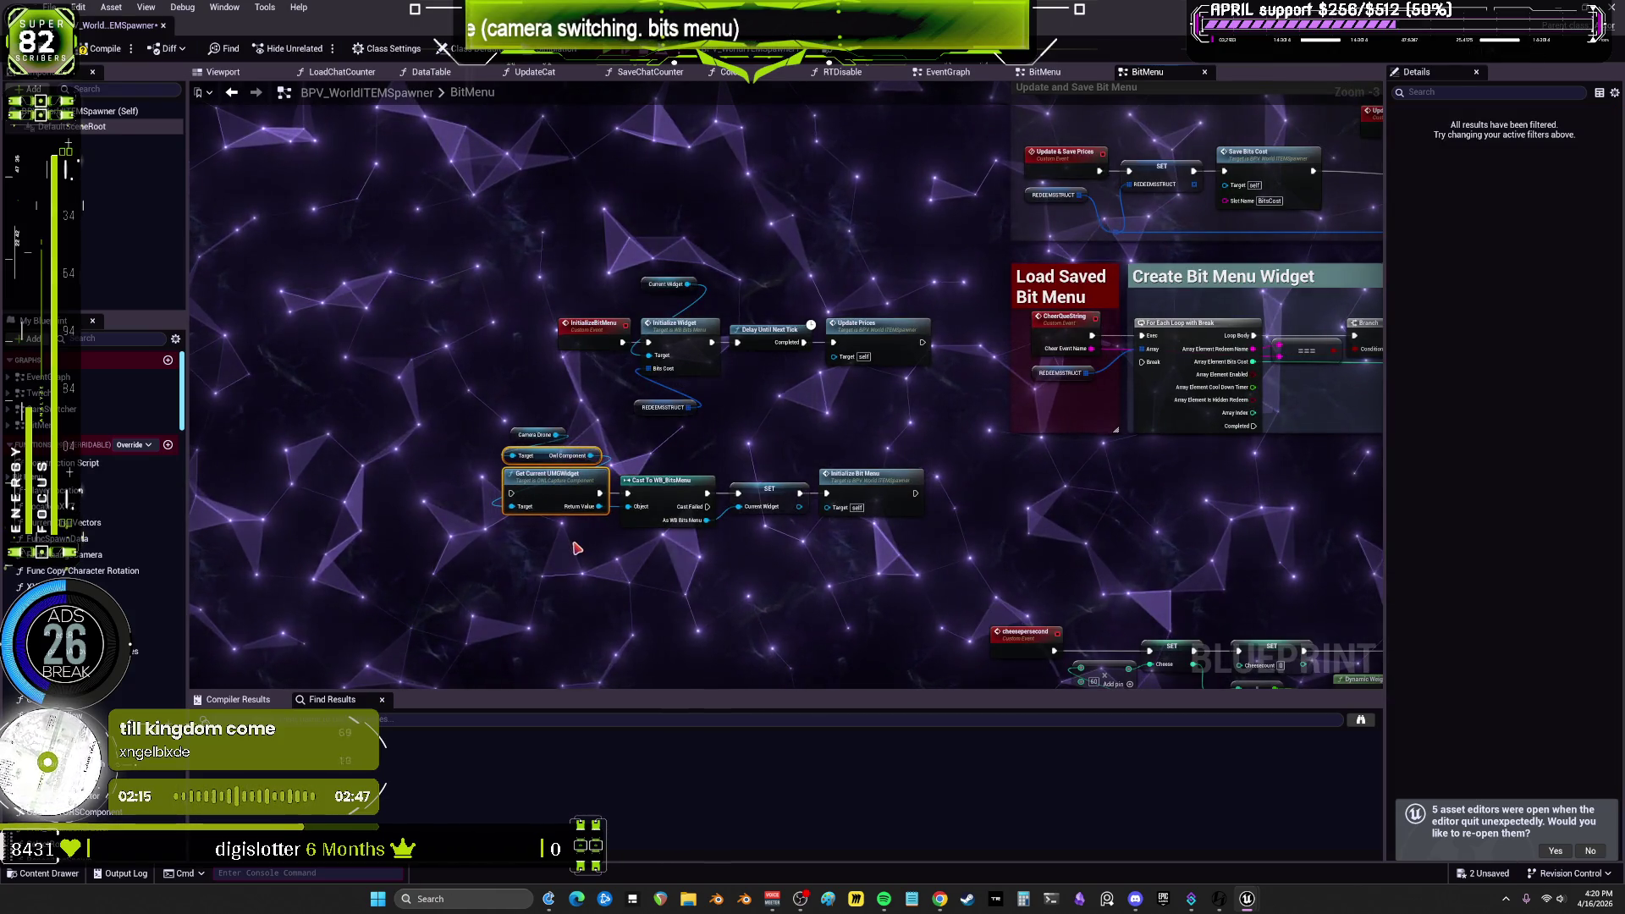
pyautogui.scroll(3, 577, 550)
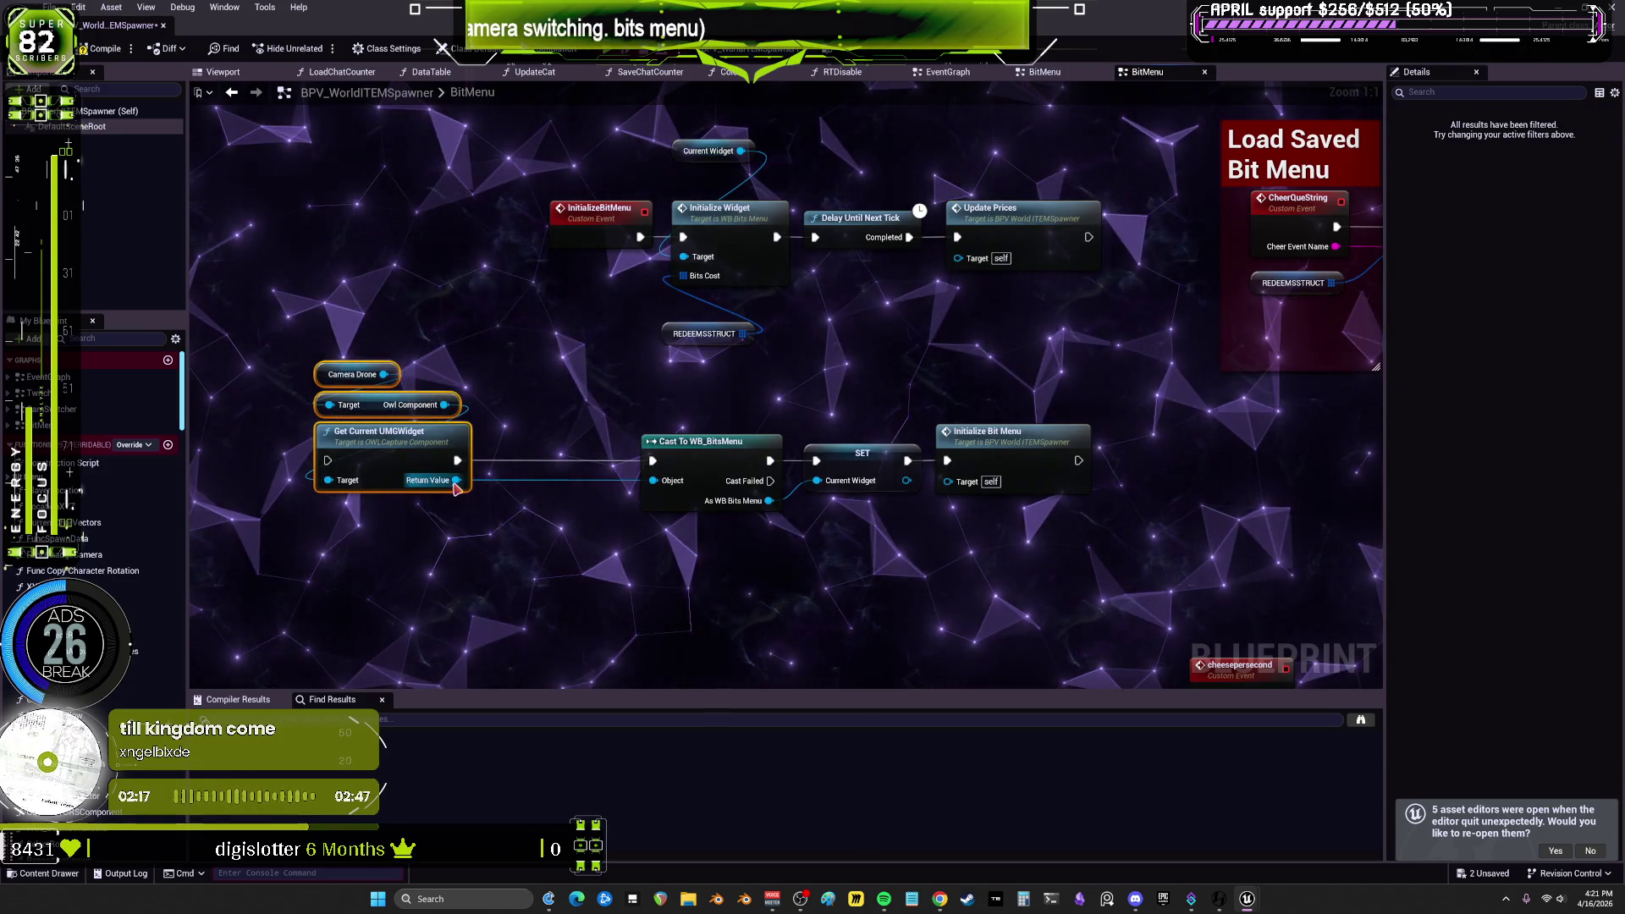
# Step: Promote Get Current UMGWidget's Return Value to a new variable and wire SET New Var before the cast
pyautogui.rightClick(456, 480)
pyautogui.click(525, 582)
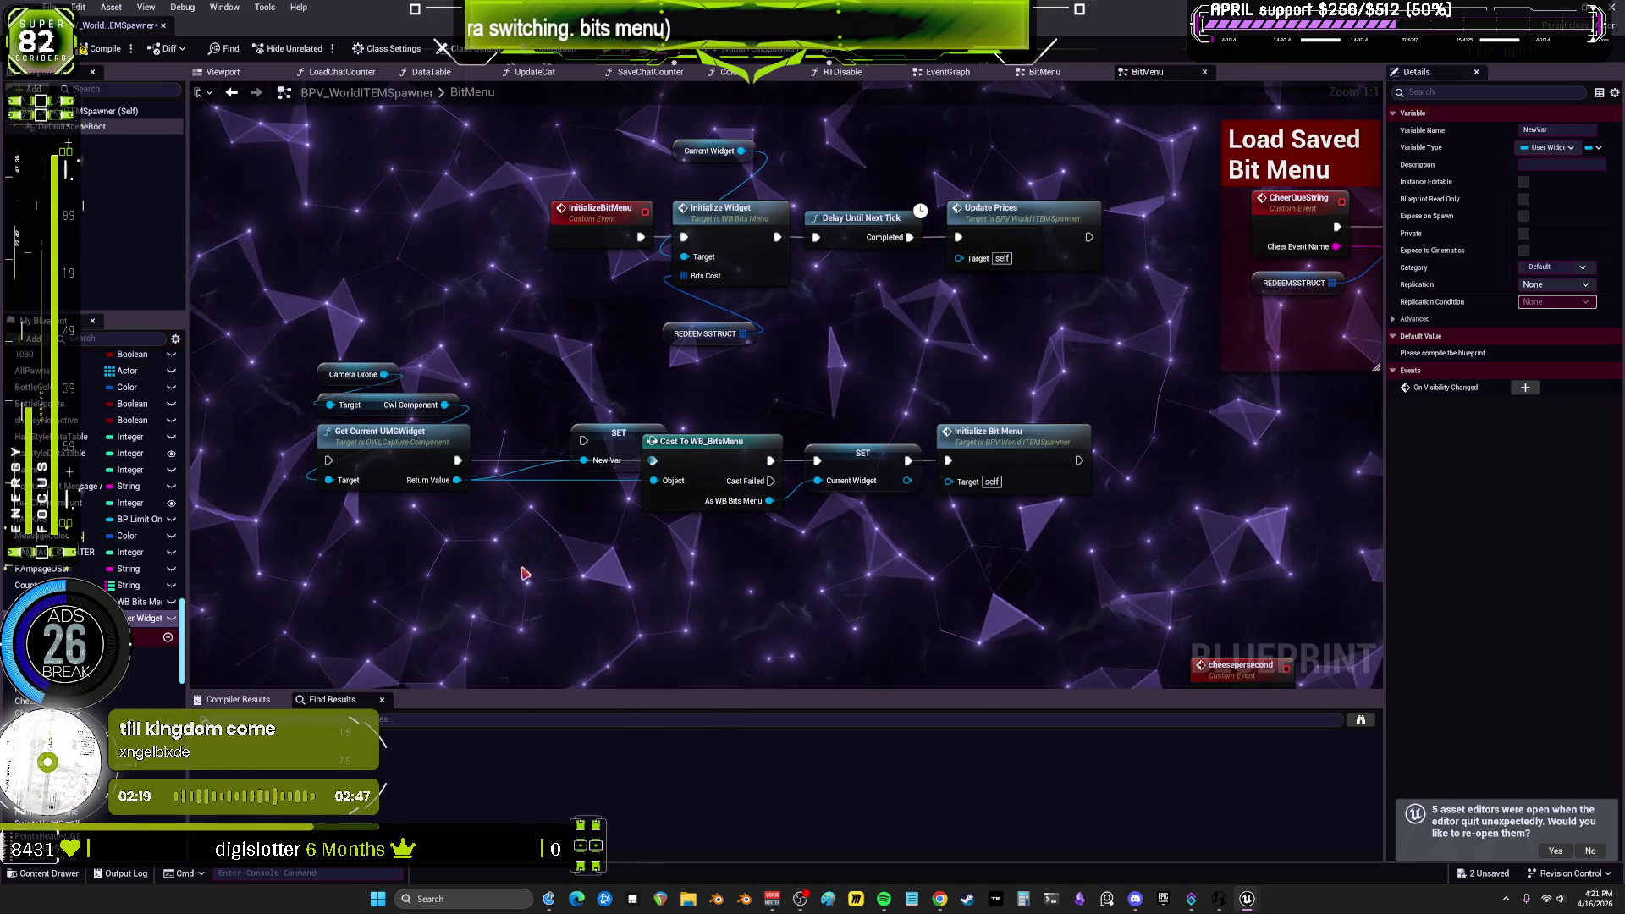
pyautogui.moveTo(459, 460); pyautogui.dragTo(523, 491)
pyautogui.moveTo(653, 461); pyautogui.dragTo(591, 491)
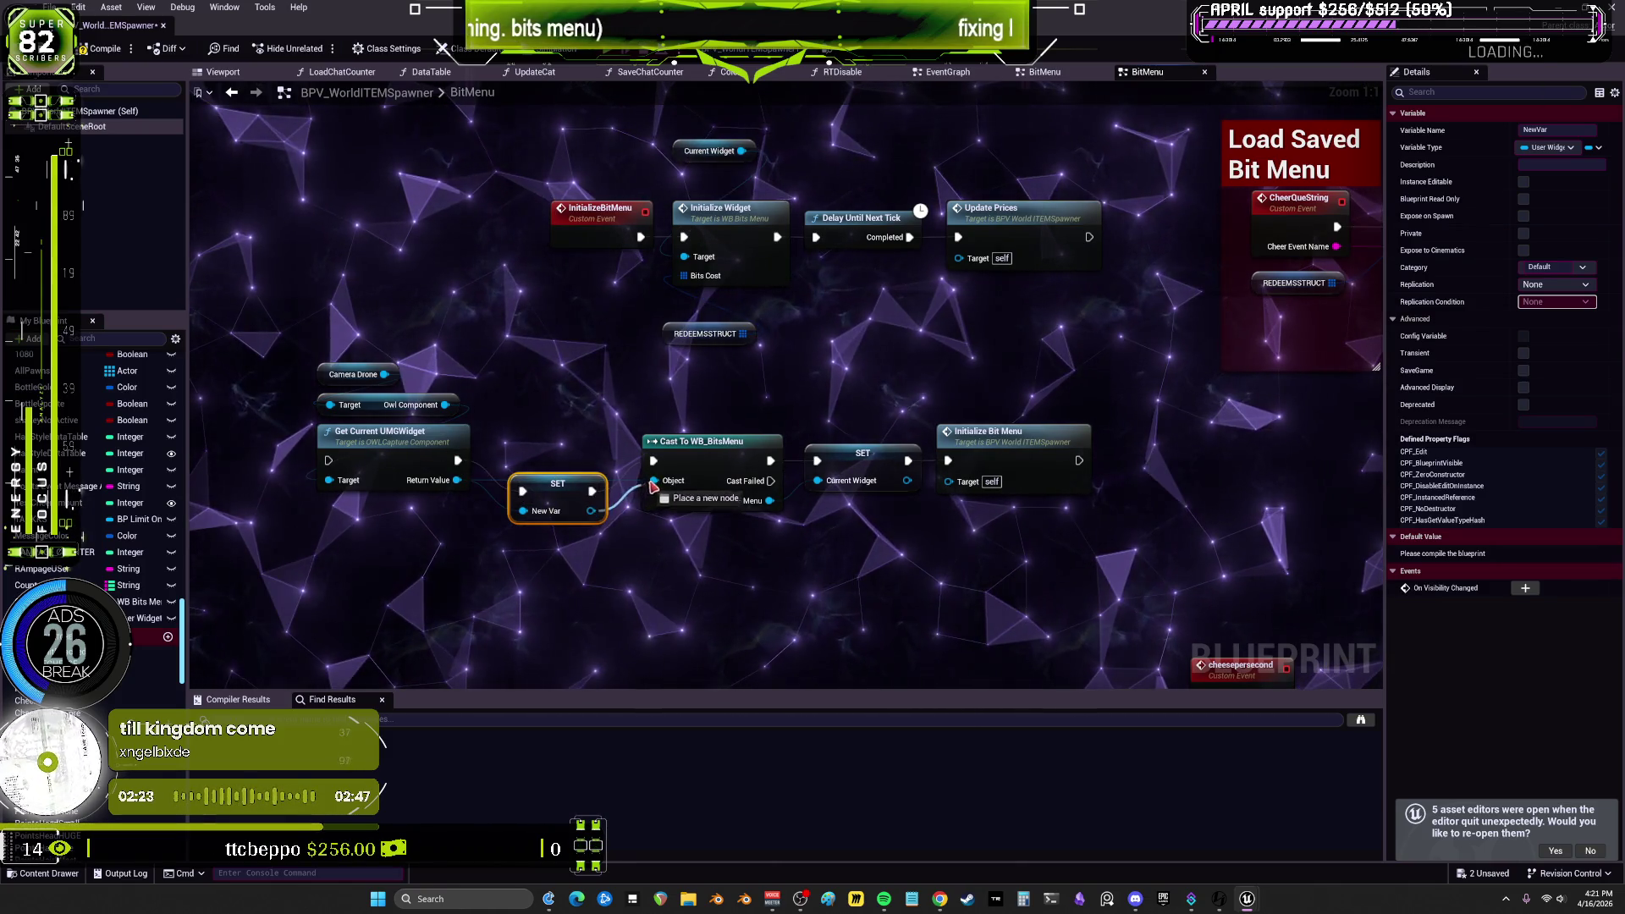
pyautogui.press('q')
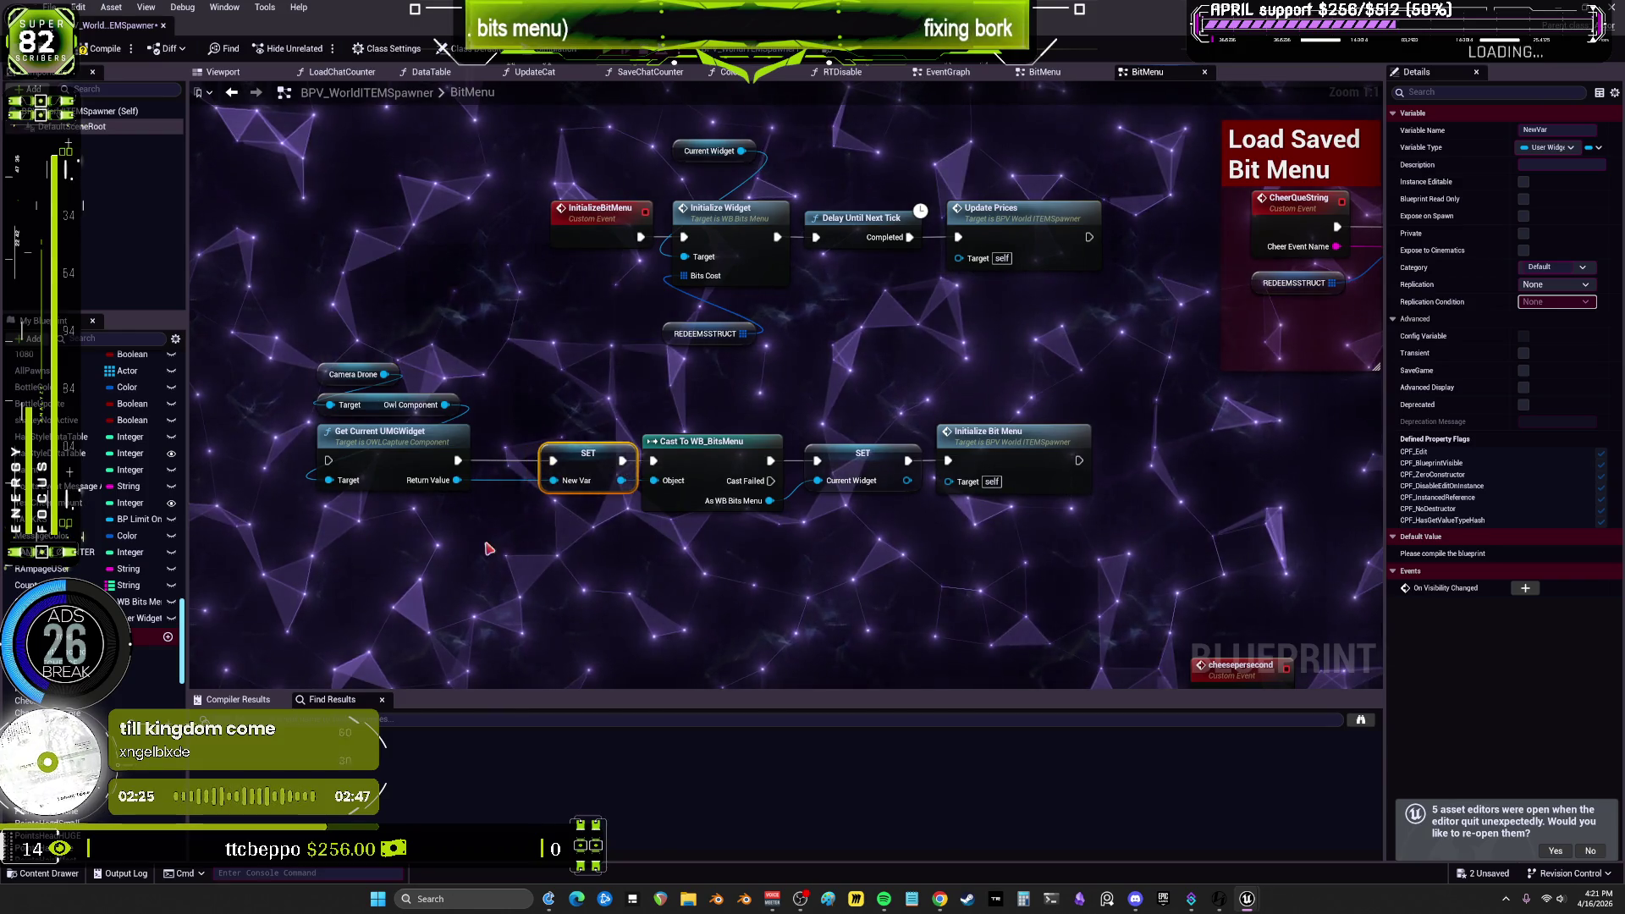
# Step: Tidy the getter nodes and move InitializeBitMenu to drive the new chain
pyautogui.moveTo(491, 529); pyautogui.dragTo(309, 363)
pyautogui.moveTo(398, 432); pyautogui.dragTo(459, 432)
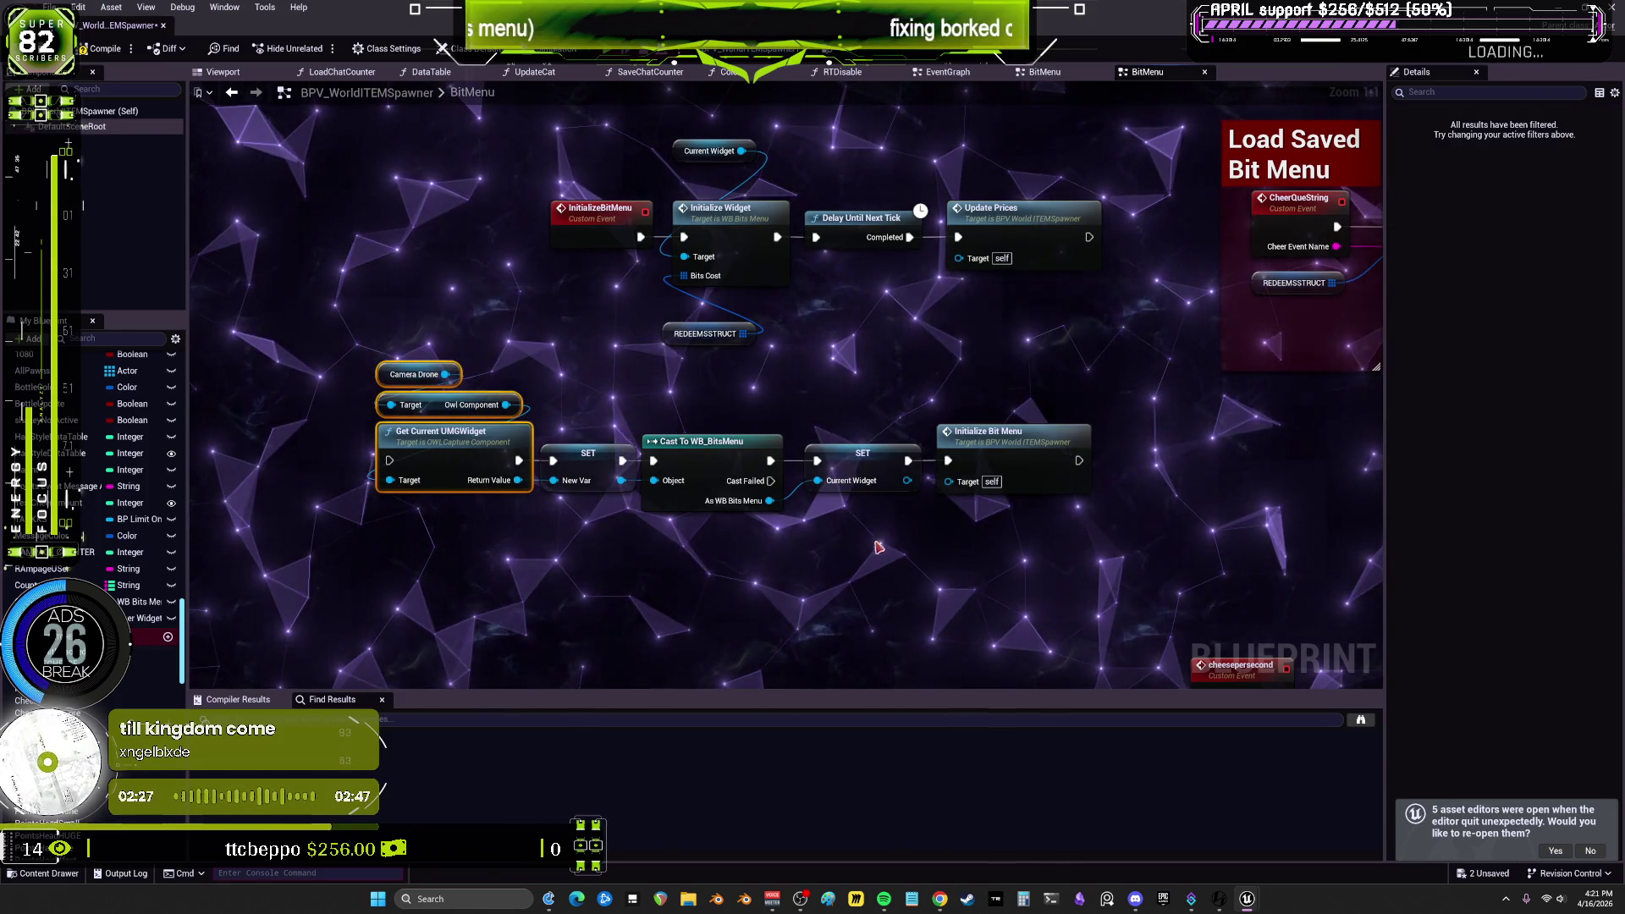
pyautogui.moveTo(609, 271); pyautogui.dragTo(283, 290)
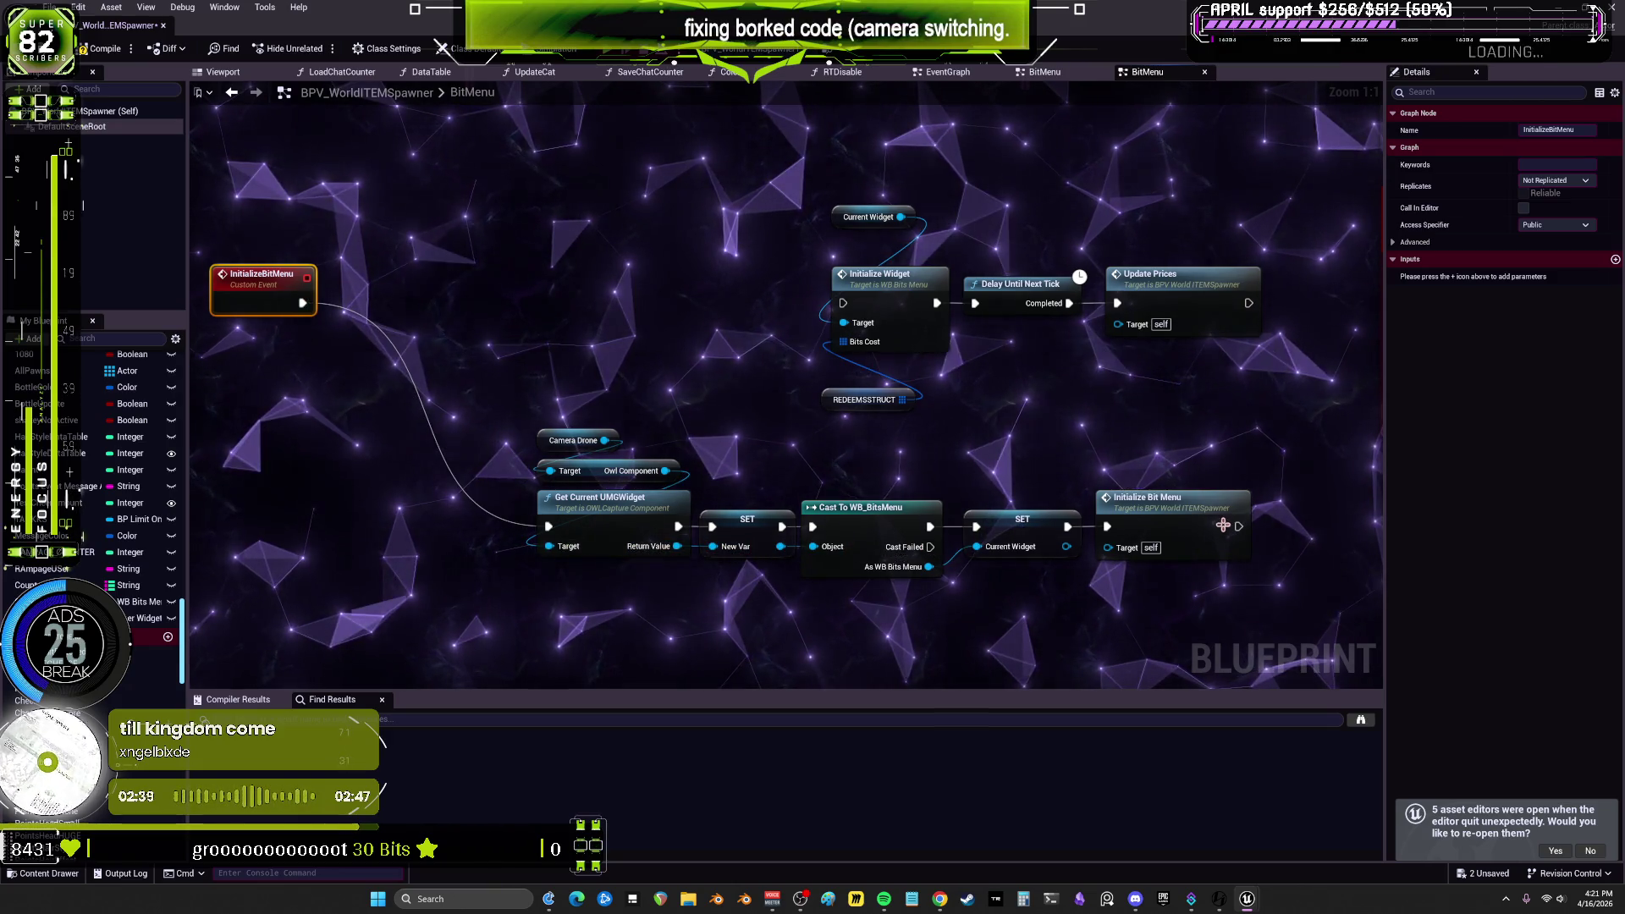
# Step: Delete the old Initialize Bit Menu call and place InitializeBitMenu at the chain's start, Initialize Widget group below
pyautogui.click(1229, 514)
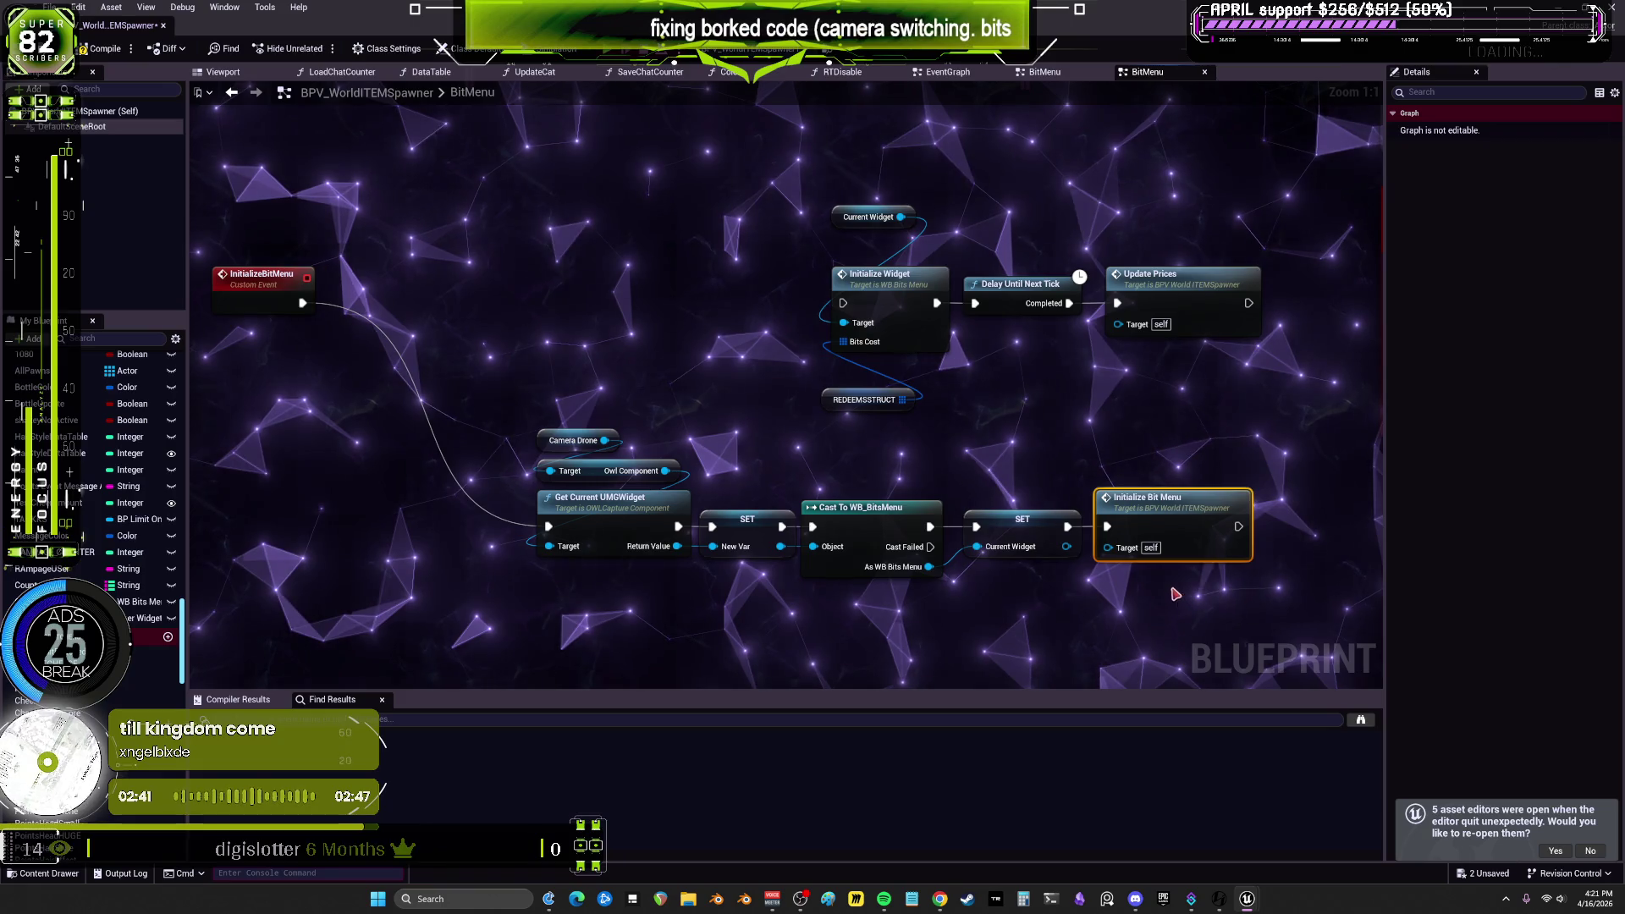
pyautogui.press('Delete')
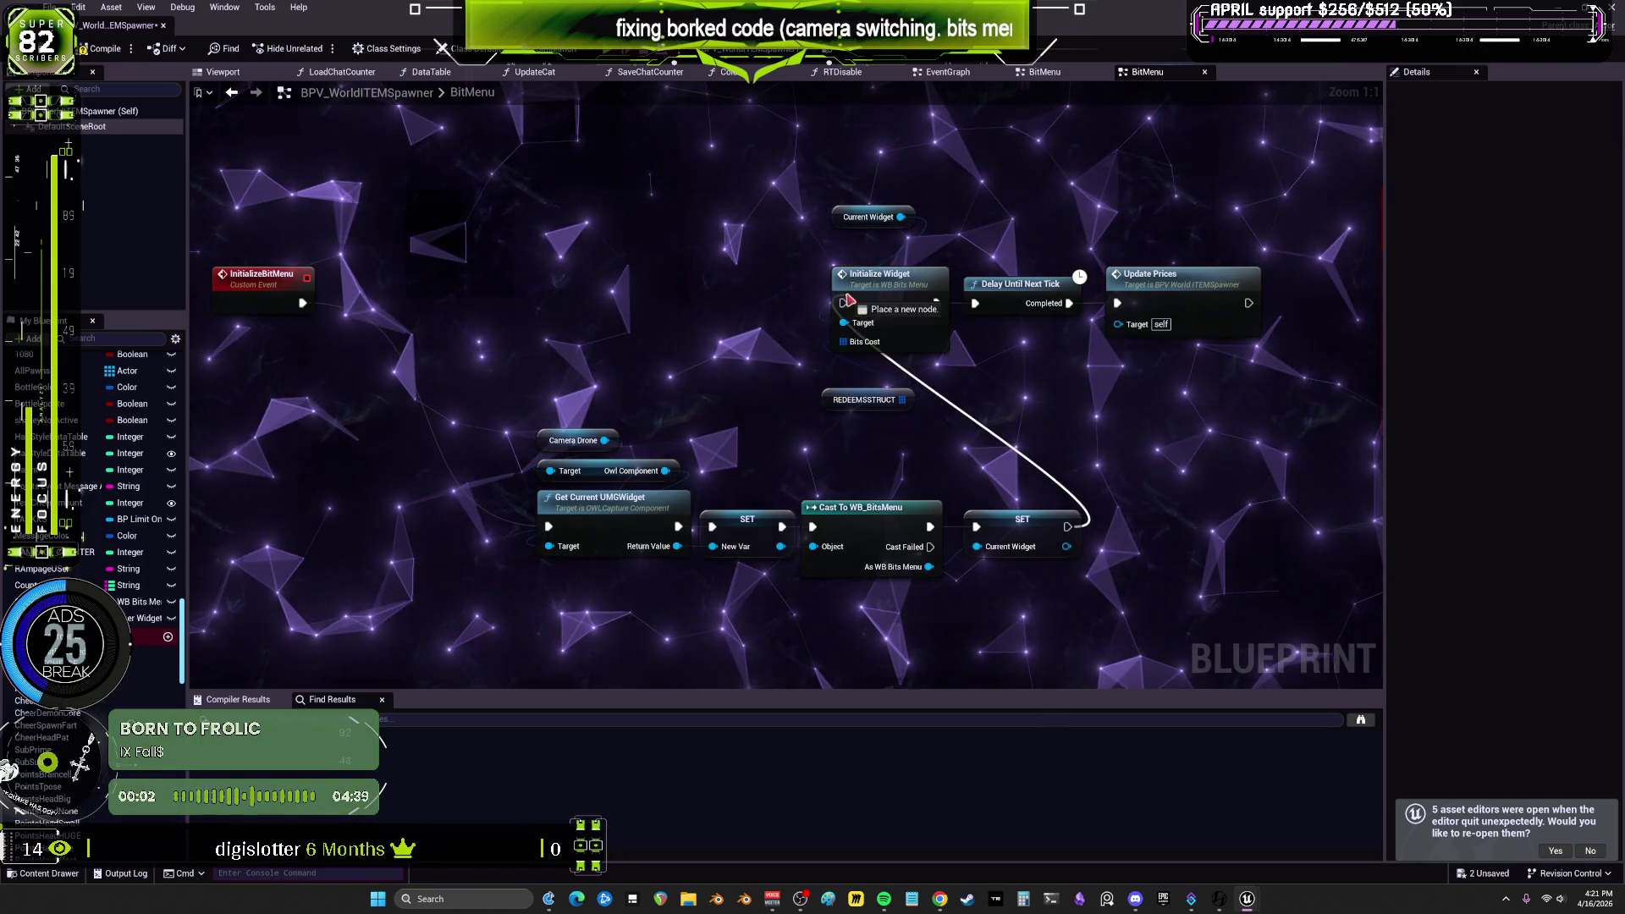
pyautogui.moveTo(855, 216)
pyautogui.mouseDown()
pyautogui.moveTo(859, 245)
pyautogui.moveTo(673, 560)
pyautogui.mouseUp()
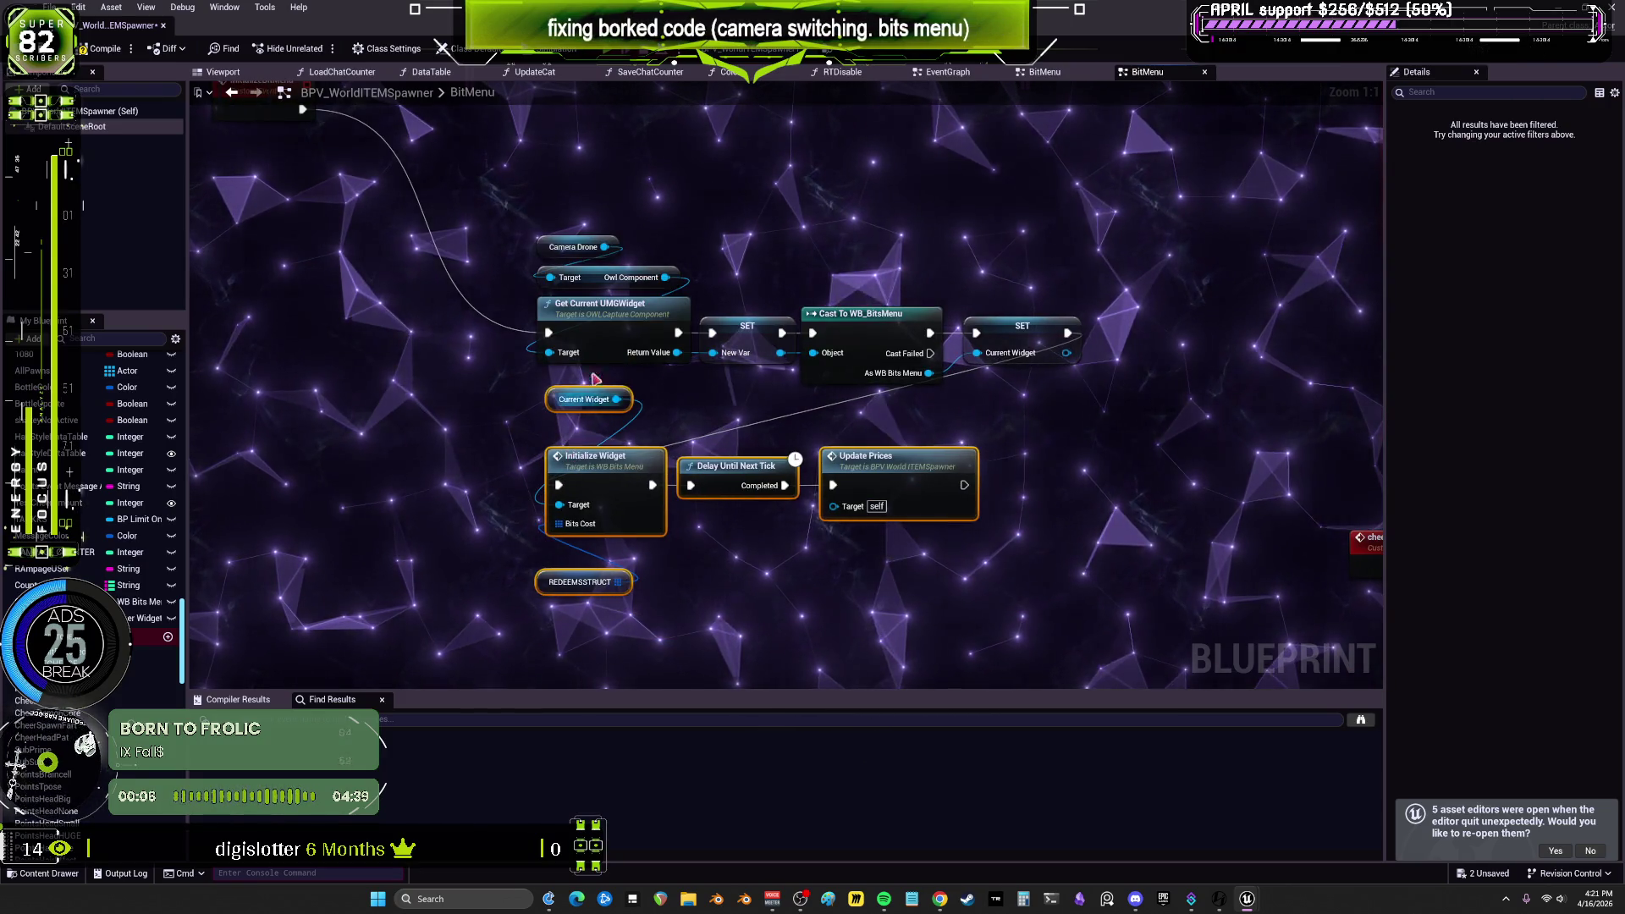
pyautogui.moveTo(406, 241); pyautogui.dragTo(478, 414)
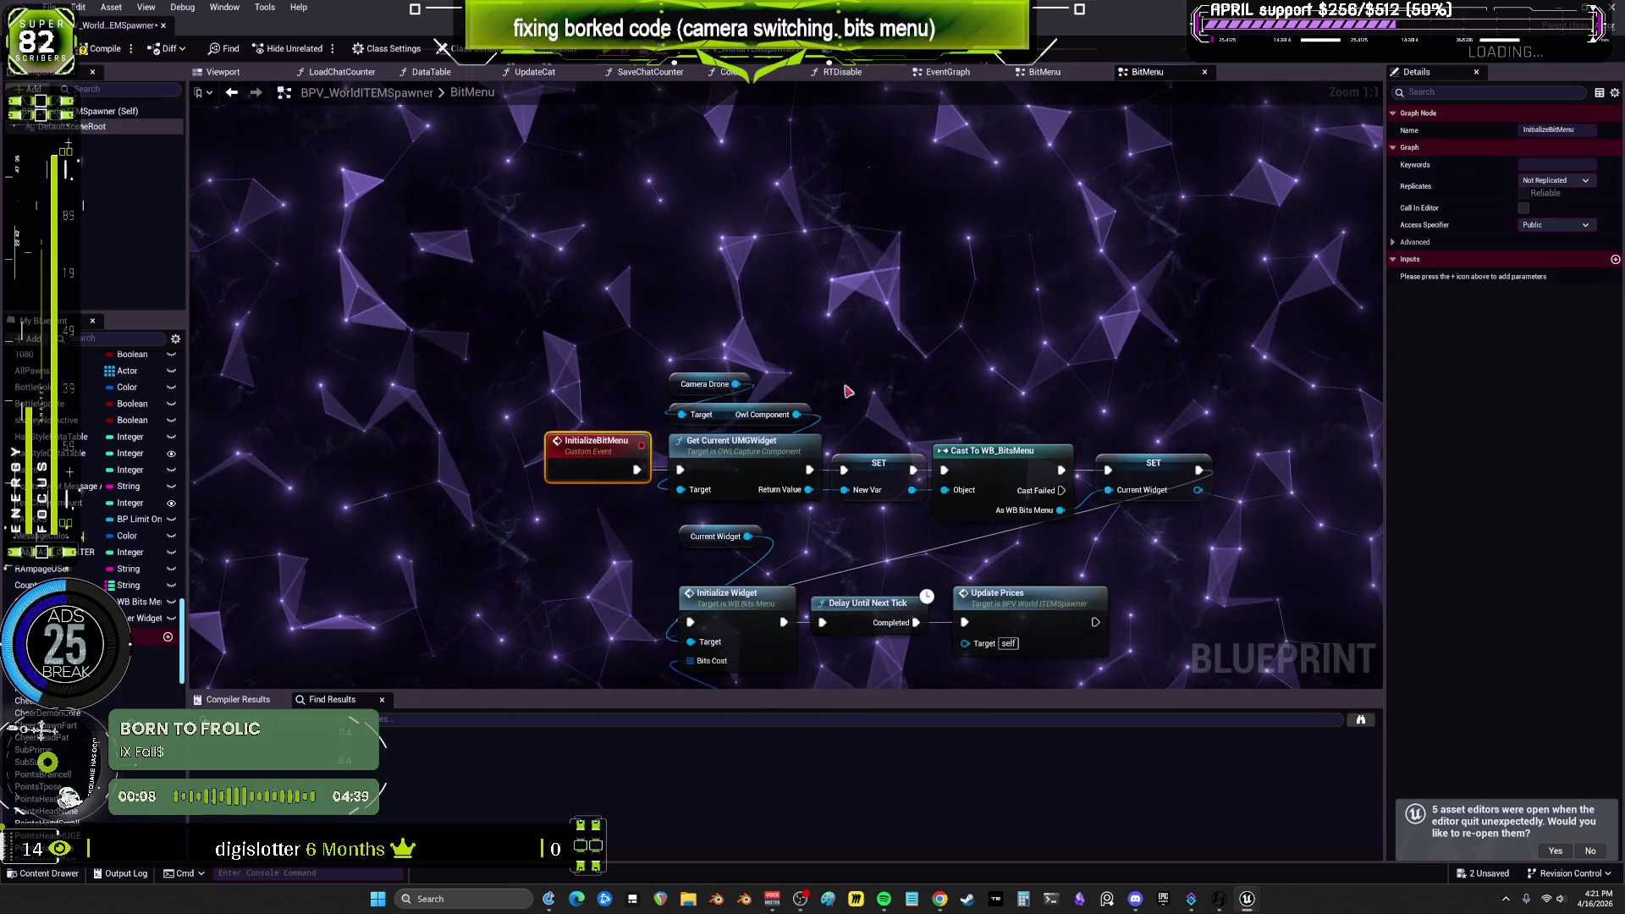
# Step: Tidy the Current Widget getter and move the REDEEMSSTRUCT getter beside Initialize Widget
pyautogui.scroll(-4, 804, 347)
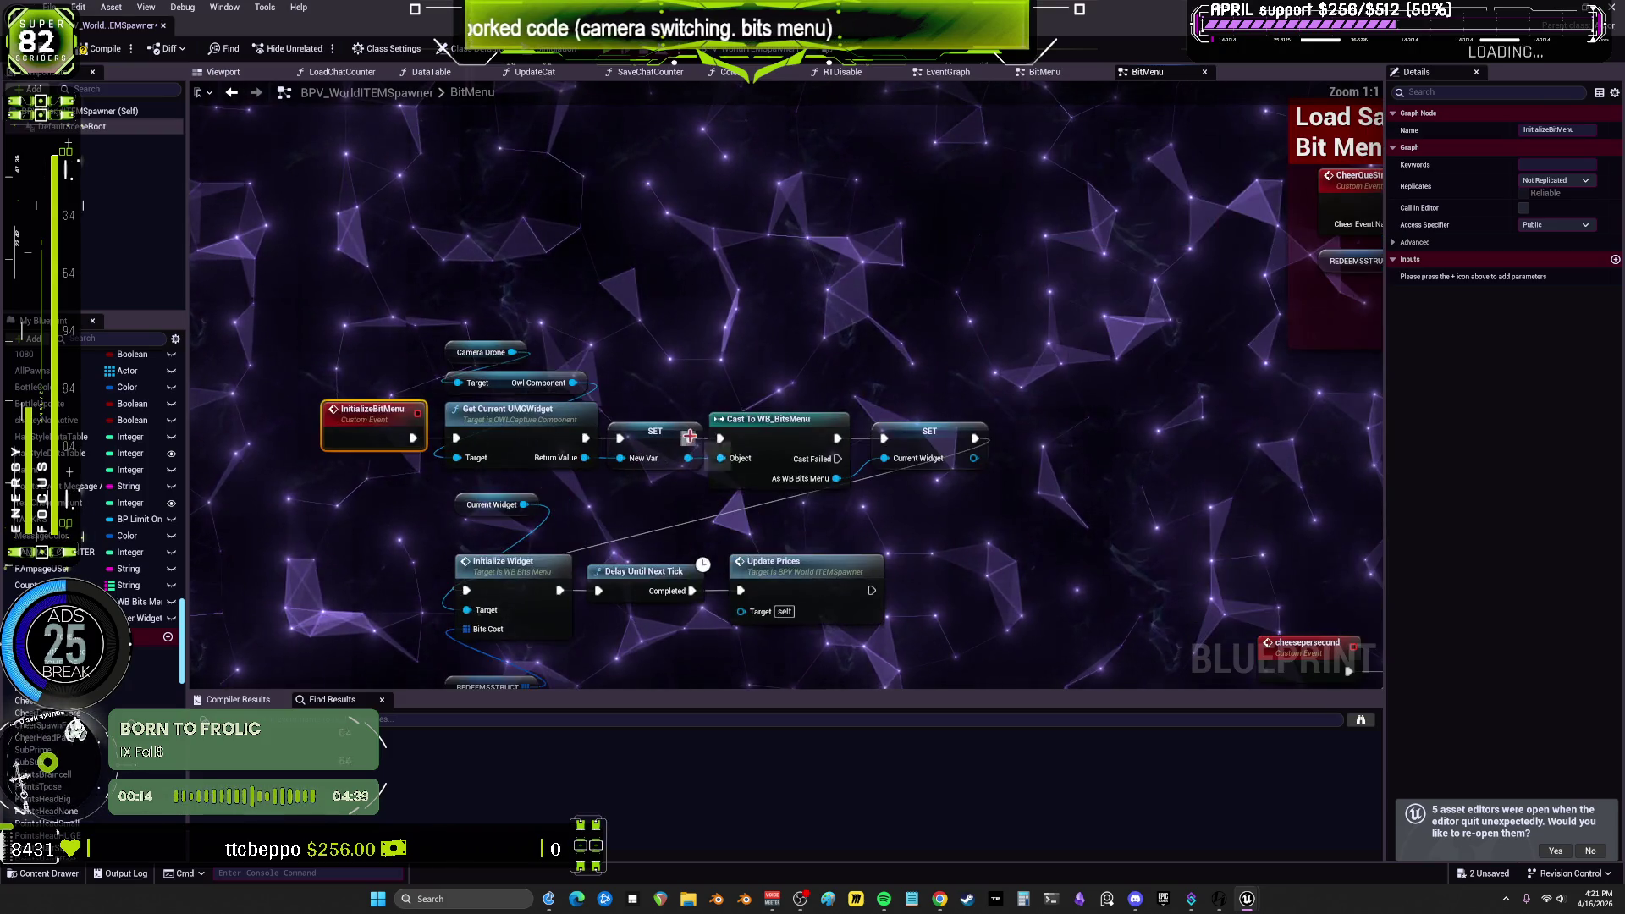
pyautogui.moveTo(468, 515); pyautogui.dragTo(468, 534)
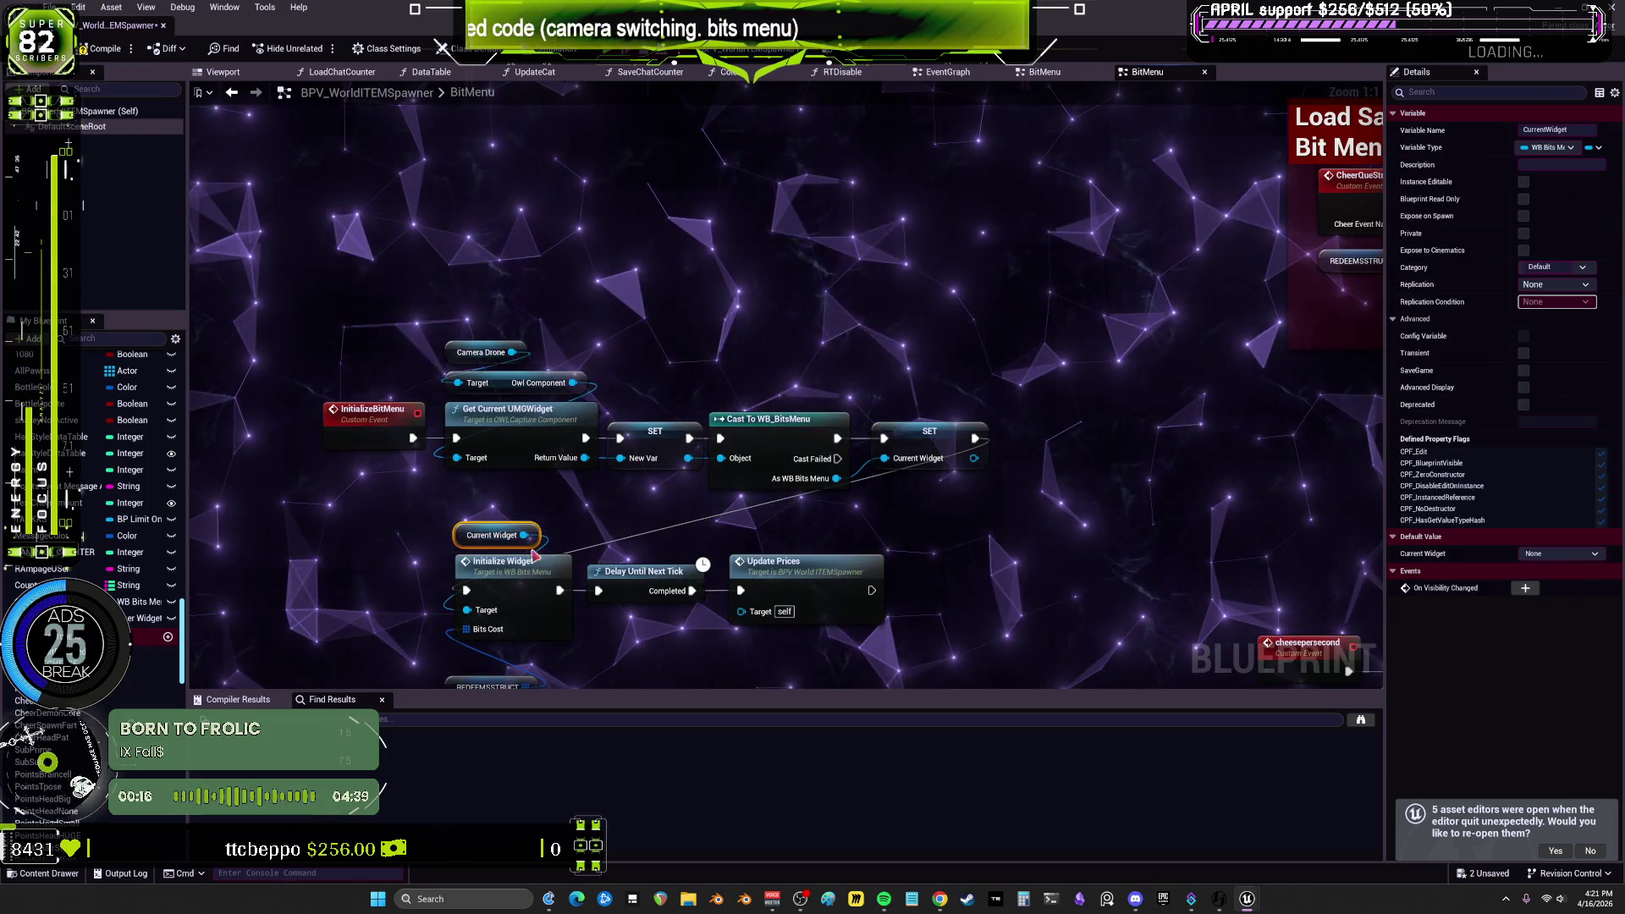
pyautogui.scroll(-1, 512, 622)
pyautogui.moveTo(462, 632); pyautogui.dragTo(472, 611)
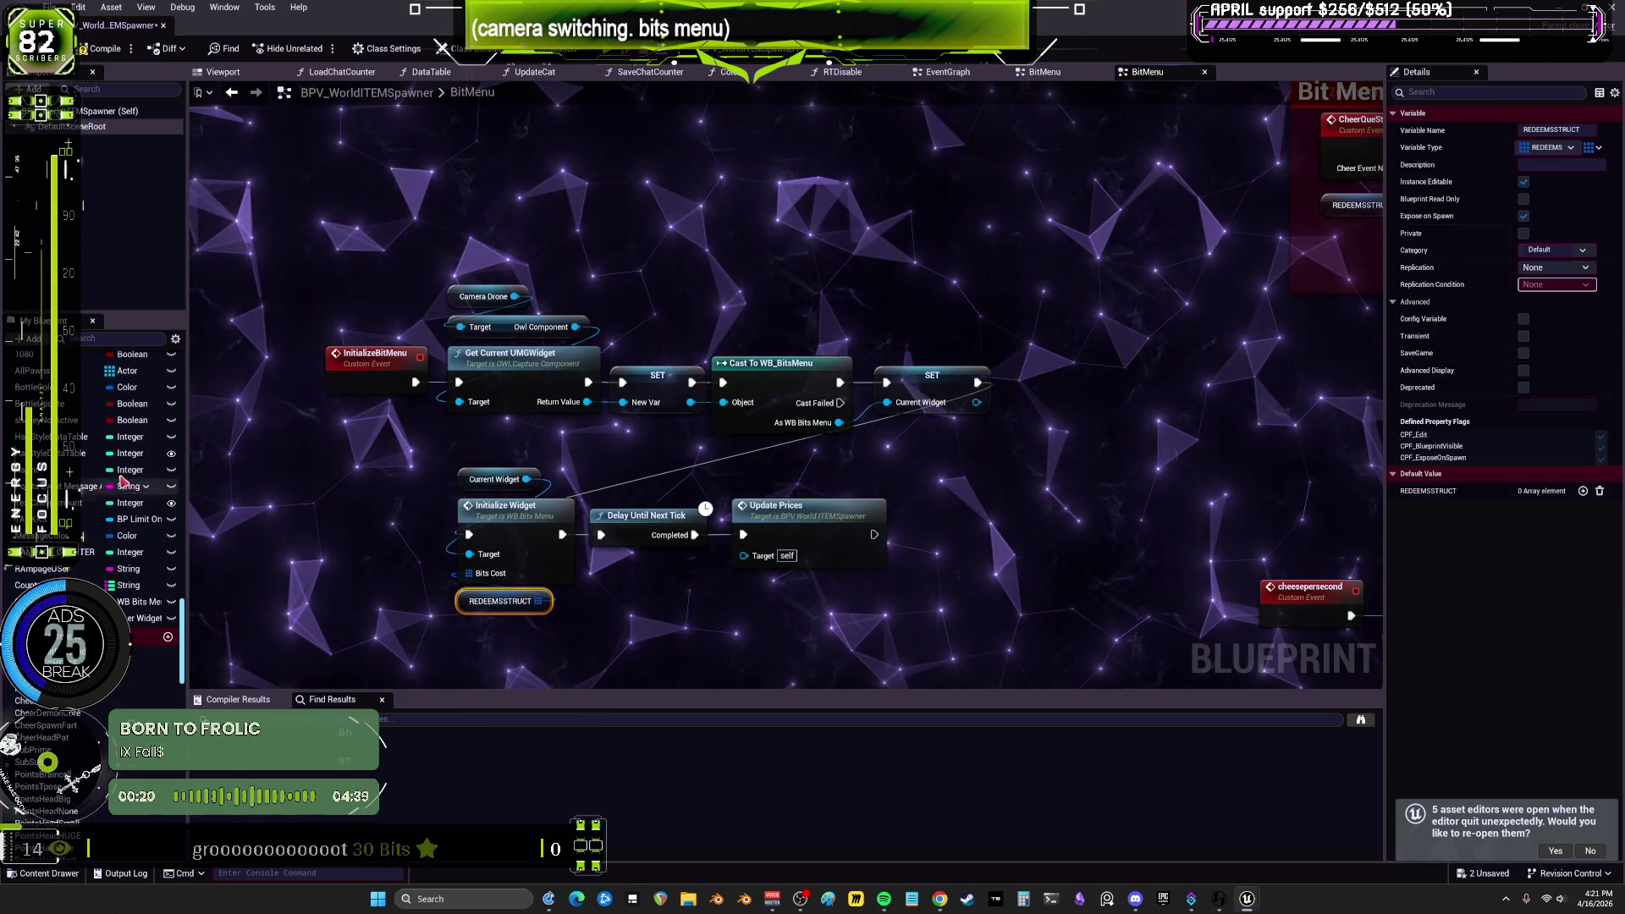
pyautogui.scroll(5, 83, 495)
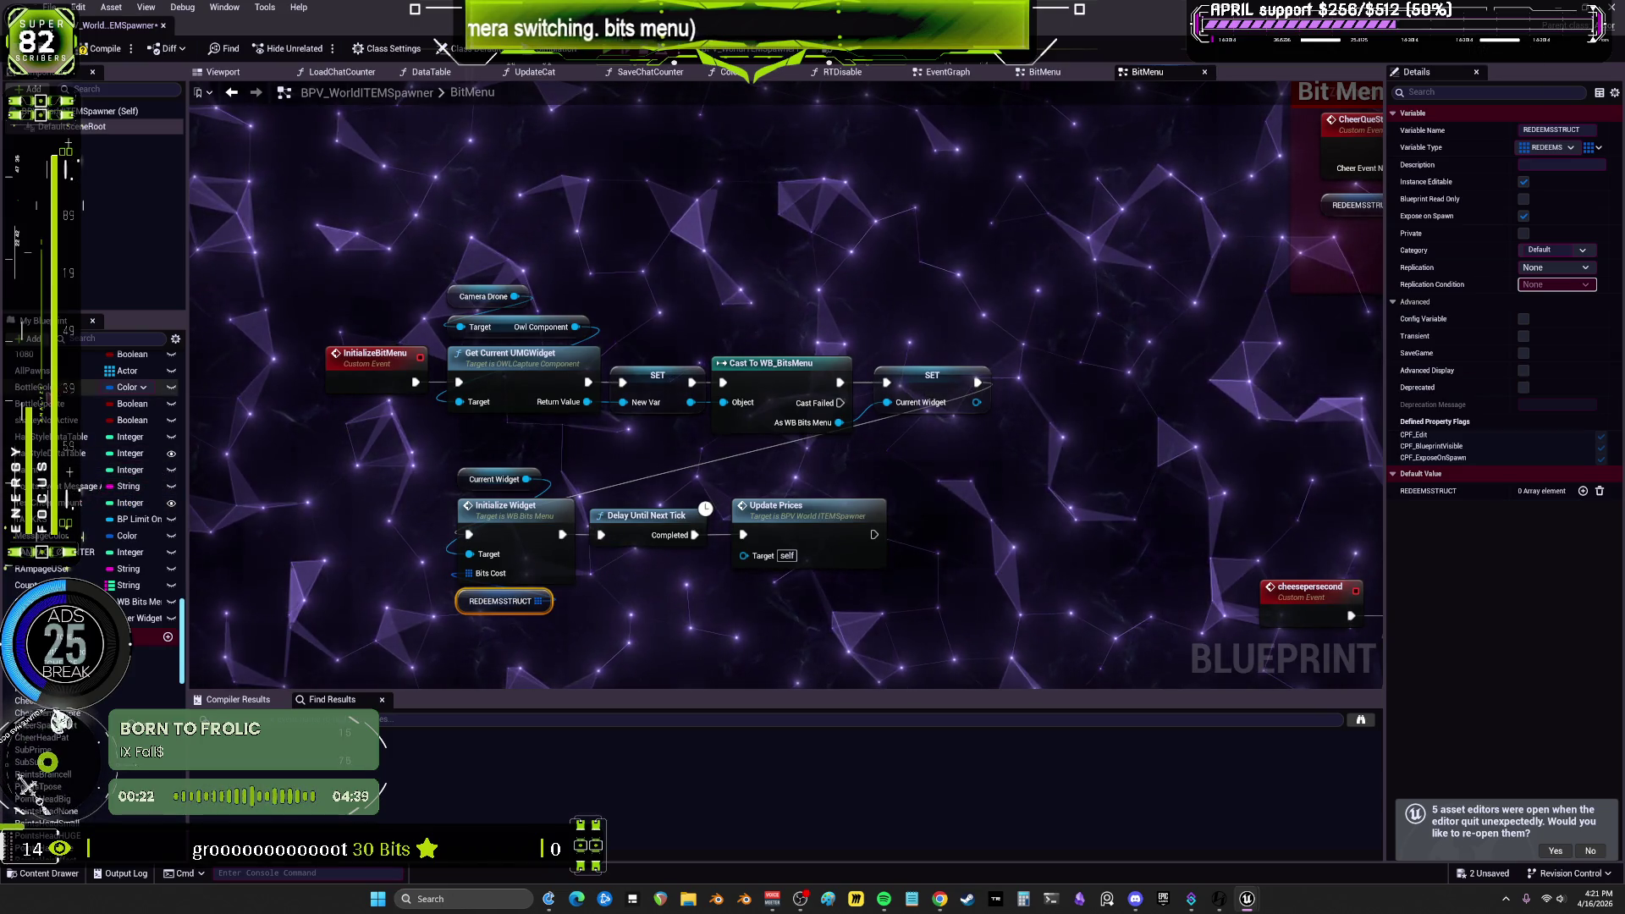
# Step: Return to the spawner's EventGraph and pan to the BeginPlay, Sequence and Set Timer nodes
pyautogui.click(945, 75)
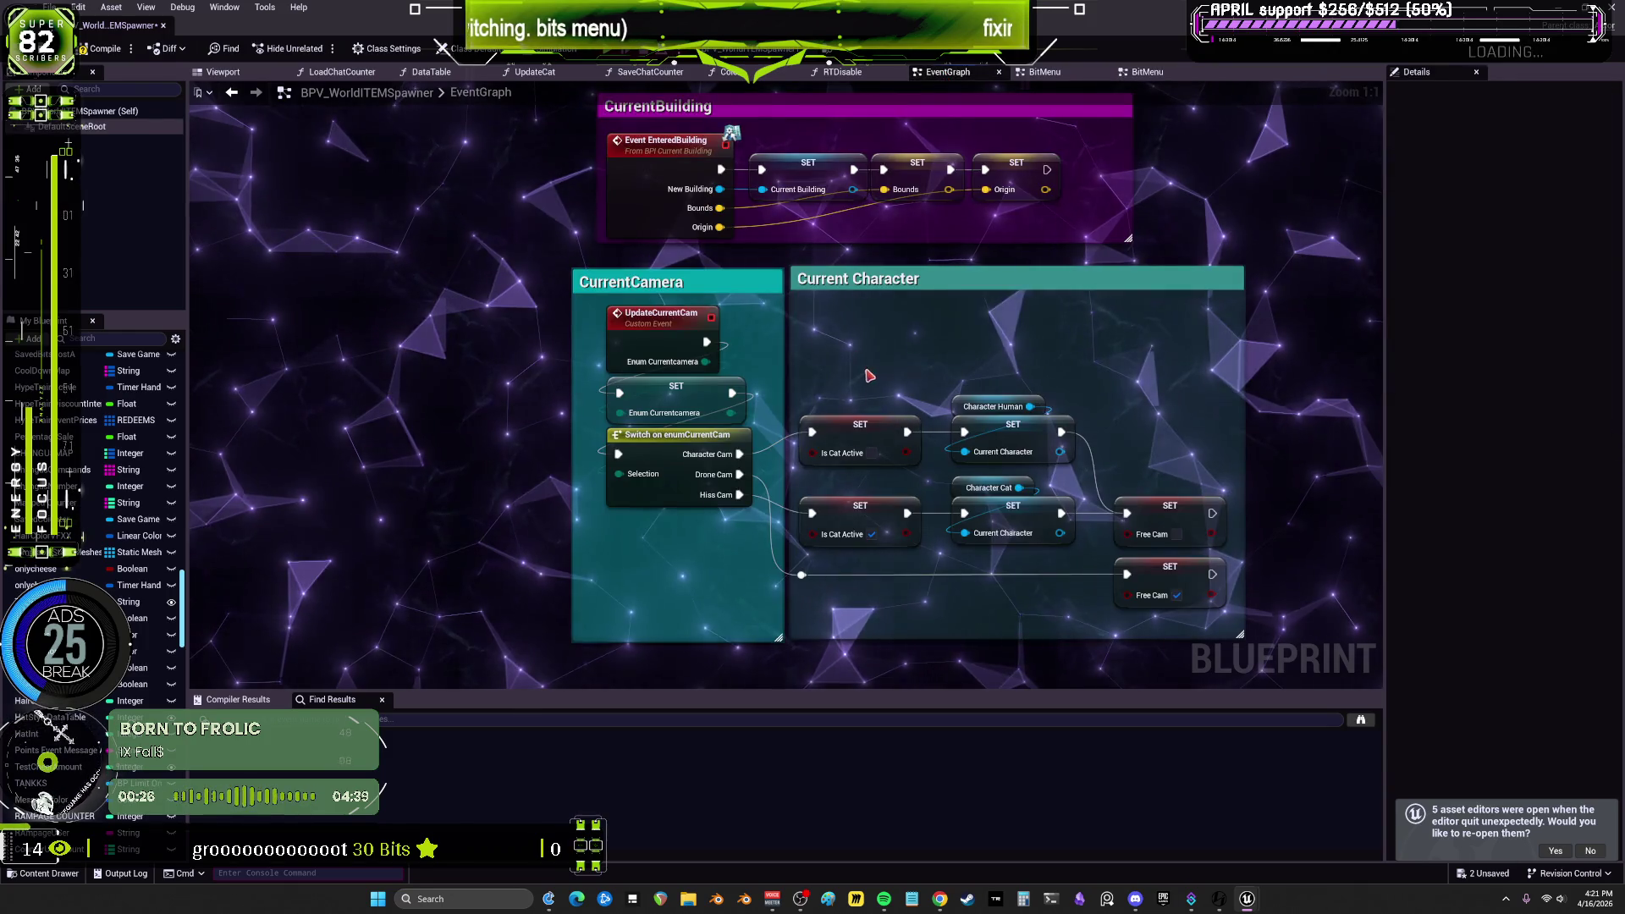
pyautogui.scroll(-10, 867, 345)
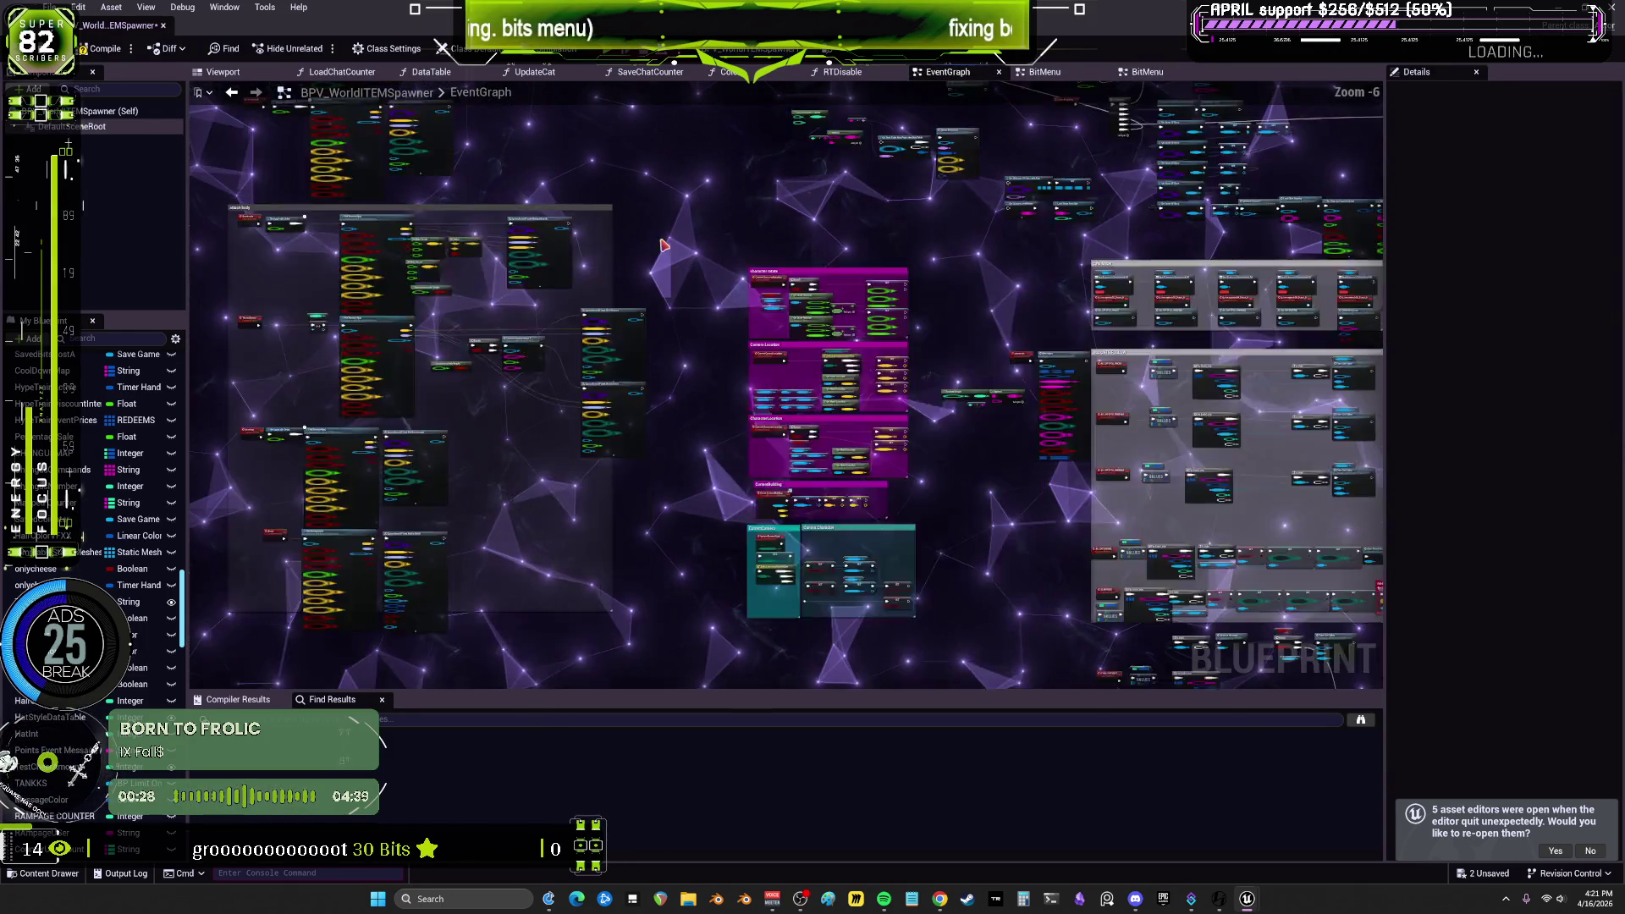
pyautogui.scroll(8, 846, 364)
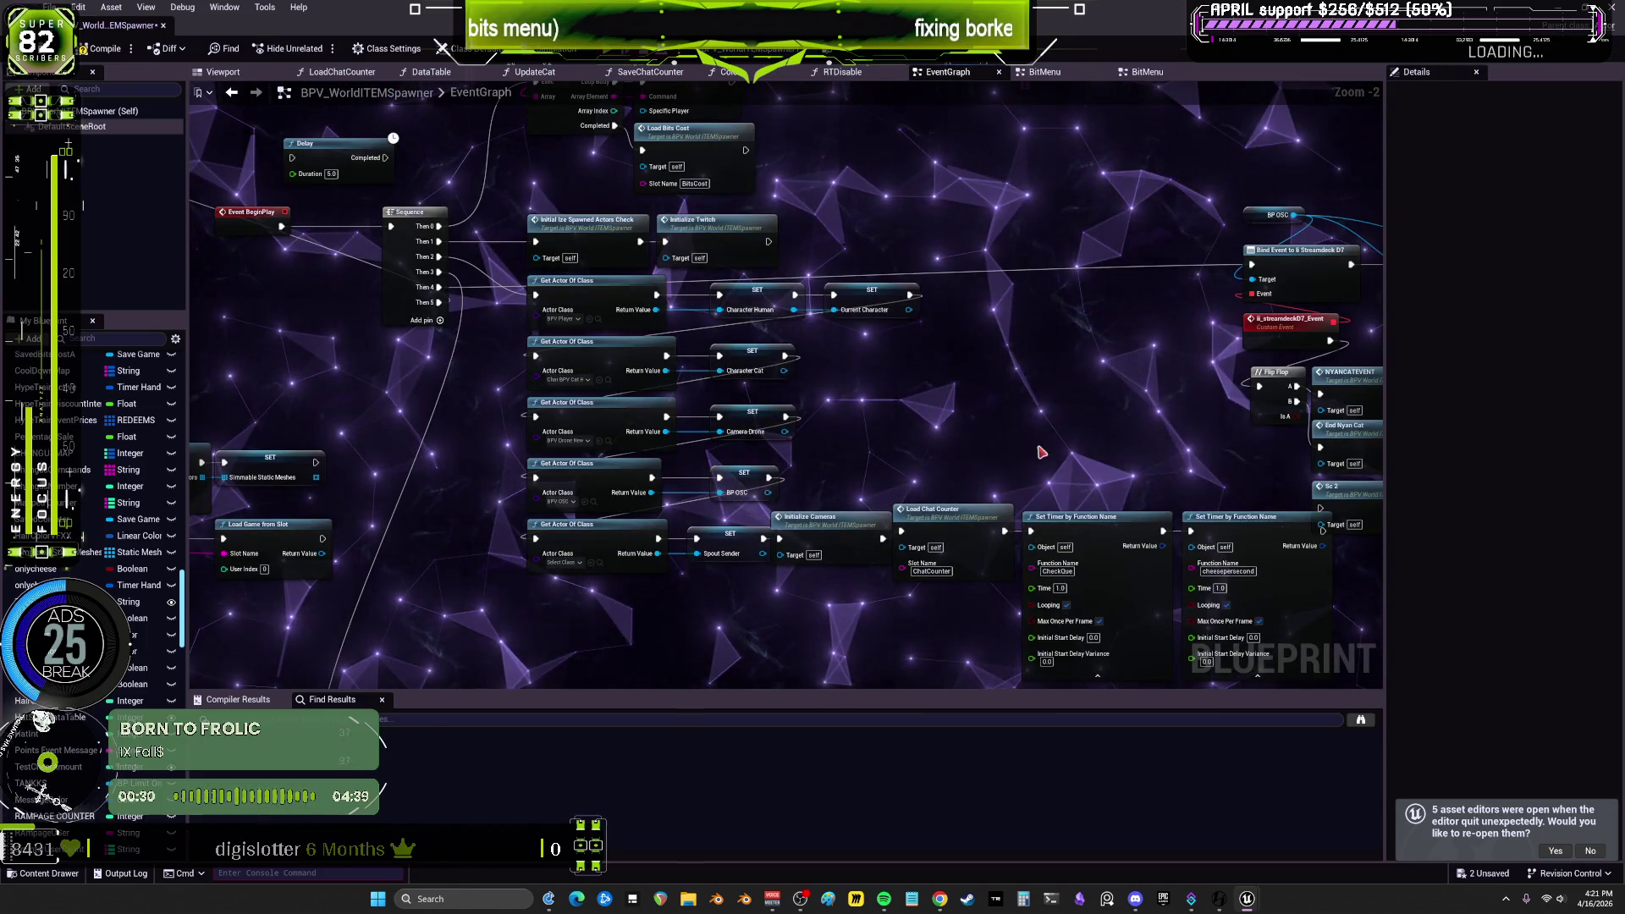
pyautogui.moveTo(1031, 443); pyautogui.dragTo(762, 336)
pyautogui.moveTo(619, 312)
pyautogui.mouseDown()
pyautogui.moveTo(809, 483)
pyautogui.moveTo(1038, 402)
pyautogui.moveTo(949, 514)
pyautogui.moveTo(997, 404)
pyautogui.moveTo(1542, 579)
pyautogui.mouseUp()
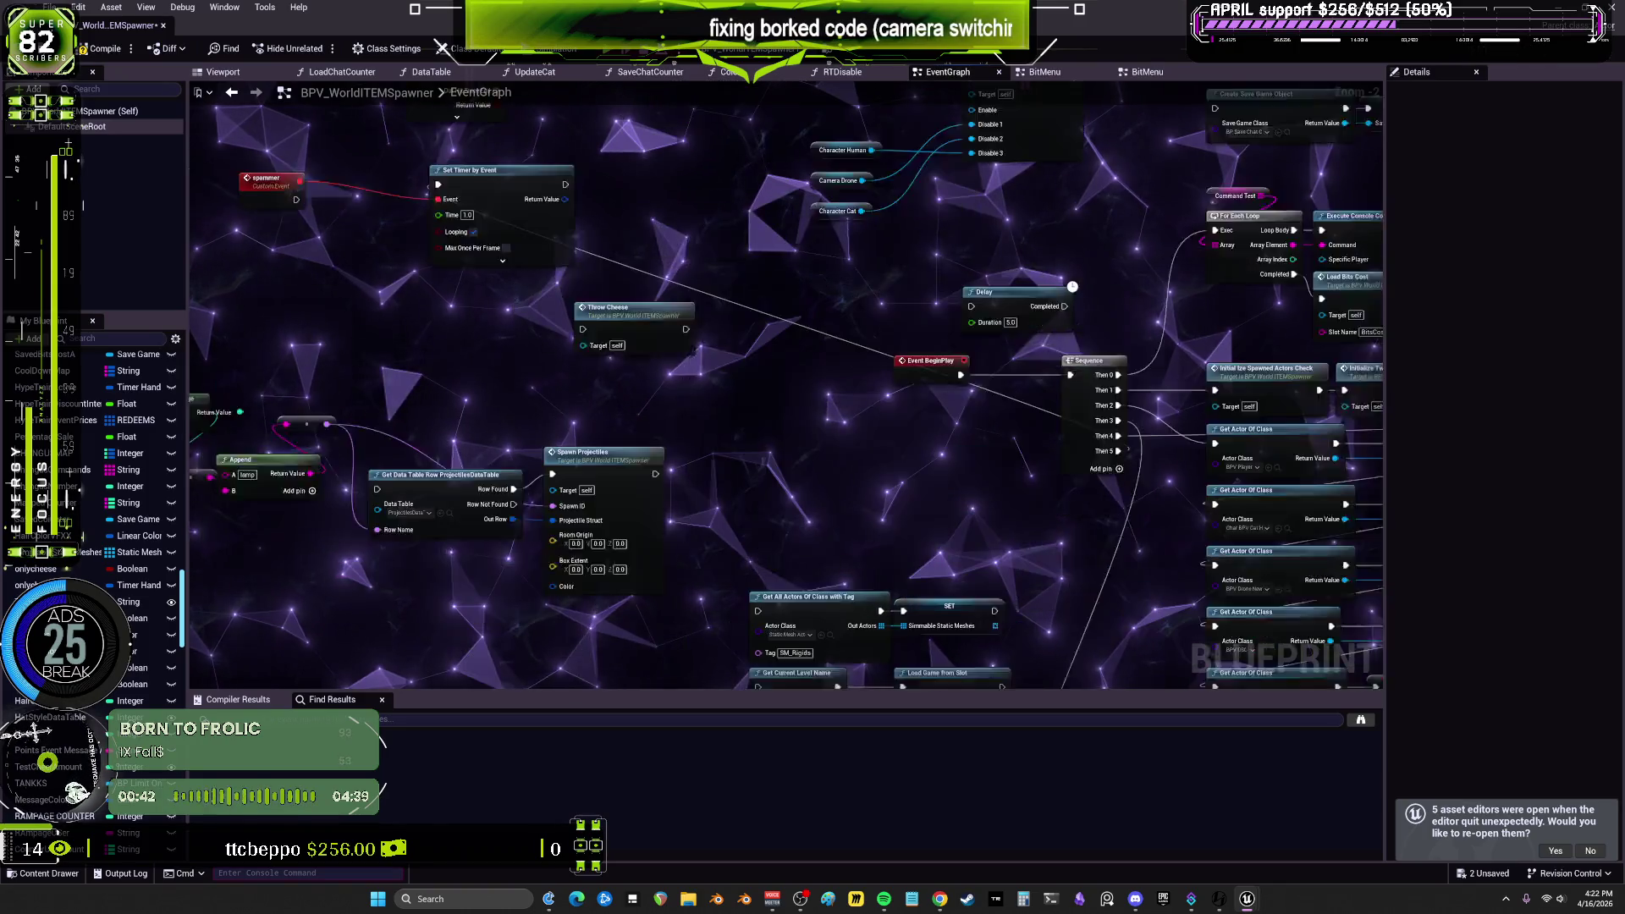
pyautogui.moveTo(1052, 397); pyautogui.dragTo(328, 207)
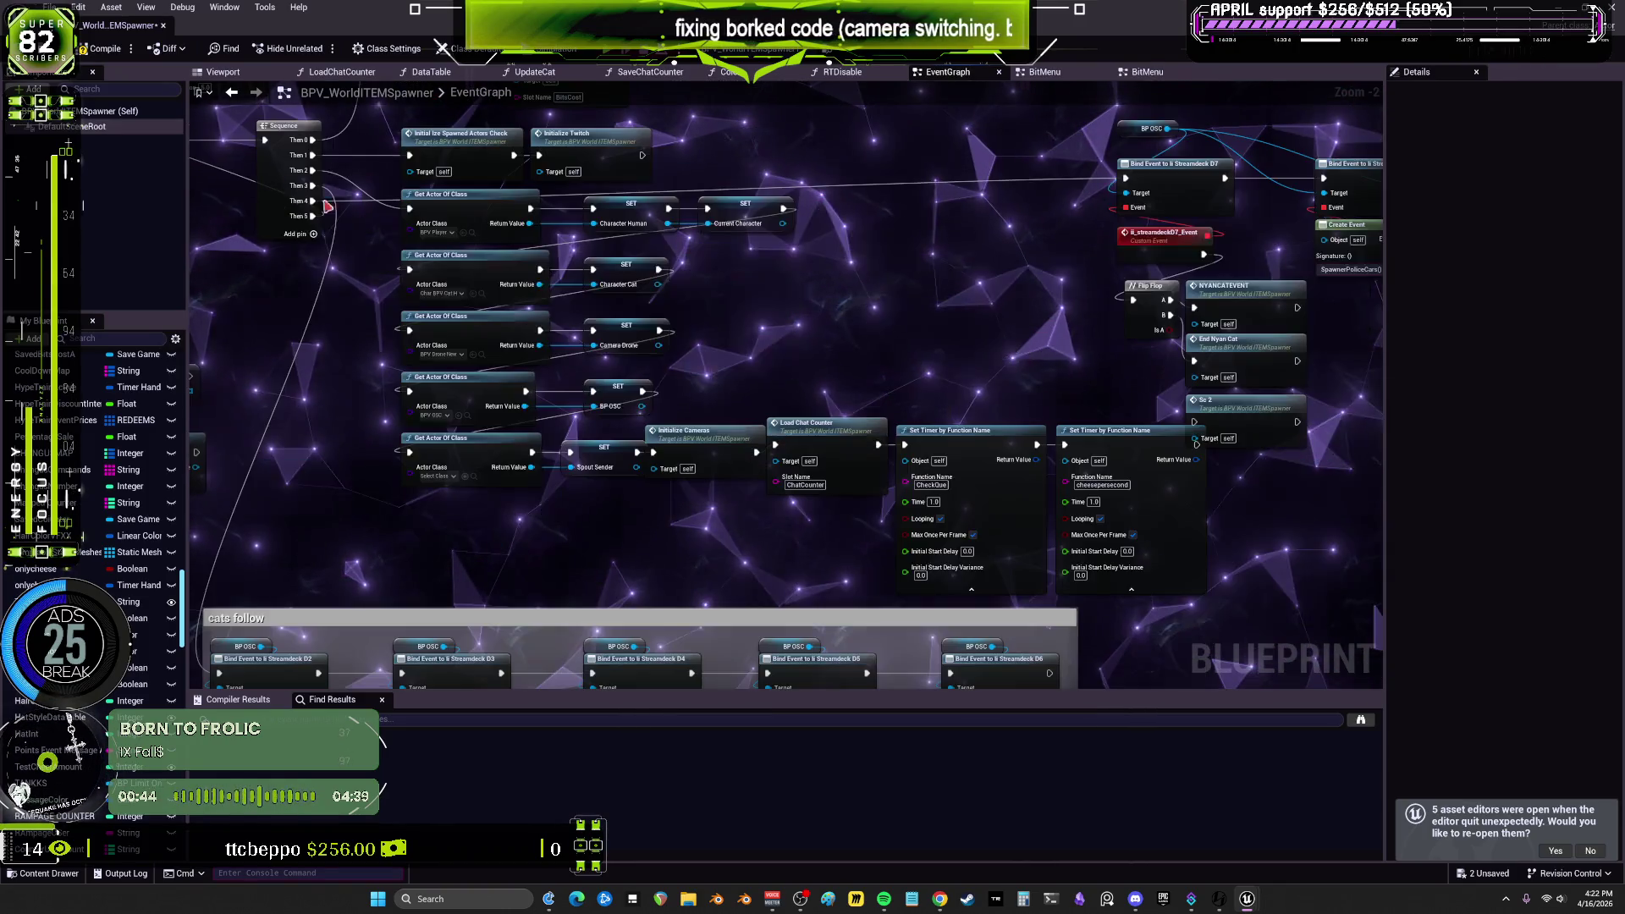
pyautogui.moveTo(881, 362)
pyautogui.mouseDown()
pyautogui.moveTo(905, 287)
pyautogui.moveTo(906, 439)
pyautogui.moveTo(840, 373)
pyautogui.mouseUp()
pyautogui.moveTo(501, 360)
pyautogui.mouseDown()
pyautogui.moveTo(759, 373)
pyautogui.moveTo(749, 325)
pyautogui.mouseUp()
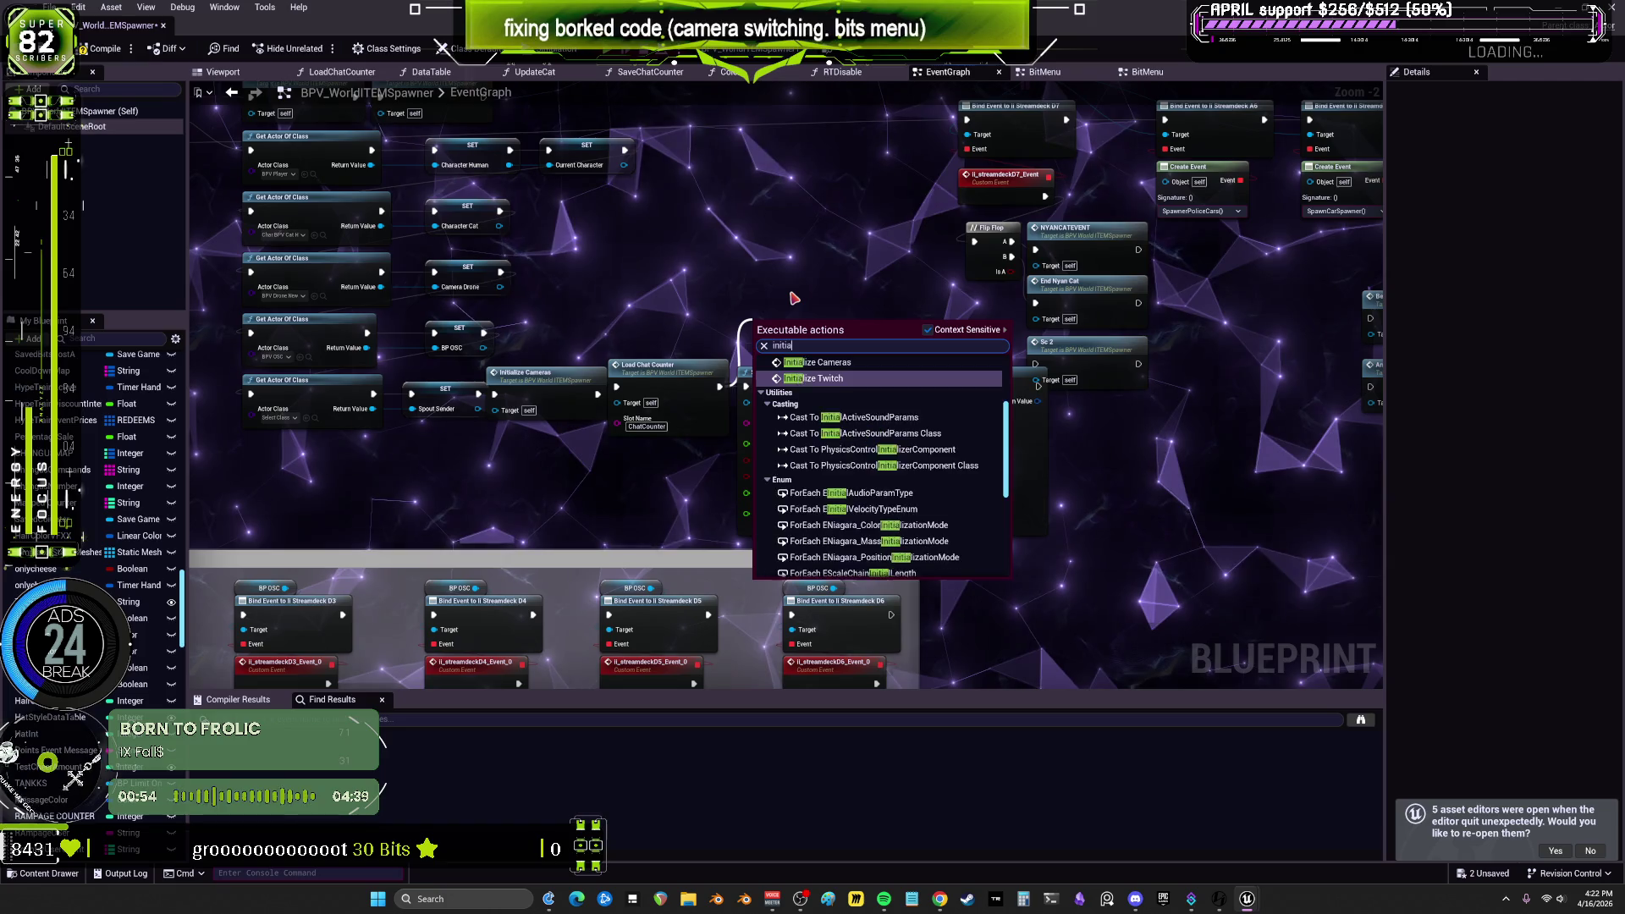
# Step: Search 'initialize bit' and add an Initialize Bit Menu call after Load Chat Counter
pyautogui.press('BackSpace')
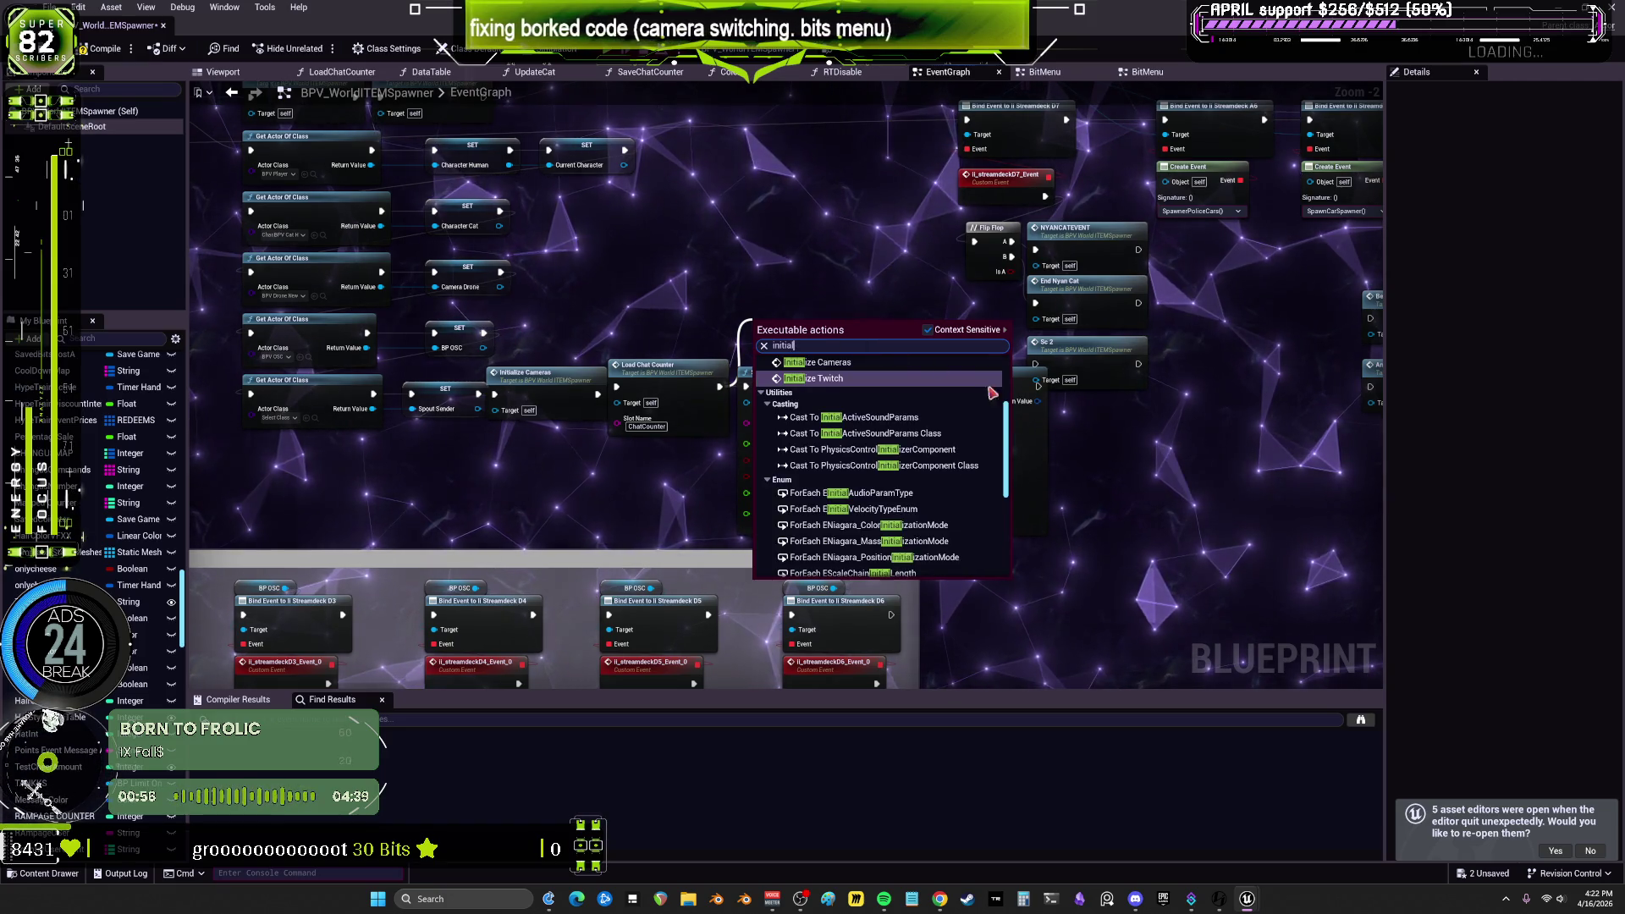
pyautogui.write('ize bit')
pyautogui.press('Return')
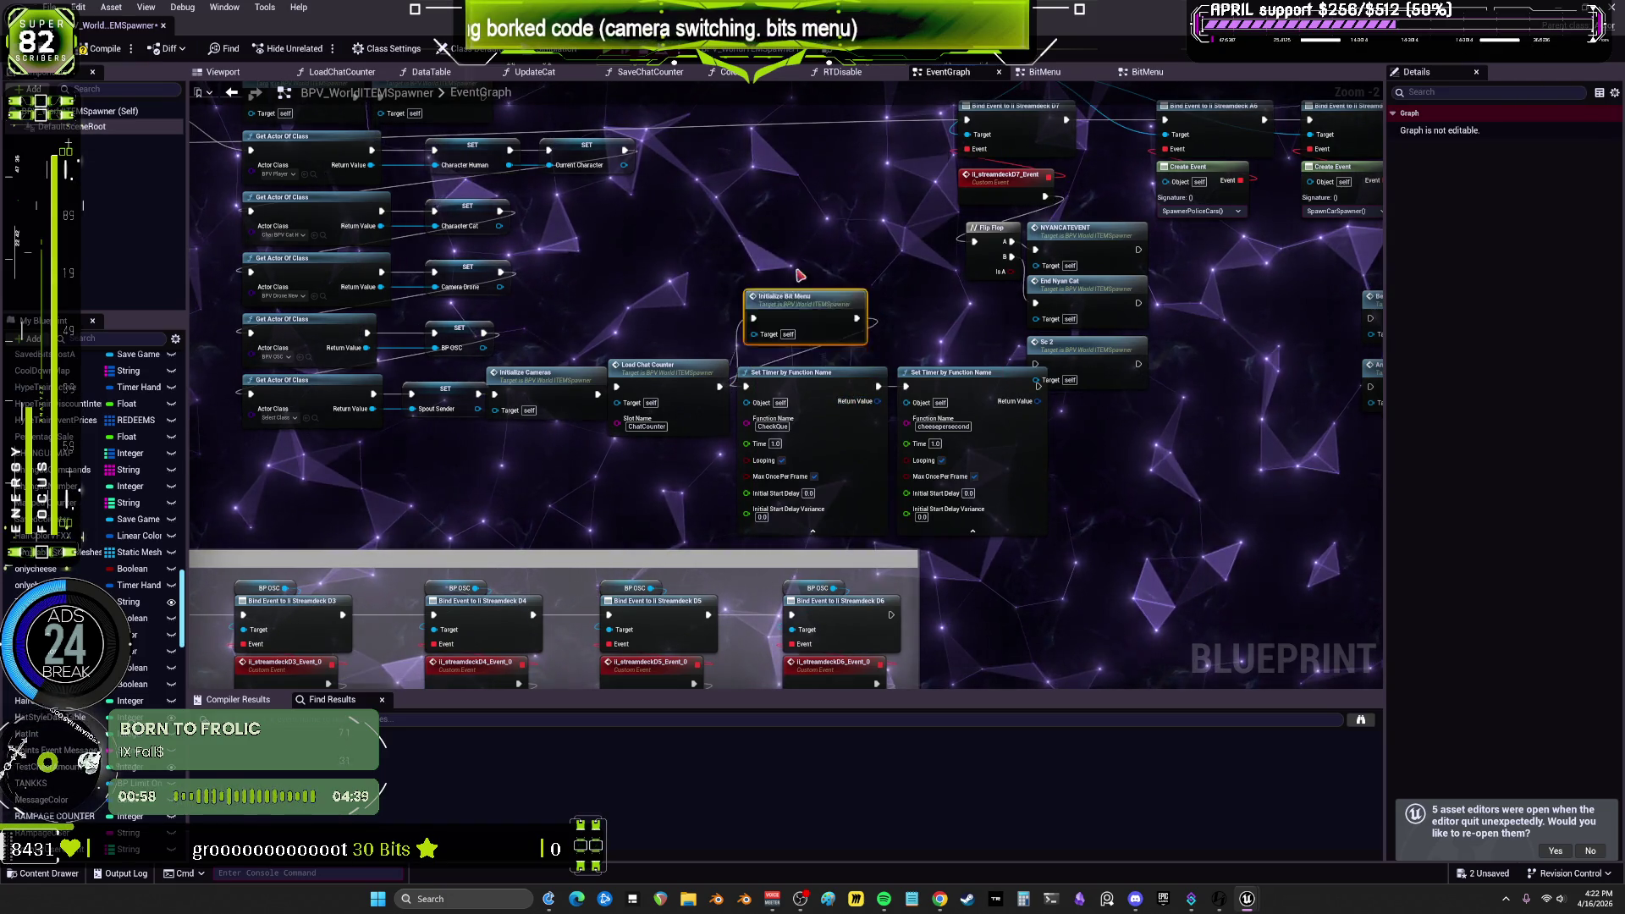
# Step: Position Initialize Bit Menu beside Load Chat Counter below the camera setup, then open Initialize Cameras
pyautogui.moveTo(783, 298); pyautogui.dragTo(762, 252)
pyautogui.moveTo(706, 368)
pyautogui.mouseDown()
pyautogui.moveTo(701, 435)
pyautogui.moveTo(396, 454)
pyautogui.mouseUp()
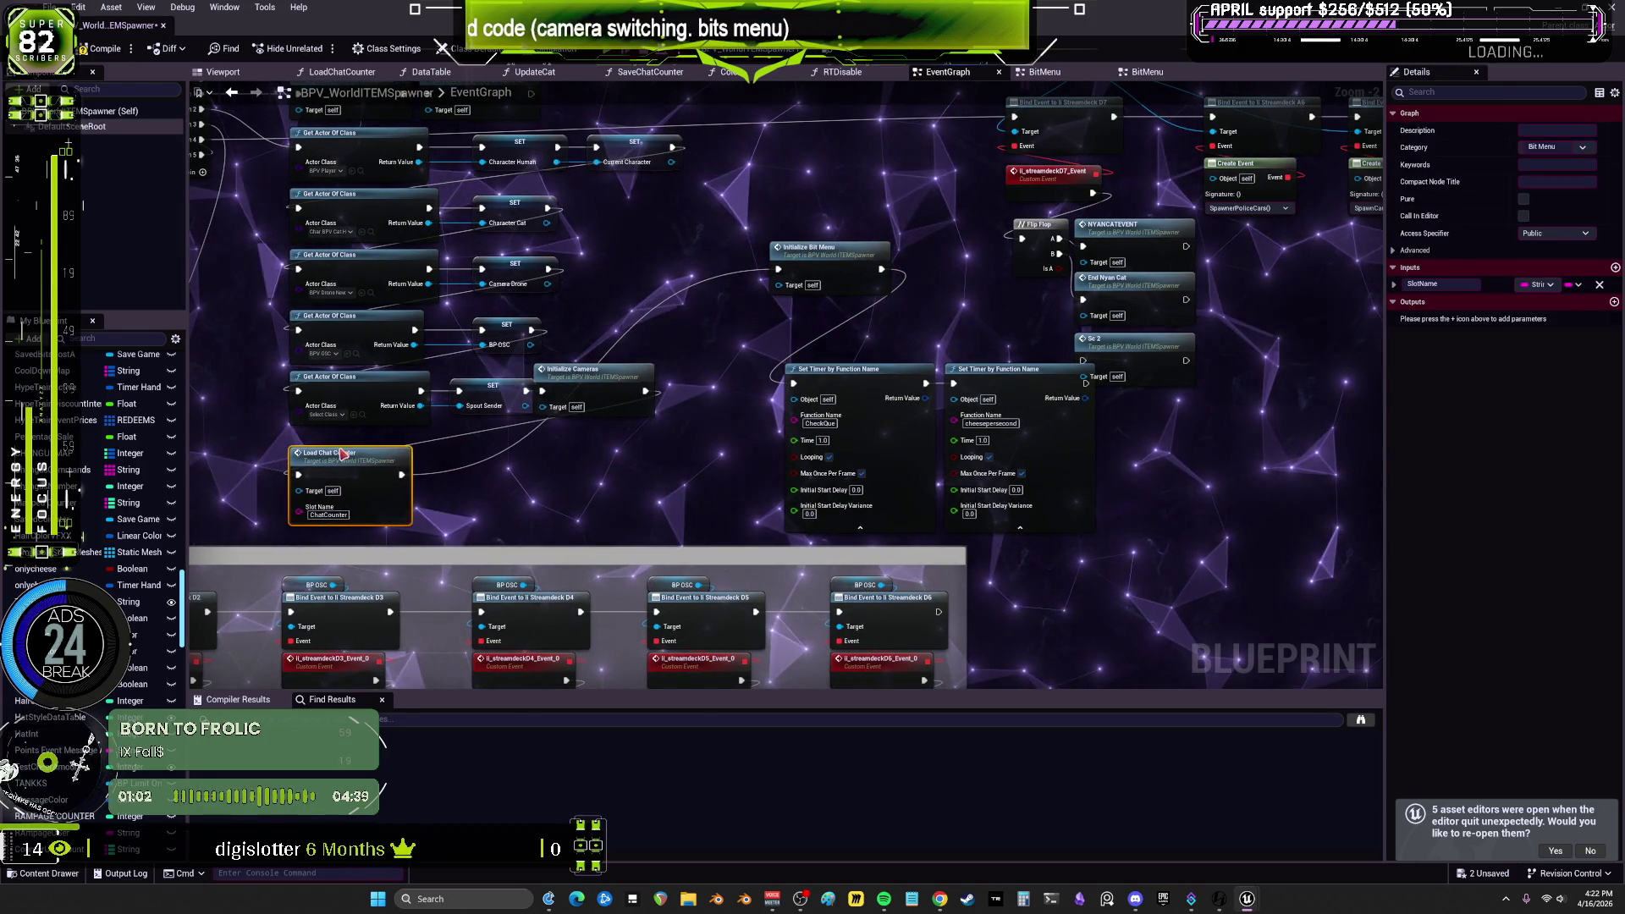
pyautogui.moveTo(841, 272); pyautogui.dragTo(600, 466)
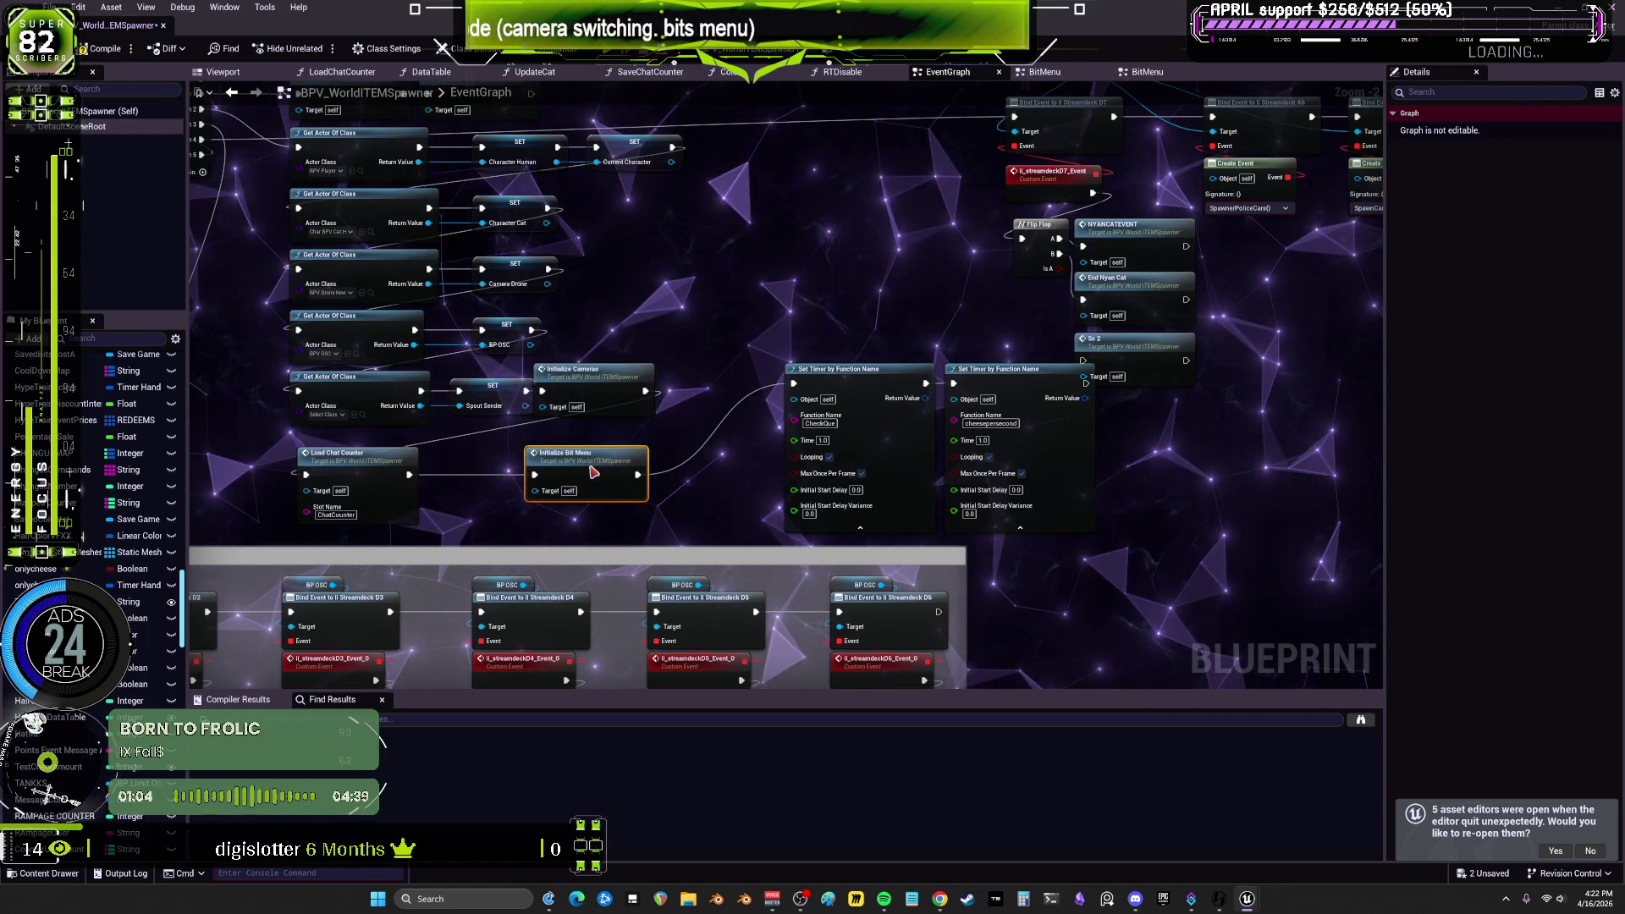
pyautogui.doubleClick(594, 377)
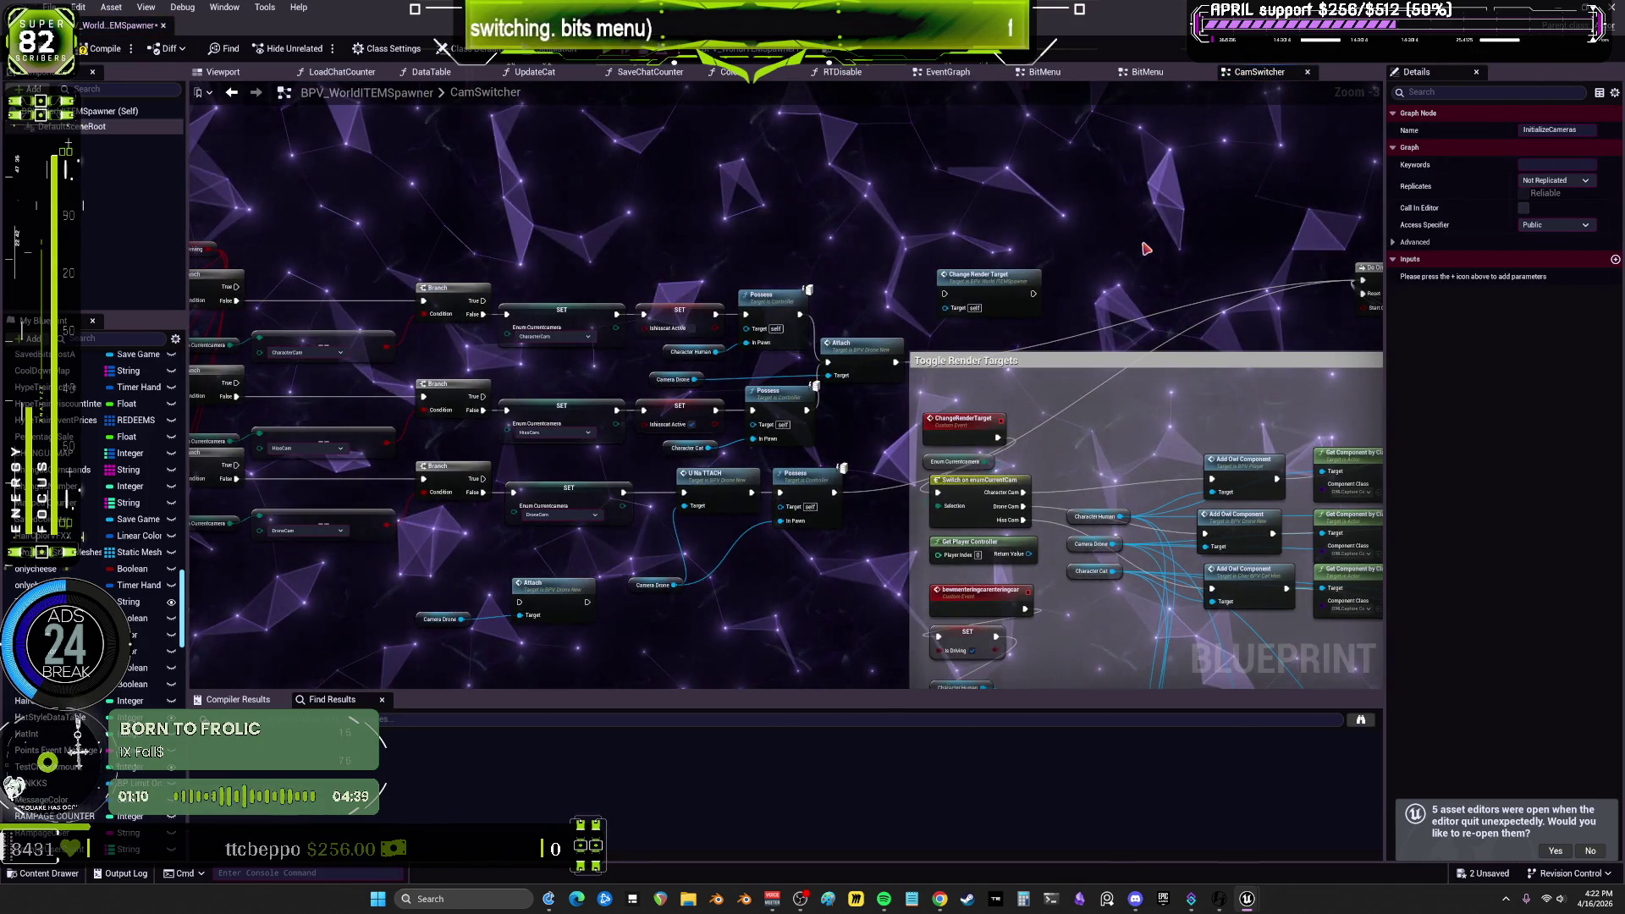
# Step: Wire the drone Bind Event's exec into the DroneCam SET, routing it through two reroute points
pyautogui.moveTo(526, 225); pyautogui.dragTo(801, 226)
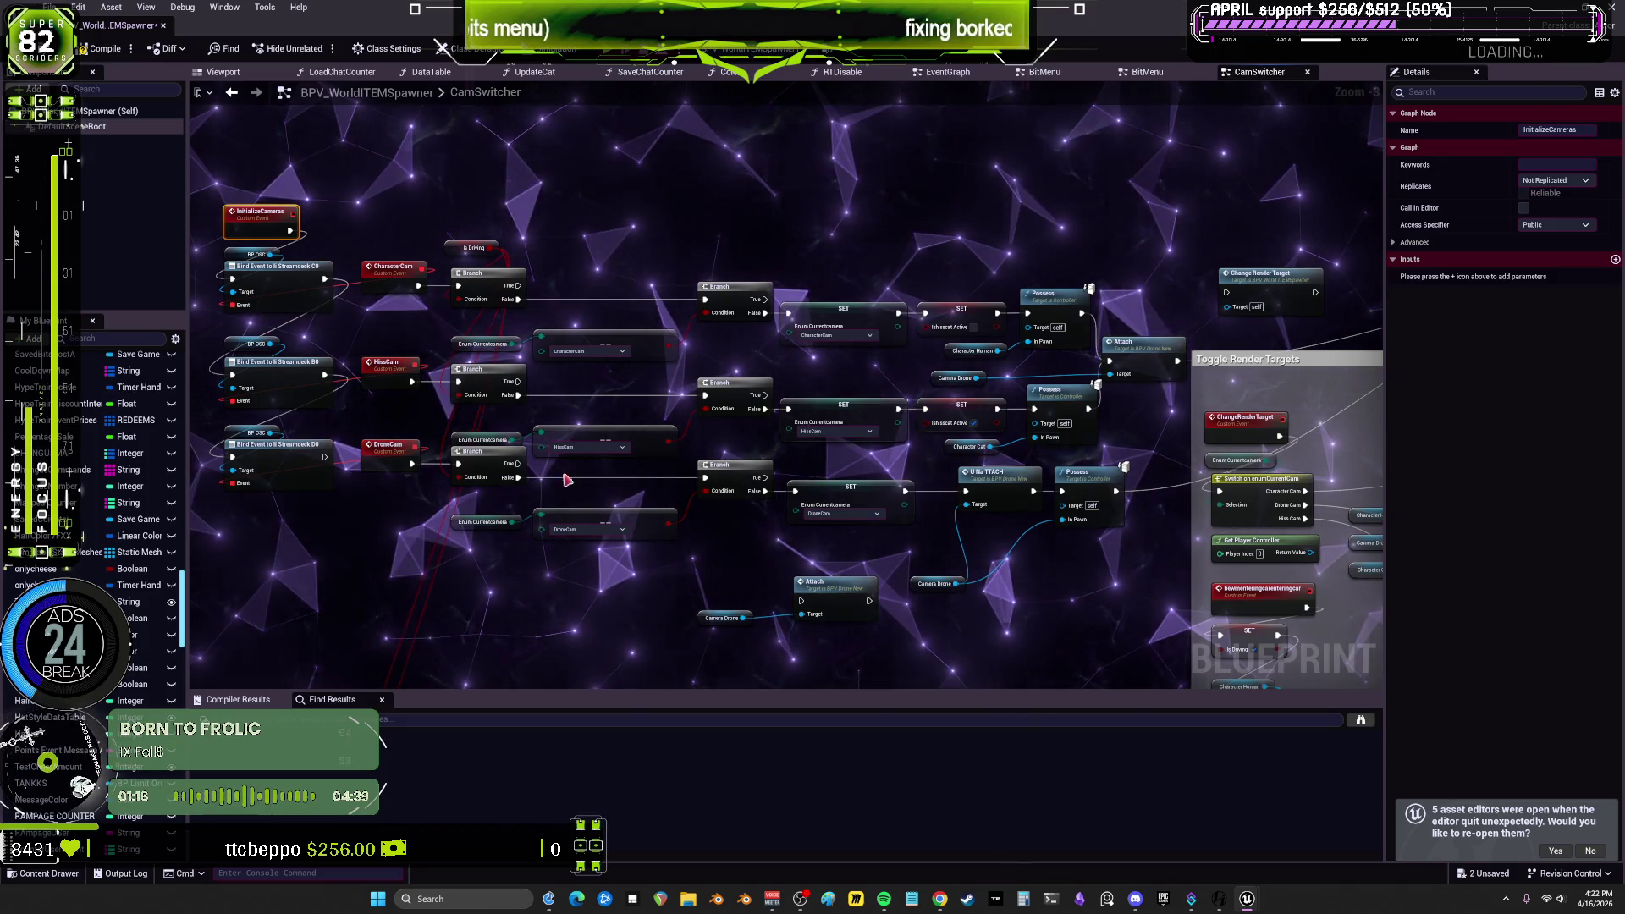
pyautogui.moveTo(331, 456); pyautogui.dragTo(338, 501)
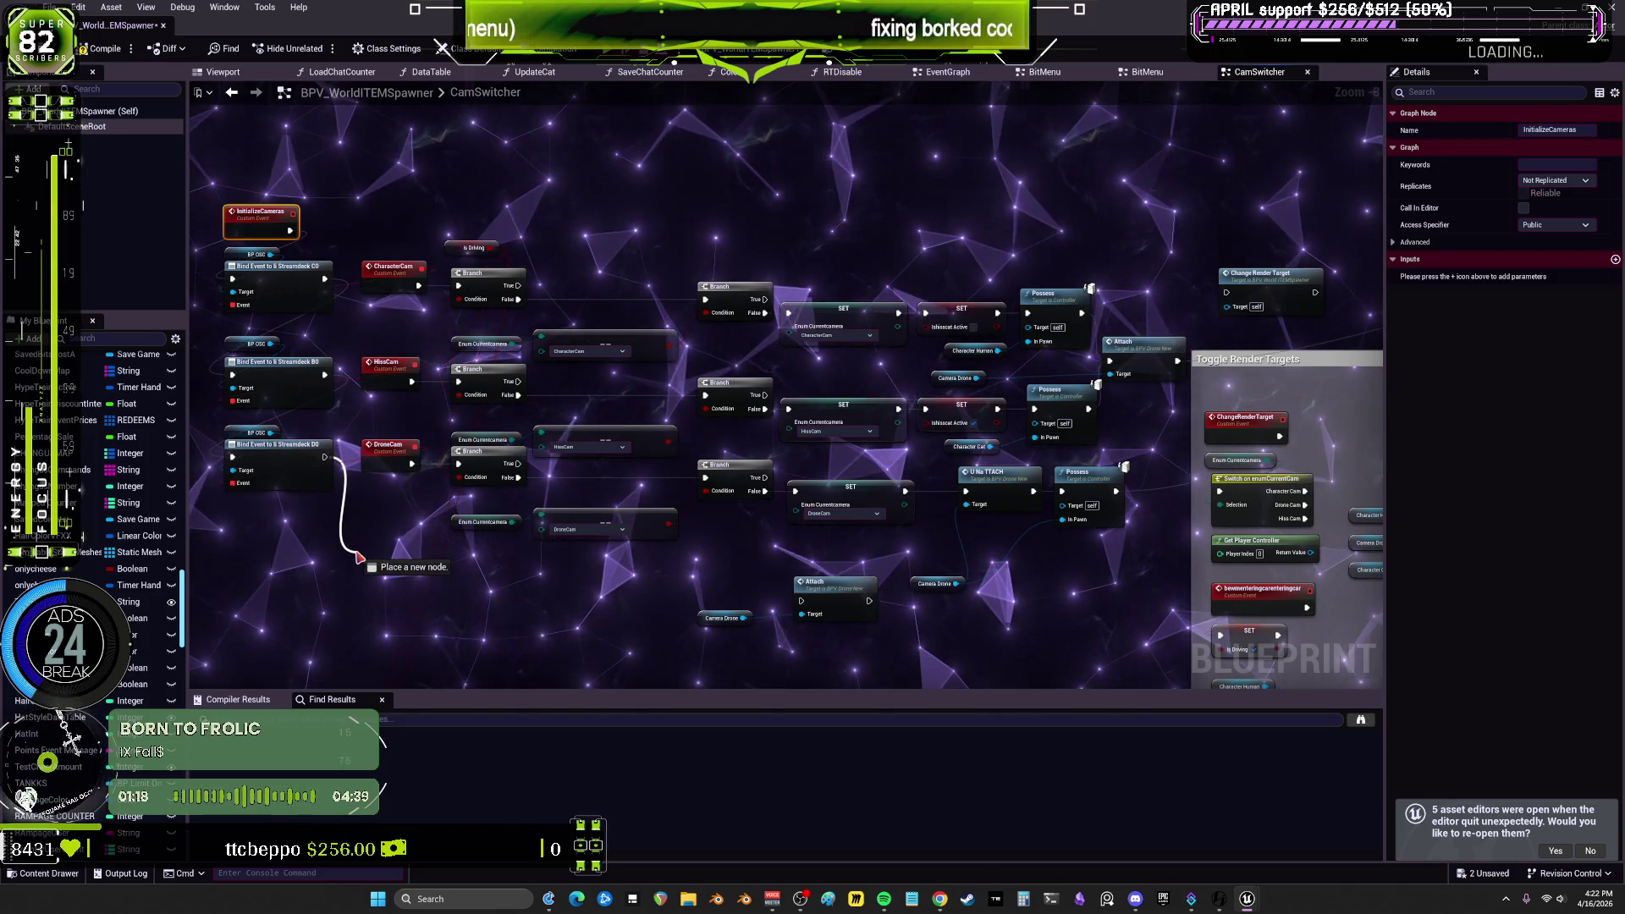
pyautogui.moveTo(375, 647); pyautogui.dragTo(595, 645)
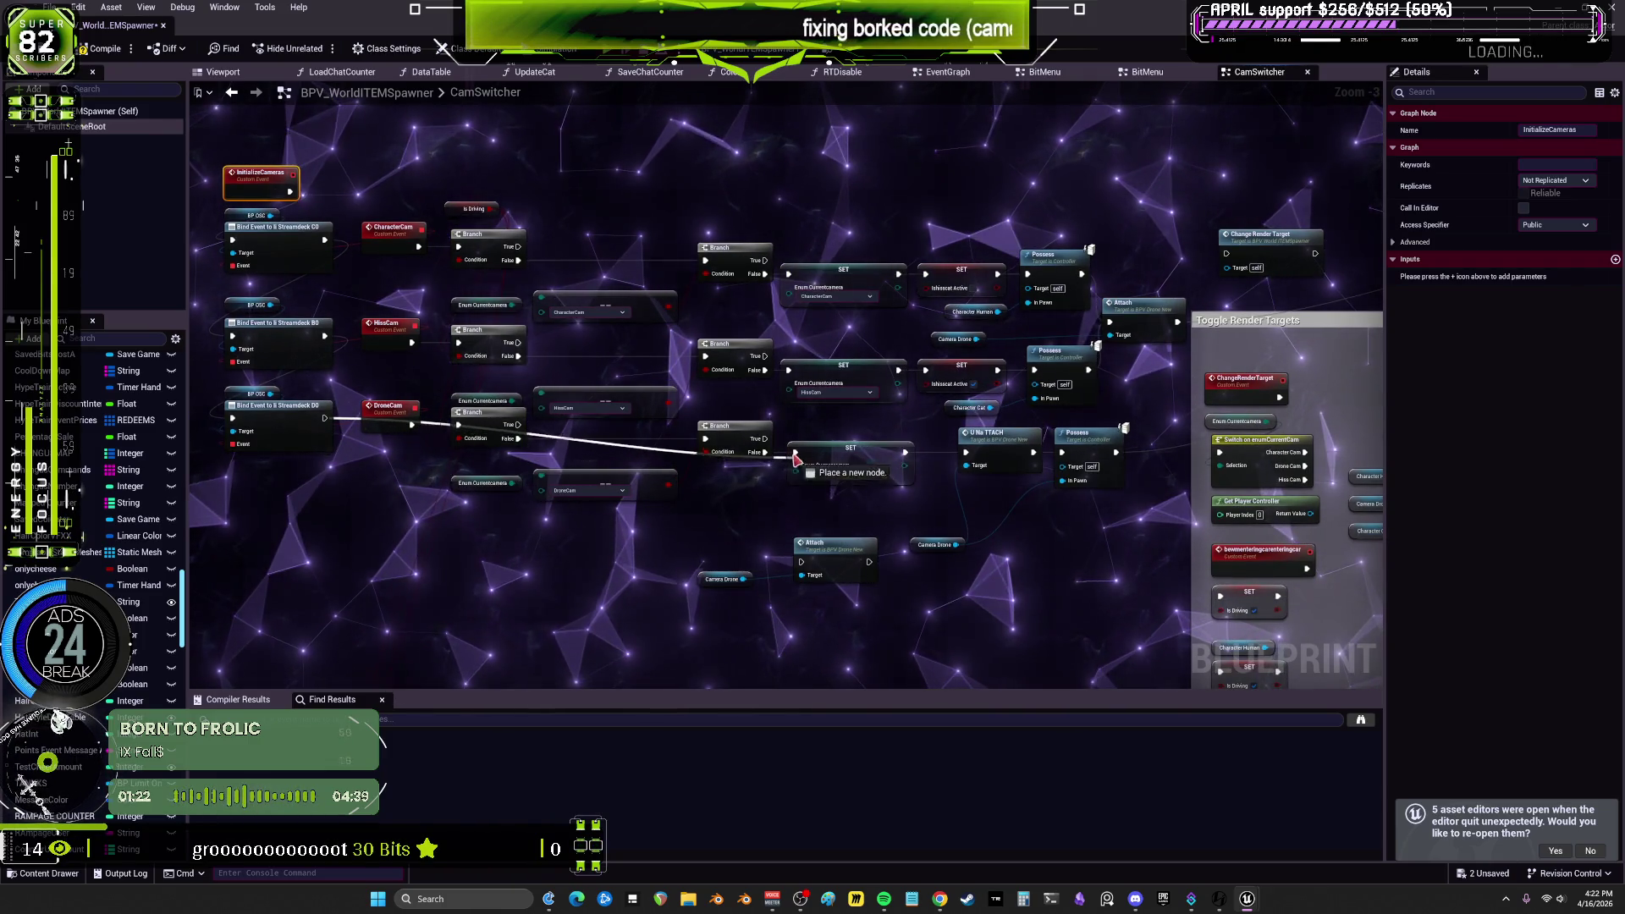
pyautogui.moveTo(795, 456); pyautogui.dragTo(796, 454)
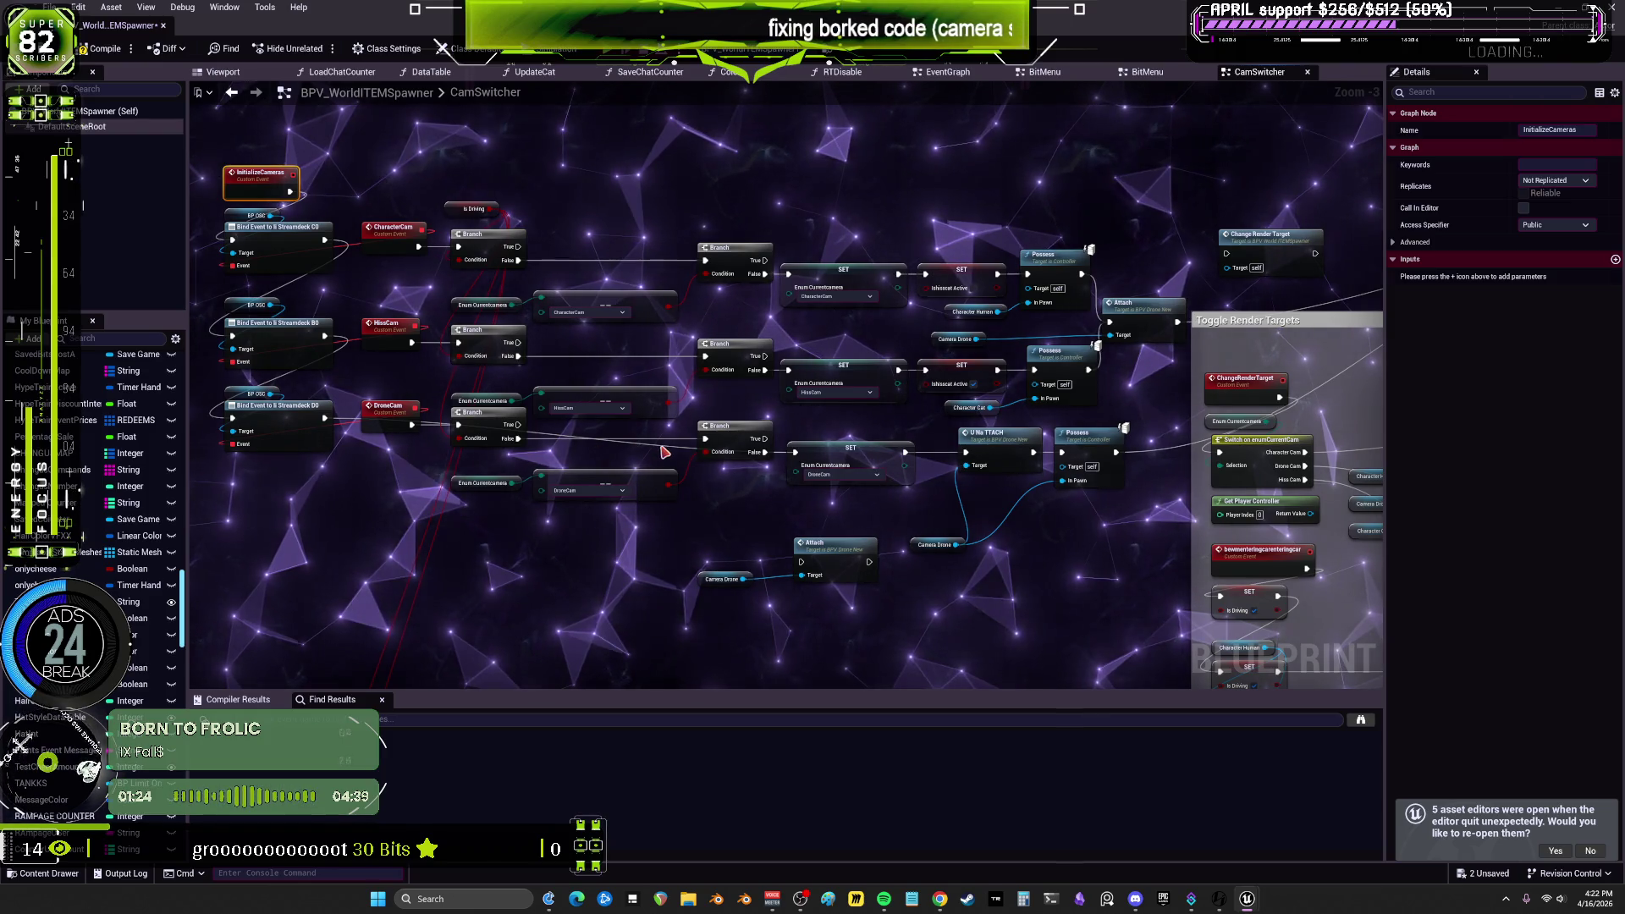
pyautogui.doubleClick(658, 441)
pyautogui.moveTo(658, 508); pyautogui.dragTo(658, 520)
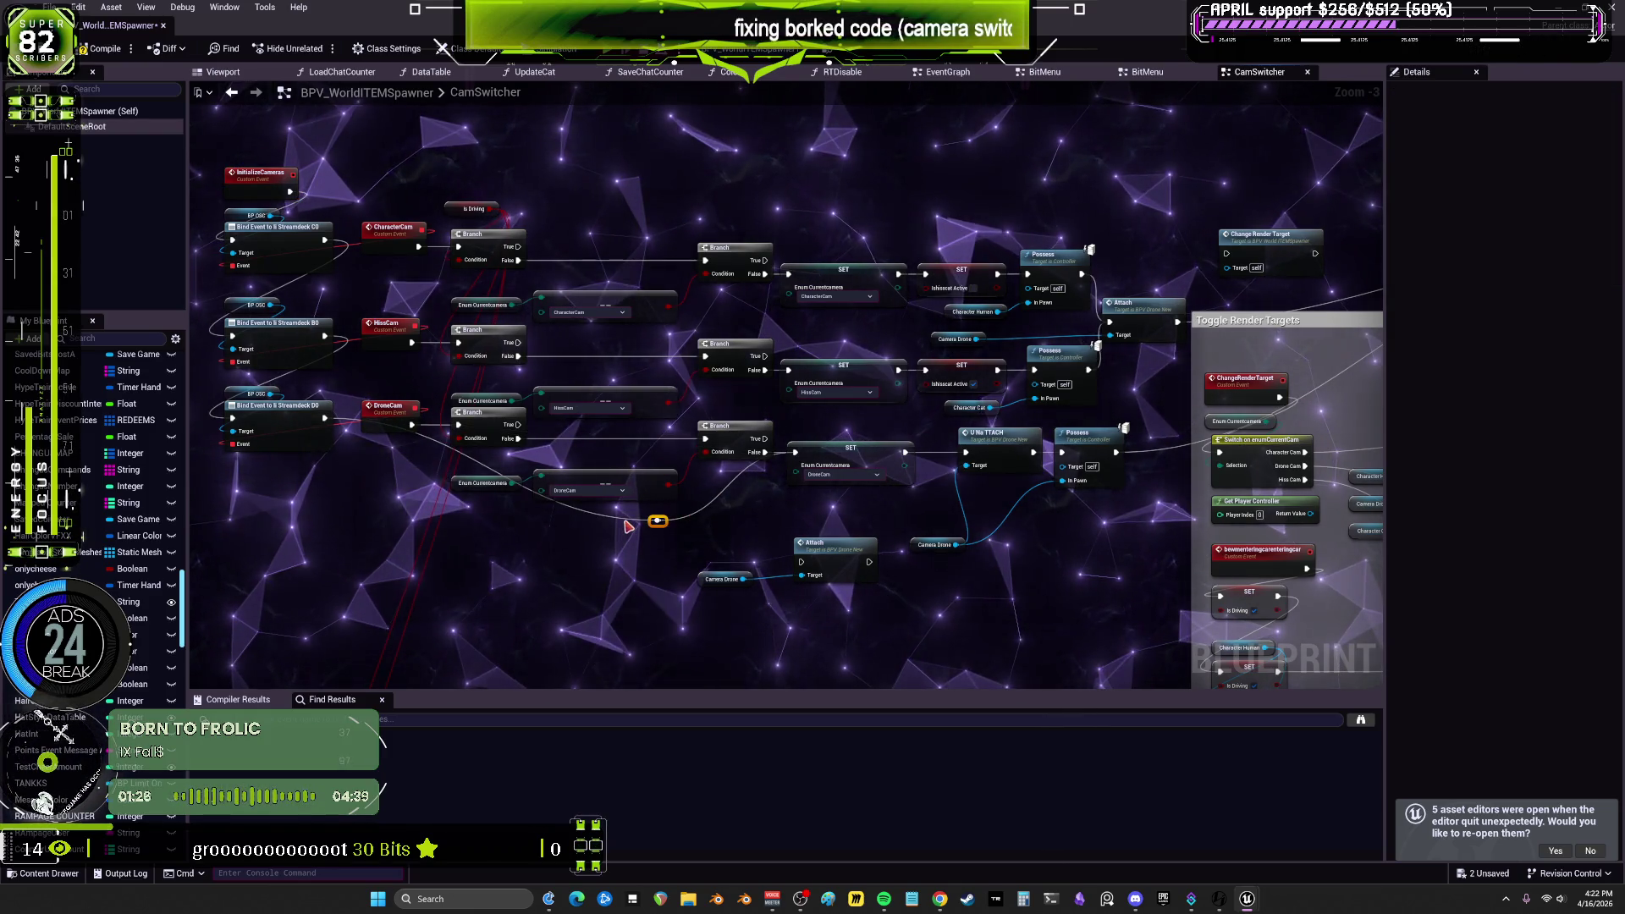
pyautogui.doubleClick(493, 520)
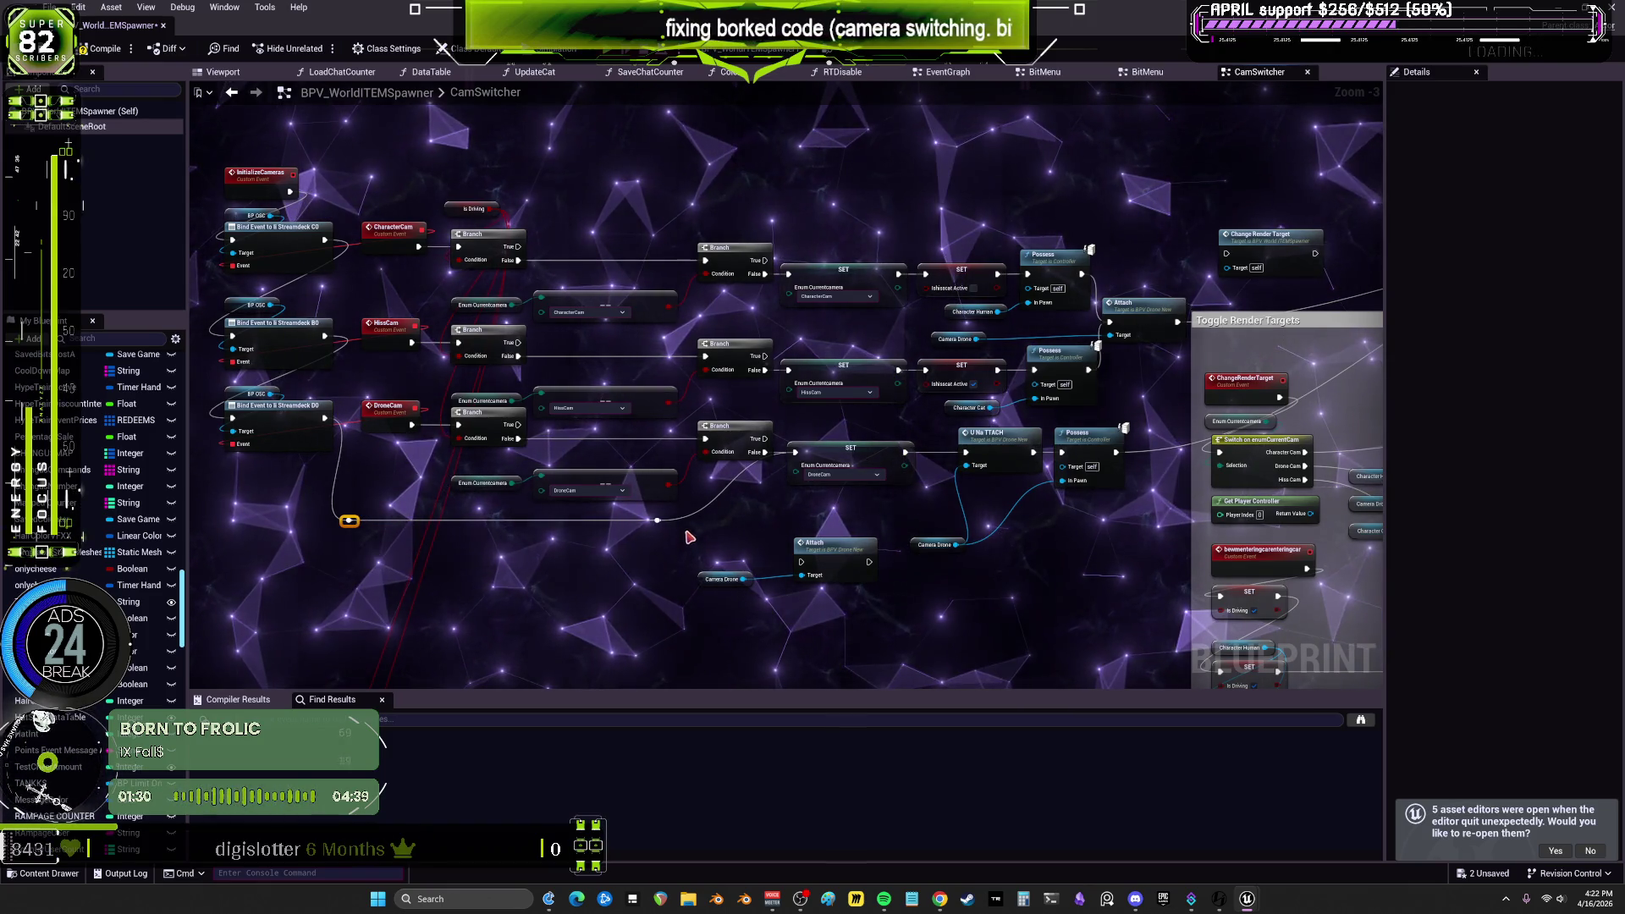
pyautogui.click(665, 521)
pyautogui.moveTo(666, 521); pyautogui.dragTo(797, 523)
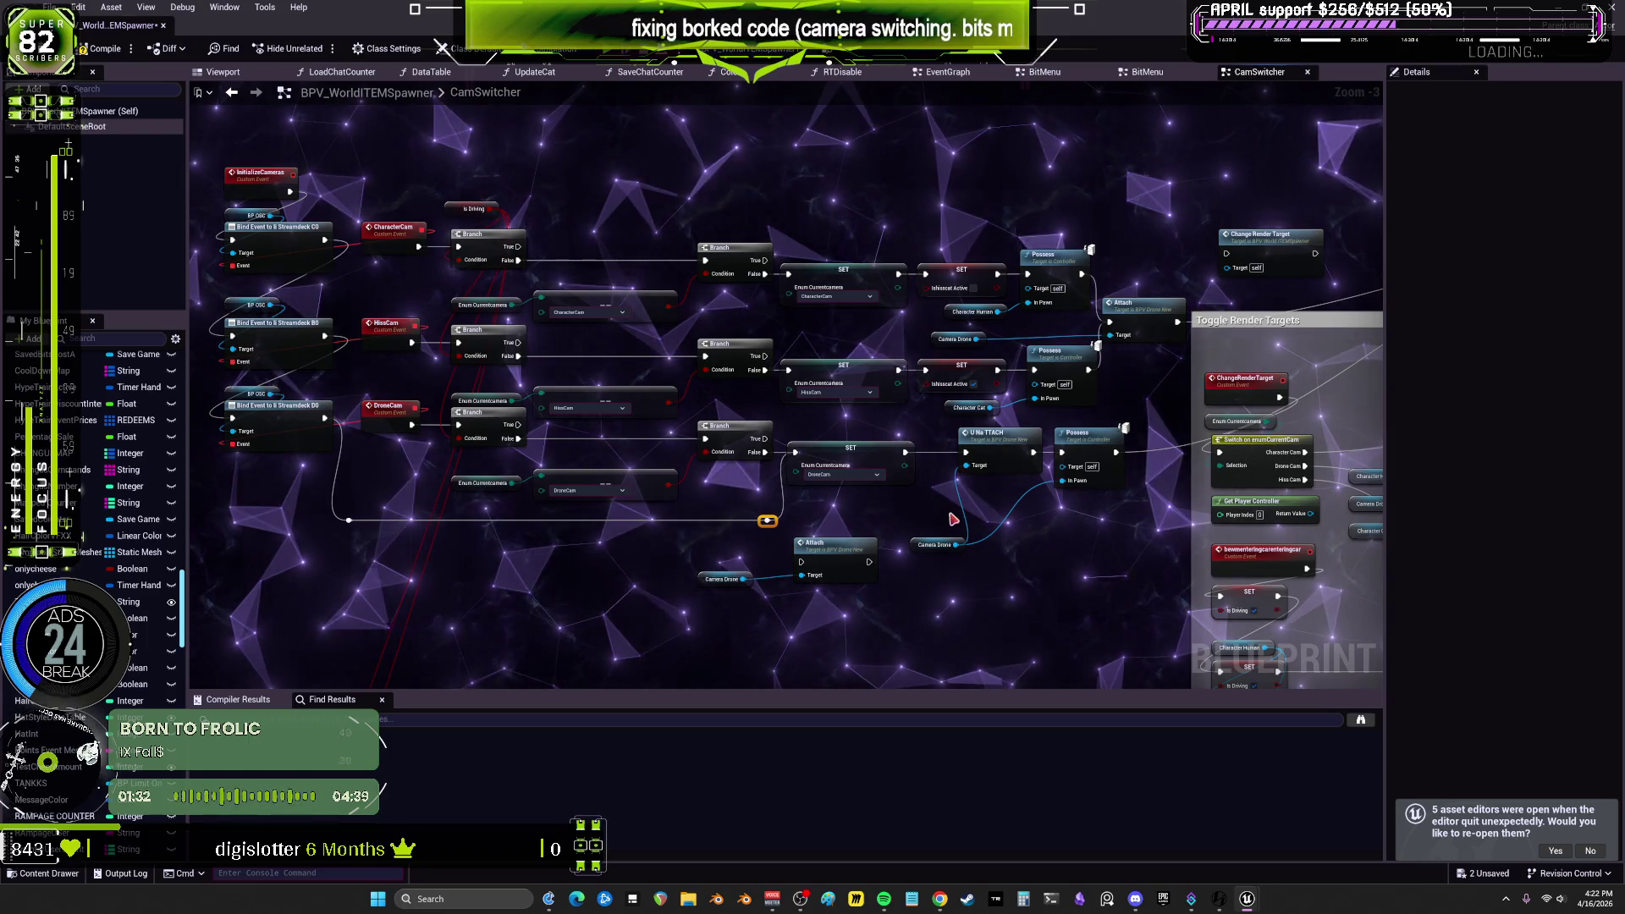
# Step: Delete the Attach and Camera Drone nodes and open the drone's uNaTTACH event
pyautogui.scroll(3, 954, 519)
pyautogui.moveTo(716, 540); pyautogui.dragTo(786, 458)
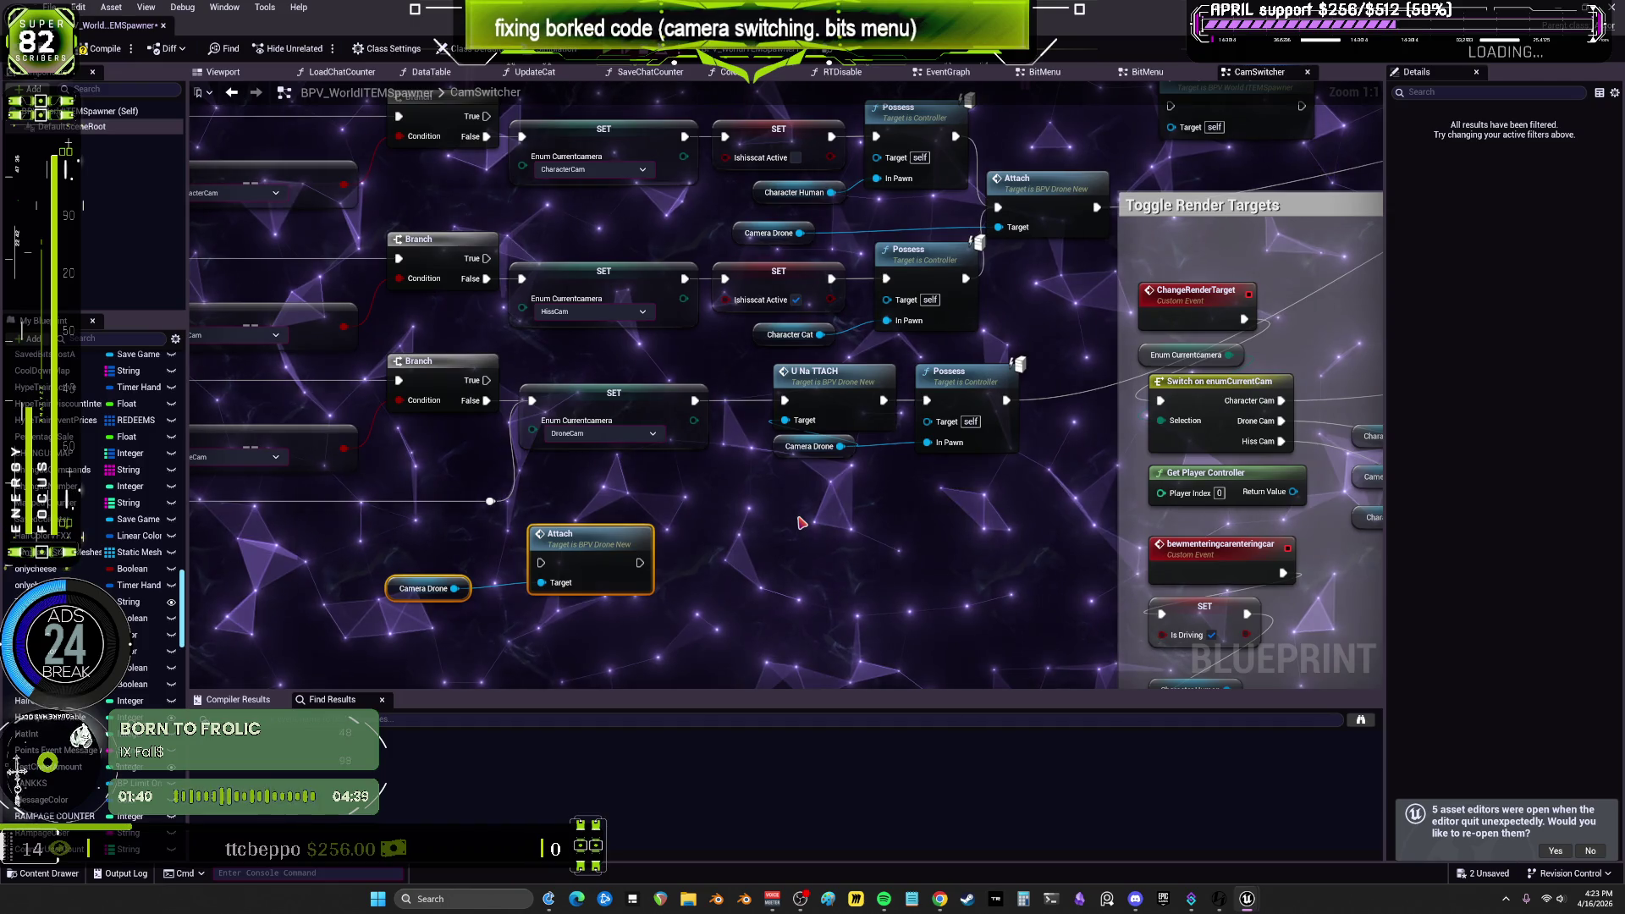
pyautogui.scroll(-2, 800, 522)
pyautogui.press('Delete')
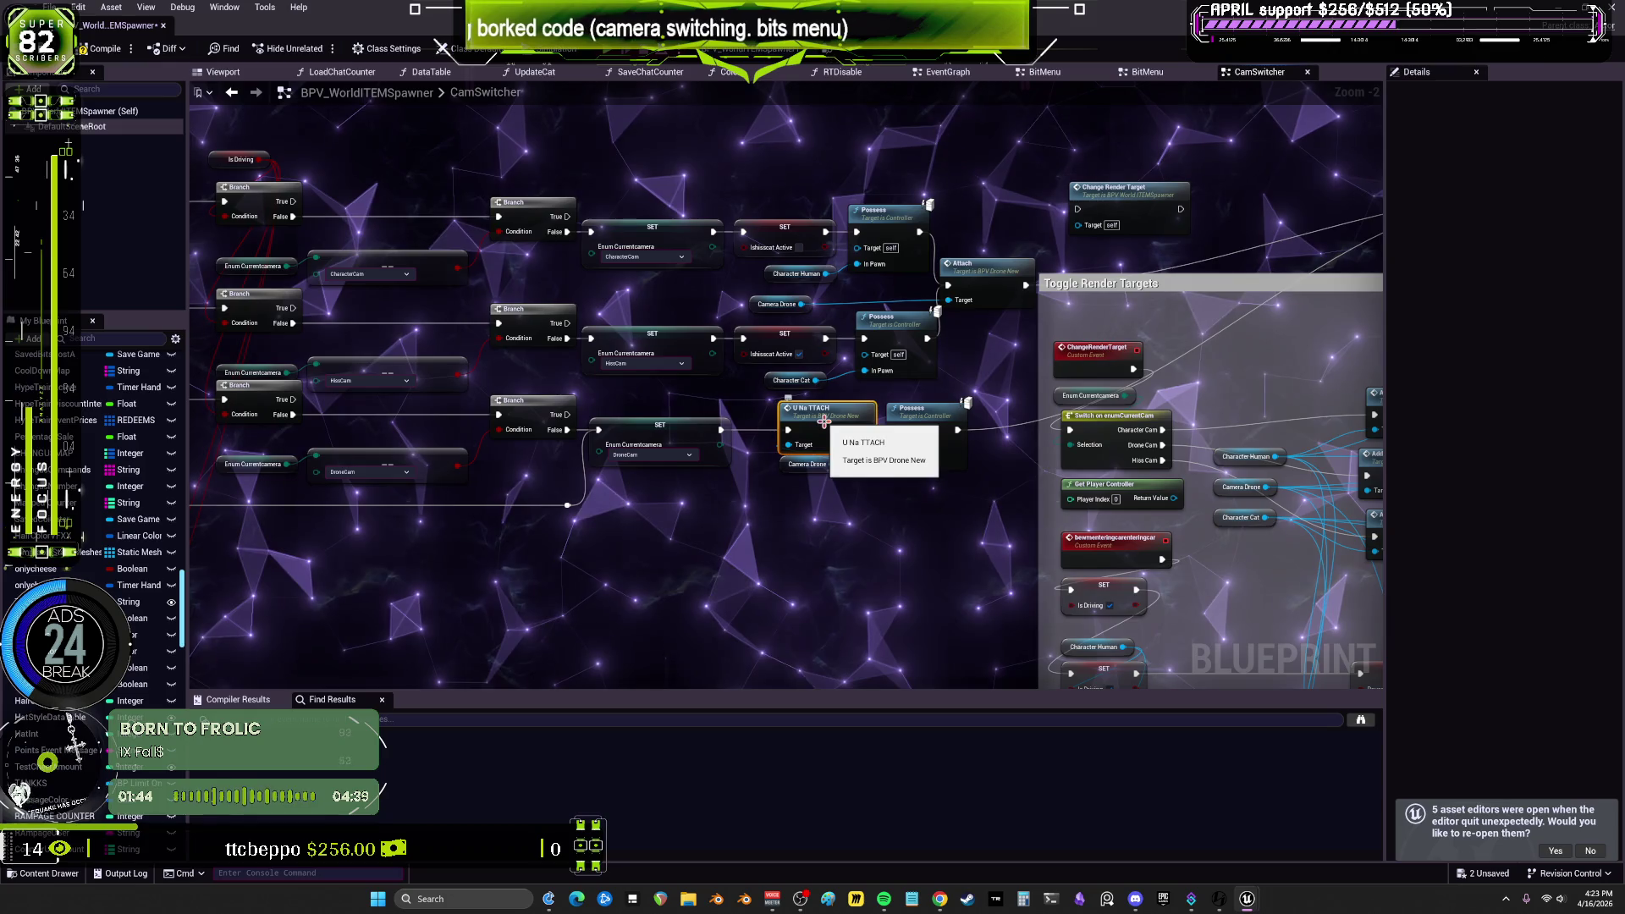
pyautogui.doubleClick(823, 420)
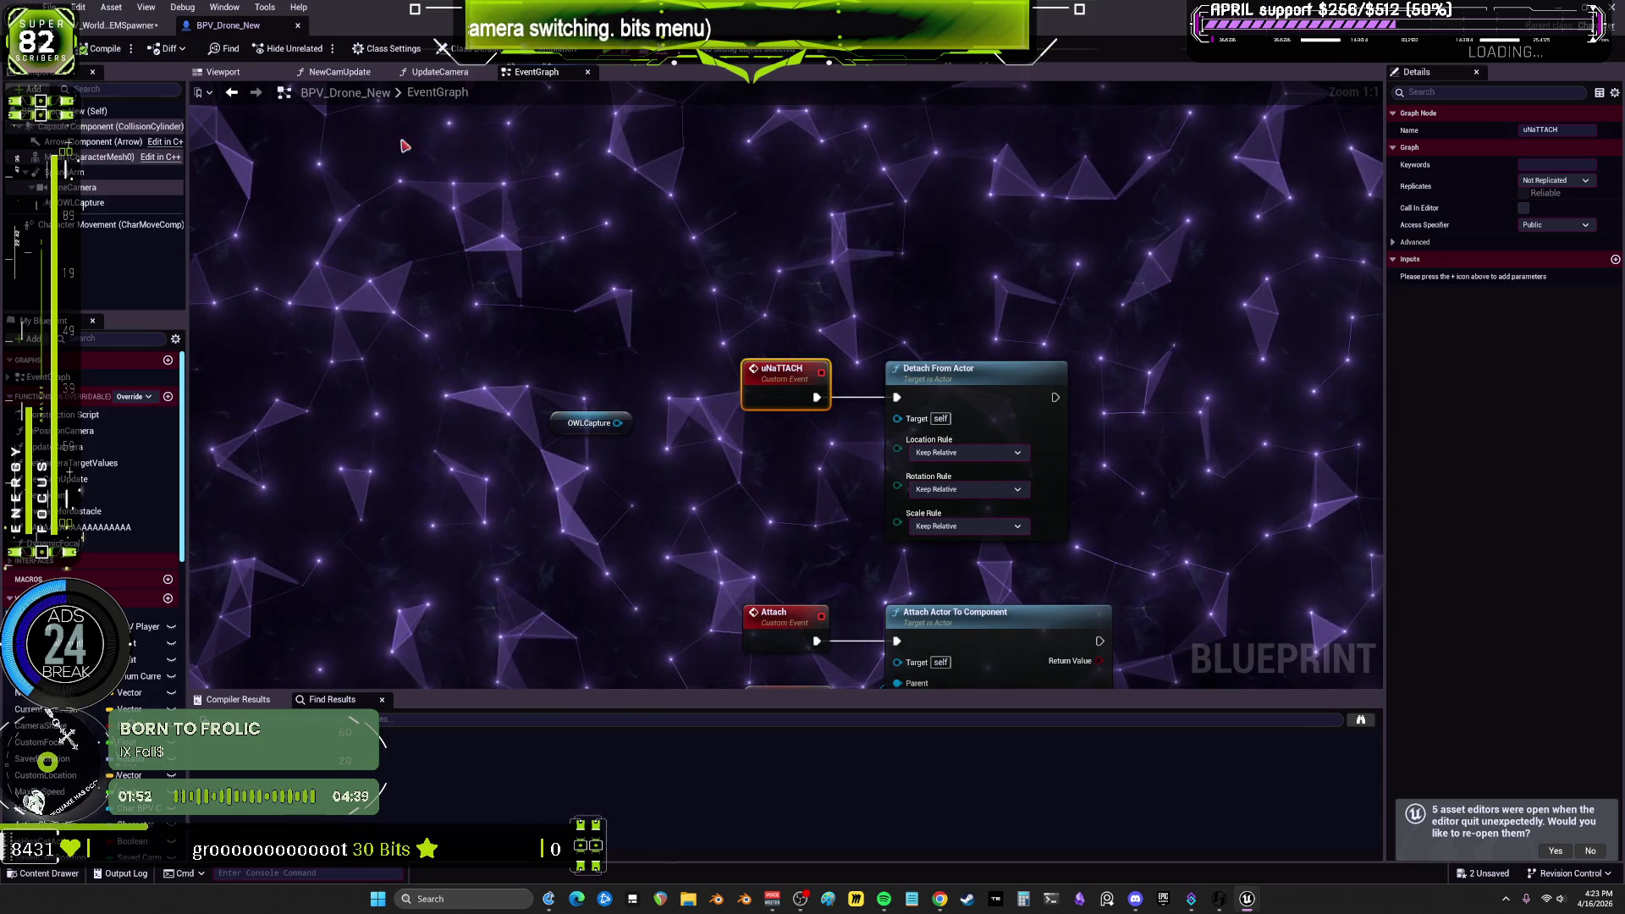
# Step: Return to CamSwitcher, pan across the Switch nodes and compile, revealing three Target-pin errors
pyautogui.click(233, 93)
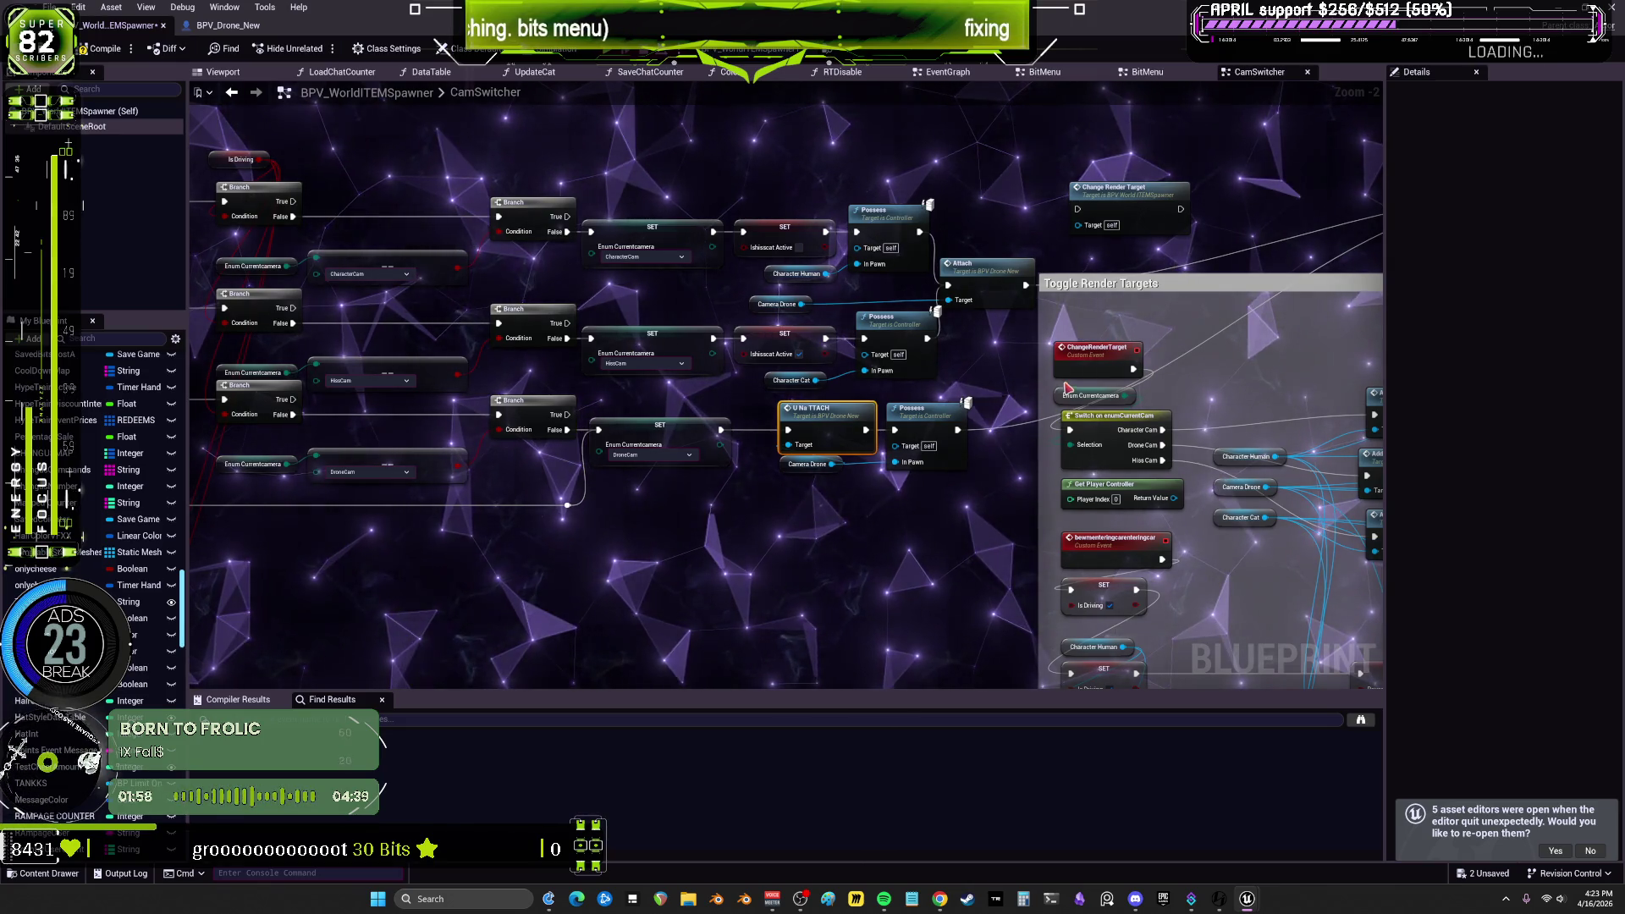
pyautogui.moveTo(796, 471); pyautogui.dragTo(233, 602)
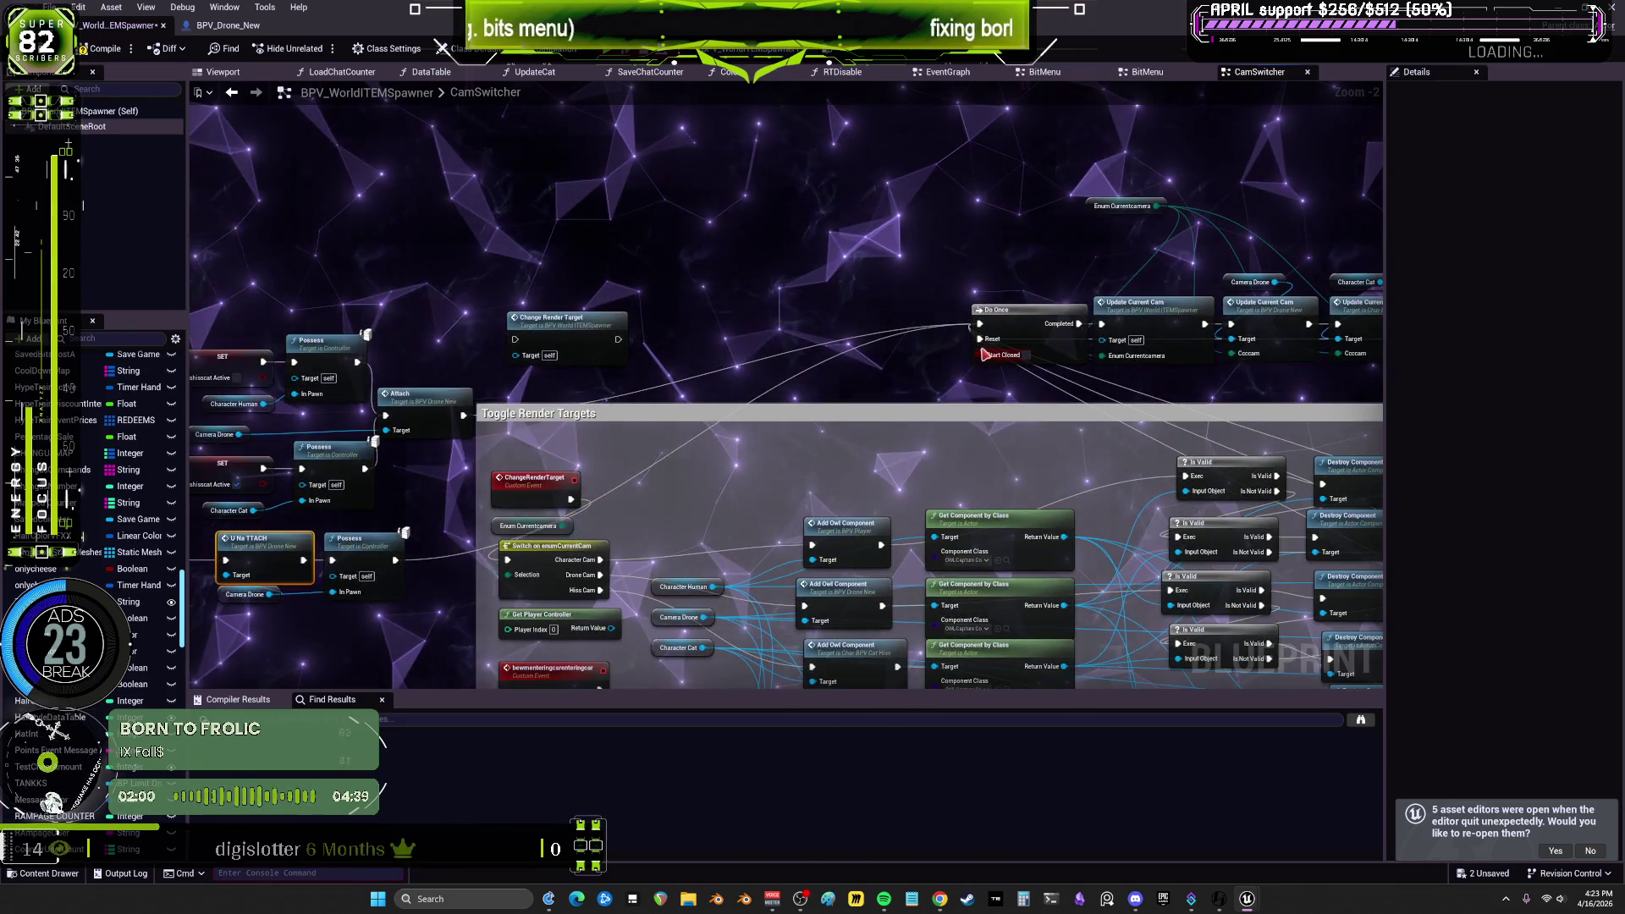
pyautogui.moveTo(1136, 254); pyautogui.dragTo(961, 246)
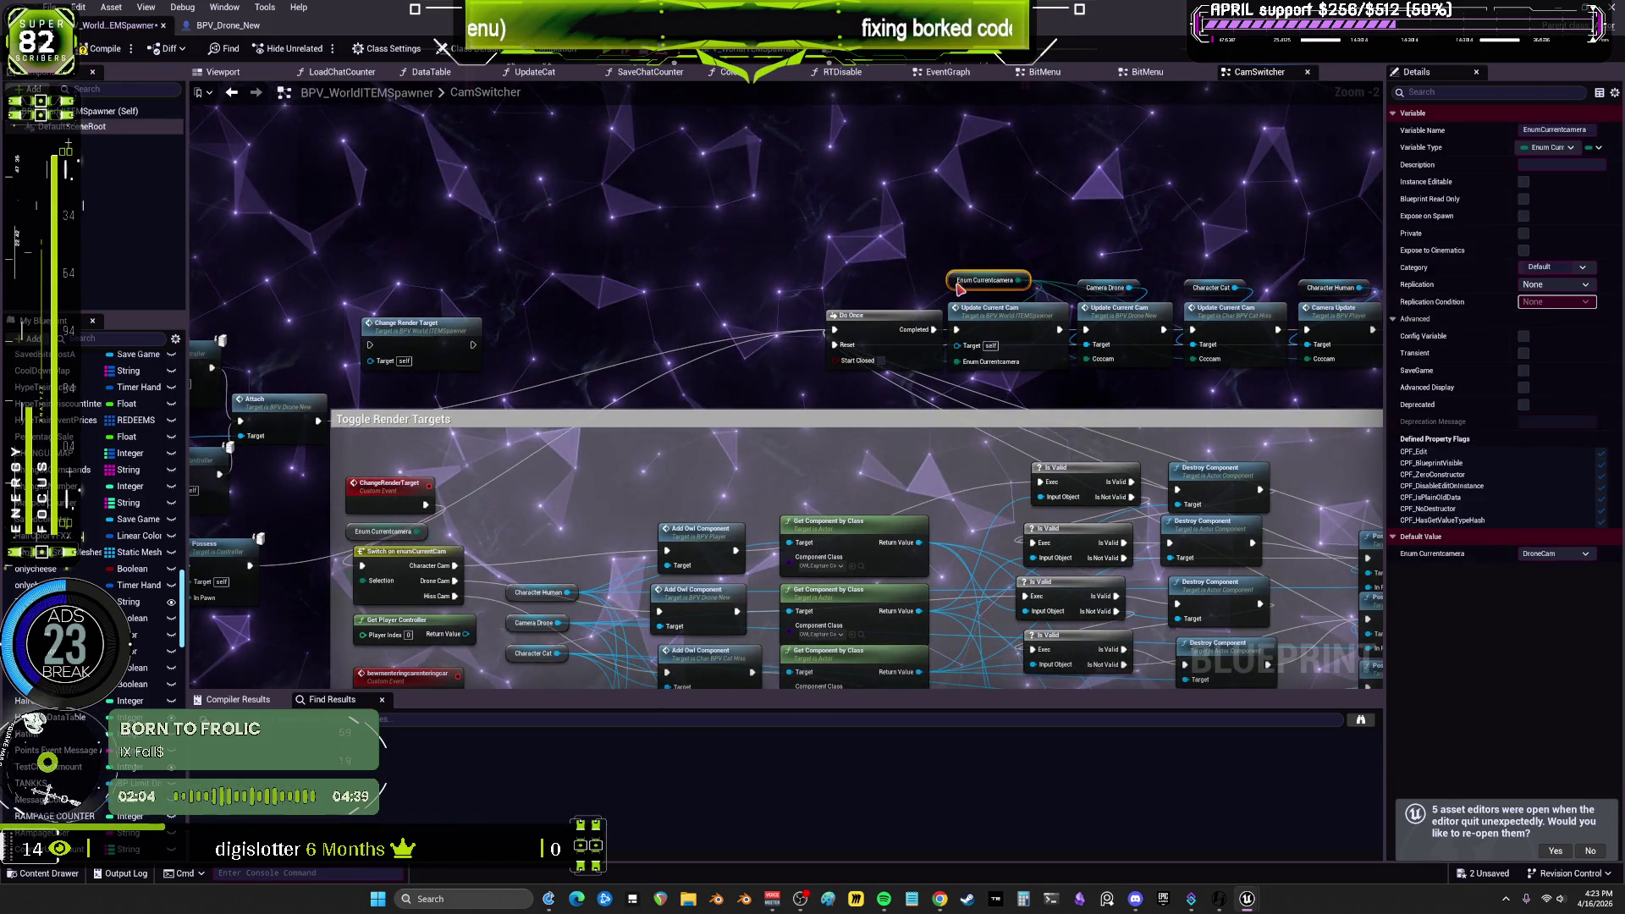
pyautogui.moveTo(1304, 241); pyautogui.dragTo(942, 220)
pyautogui.moveTo(1270, 233); pyautogui.dragTo(917, 186)
pyautogui.moveTo(1088, 187)
pyautogui.mouseDown()
pyautogui.moveTo(1055, 354)
pyautogui.moveTo(865, 354)
pyautogui.mouseUp()
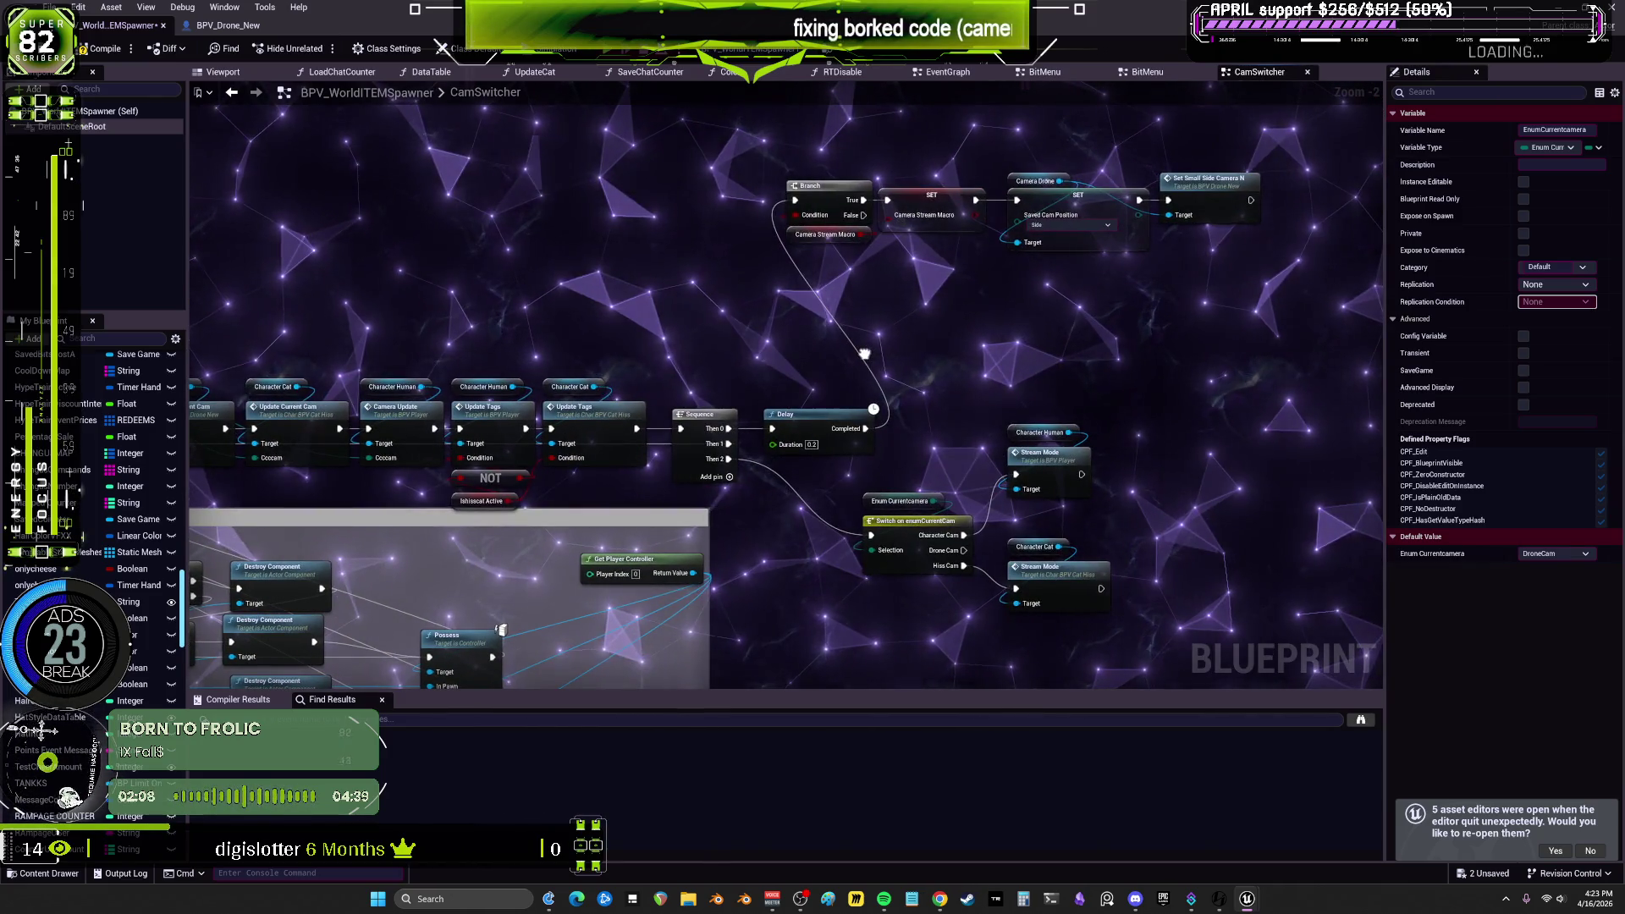
pyautogui.rightClick(708, 363)
pyautogui.moveTo(707, 364); pyautogui.dragTo(679, 349)
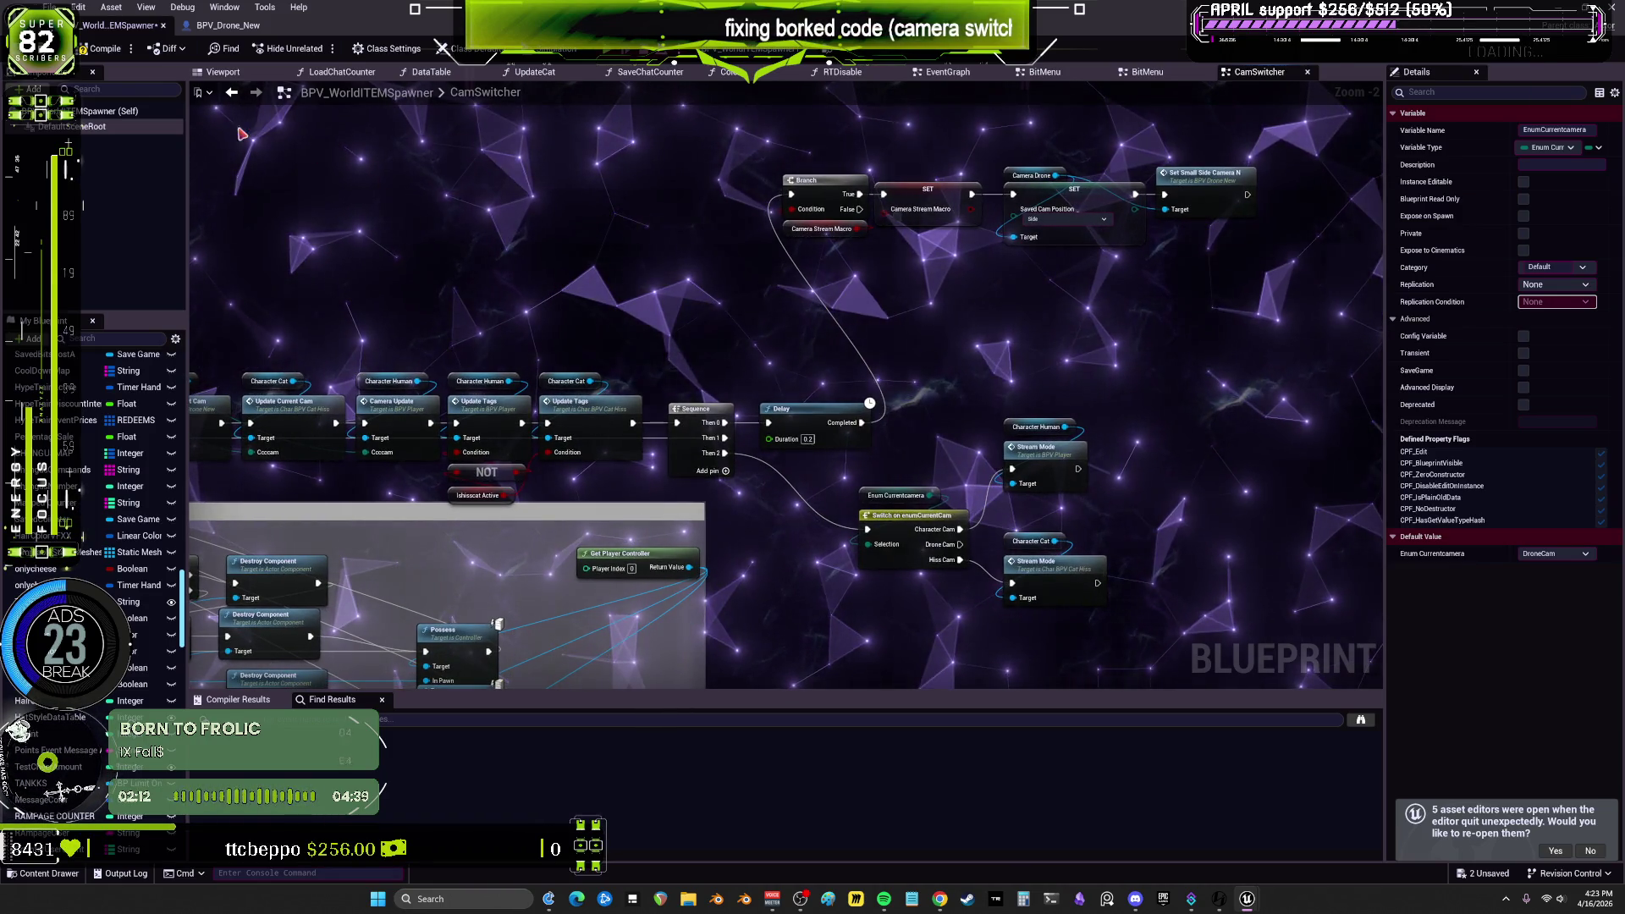
pyautogui.click(84, 41)
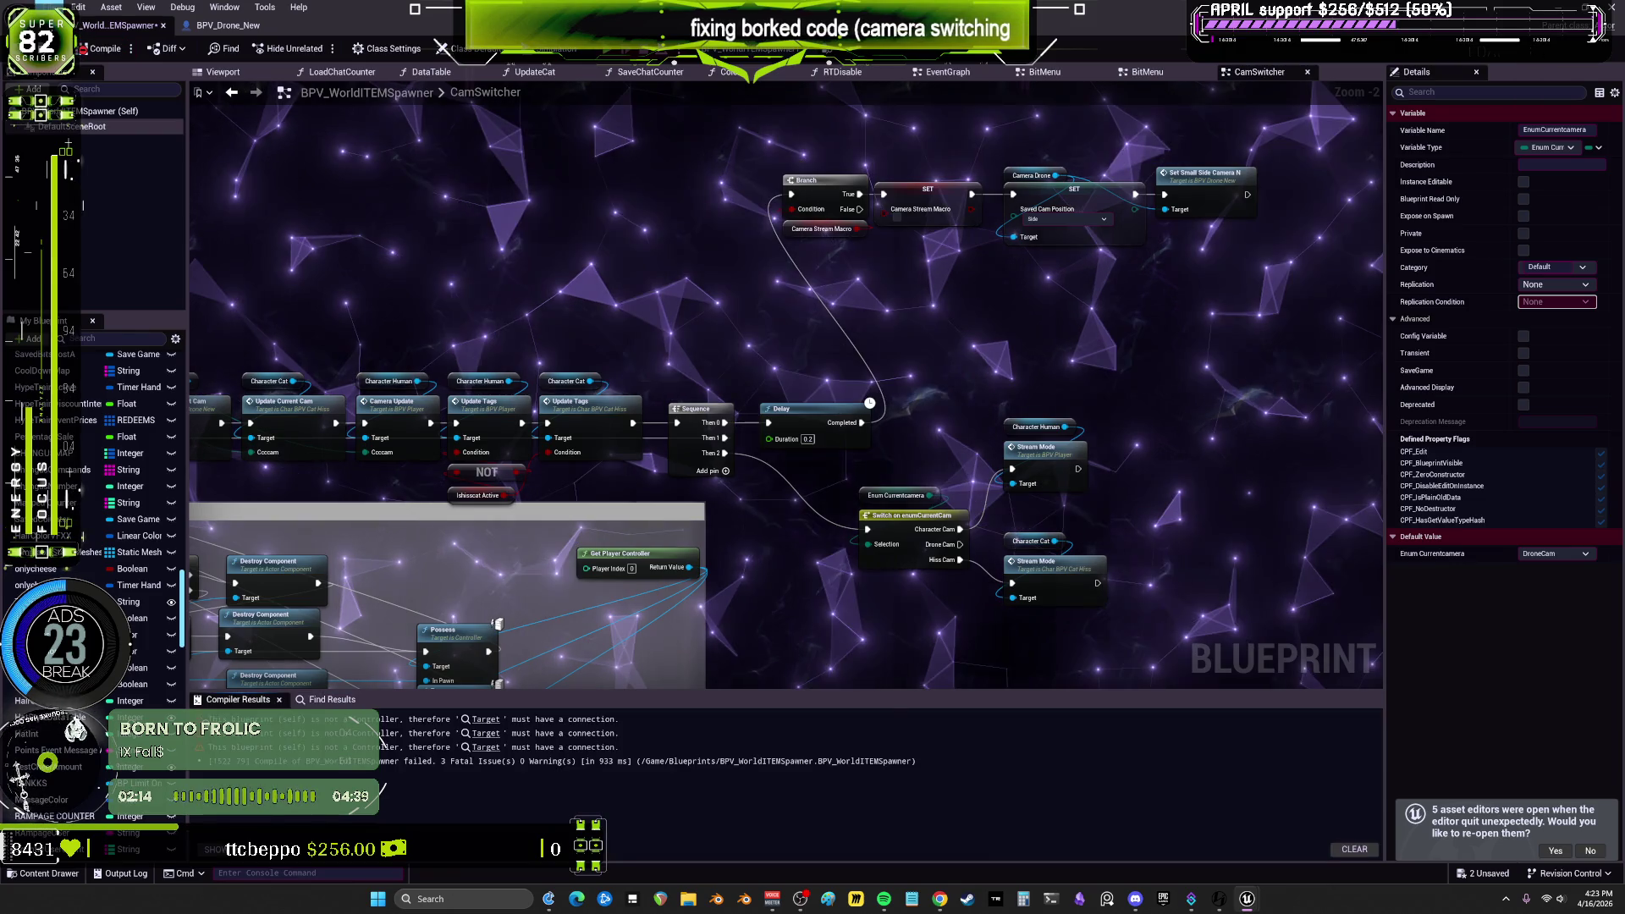
# Step: Feed a Get Player Controller node into all three Possess nodes' Target pins to clear the errors
pyautogui.click(487, 722)
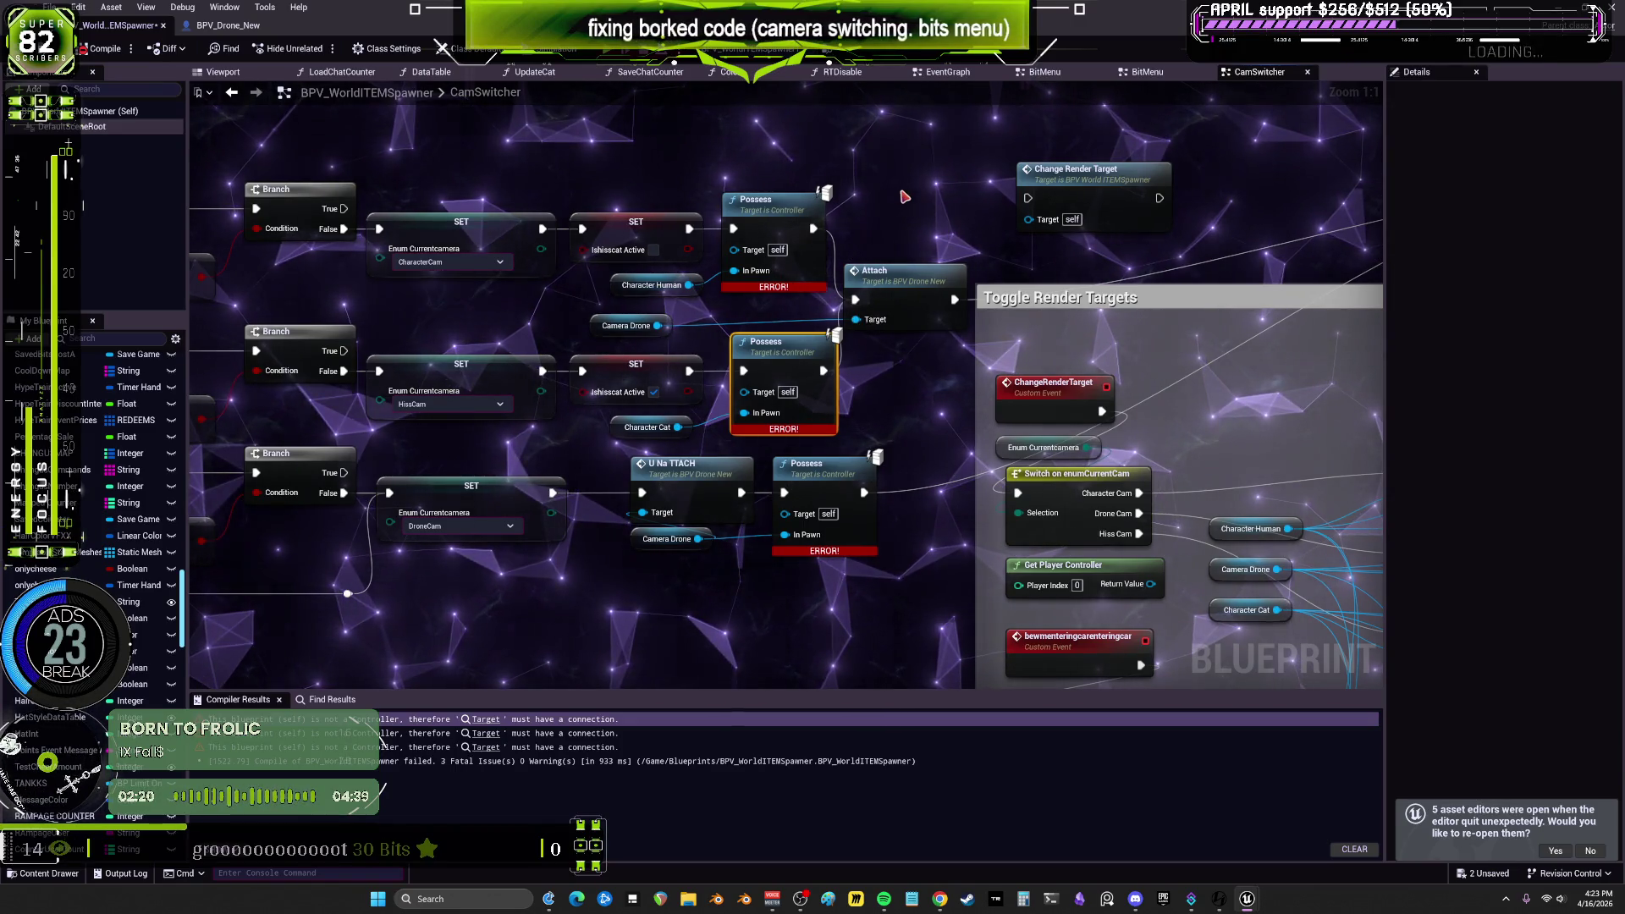
pyautogui.moveTo(1089, 401)
pyautogui.mouseDown()
pyautogui.moveTo(855, 227)
pyautogui.moveTo(775, 223)
pyautogui.mouseUp()
pyautogui.moveTo(617, 392)
pyautogui.mouseDown()
pyautogui.moveTo(198, 368)
pyautogui.moveTo(698, 179)
pyautogui.moveTo(677, 225)
pyautogui.moveTo(646, 236)
pyautogui.moveTo(687, 318)
pyautogui.mouseUp()
pyautogui.moveTo(646, 227); pyautogui.dragTo(736, 580)
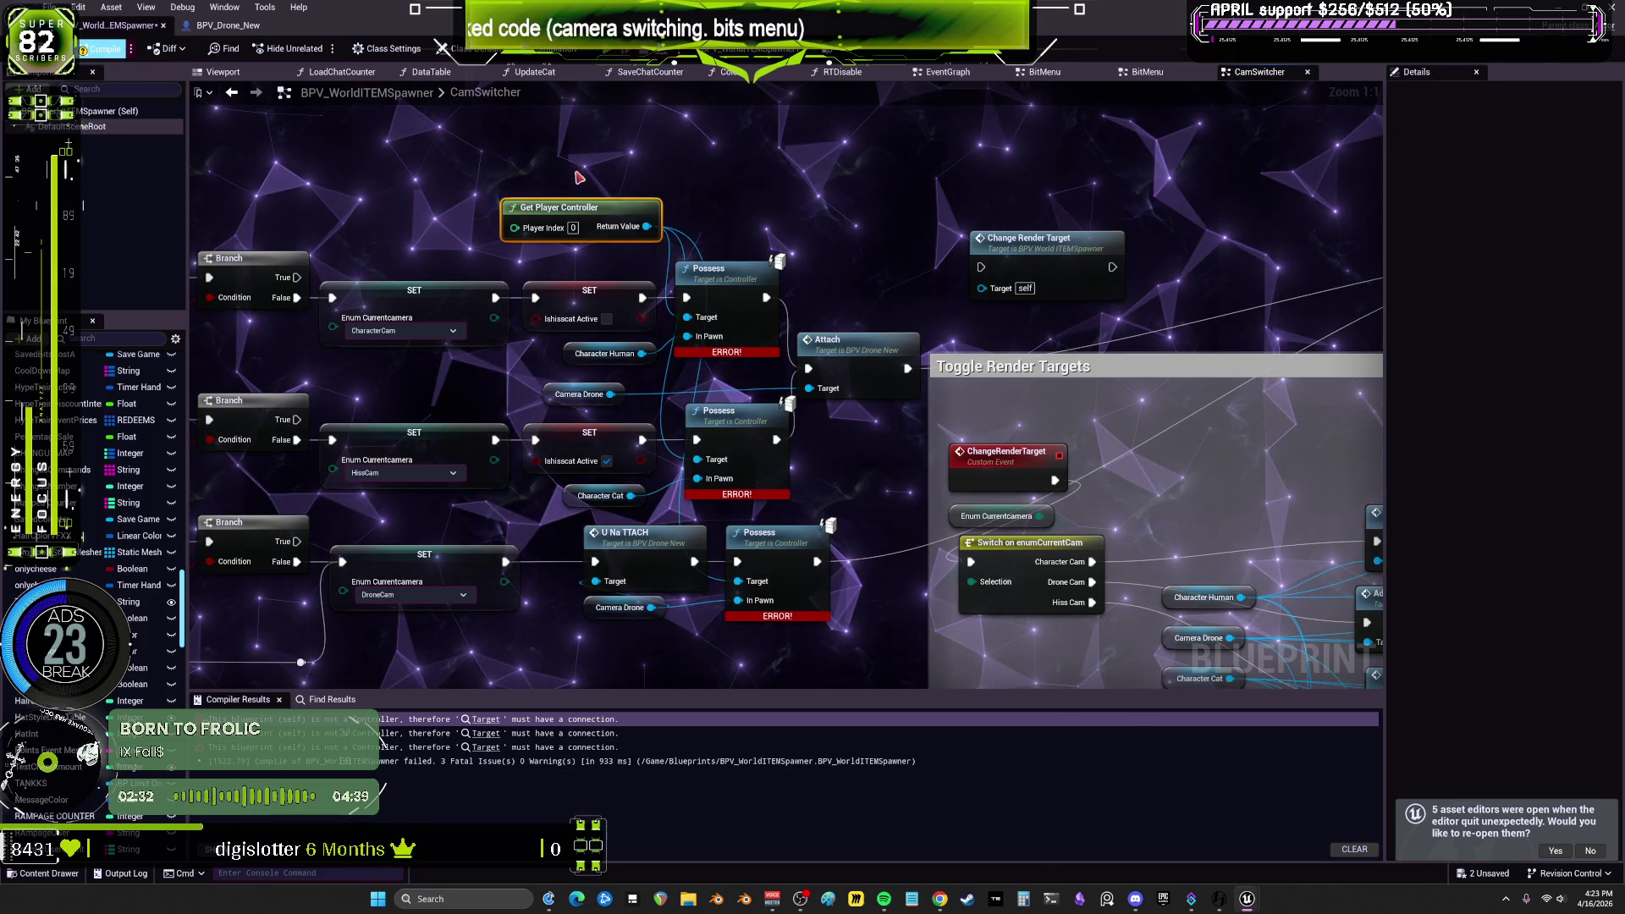
pyautogui.click(132, 48)
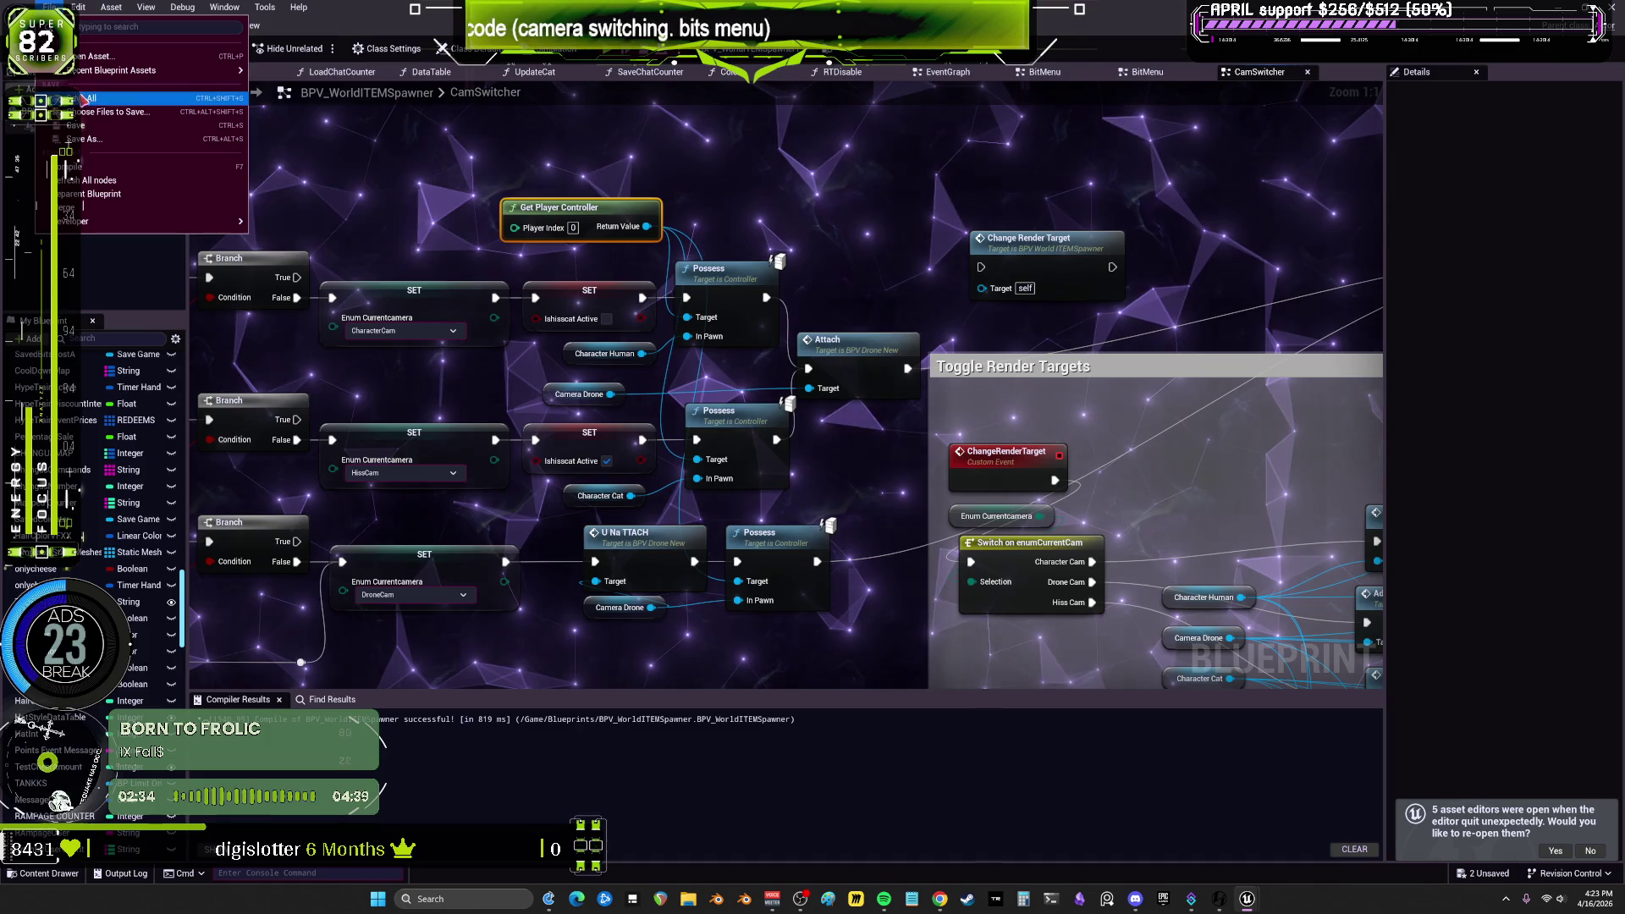
# Step: Save all packages, then playtest walking and toggling between drone and character cameras with C
pyautogui.hotkey('ctrl', 's')
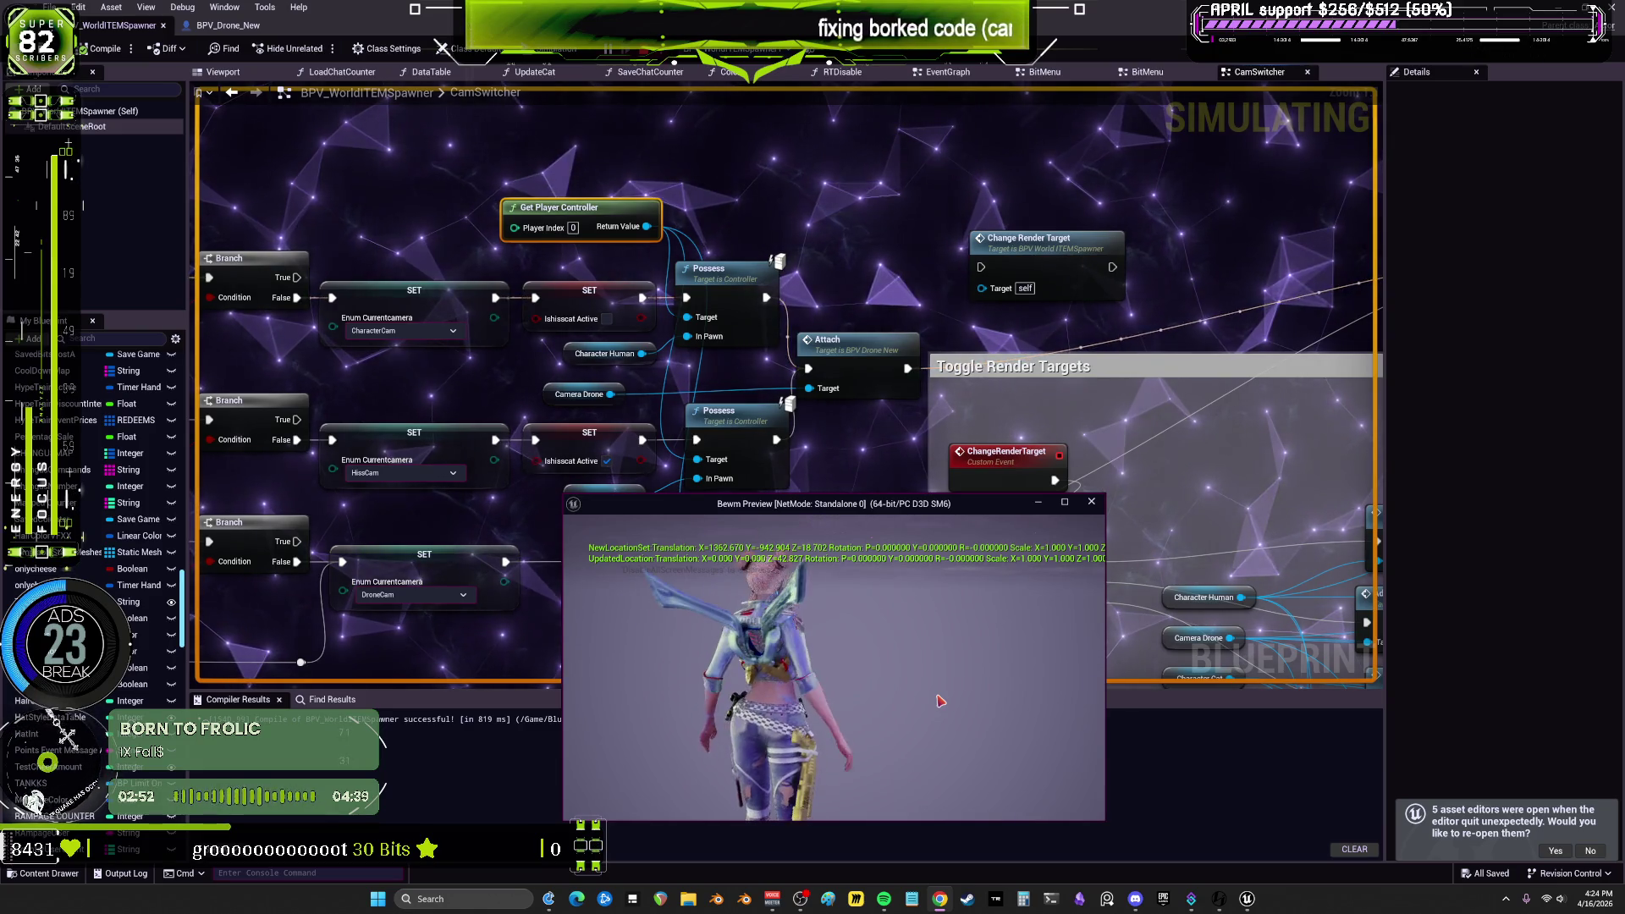
pyautogui.click(940, 701)
pyautogui.press('w')
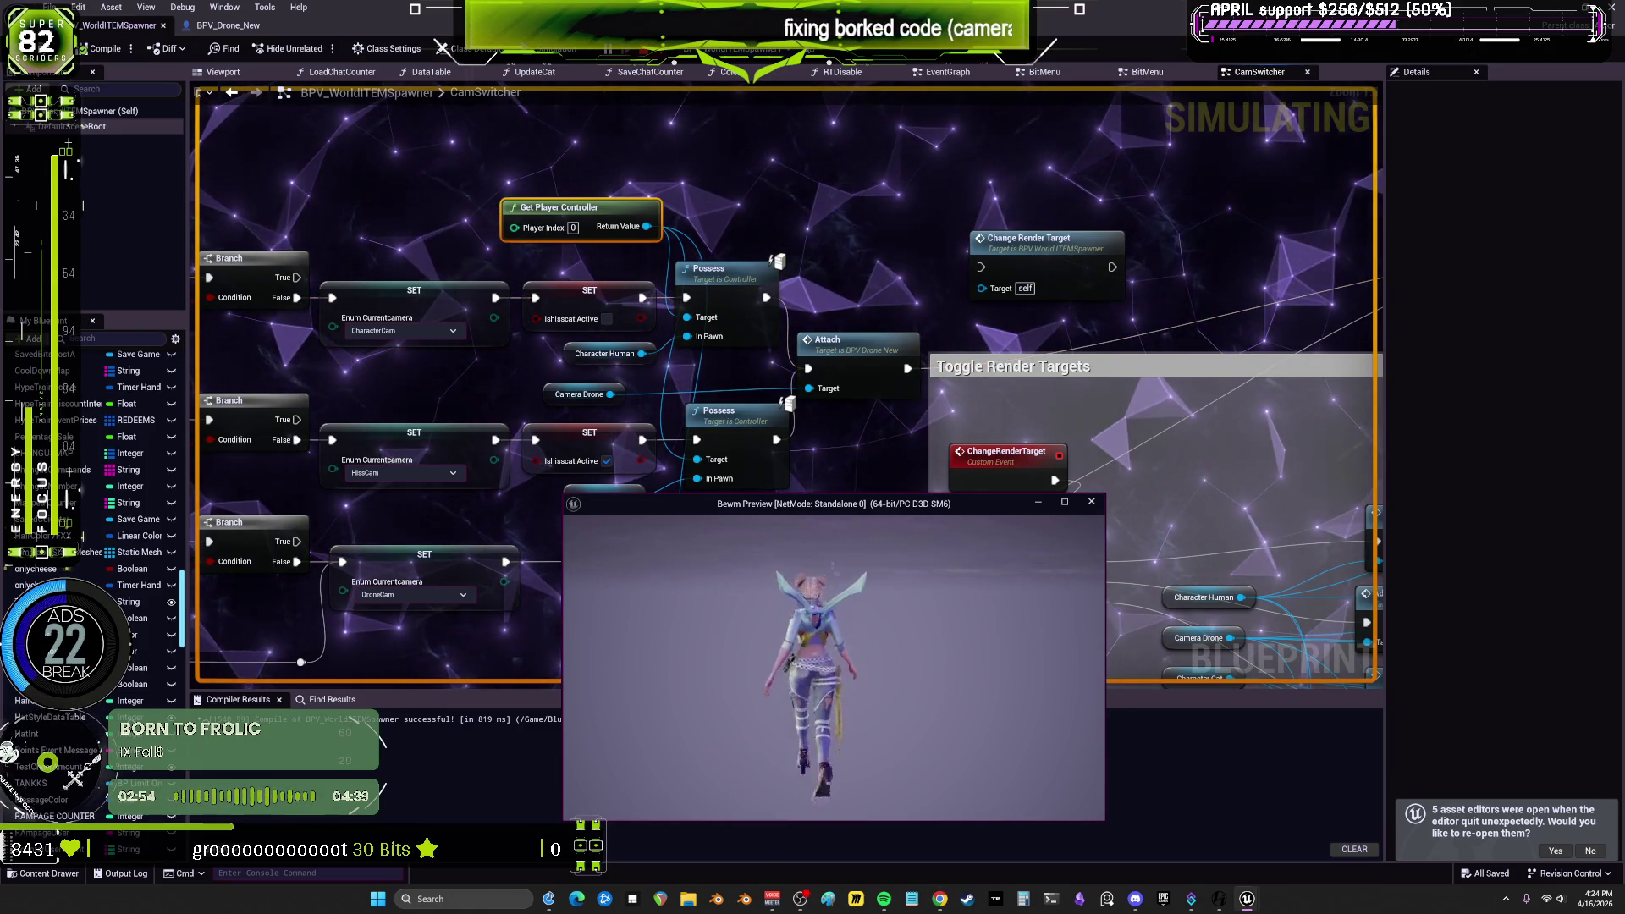
pyautogui.press('s')
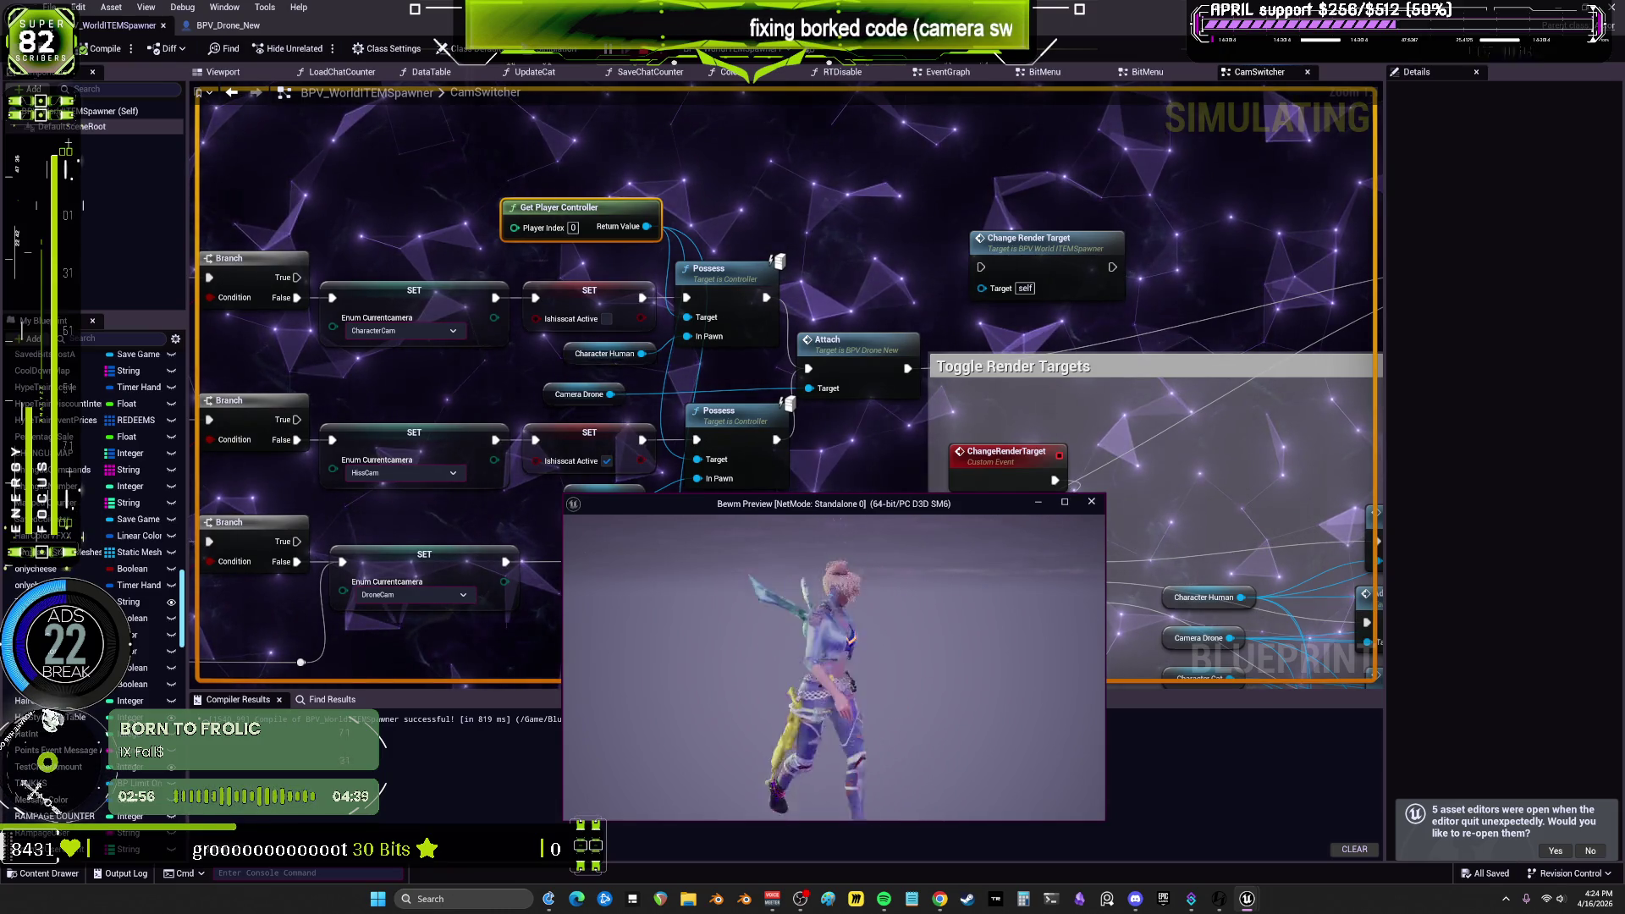
pyautogui.press('c')
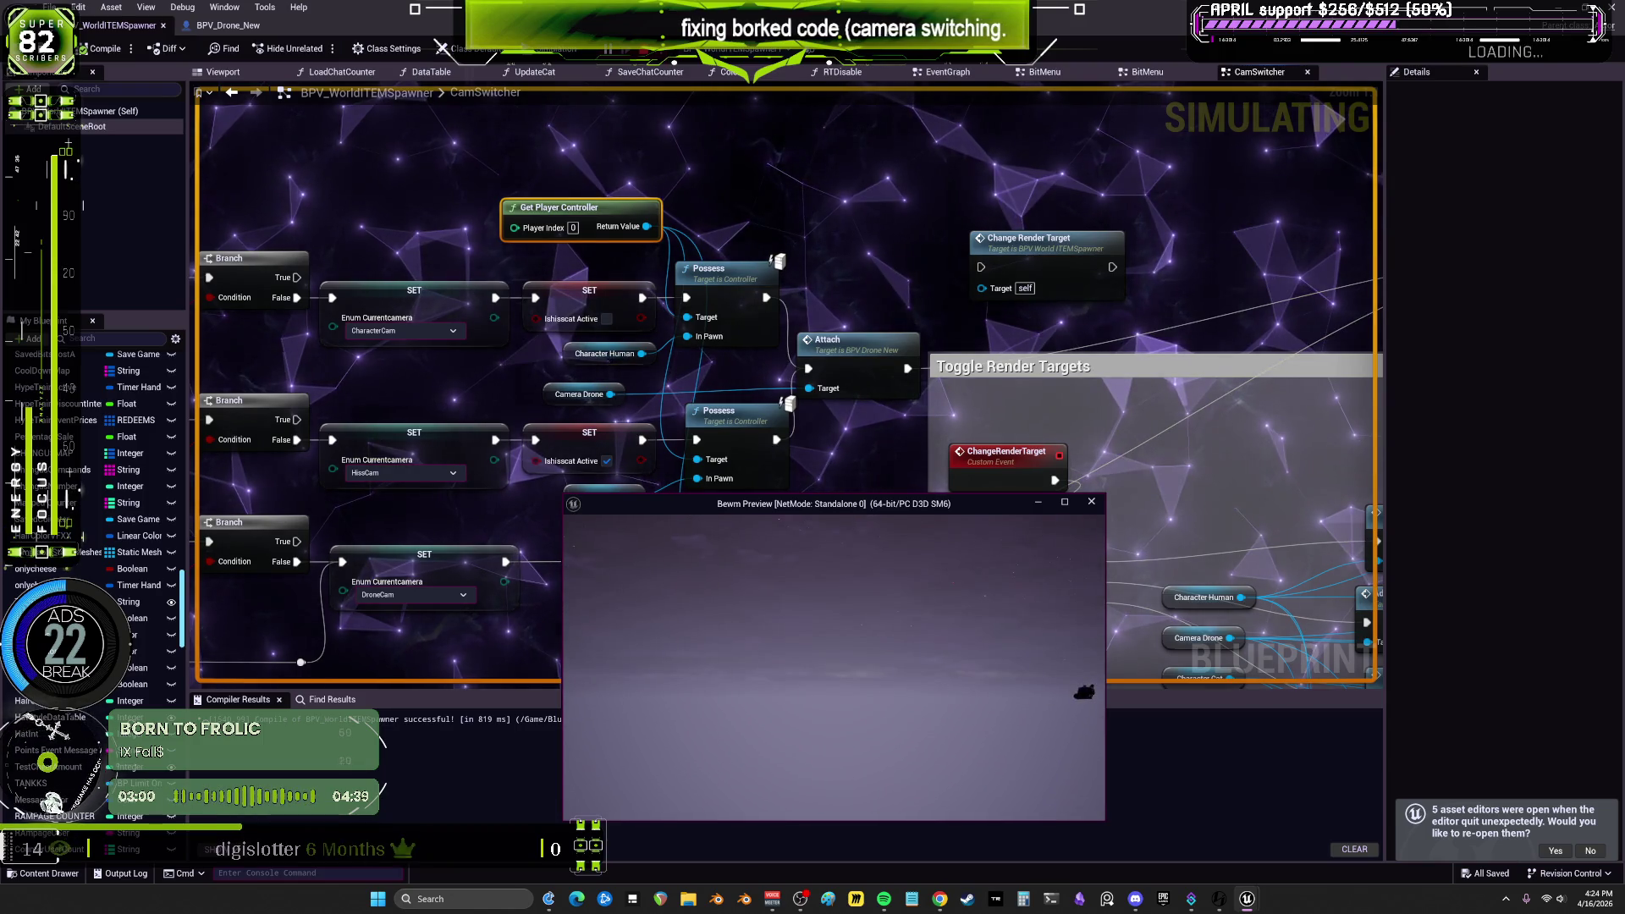
pyautogui.press('c')
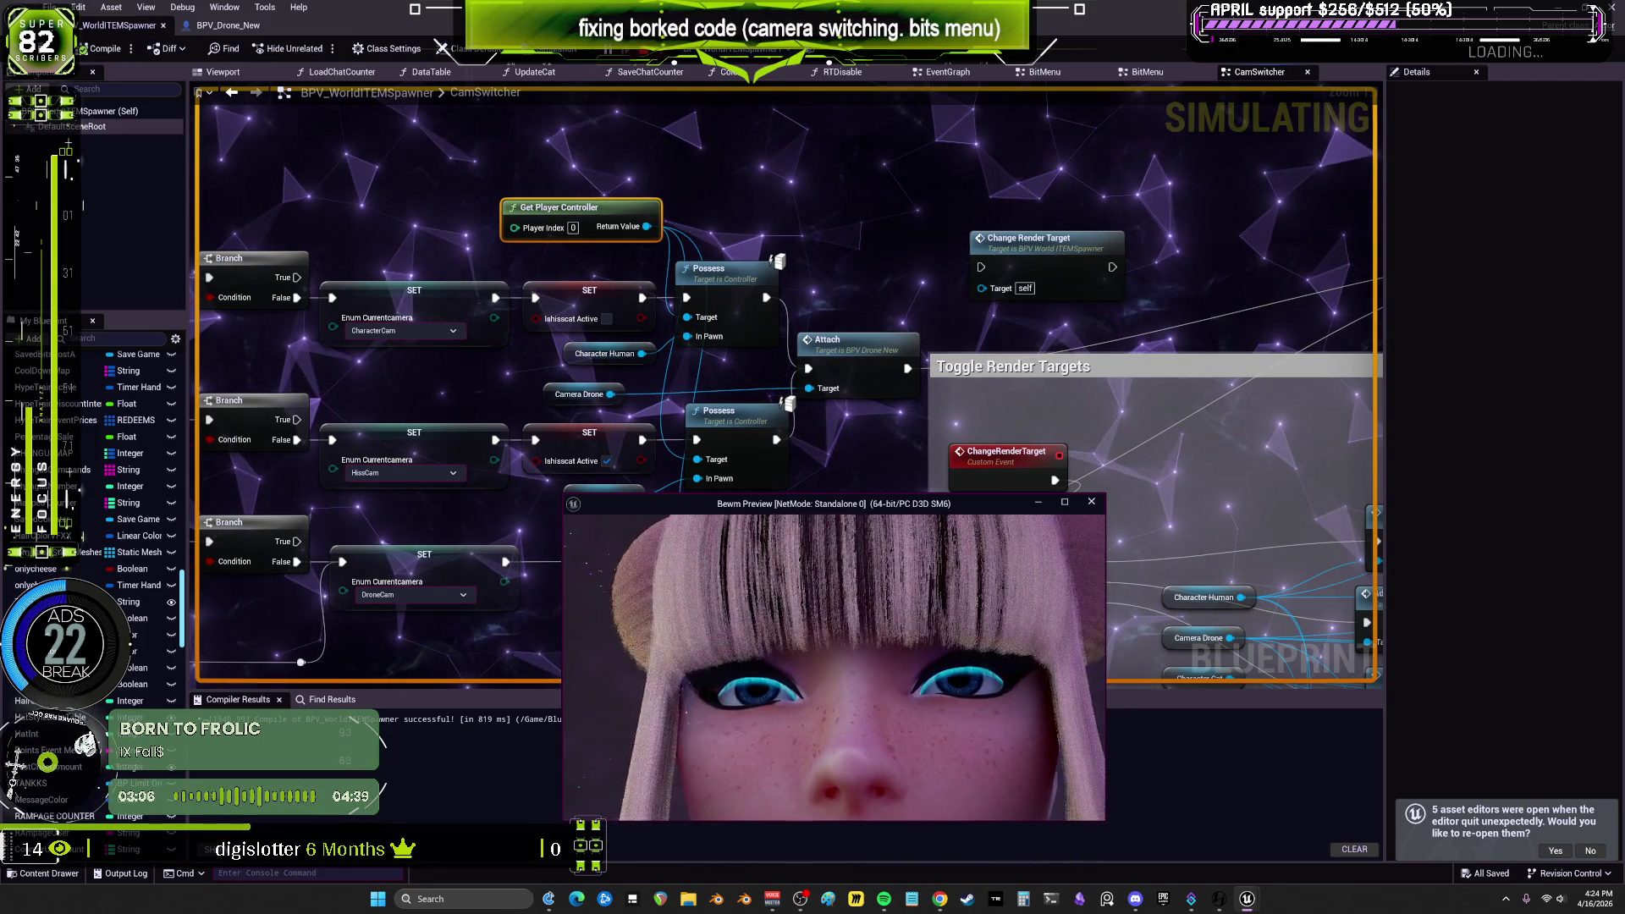
pyautogui.press('Escape')
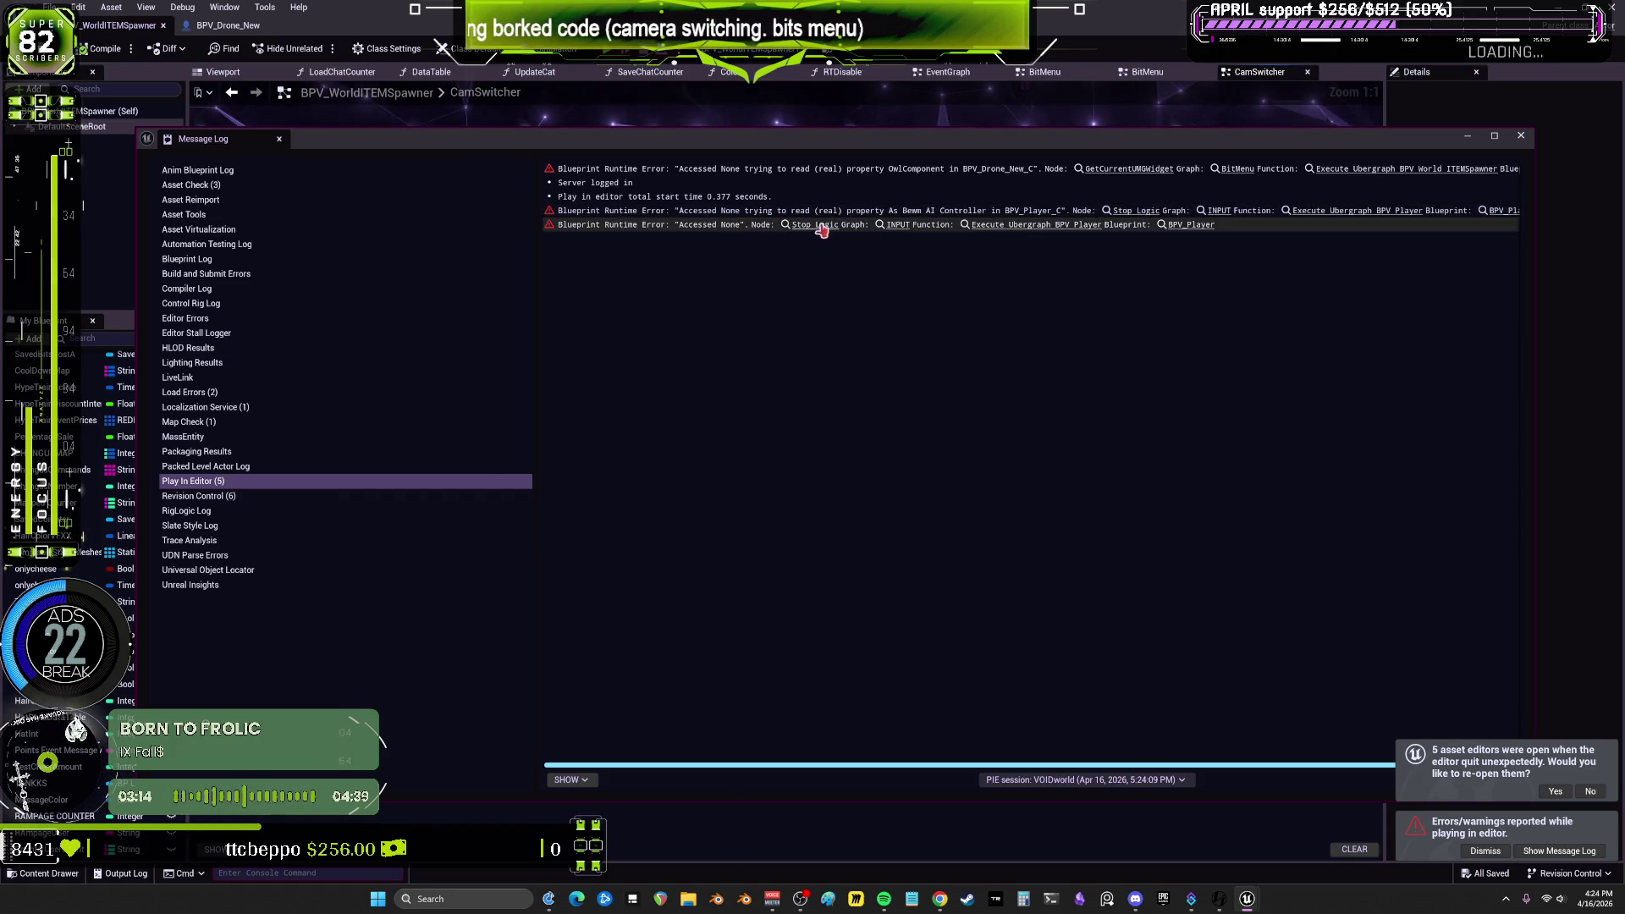
# Step: Jump to the GetCurrentUMGWidget error node, then select OWLCapture in BPV_Drone_New's Components
pyautogui.click(1136, 169)
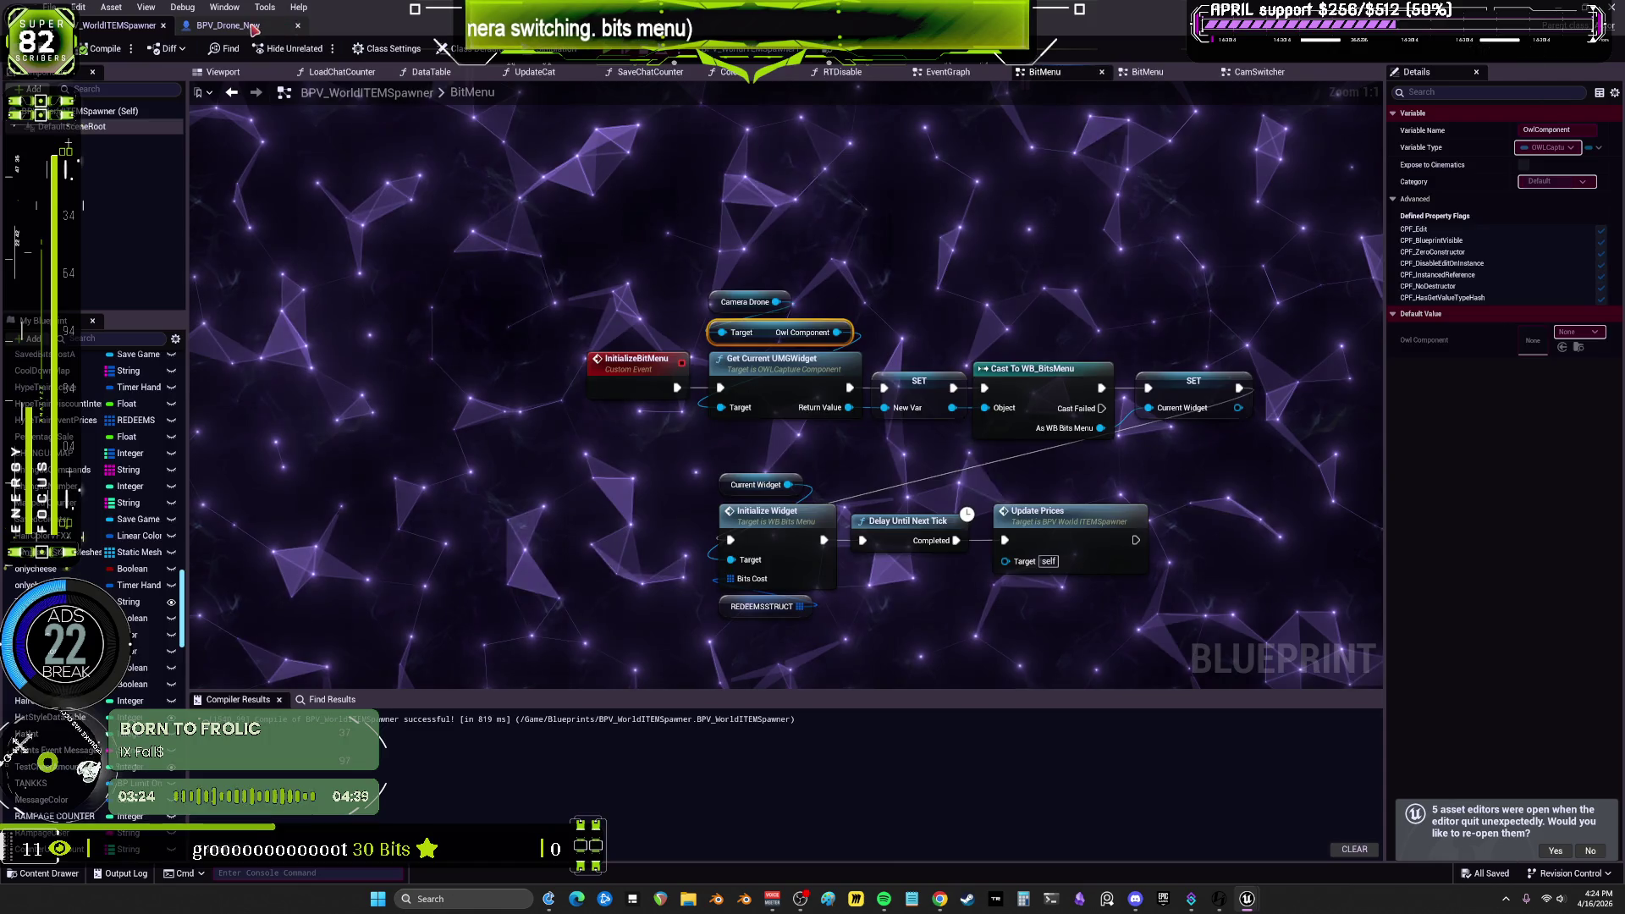
pyautogui.click(225, 26)
pyautogui.click(81, 204)
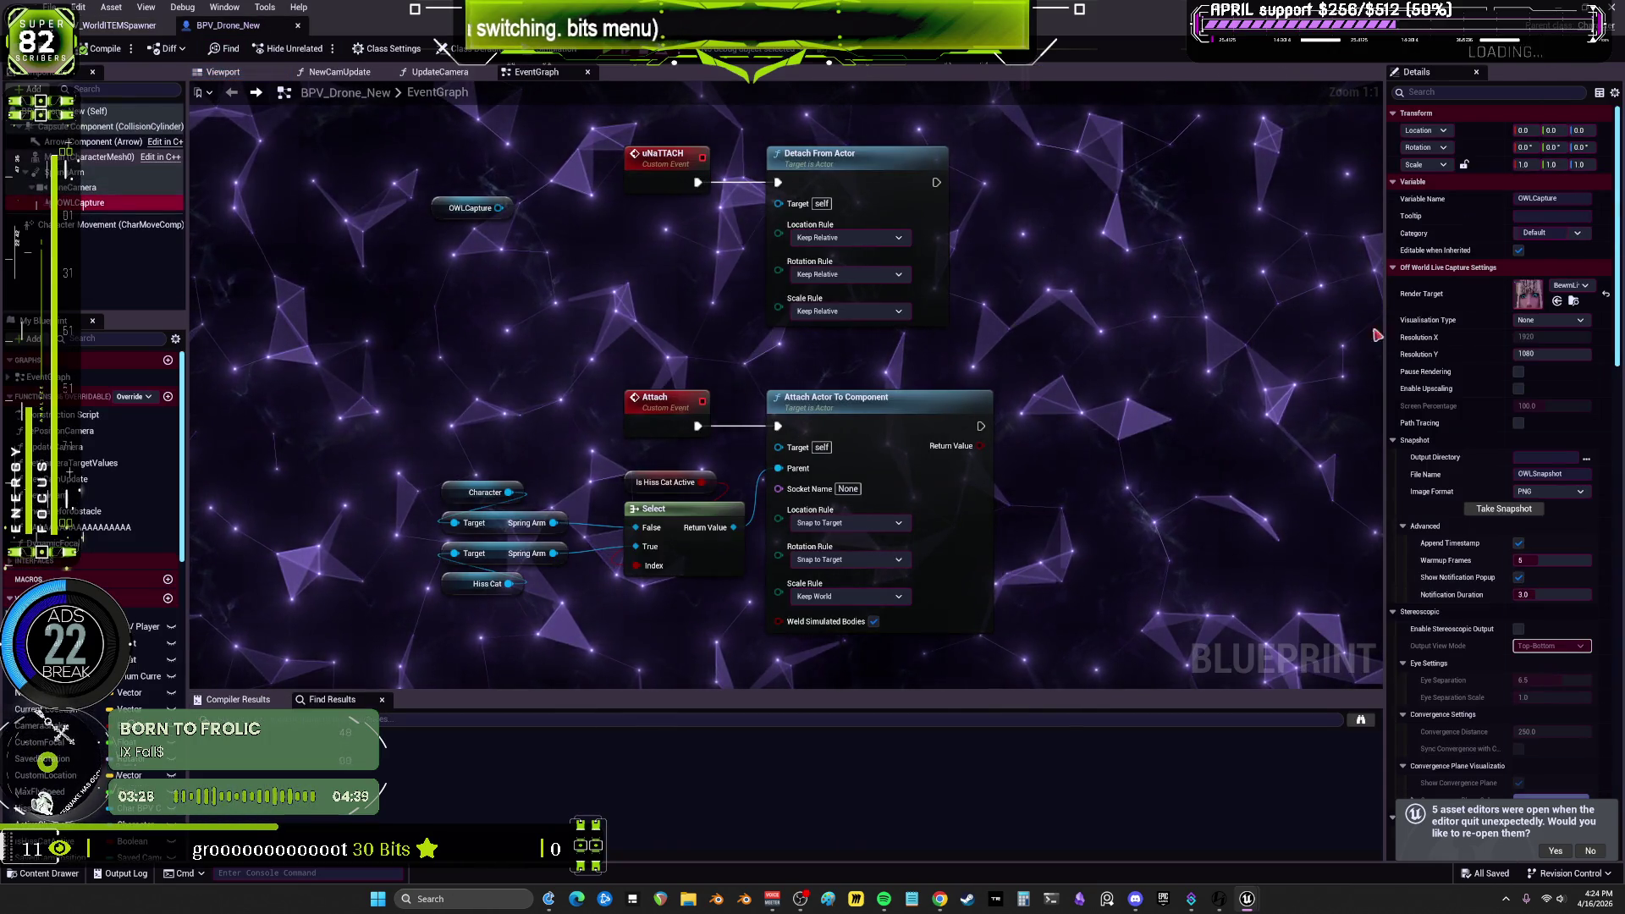
# Step: Widen Details to leave OWLCapture's Widget Type as None, then begin a node off Camera Drone in BitMenu
pyautogui.scroll(-5, 1453, 550)
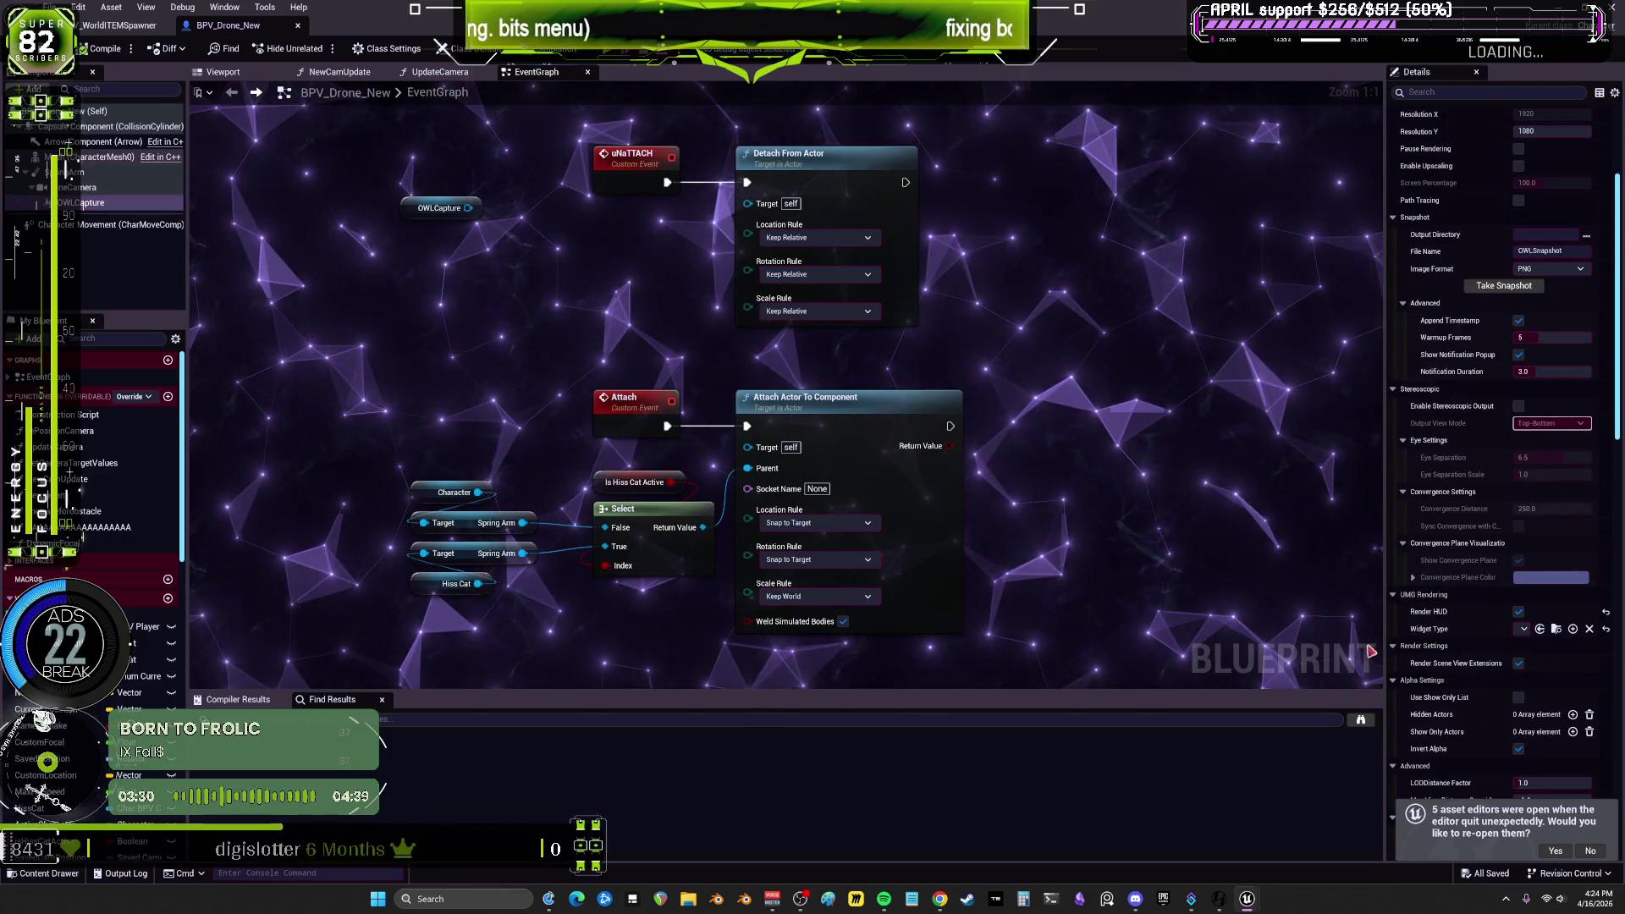
pyautogui.moveTo(1385, 636); pyautogui.dragTo(1092, 628)
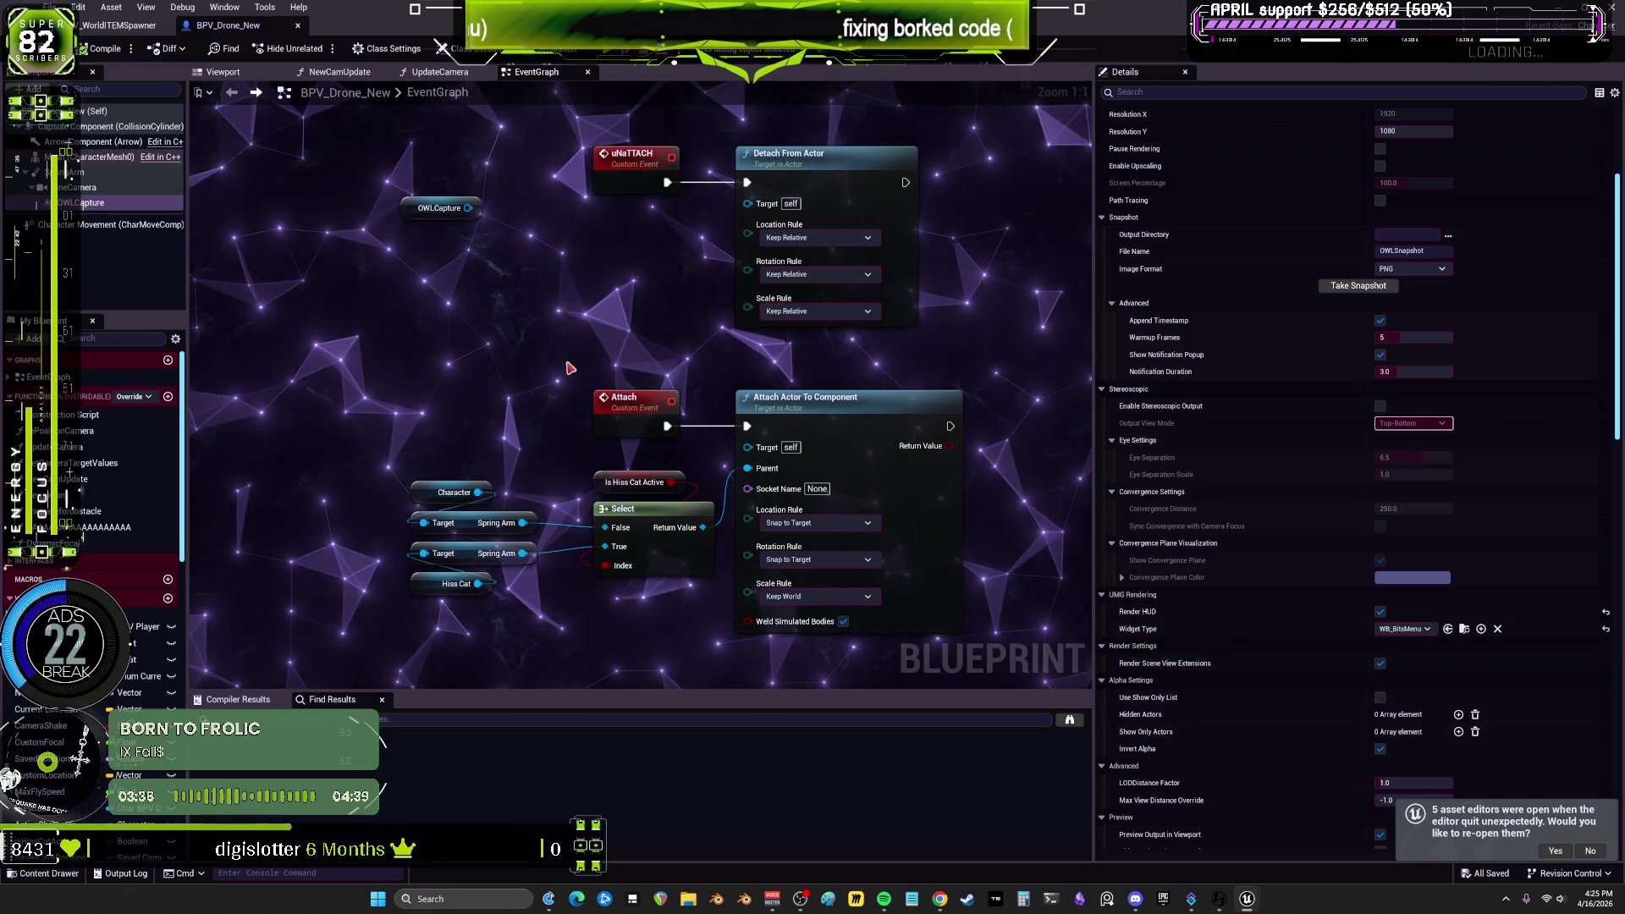
pyautogui.click(127, 26)
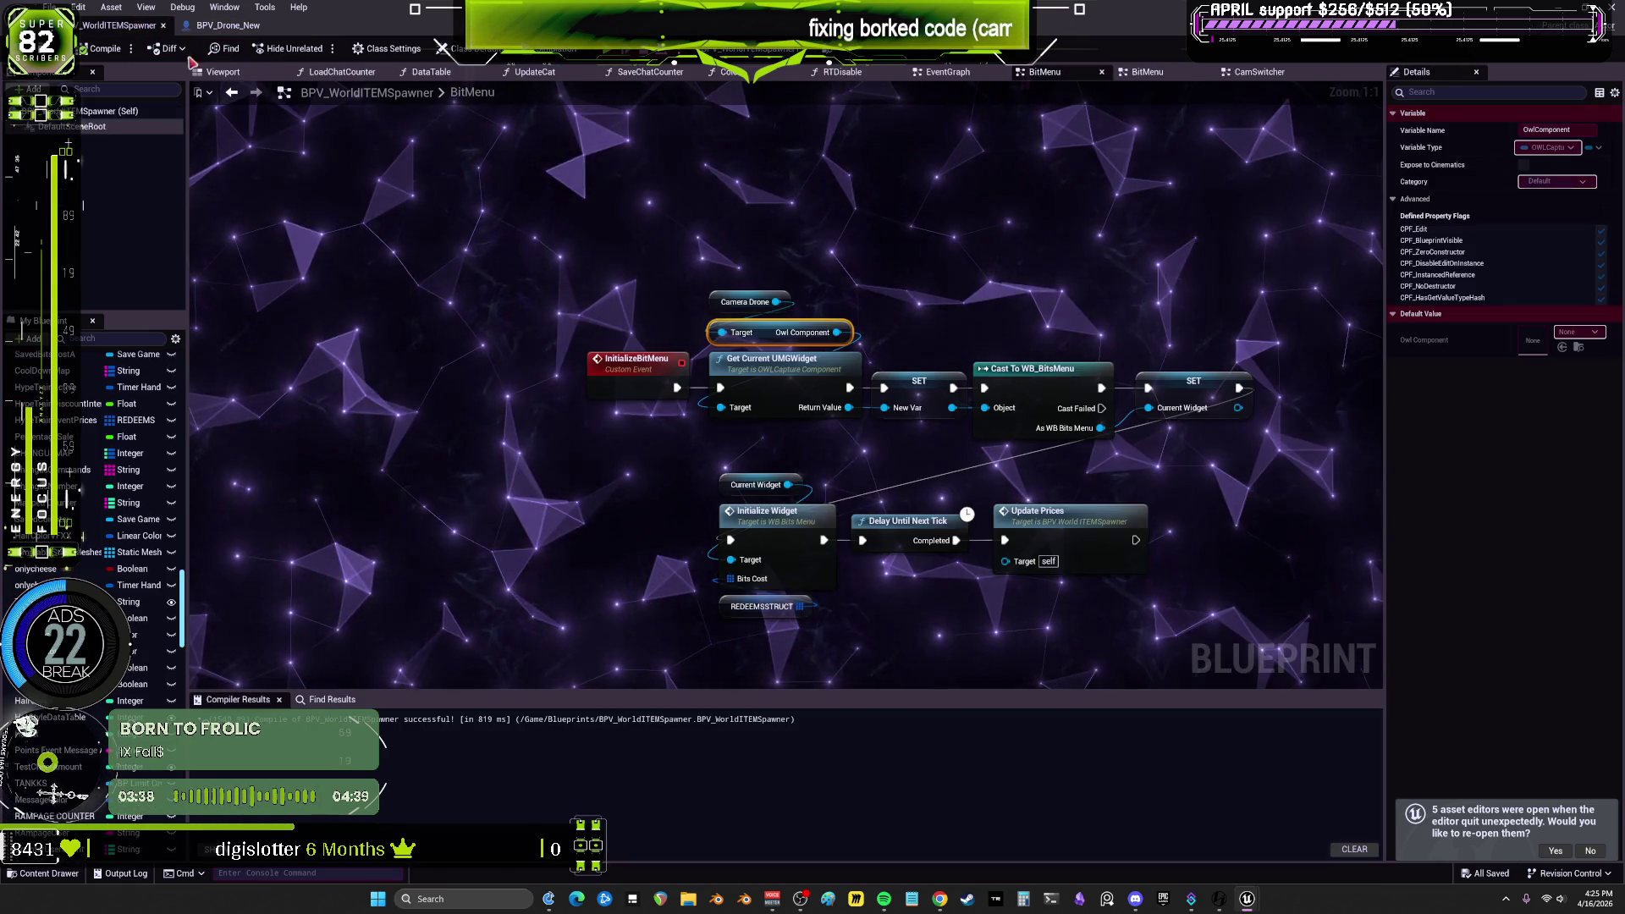
pyautogui.moveTo(776, 301)
pyautogui.mouseDown()
pyautogui.moveTo(838, 264)
pyautogui.moveTo(827, 254)
pyautogui.moveTo(721, 333)
pyautogui.mouseUp()
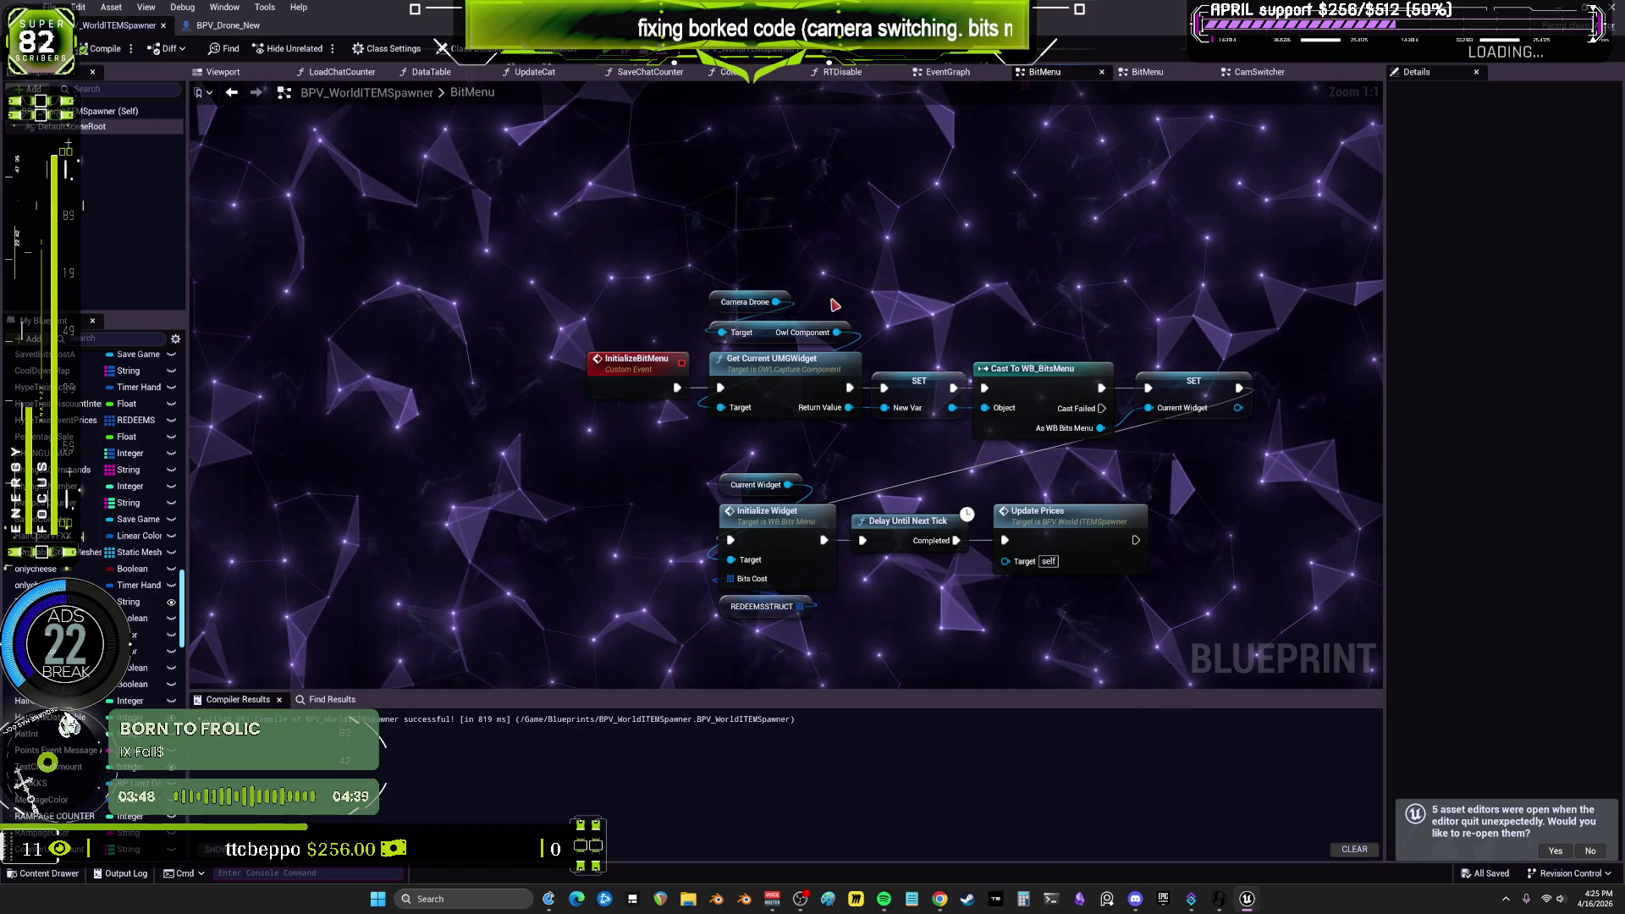
# Step: Recheck the drone's capture settings and drag a new node off BitMenu's Owl Component output
pyautogui.click(259, 28)
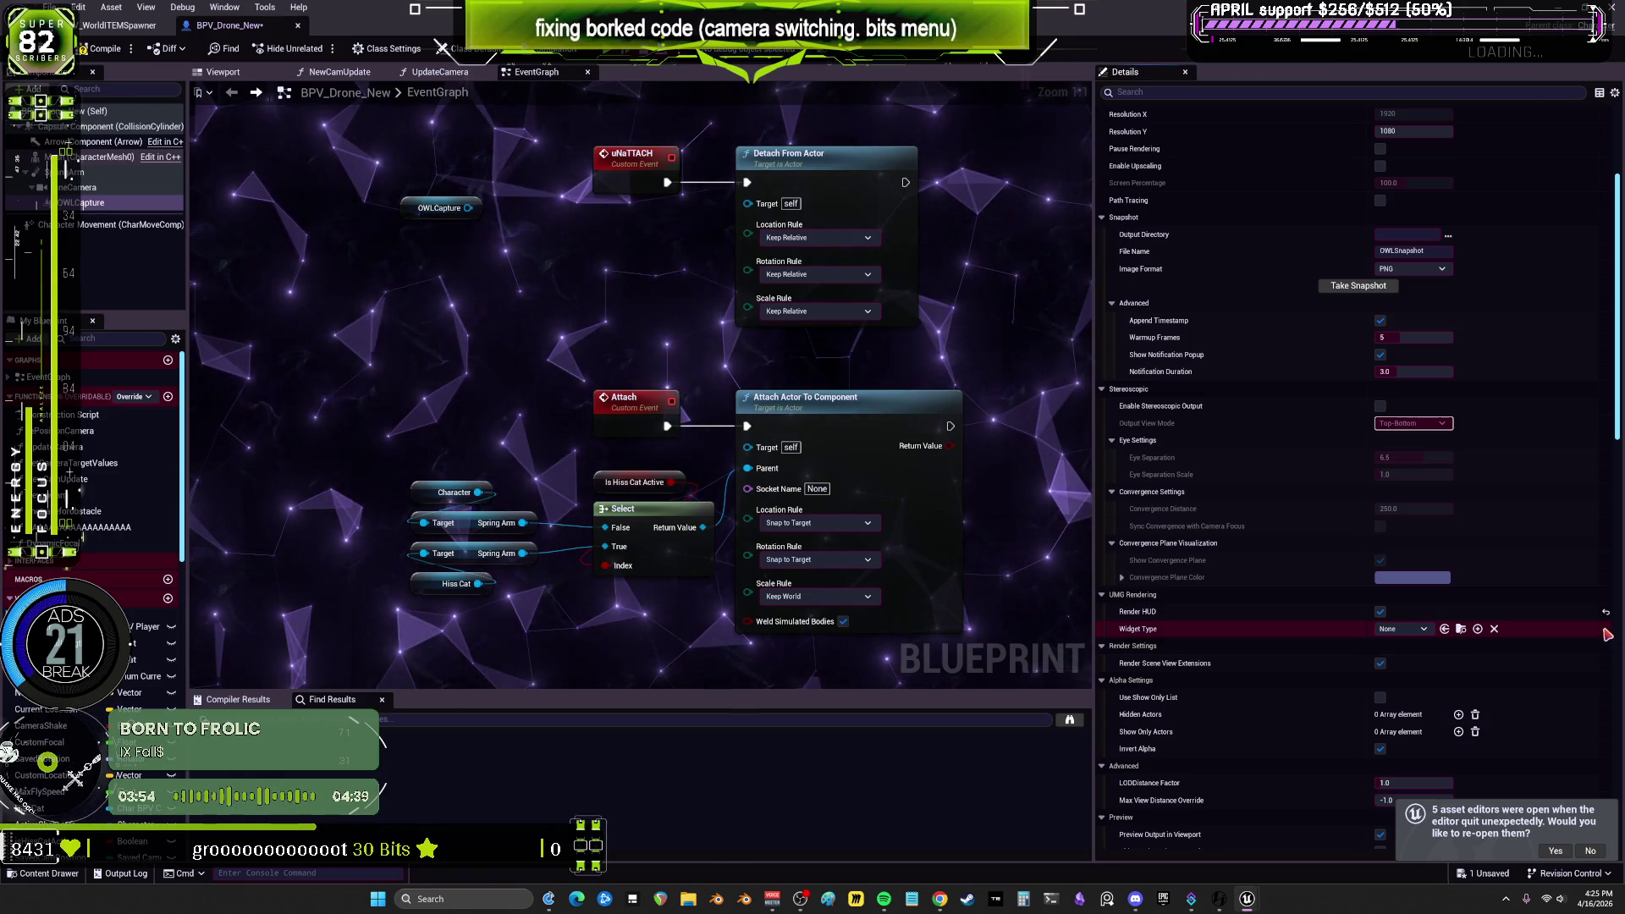
pyautogui.click(113, 28)
pyautogui.moveTo(836, 332); pyautogui.dragTo(931, 260)
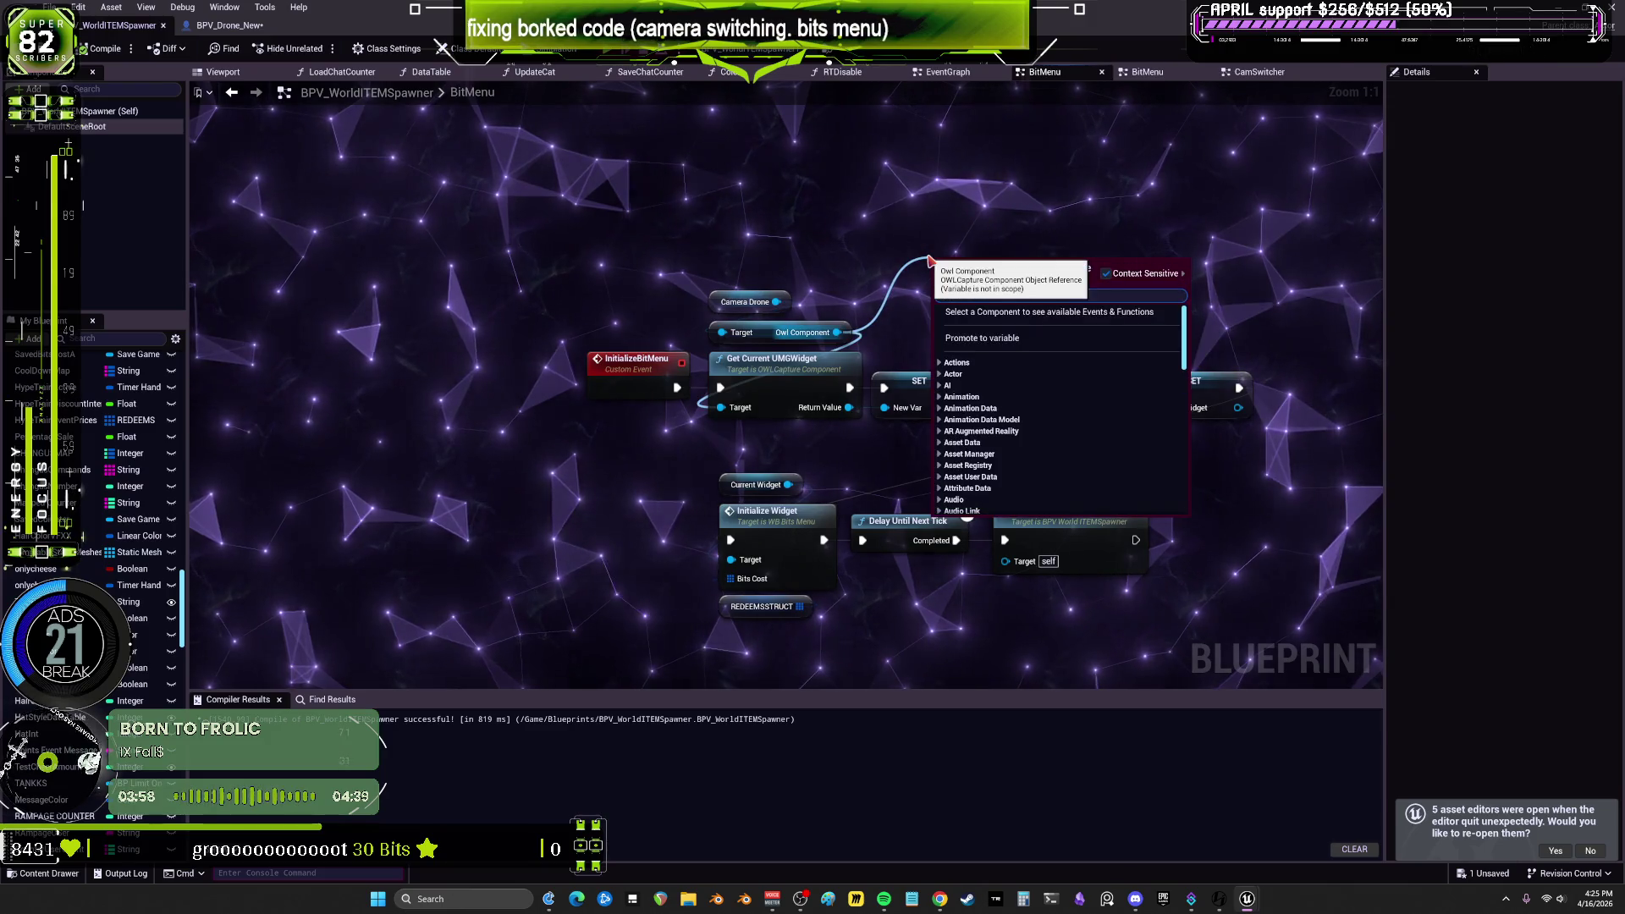
# Step: Add a Set Widget Type node using WB_BitsMenu after InitializeBitMenu, replacing Get Current UMGWidget
pyautogui.write('set w')
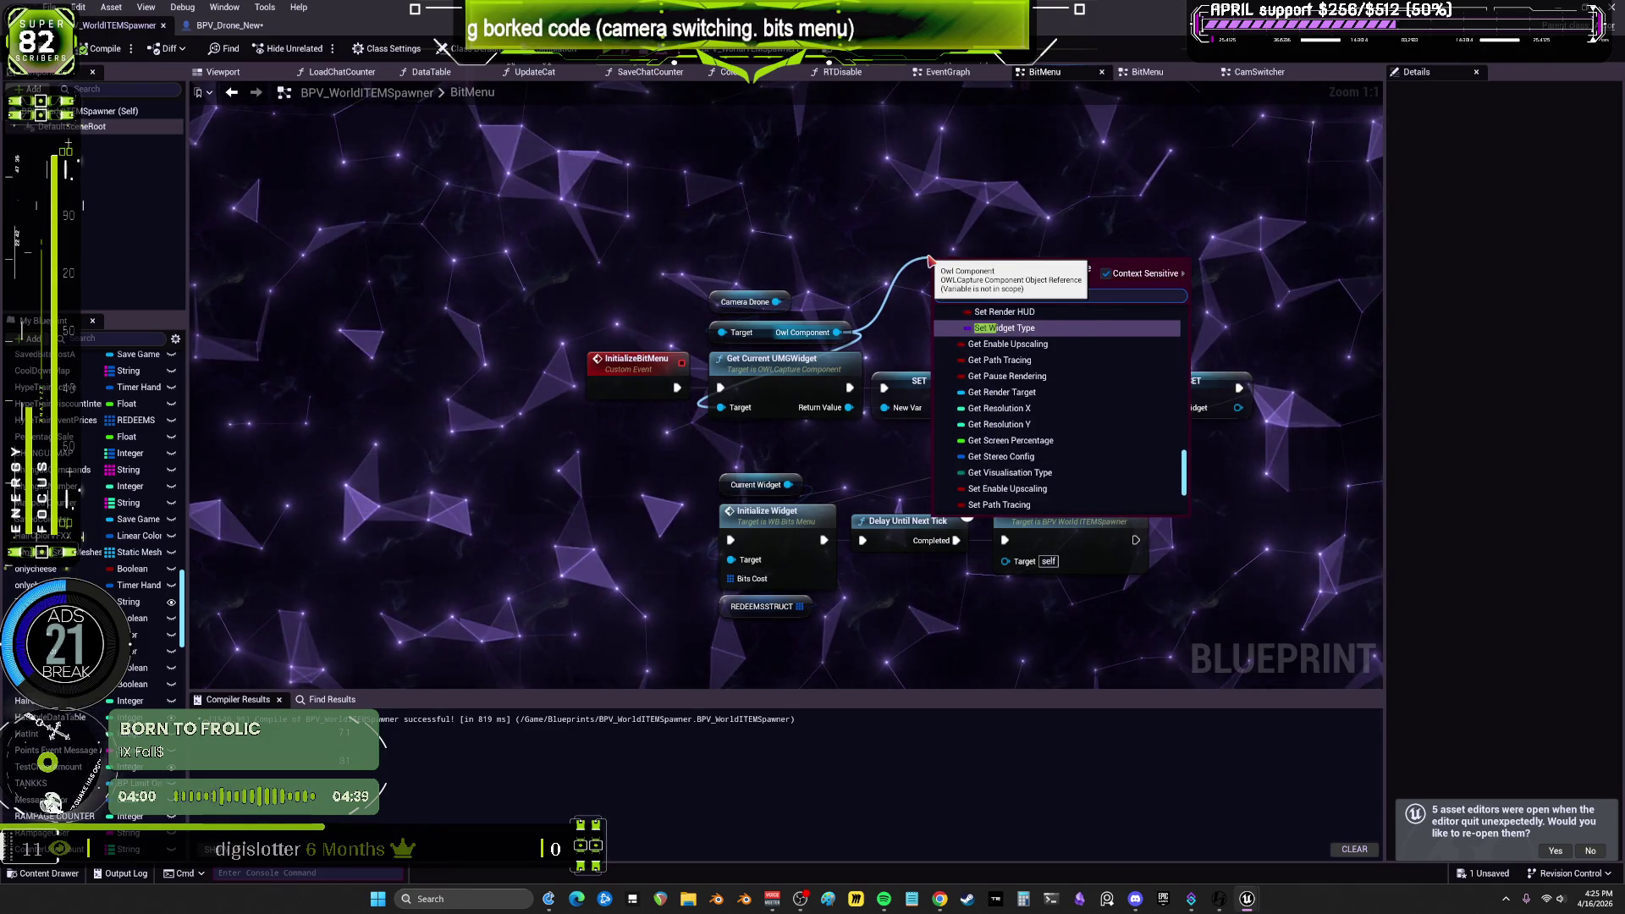
pyautogui.press('Return')
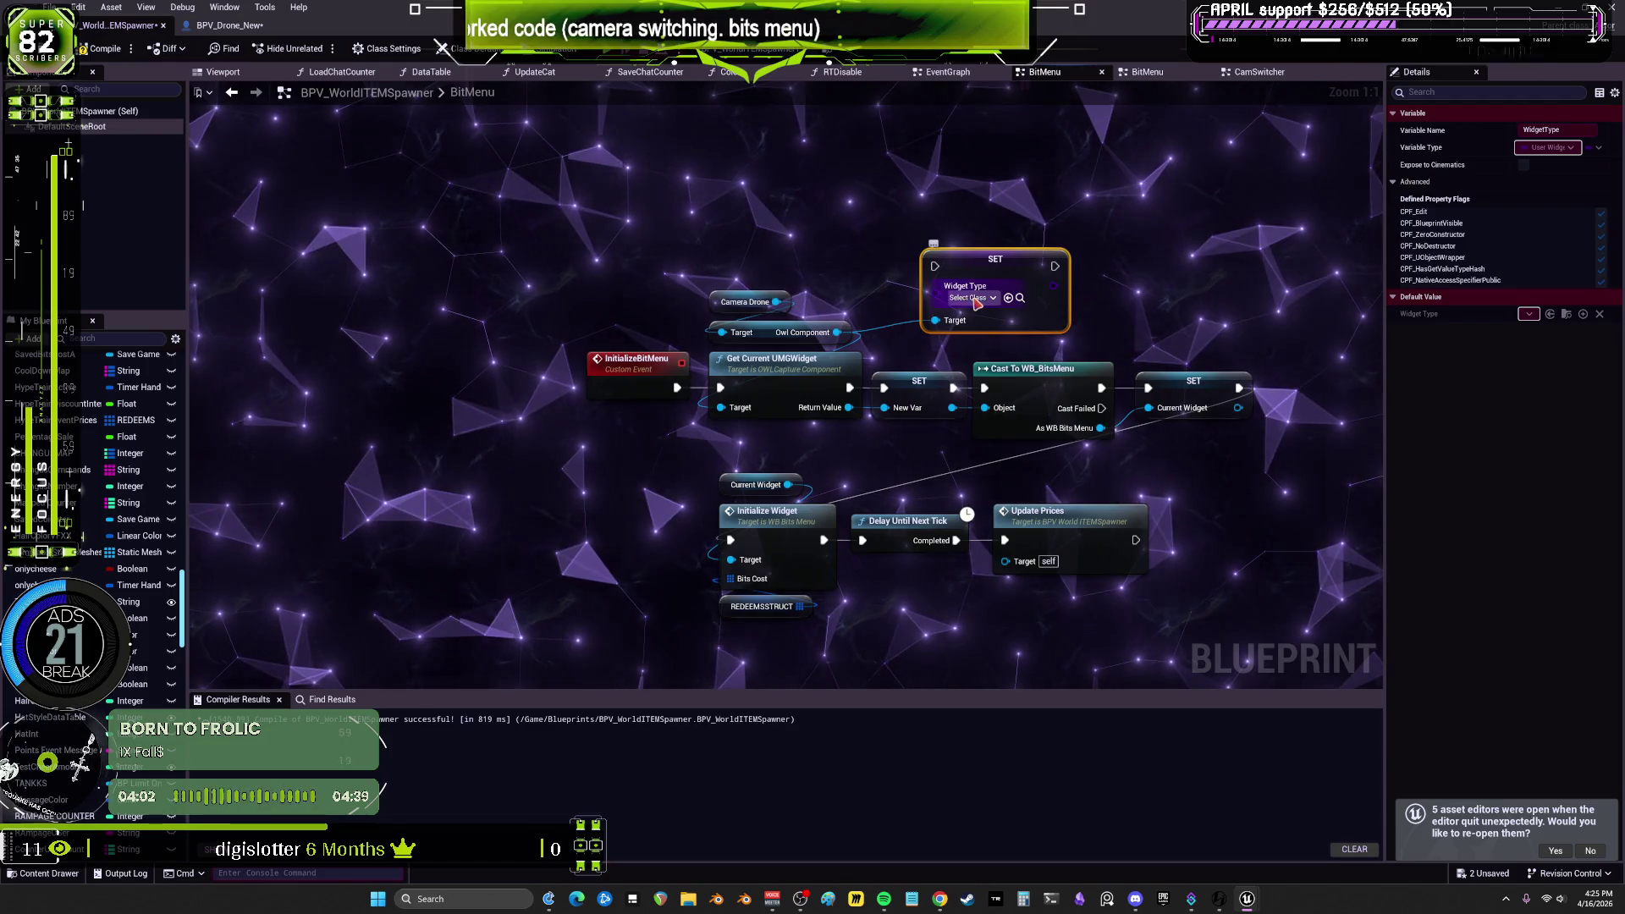
pyautogui.click(973, 297)
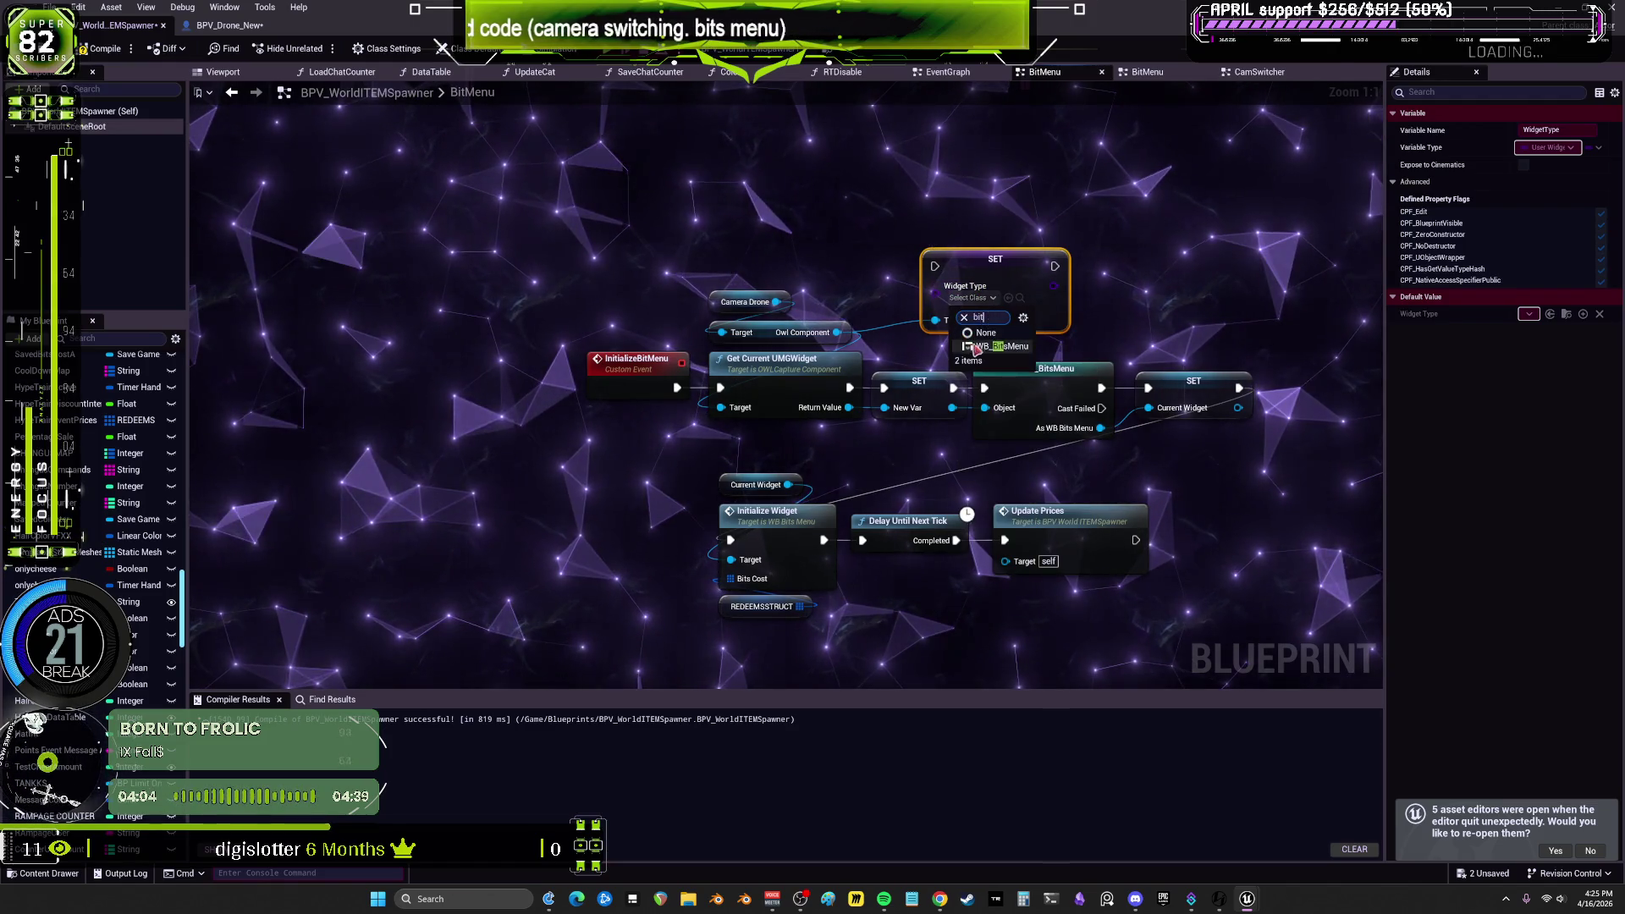
pyautogui.moveTo(826, 353); pyautogui.dragTo(795, 314)
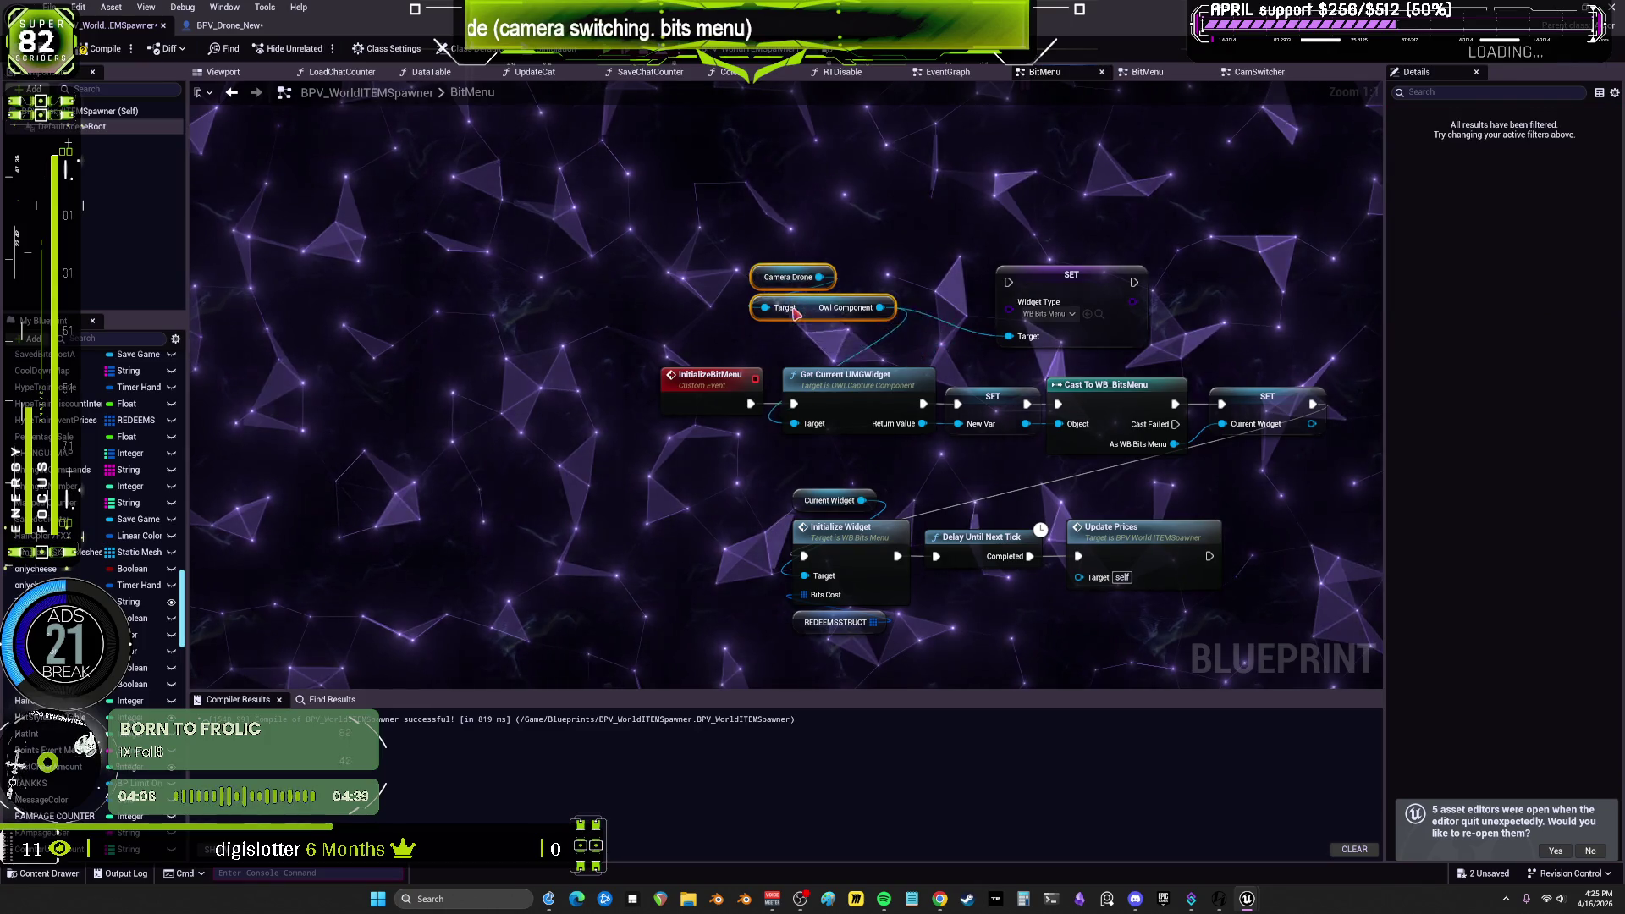
pyautogui.moveTo(702, 381); pyautogui.dragTo(555, 382)
pyautogui.click(836, 384)
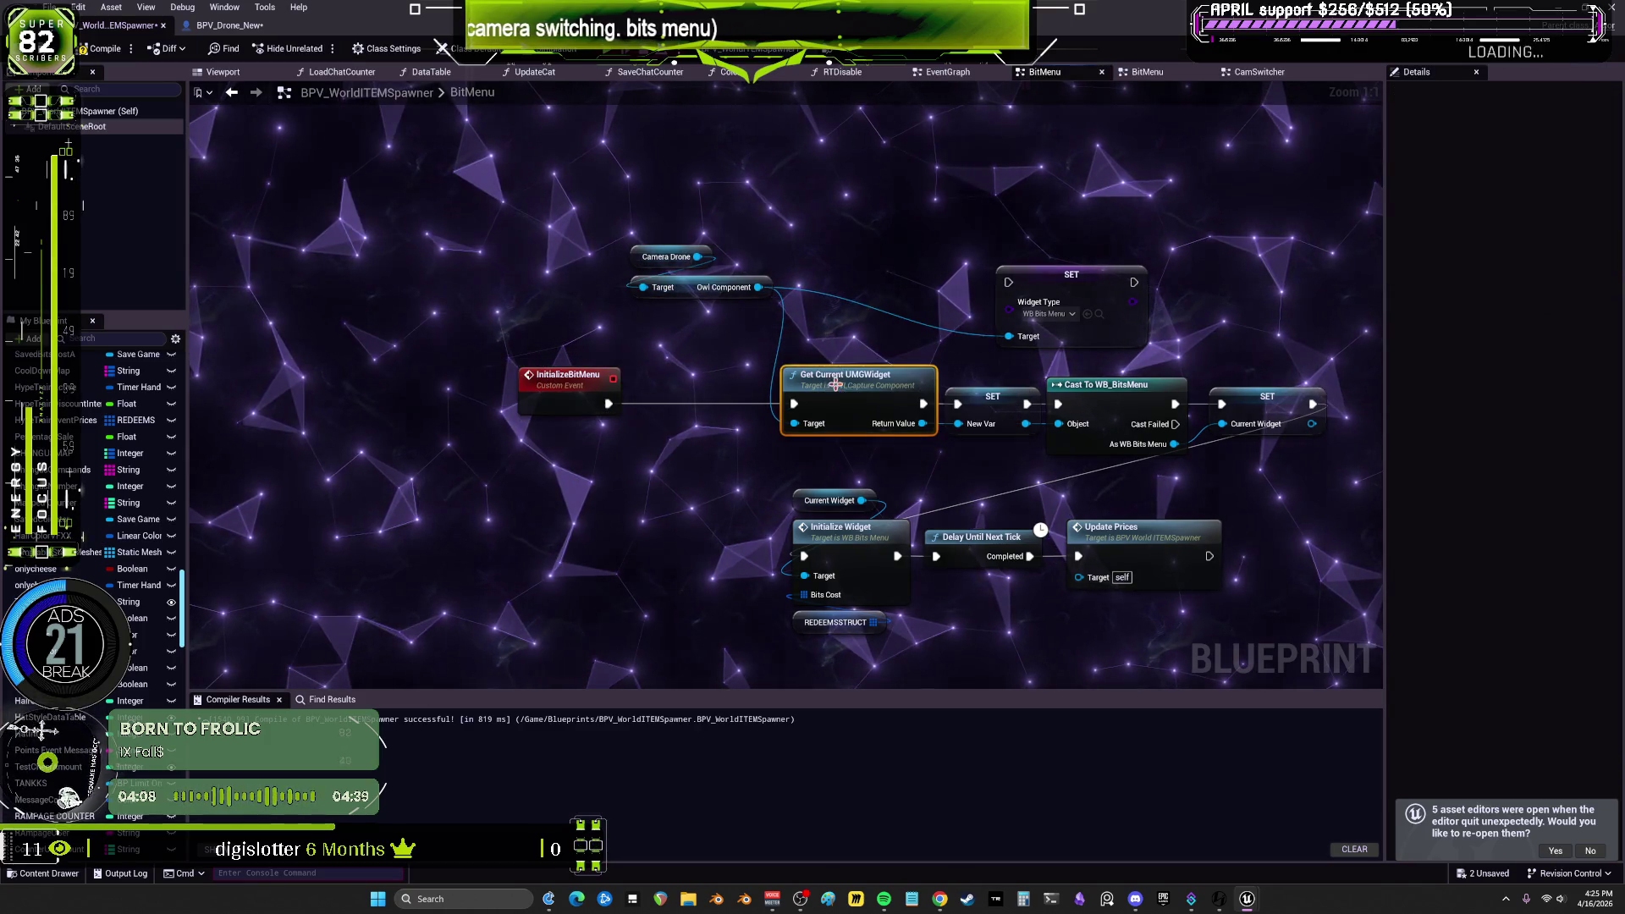
pyautogui.moveTo(1046, 295); pyautogui.dragTo(823, 355)
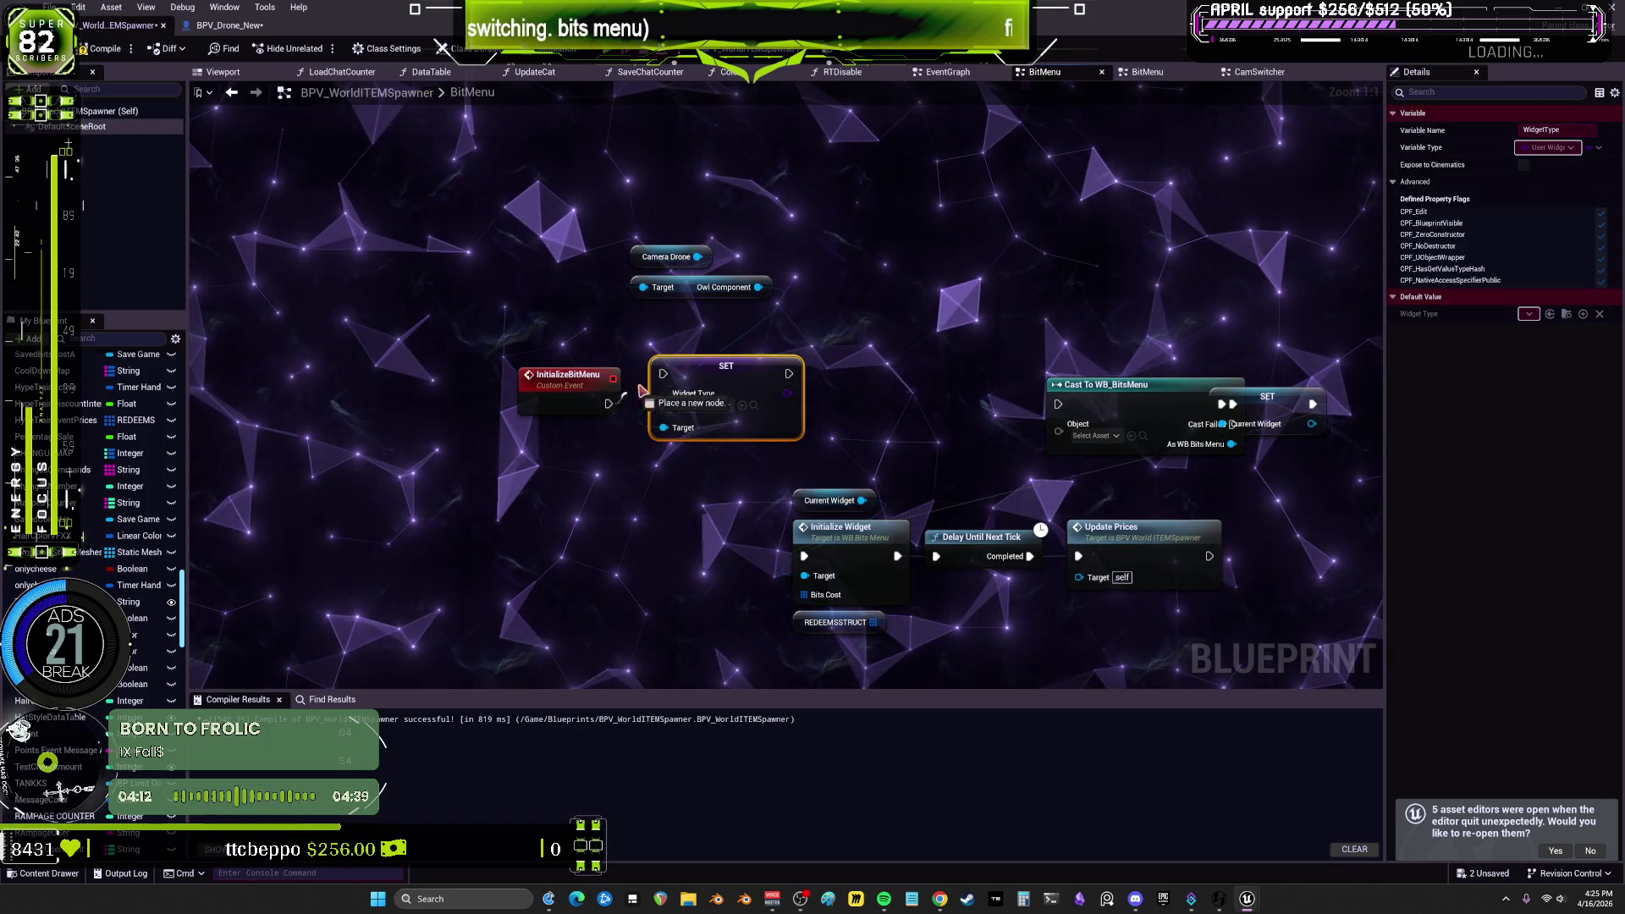
# Step: Align InitializeBitMenu, Camera Drone and Owl Component with the SET node and link it toward the WB_BitsMenu cast
pyautogui.moveTo(564, 394); pyautogui.dragTo(574, 373)
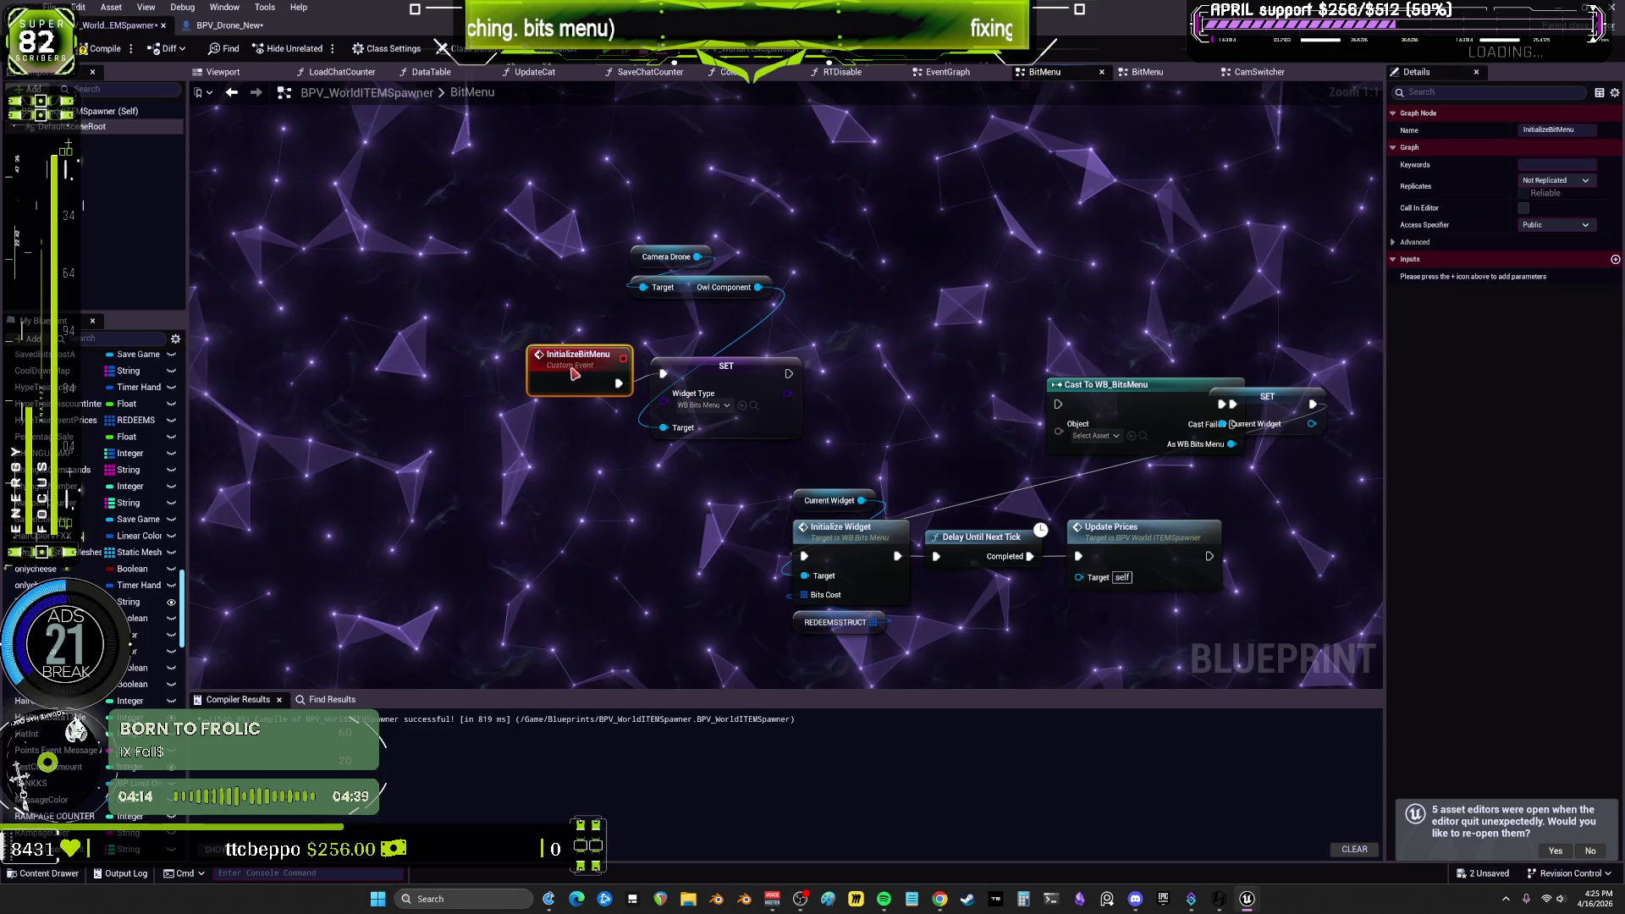
pyautogui.moveTo(687, 293); pyautogui.dragTo(707, 324)
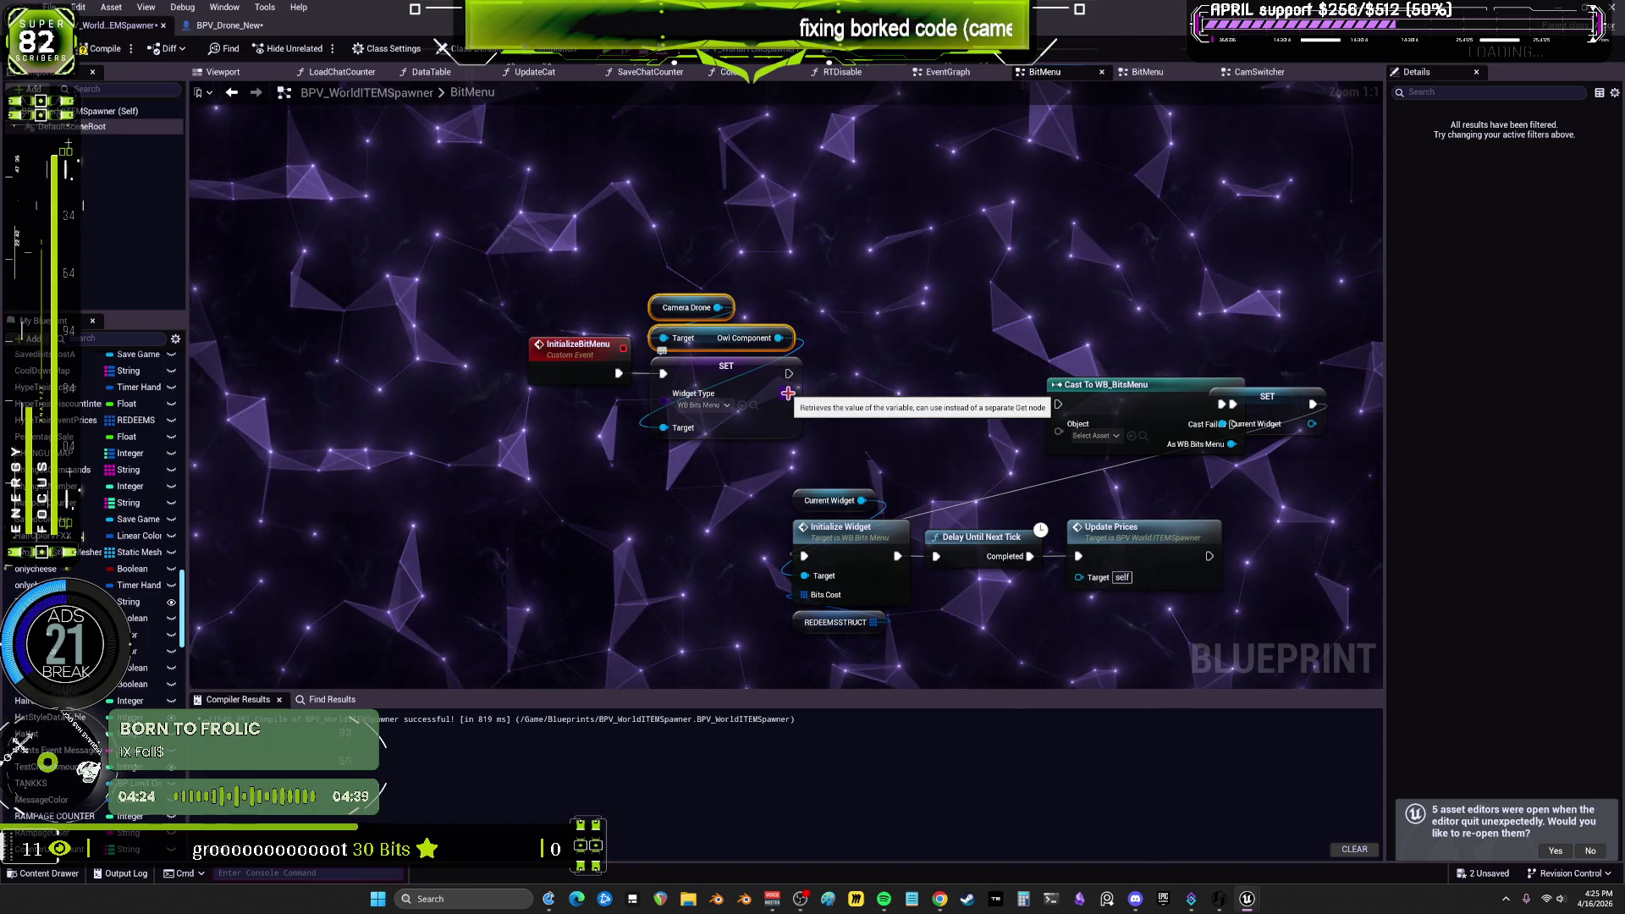
pyautogui.rightClick(790, 397)
pyautogui.click(804, 400)
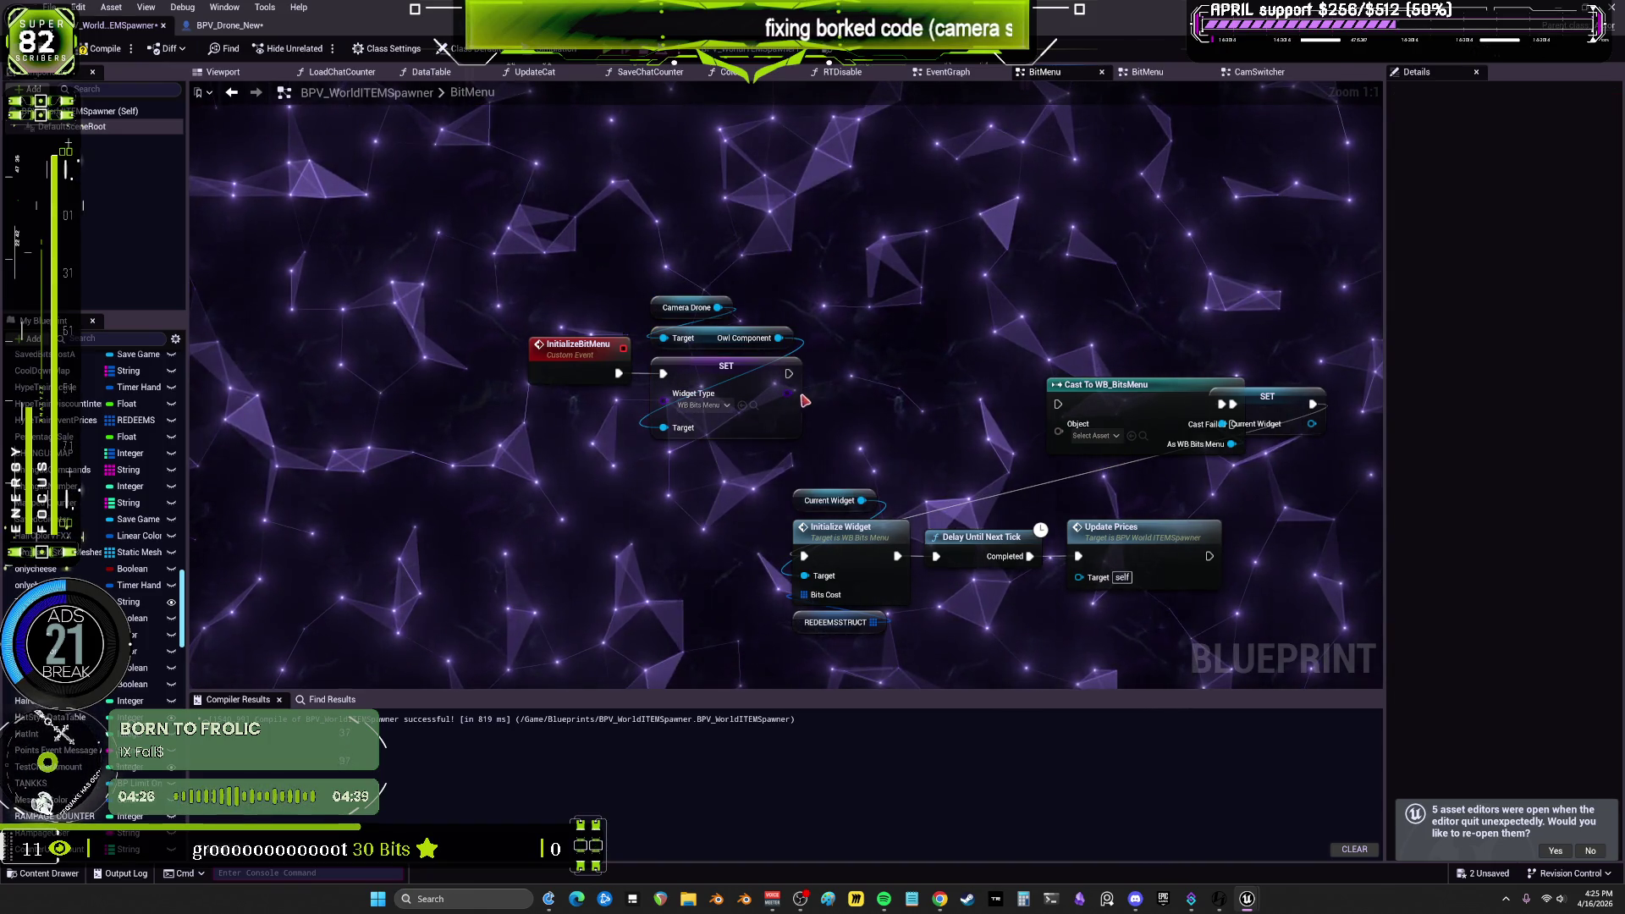
pyautogui.click(1090, 385)
pyautogui.moveTo(838, 412); pyautogui.dragTo(987, 423)
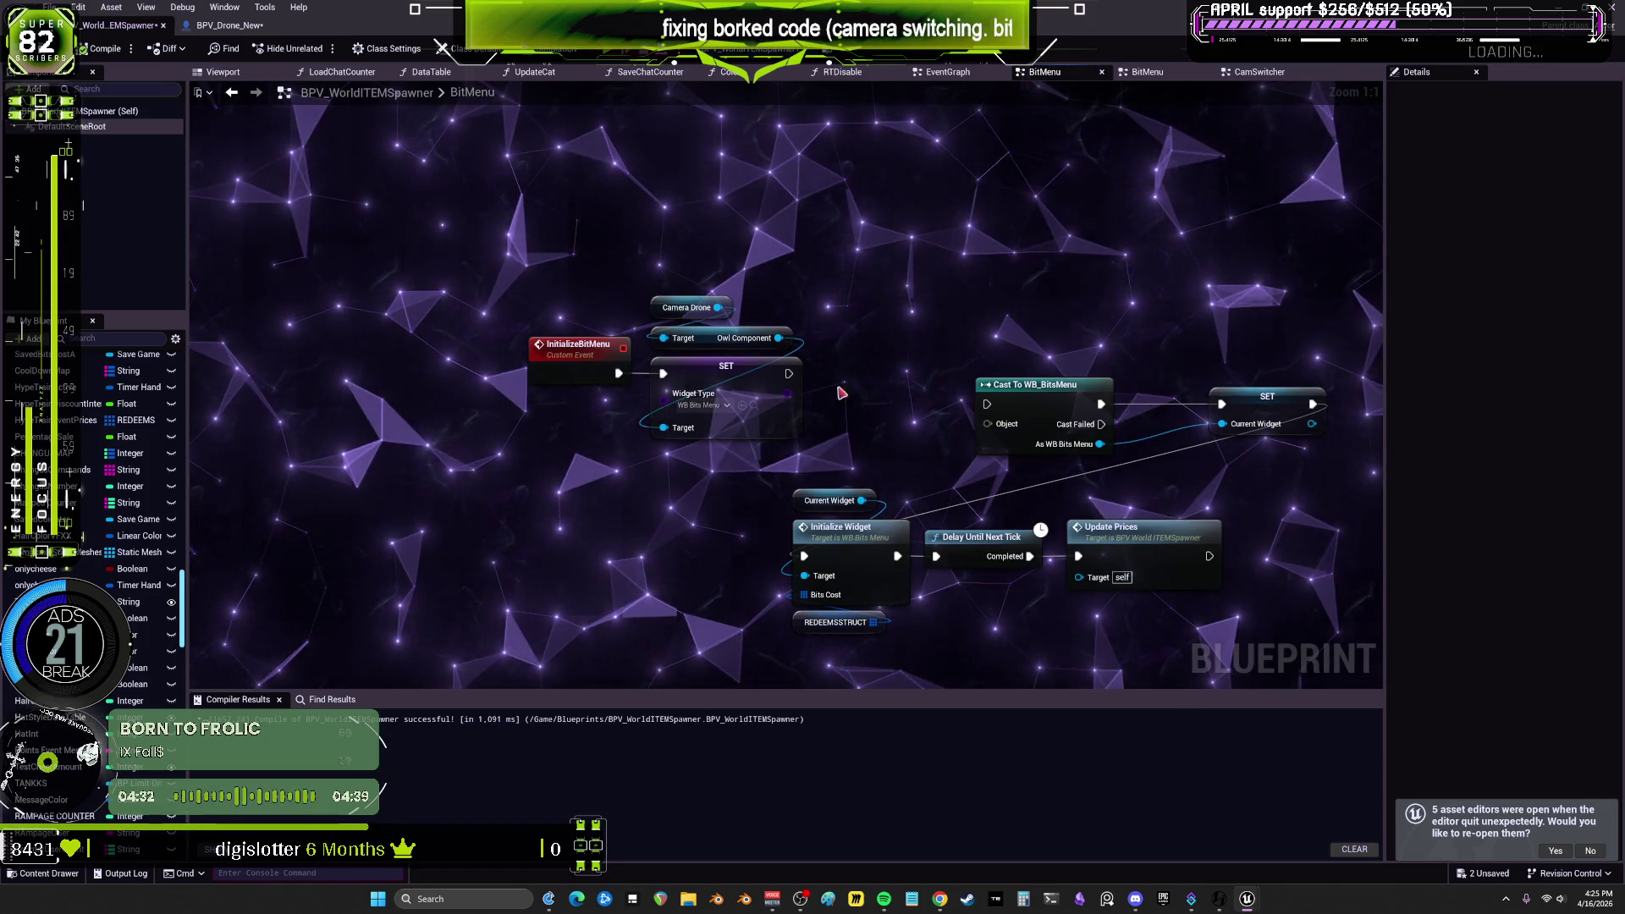
pyautogui.write('cast')
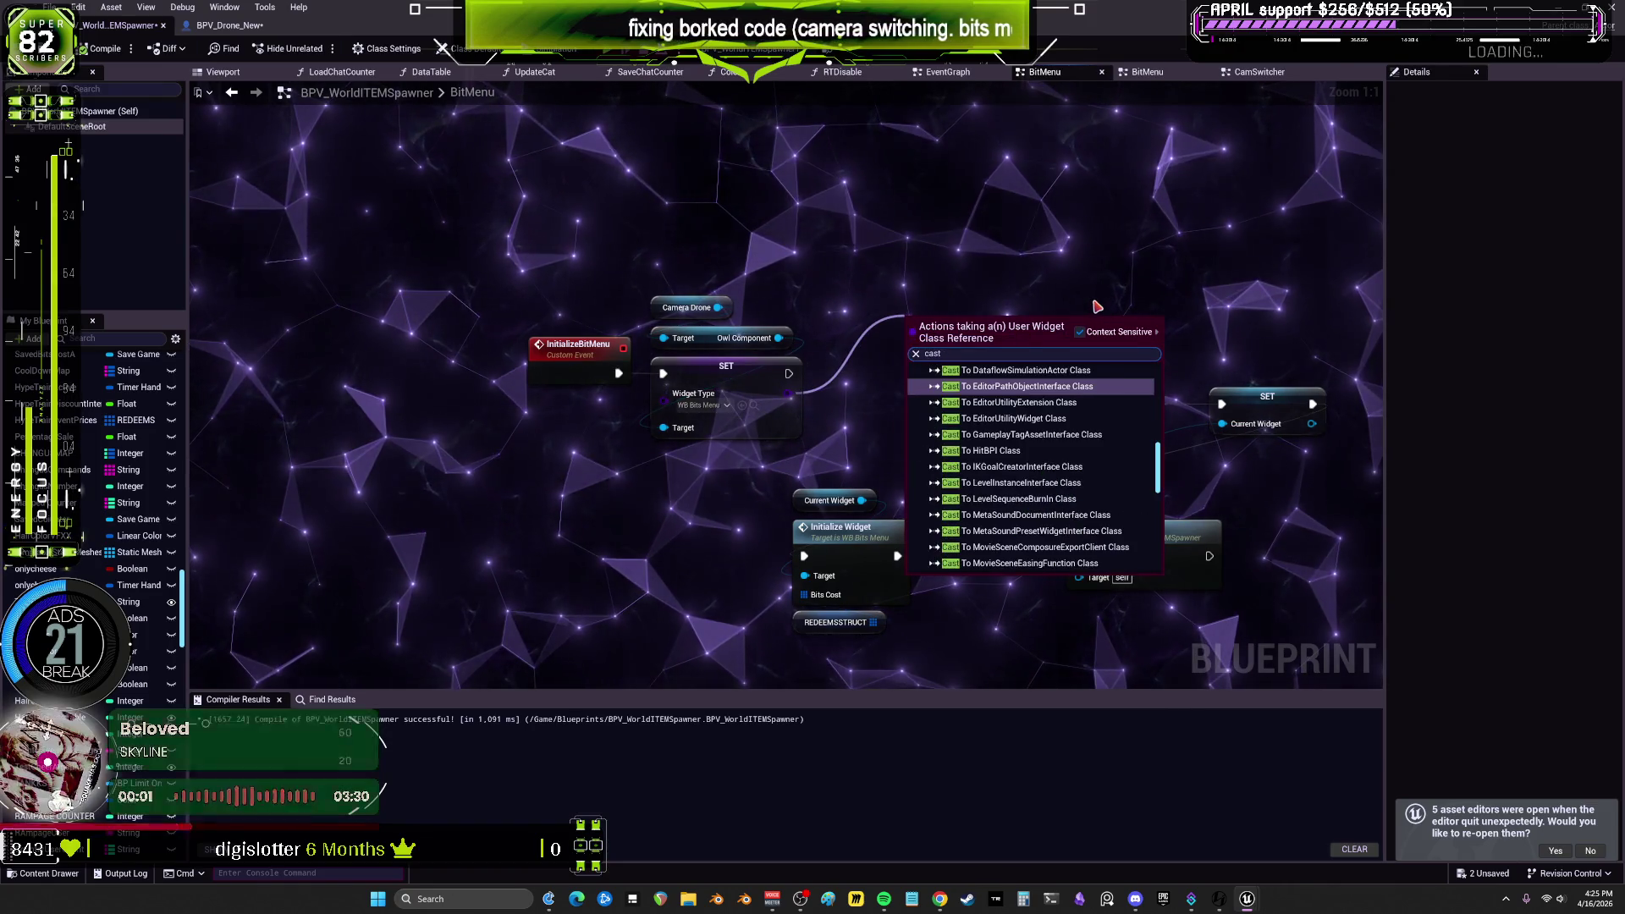
pyautogui.write(' bits')
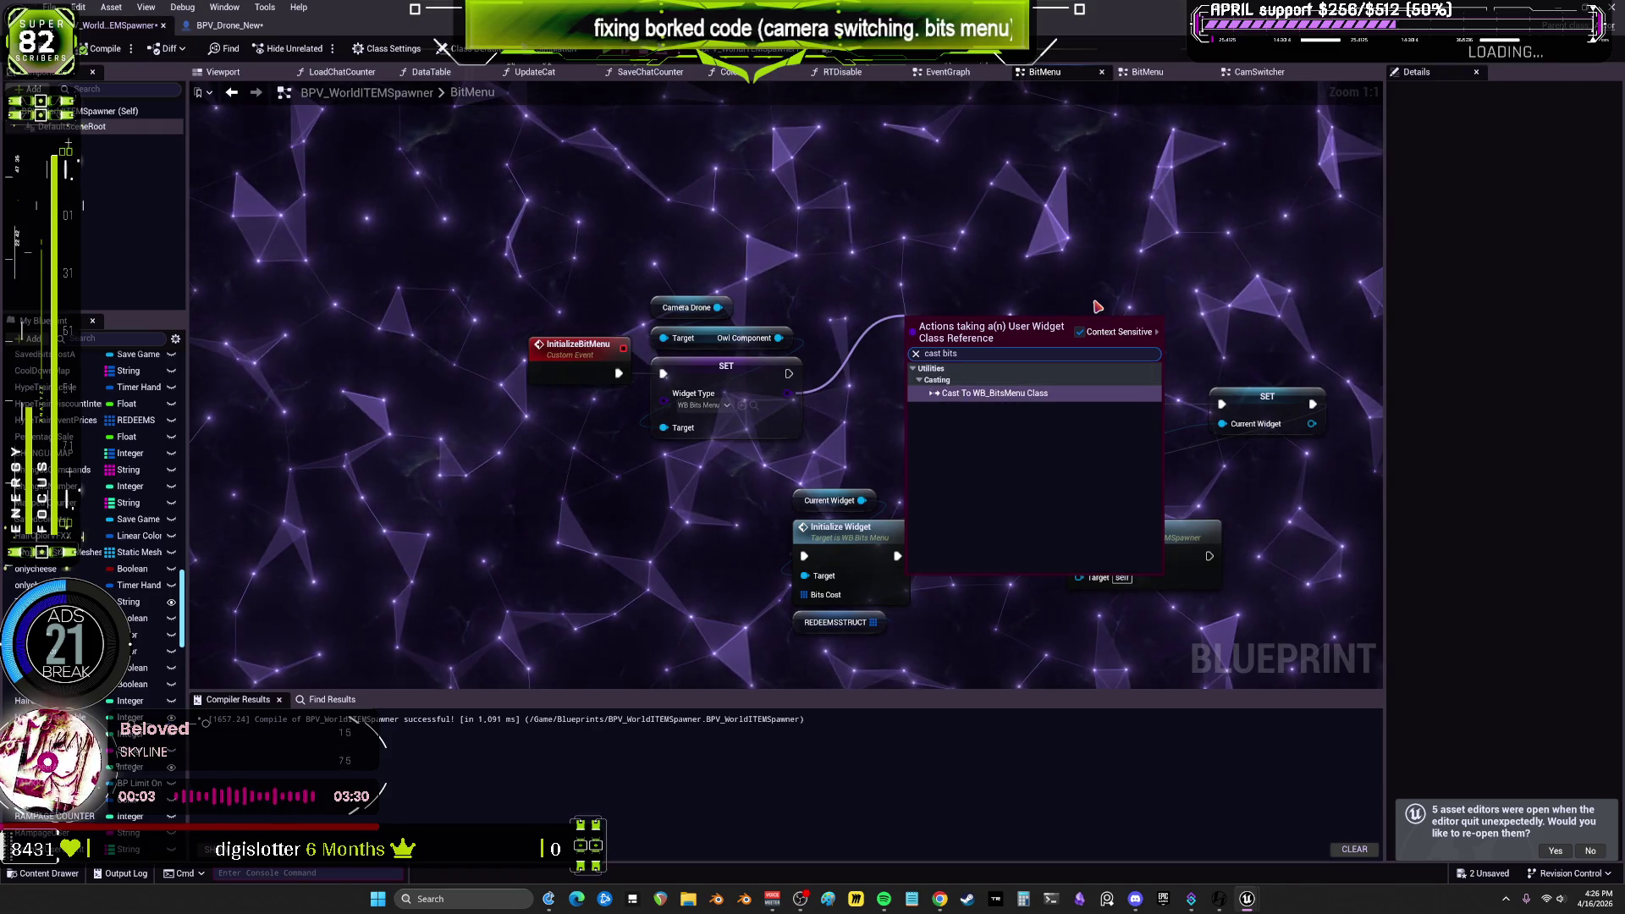
pyautogui.click(1046, 395)
pyautogui.moveTo(1029, 352); pyautogui.dragTo(1016, 315)
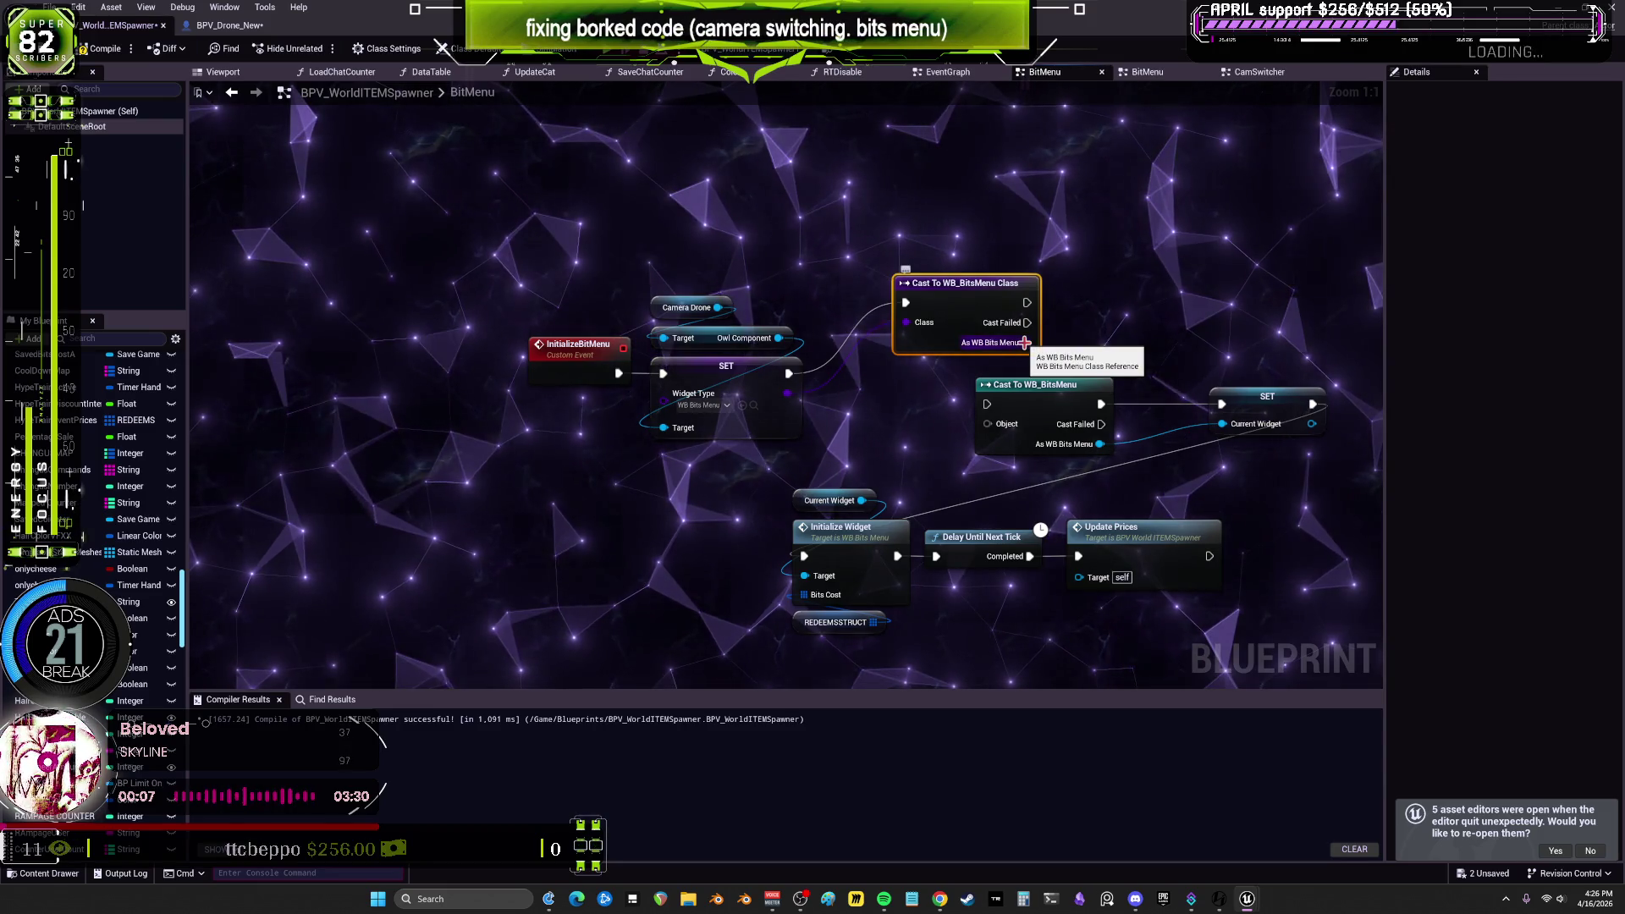
pyautogui.press('Delete')
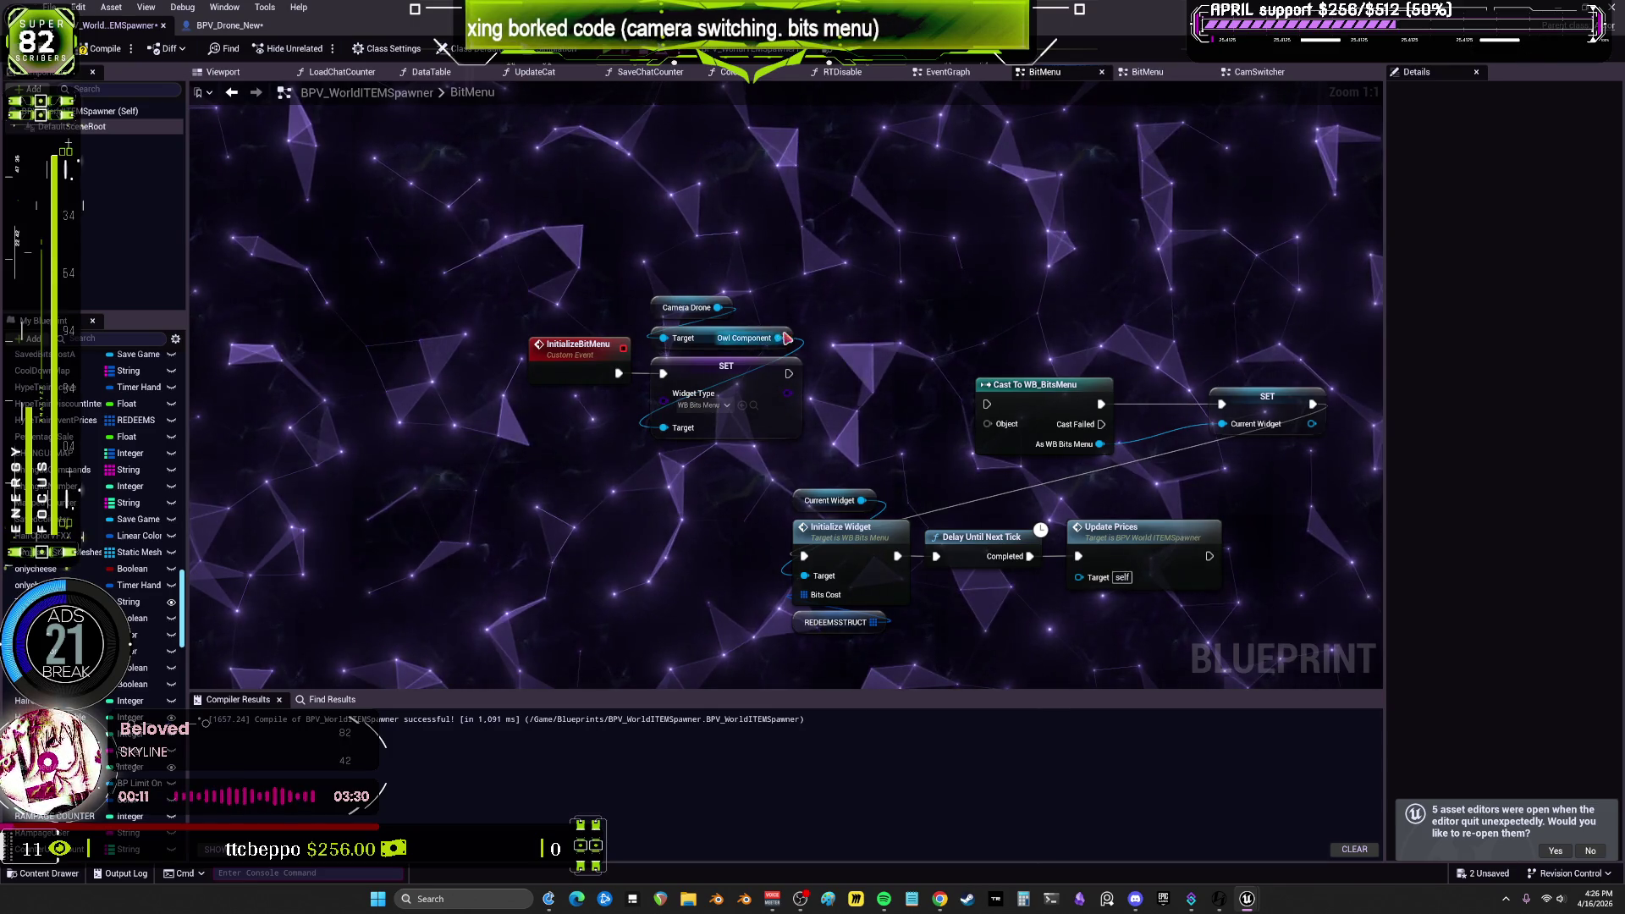
pyautogui.click(238, 30)
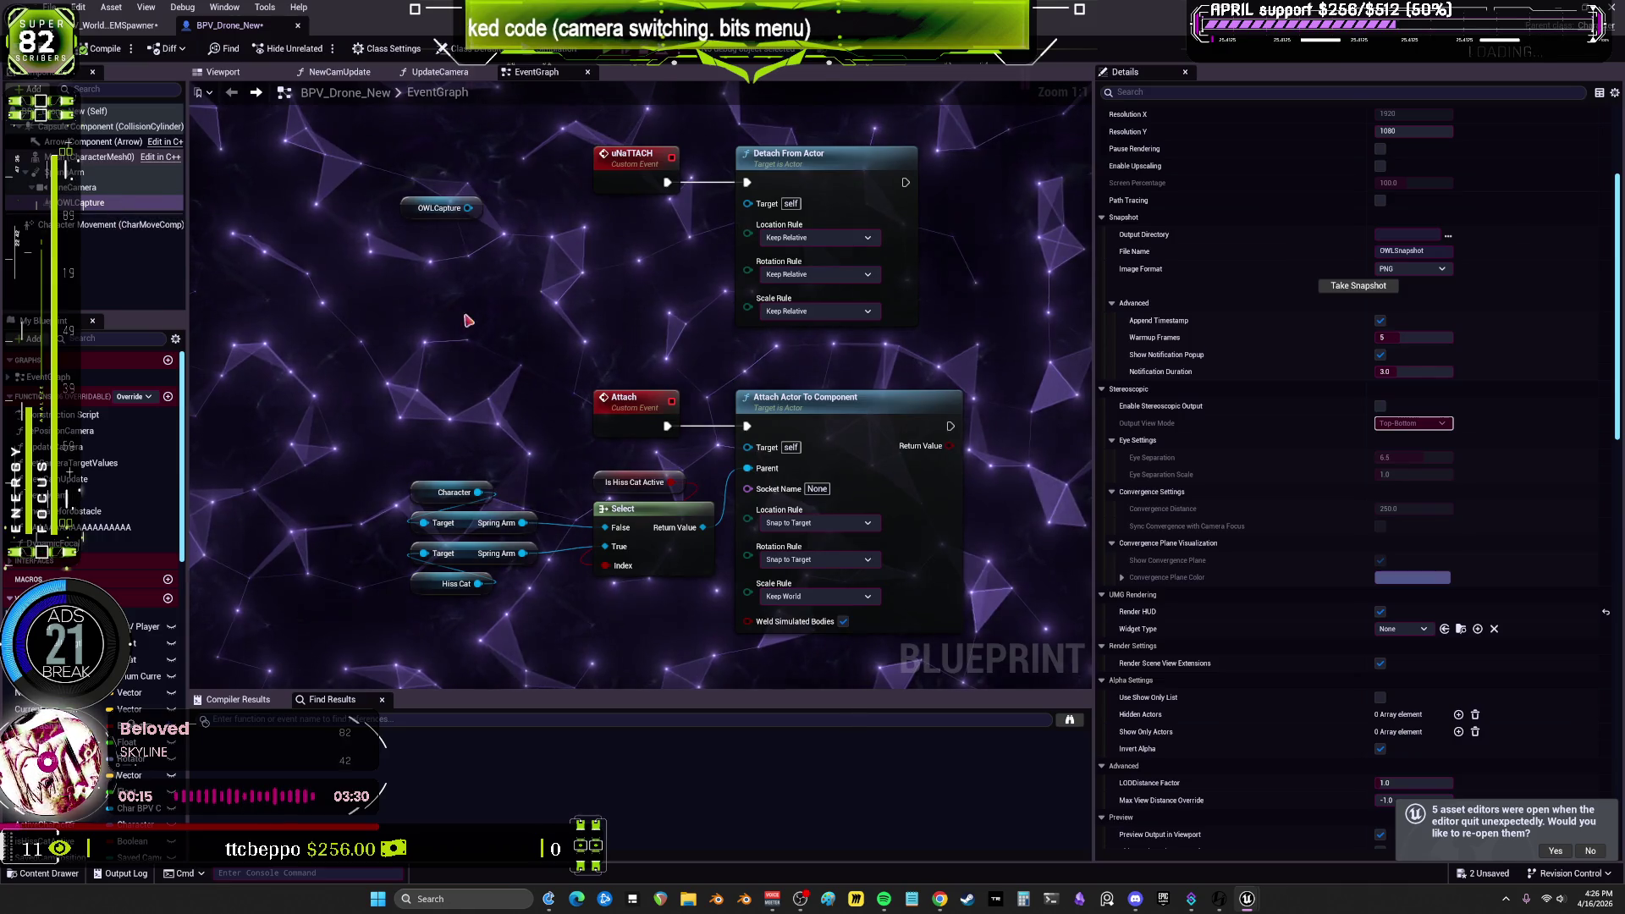
# Step: Move the OWLCapture getter aside and review the component's capture settings
pyautogui.moveTo(668, 225); pyautogui.dragTo(498, 327)
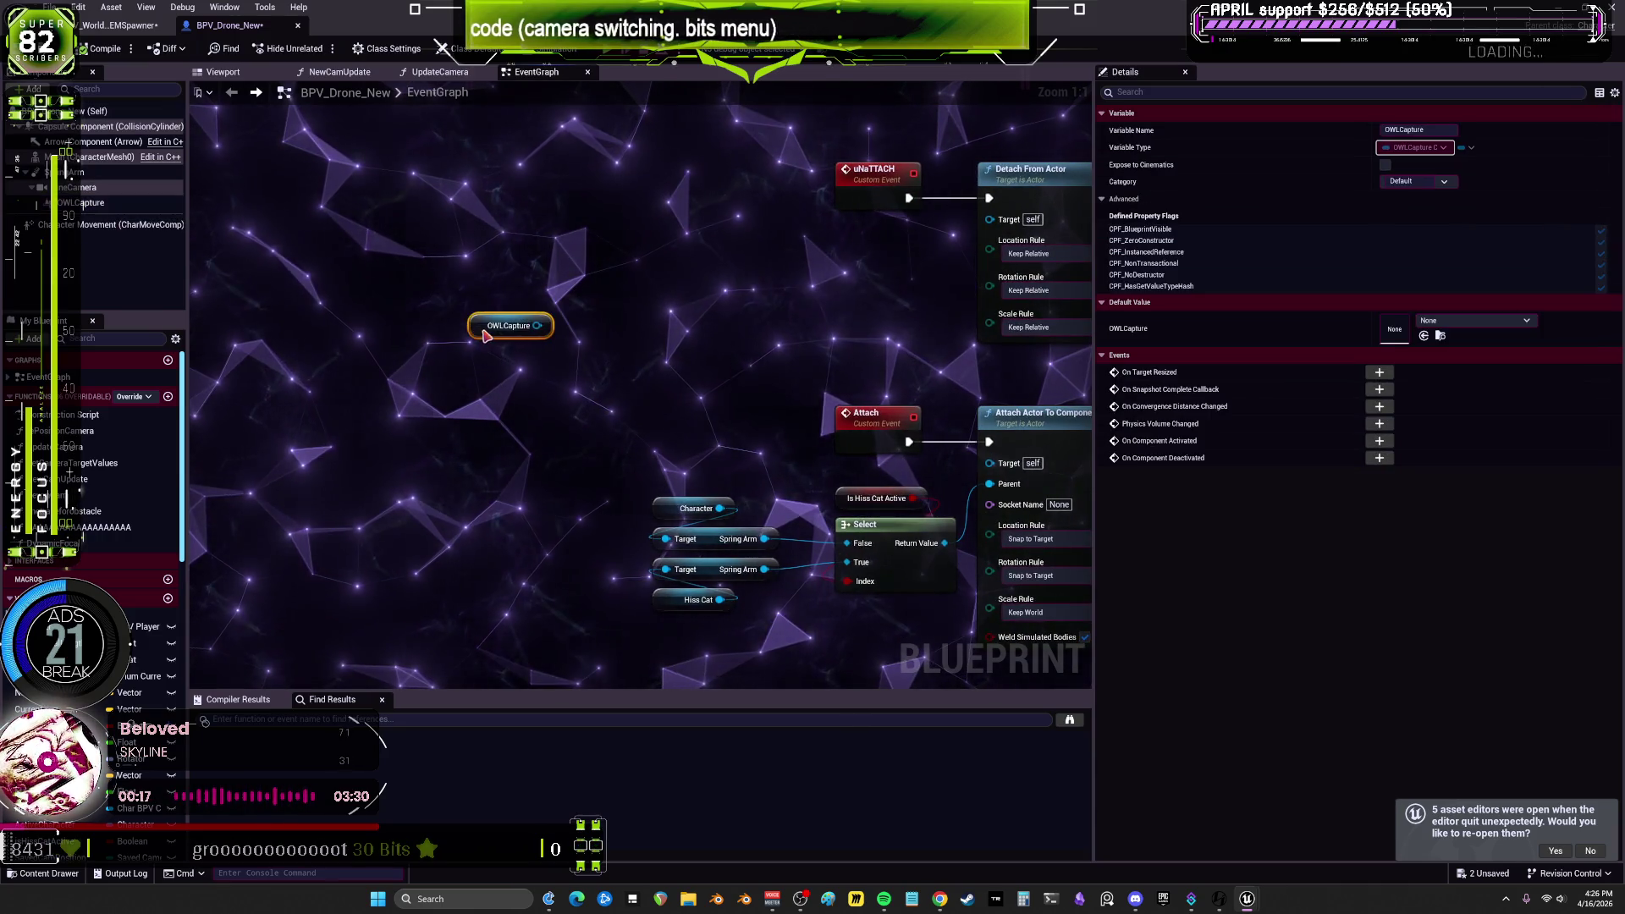
pyautogui.click(121, 210)
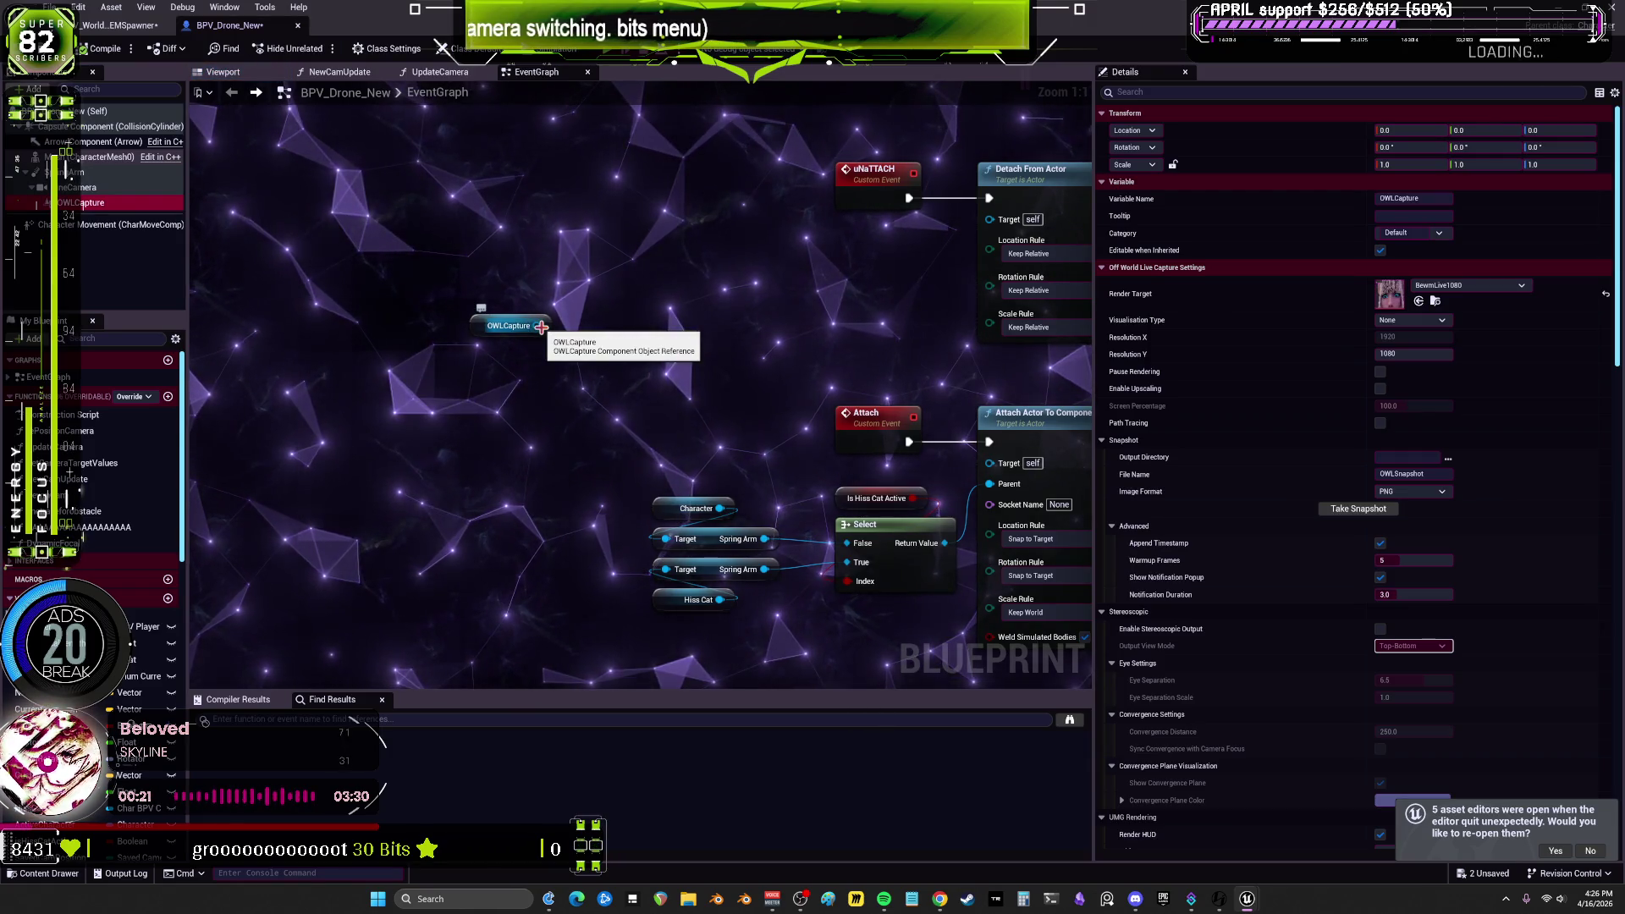
pyautogui.scroll(-5, 1252, 631)
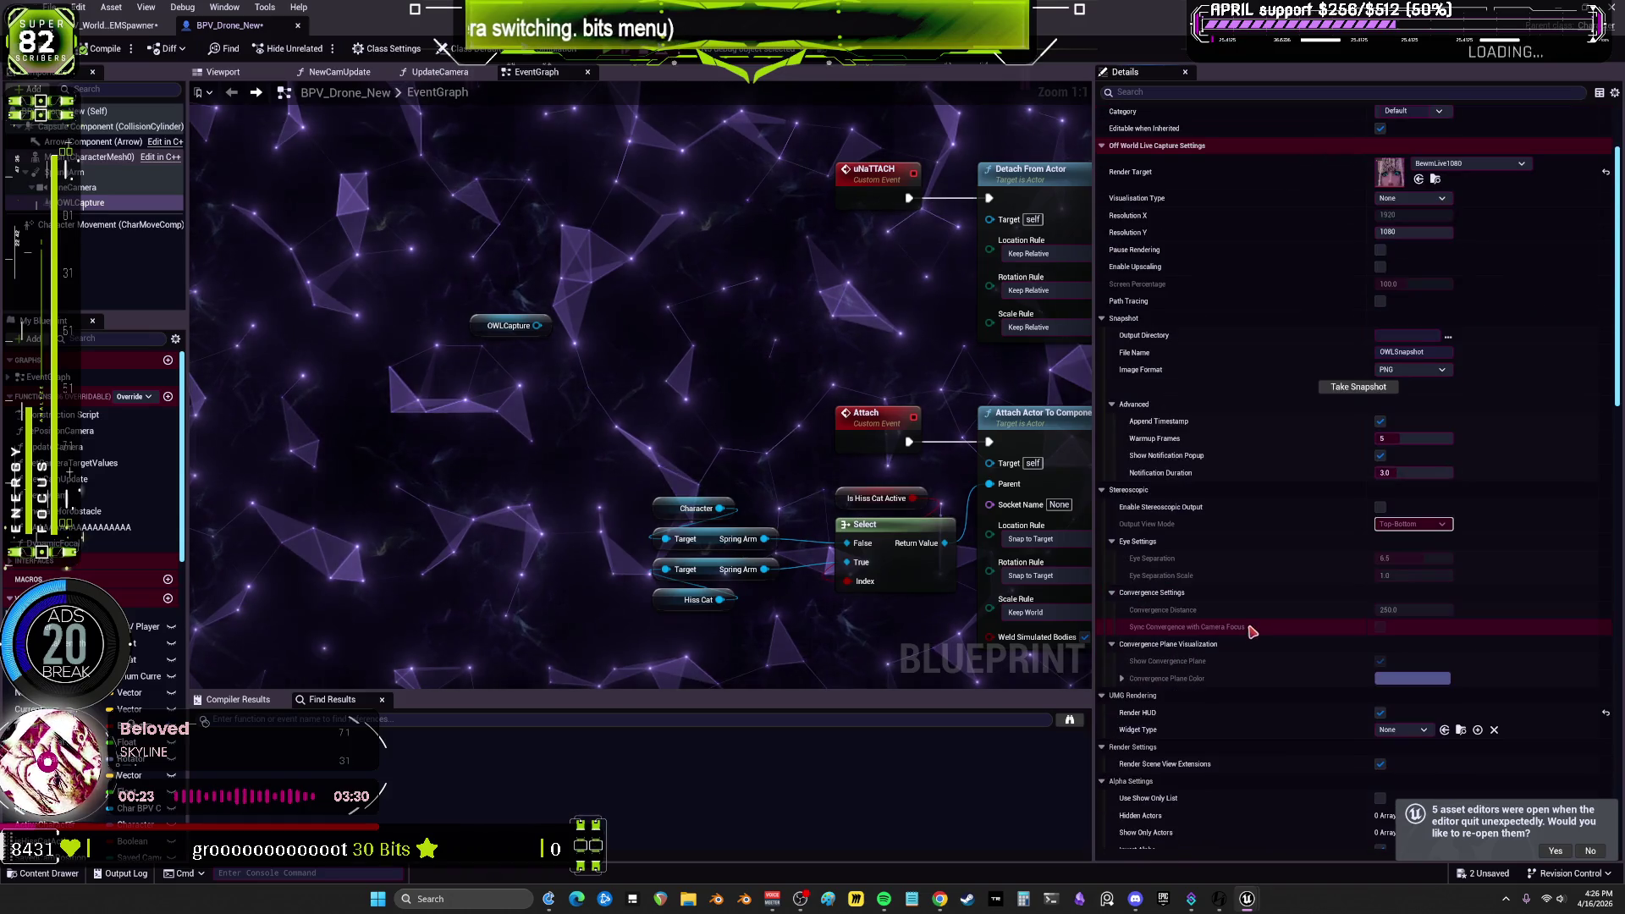
pyautogui.scroll(-4, 1252, 627)
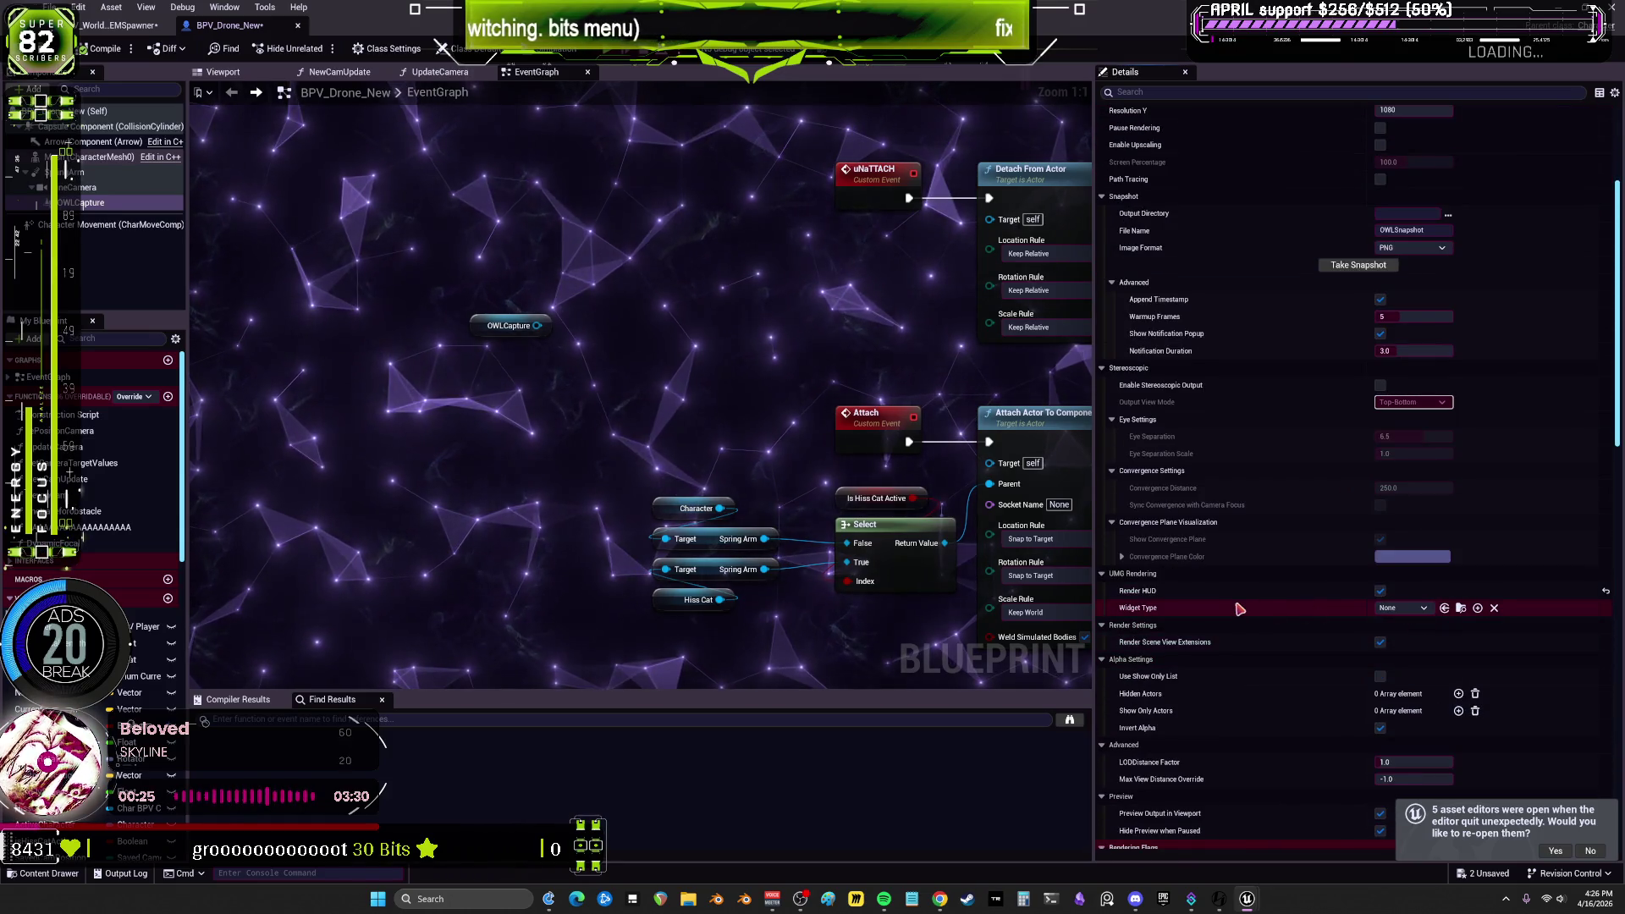
# Step: Add a Get Current UMGWidget node from the OWLCapture pin via a 'widget' search
pyautogui.moveTo(572, 338); pyautogui.dragTo(574, 338)
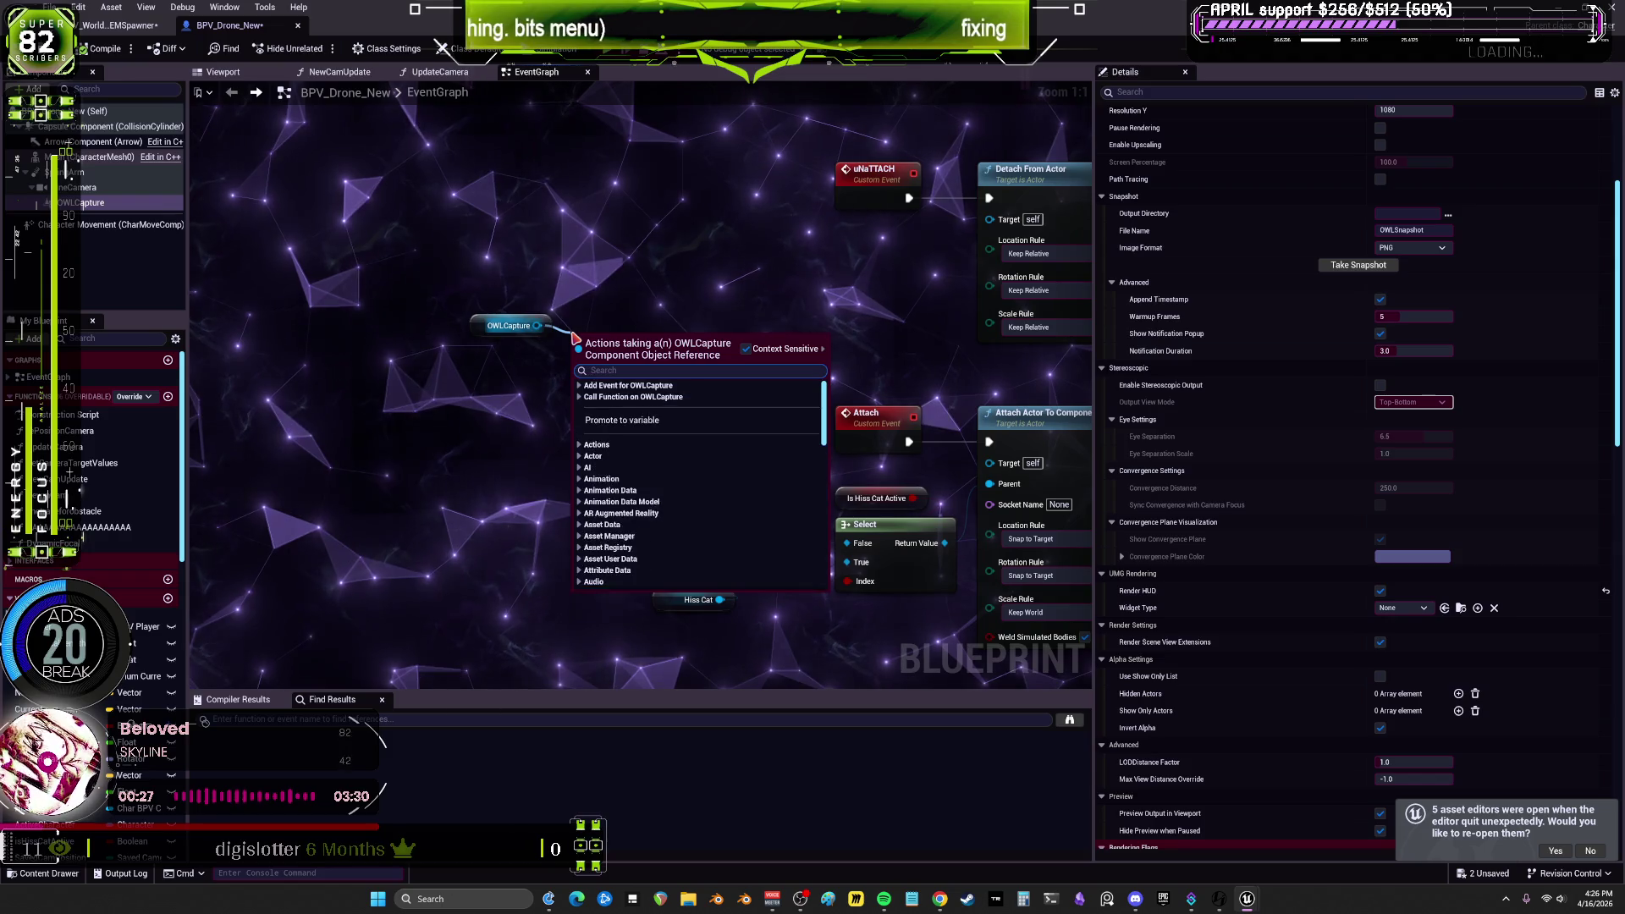
pyautogui.write('widget')
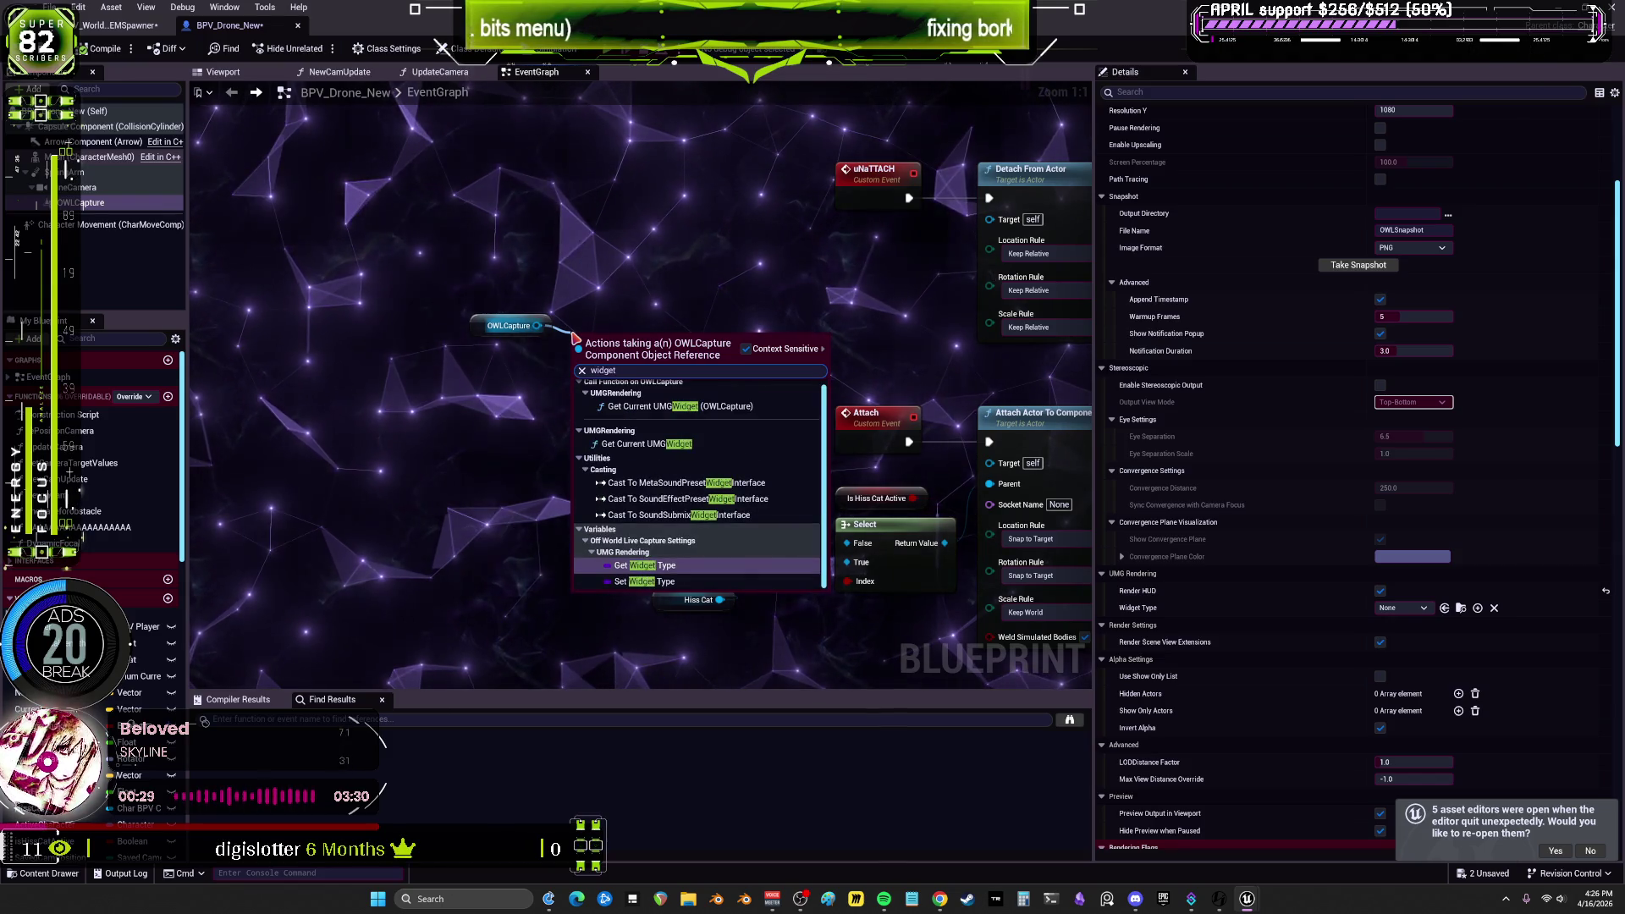
pyautogui.write(' typ')
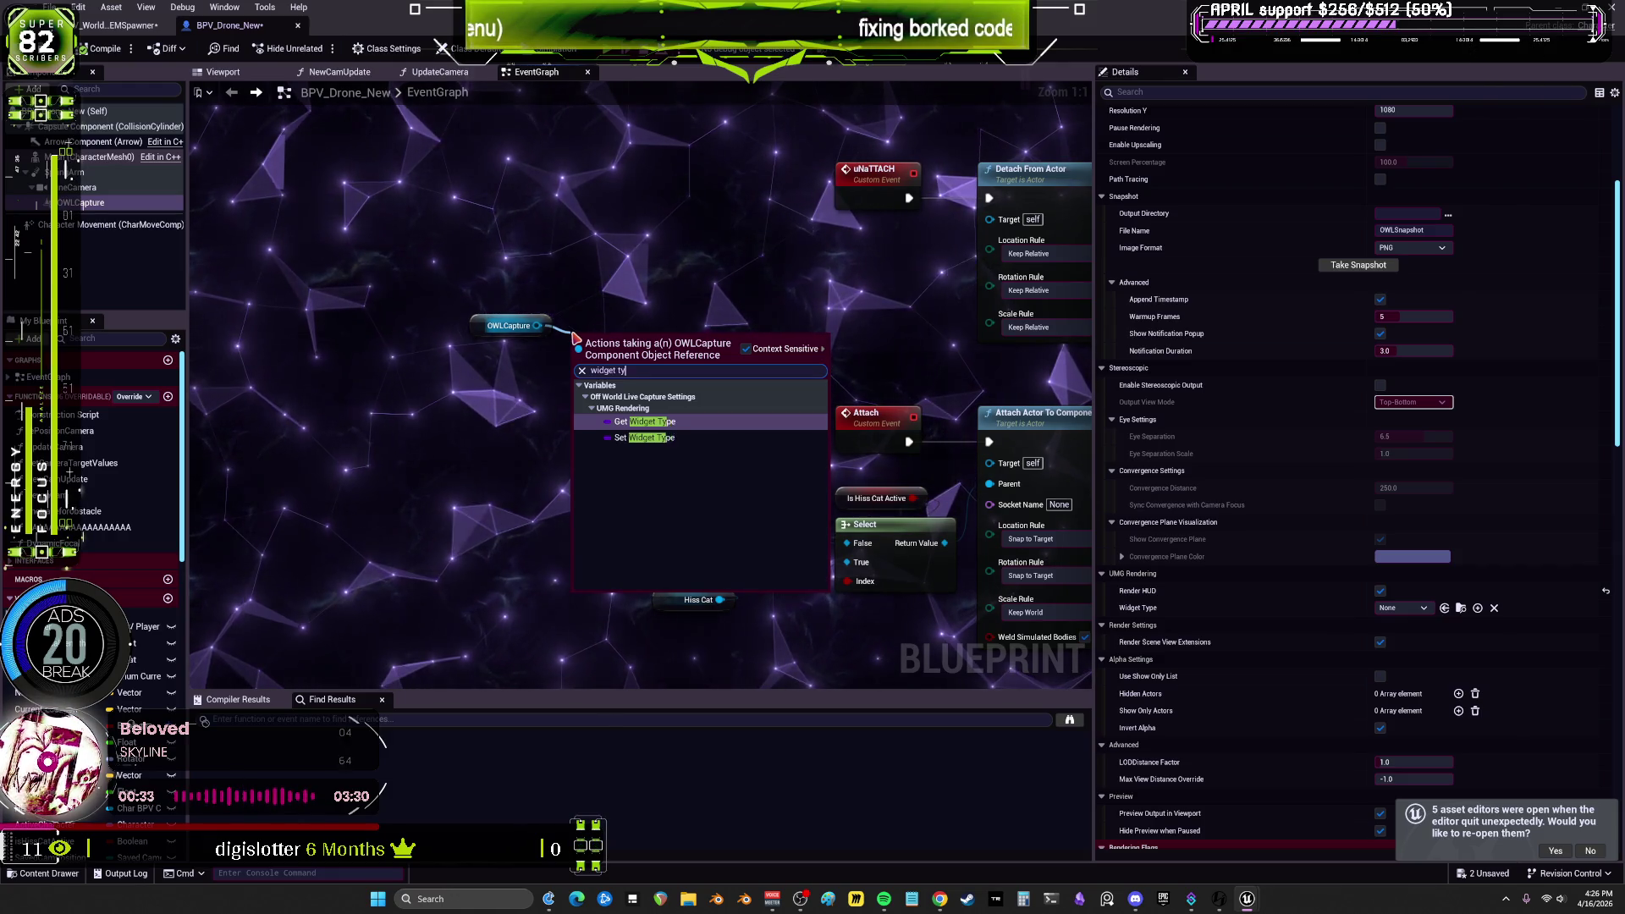
pyautogui.press('BackSpace')
pyautogui.press('BackSpace')
pyautogui.press('BackSpace')
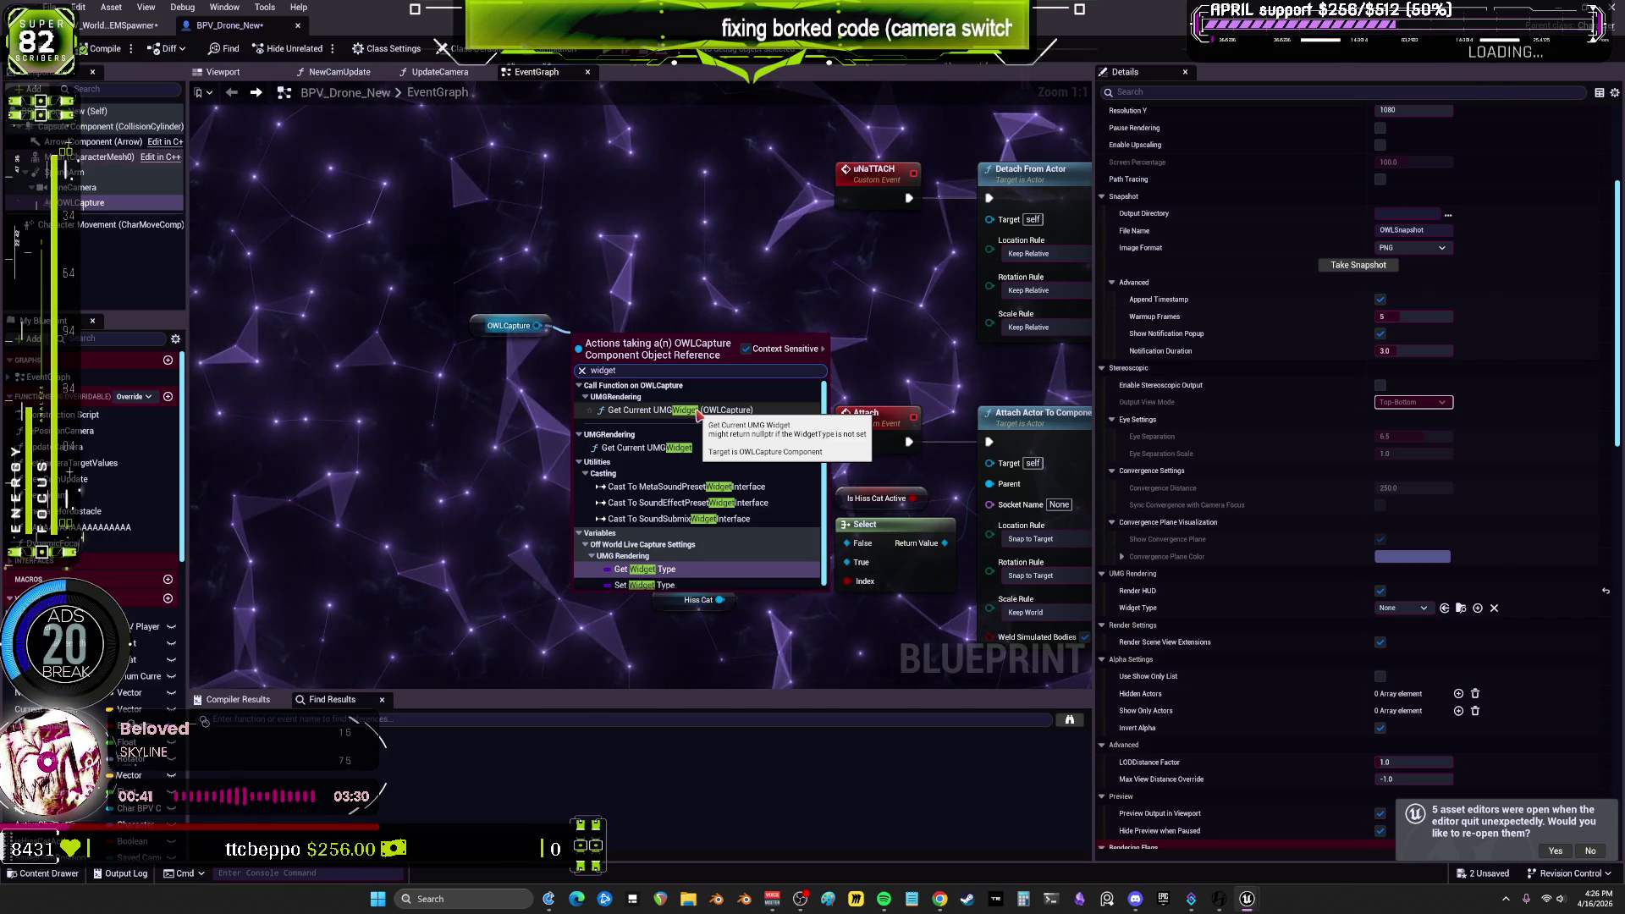
pyautogui.click(677, 409)
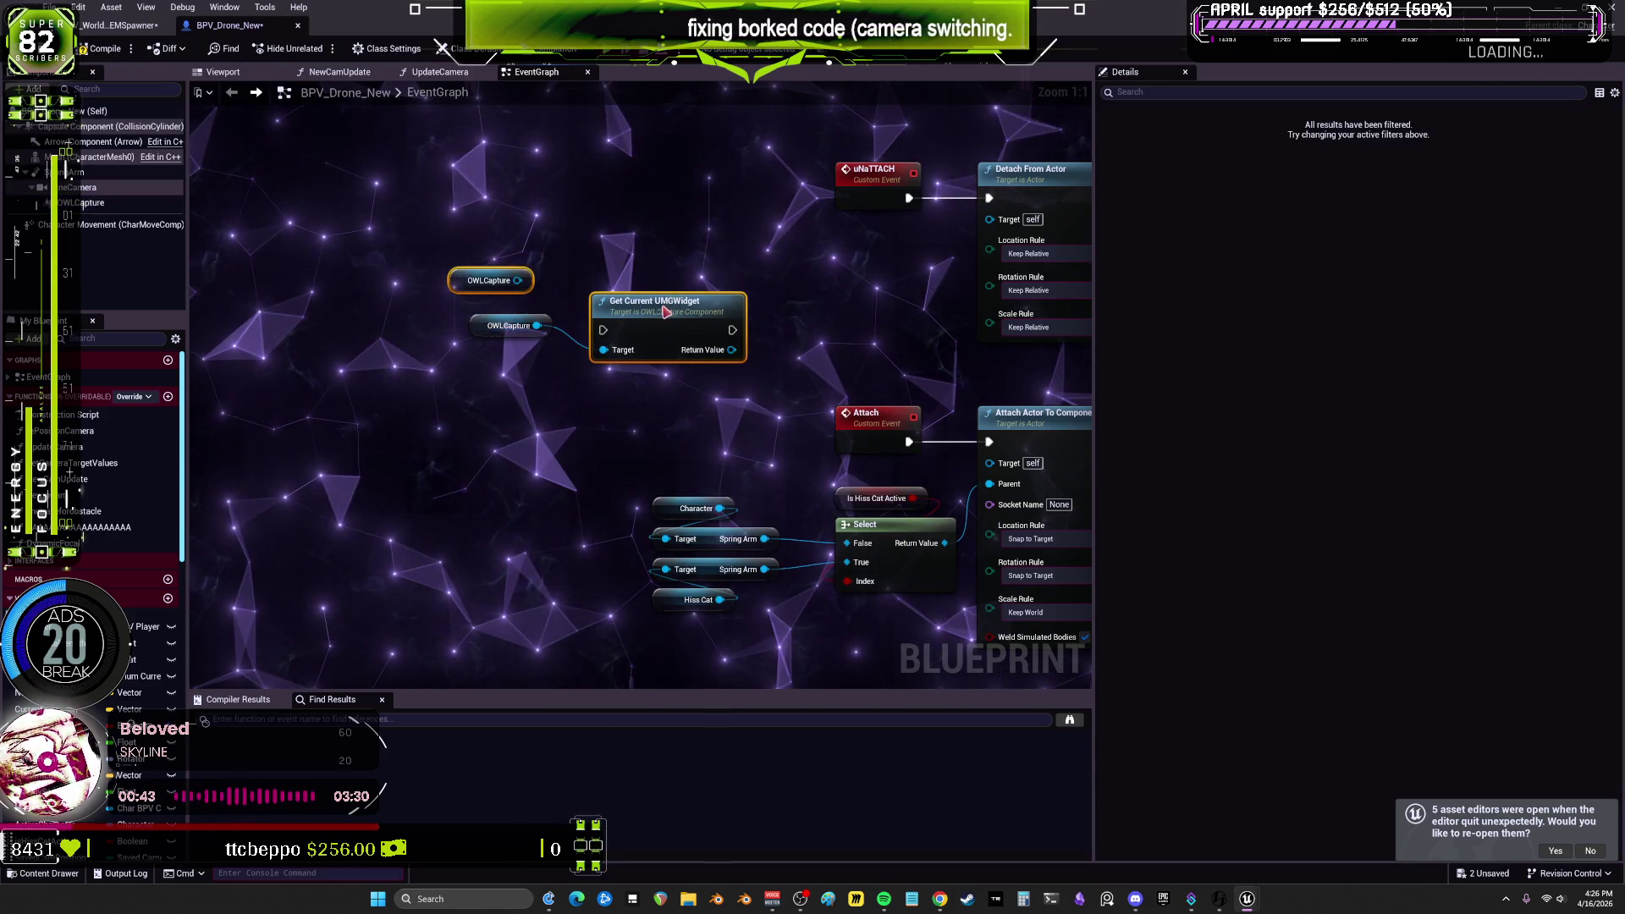
# Step: Delete the spare OWLCapture getter and cut the widget node to carry into the spawner's BitMenu
pyautogui.click(517, 266)
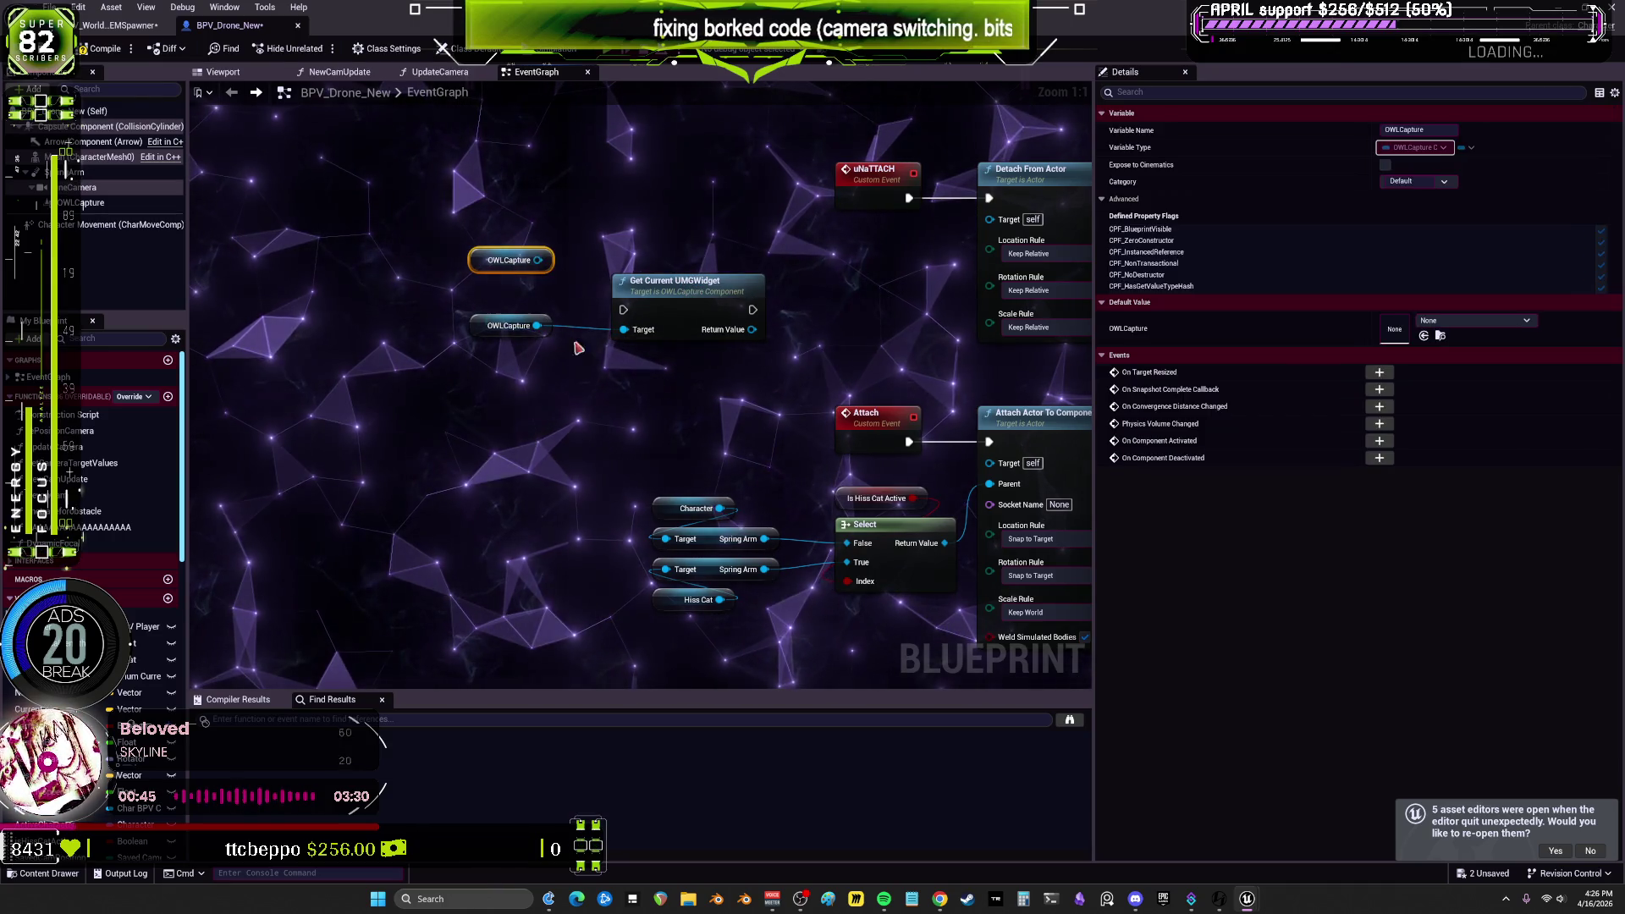
pyautogui.press('Delete')
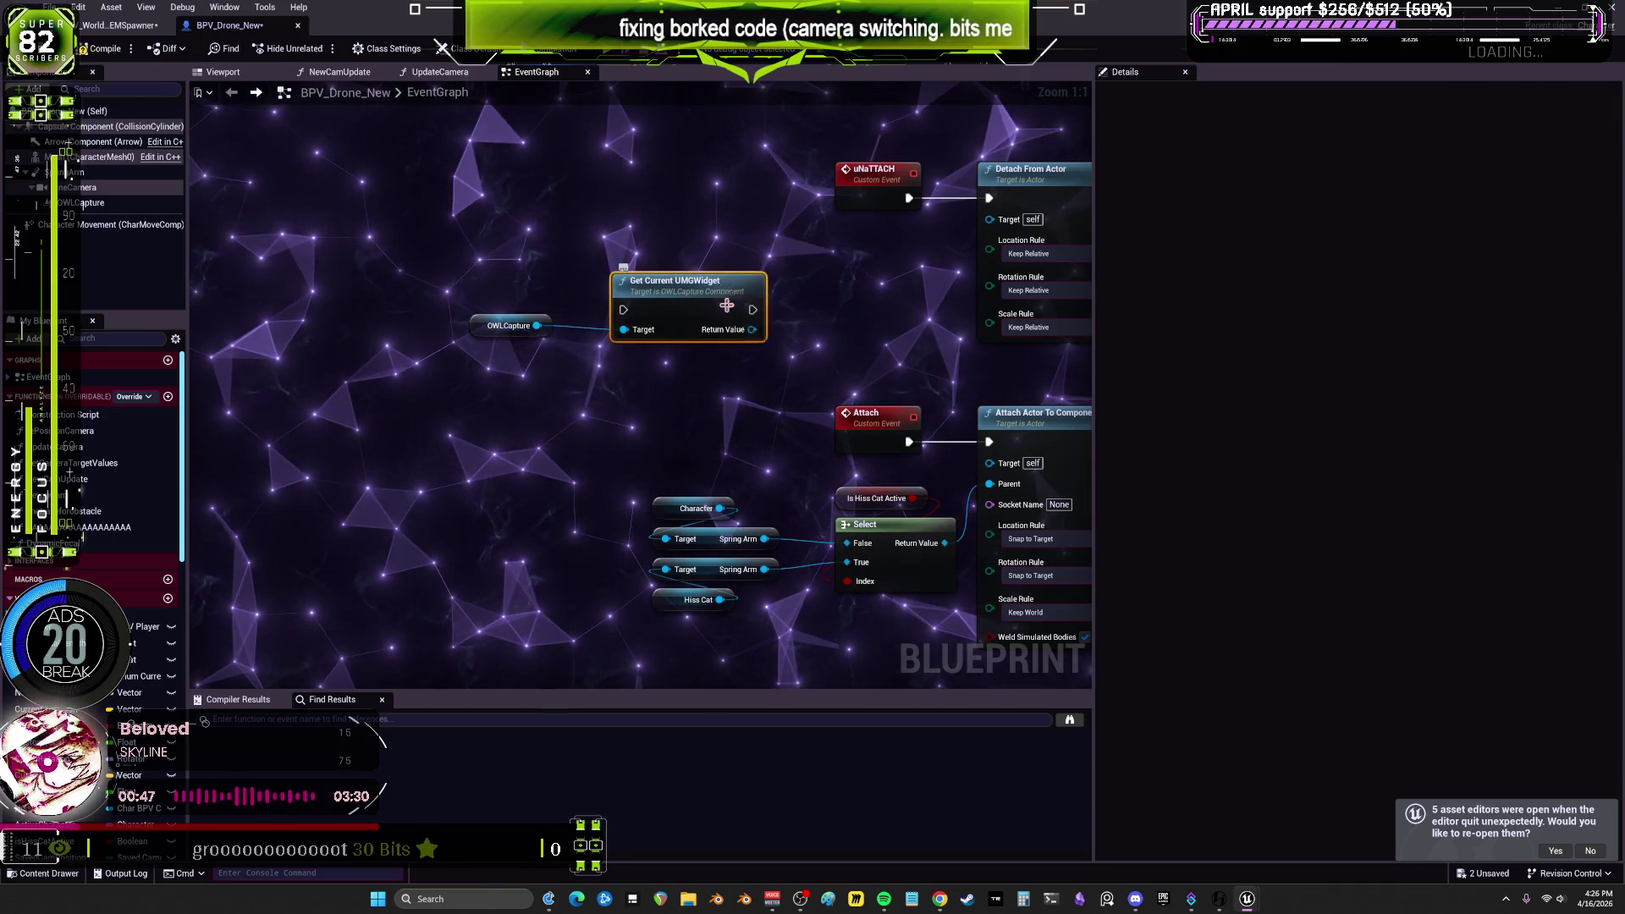
pyautogui.press('Delete')
pyautogui.click(118, 25)
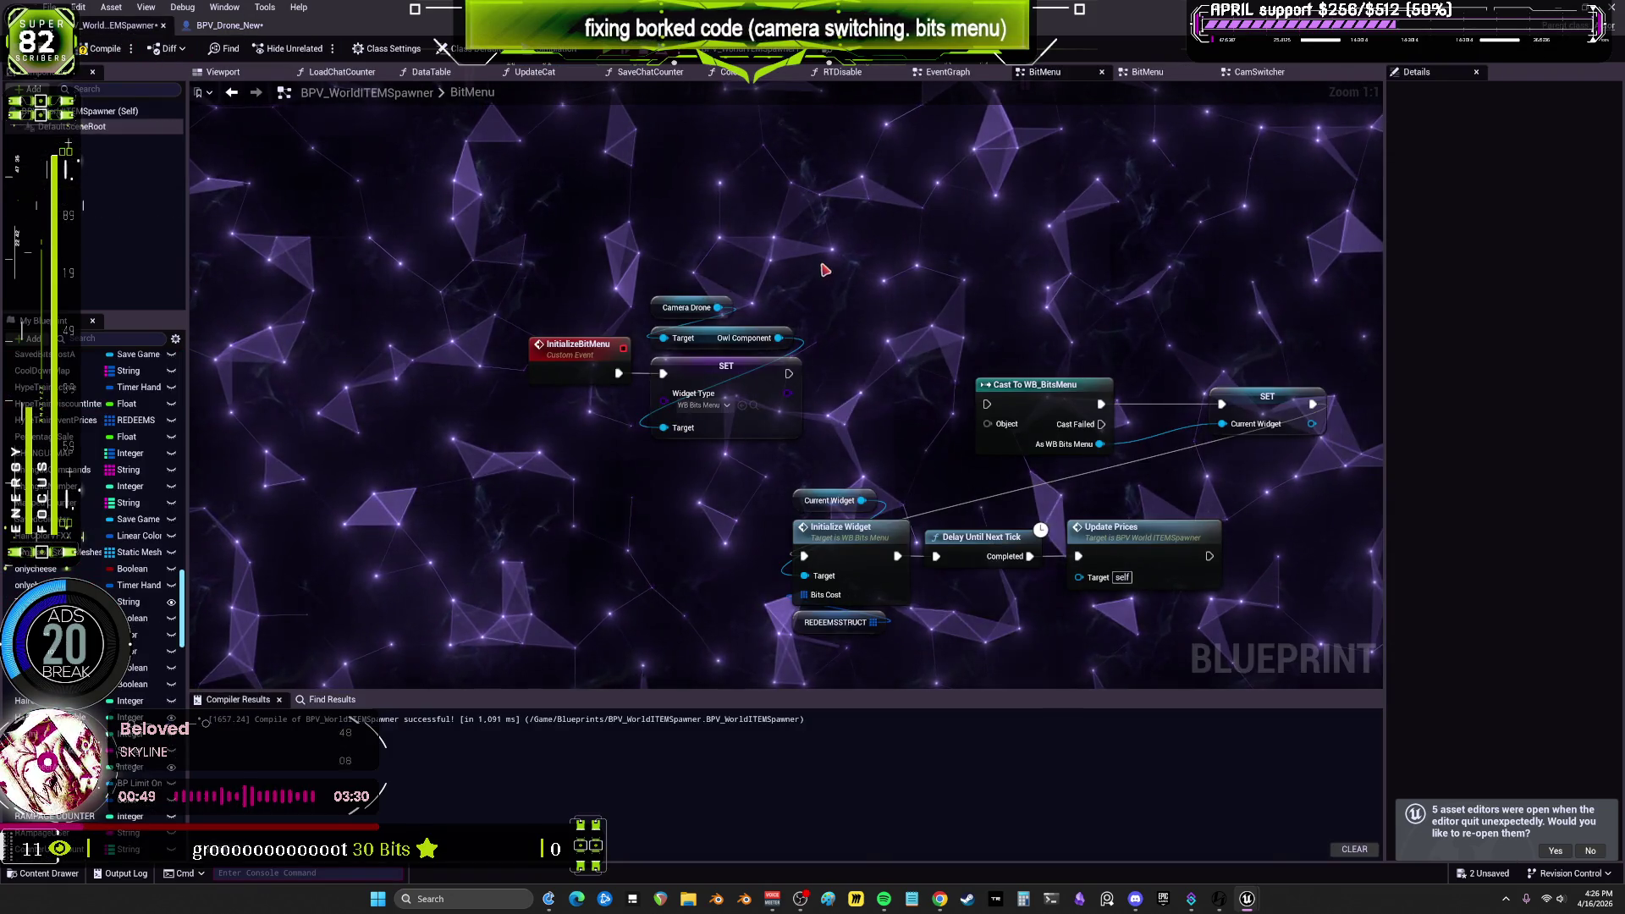
# Step: Paste Get Current UMGWidget, wiring Owl Component to Target, InitializeBitMenu exec, and Return Value into the cast
pyautogui.moveTo(618, 392); pyautogui.dragTo(465, 351)
pyautogui.hotkey('ctrl', 'v')
pyautogui.moveTo(620, 335); pyautogui.dragTo(719, 381)
pyautogui.moveTo(635, 453); pyautogui.dragTo(583, 406)
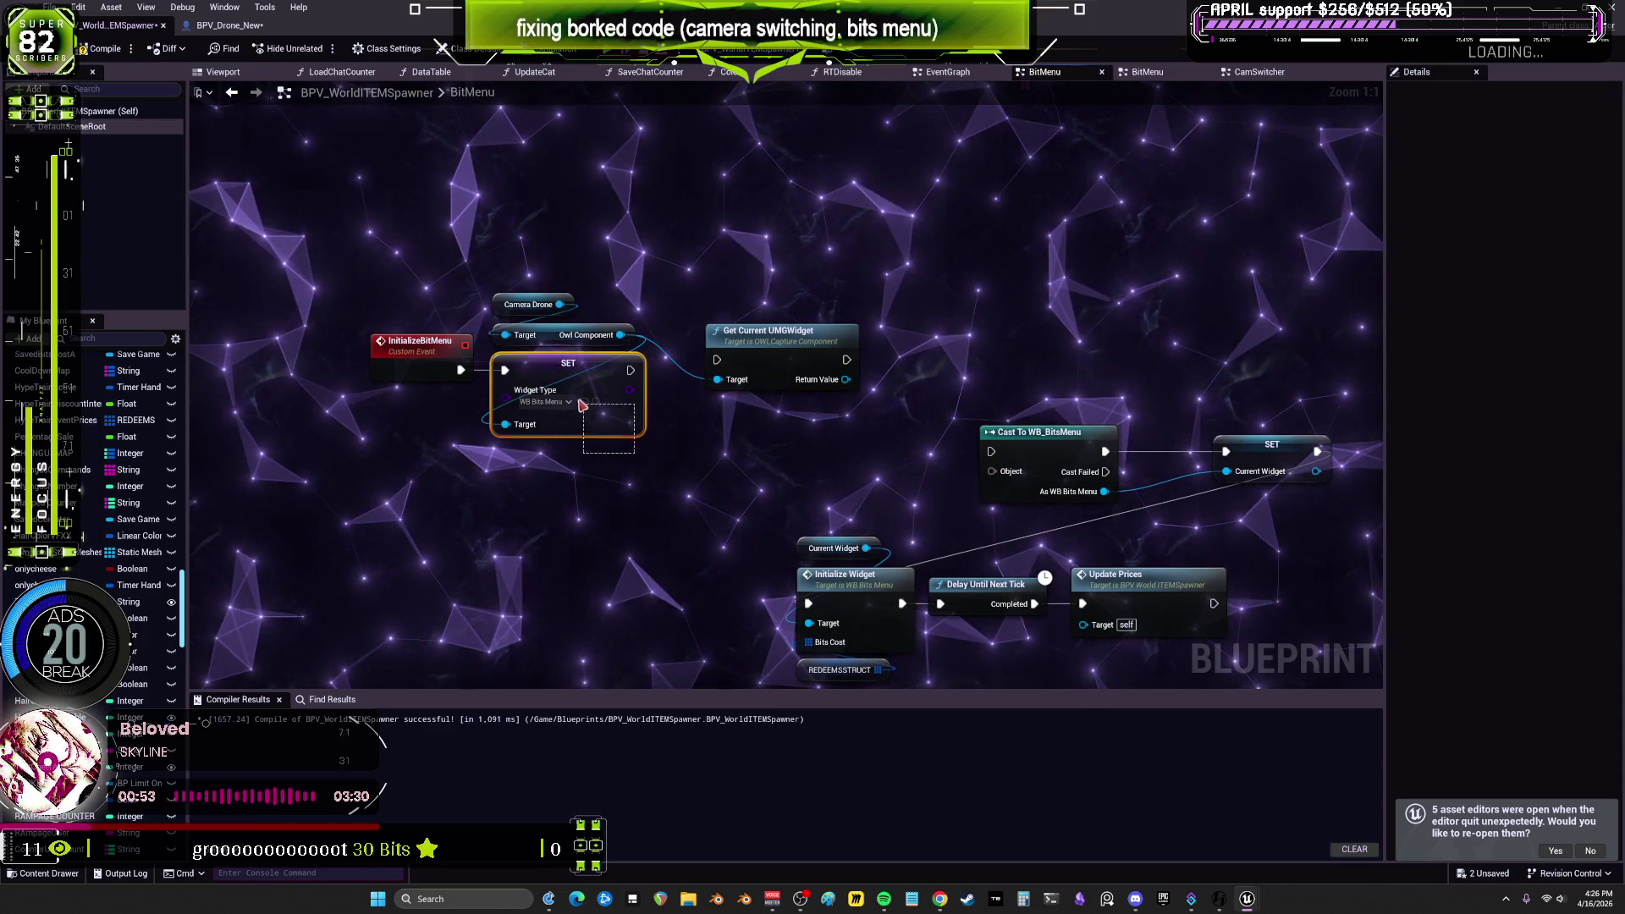
pyautogui.moveTo(714, 372); pyautogui.dragTo(716, 361)
pyautogui.moveTo(853, 387)
pyautogui.mouseDown()
pyautogui.moveTo(998, 483)
pyautogui.moveTo(992, 470)
pyautogui.mouseUp()
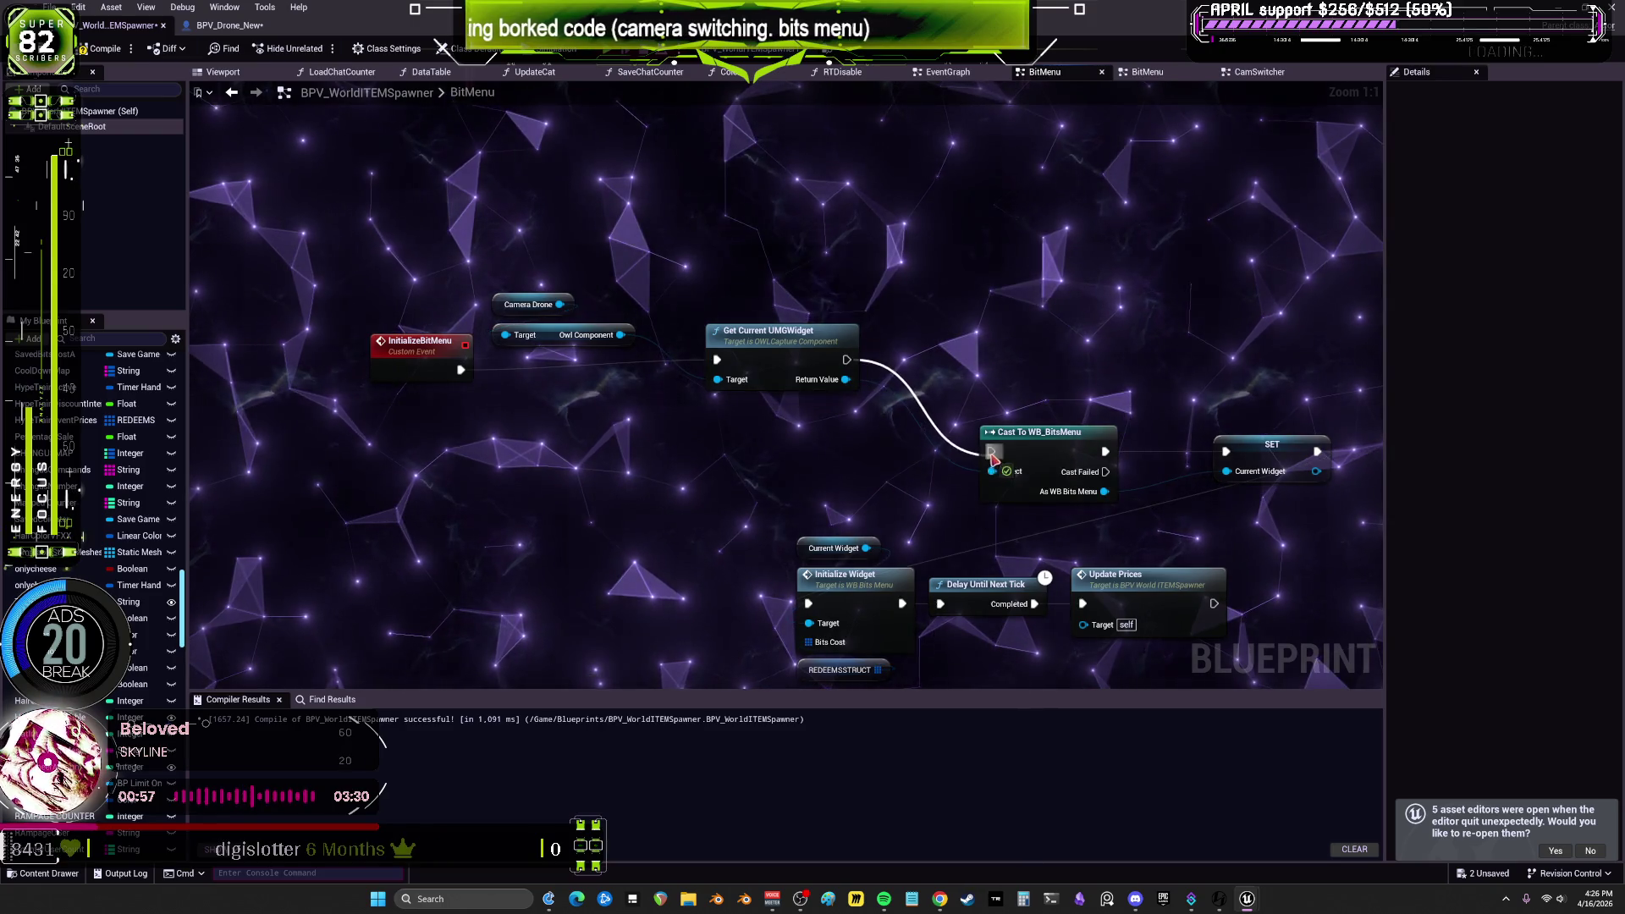
# Step: Tidy the BitMenu node layout, check the SET CurrentWidget variable, and revisit the drone's OWLCapture settings
pyautogui.moveTo(798, 341); pyautogui.dragTo(889, 443)
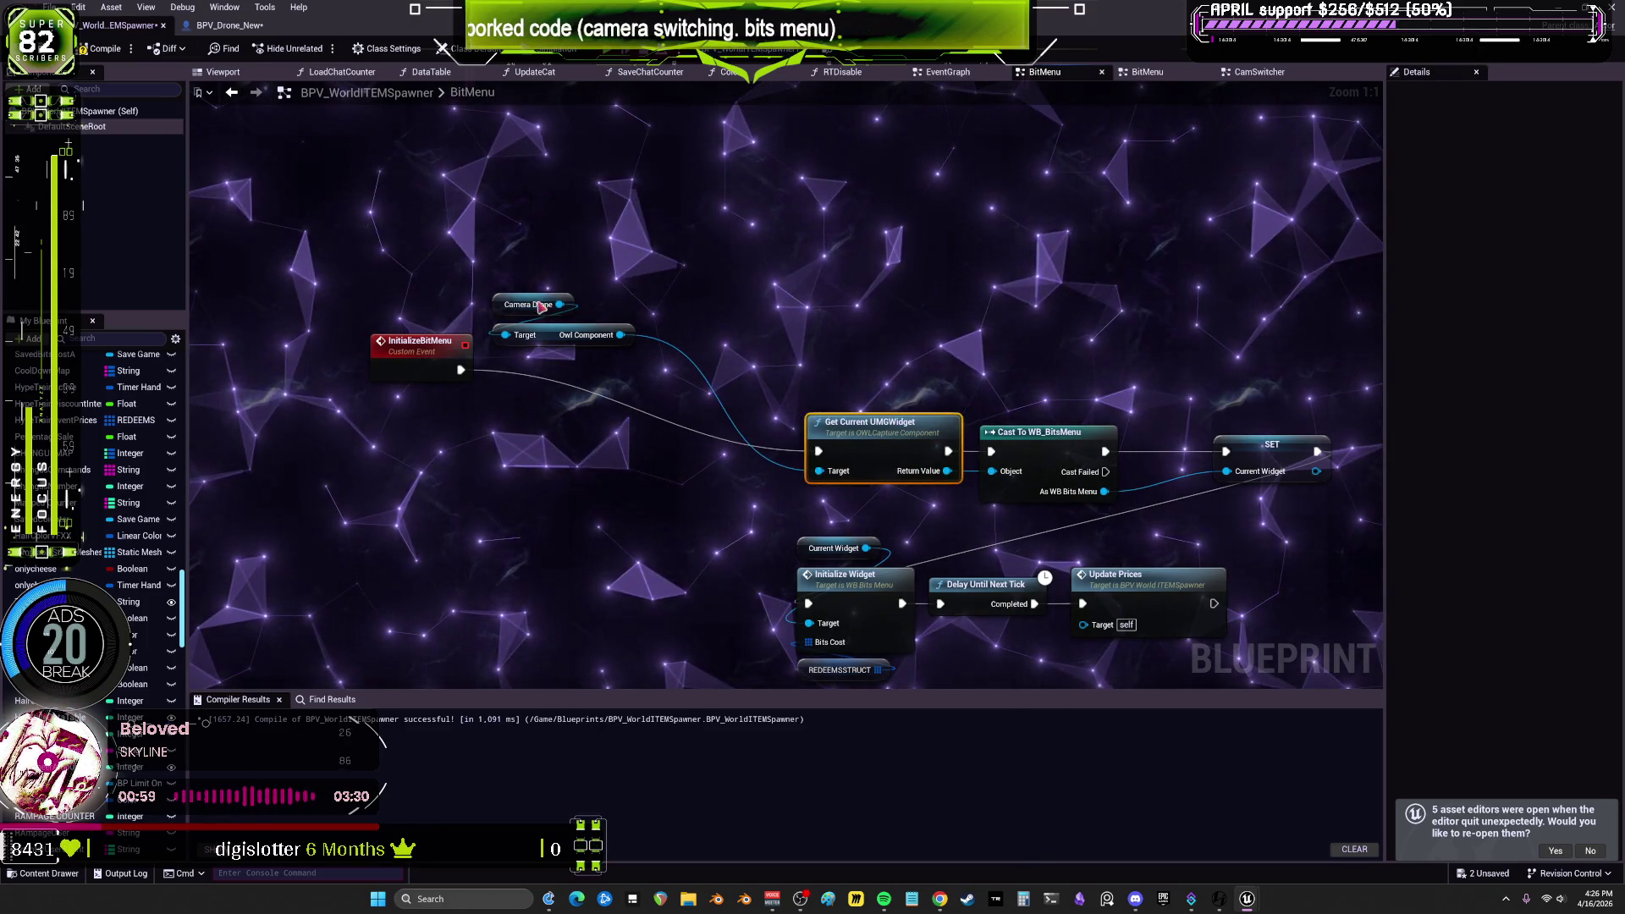
pyautogui.moveTo(518, 289); pyautogui.dragTo(592, 338)
pyautogui.moveTo(451, 356)
pyautogui.mouseDown()
pyautogui.moveTo(561, 428)
pyautogui.moveTo(753, 436)
pyautogui.mouseUp()
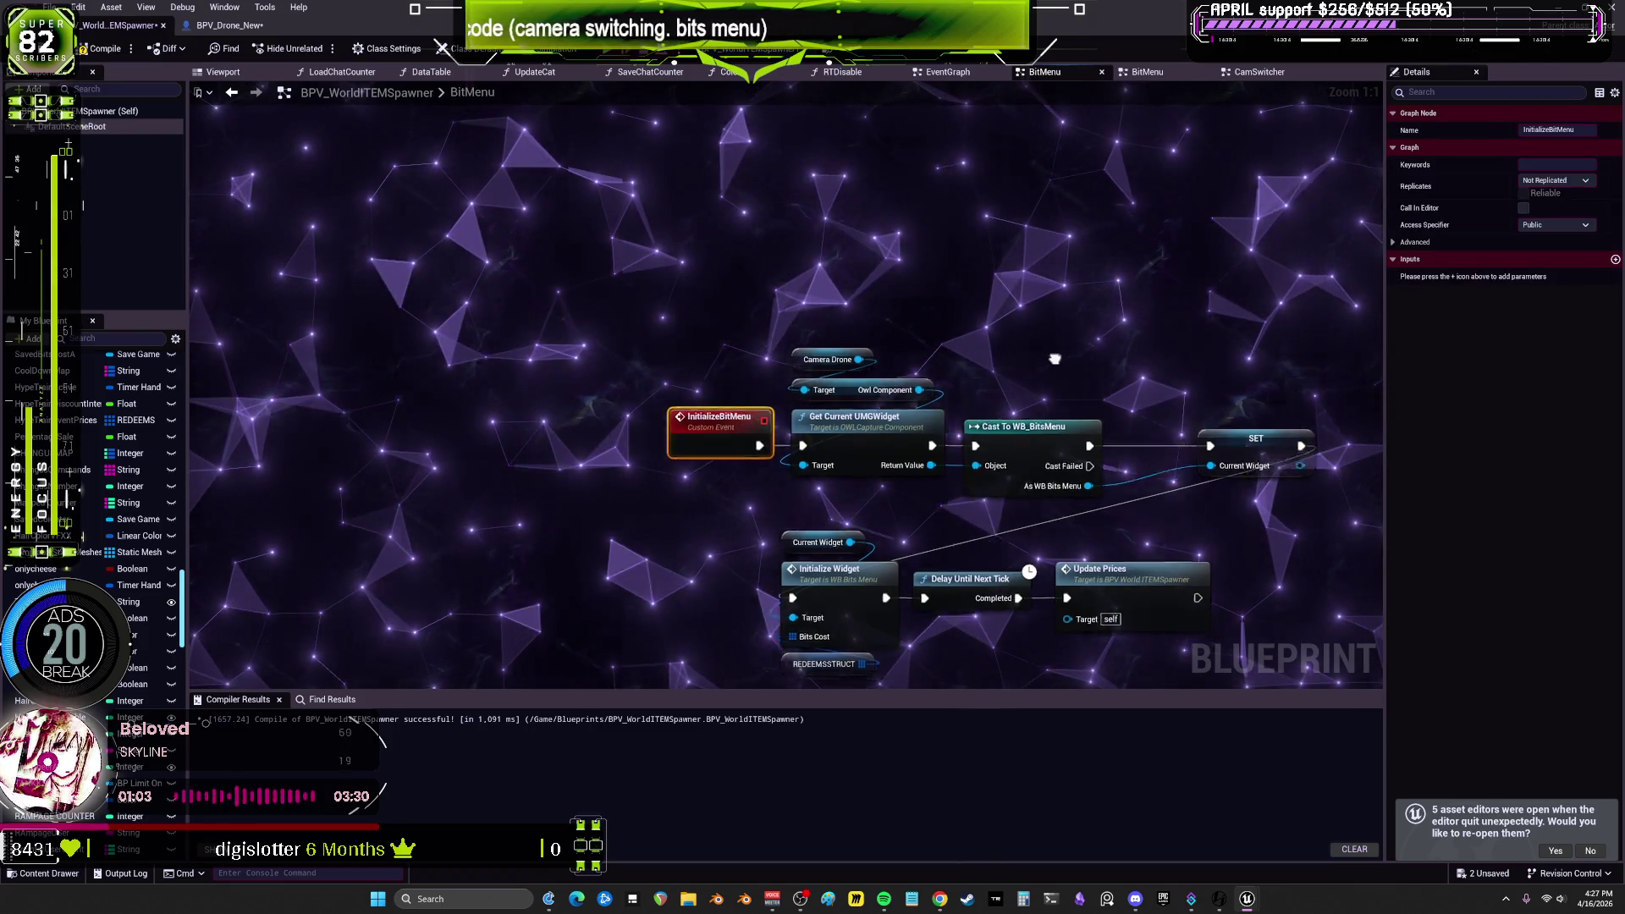
pyautogui.click(1076, 435)
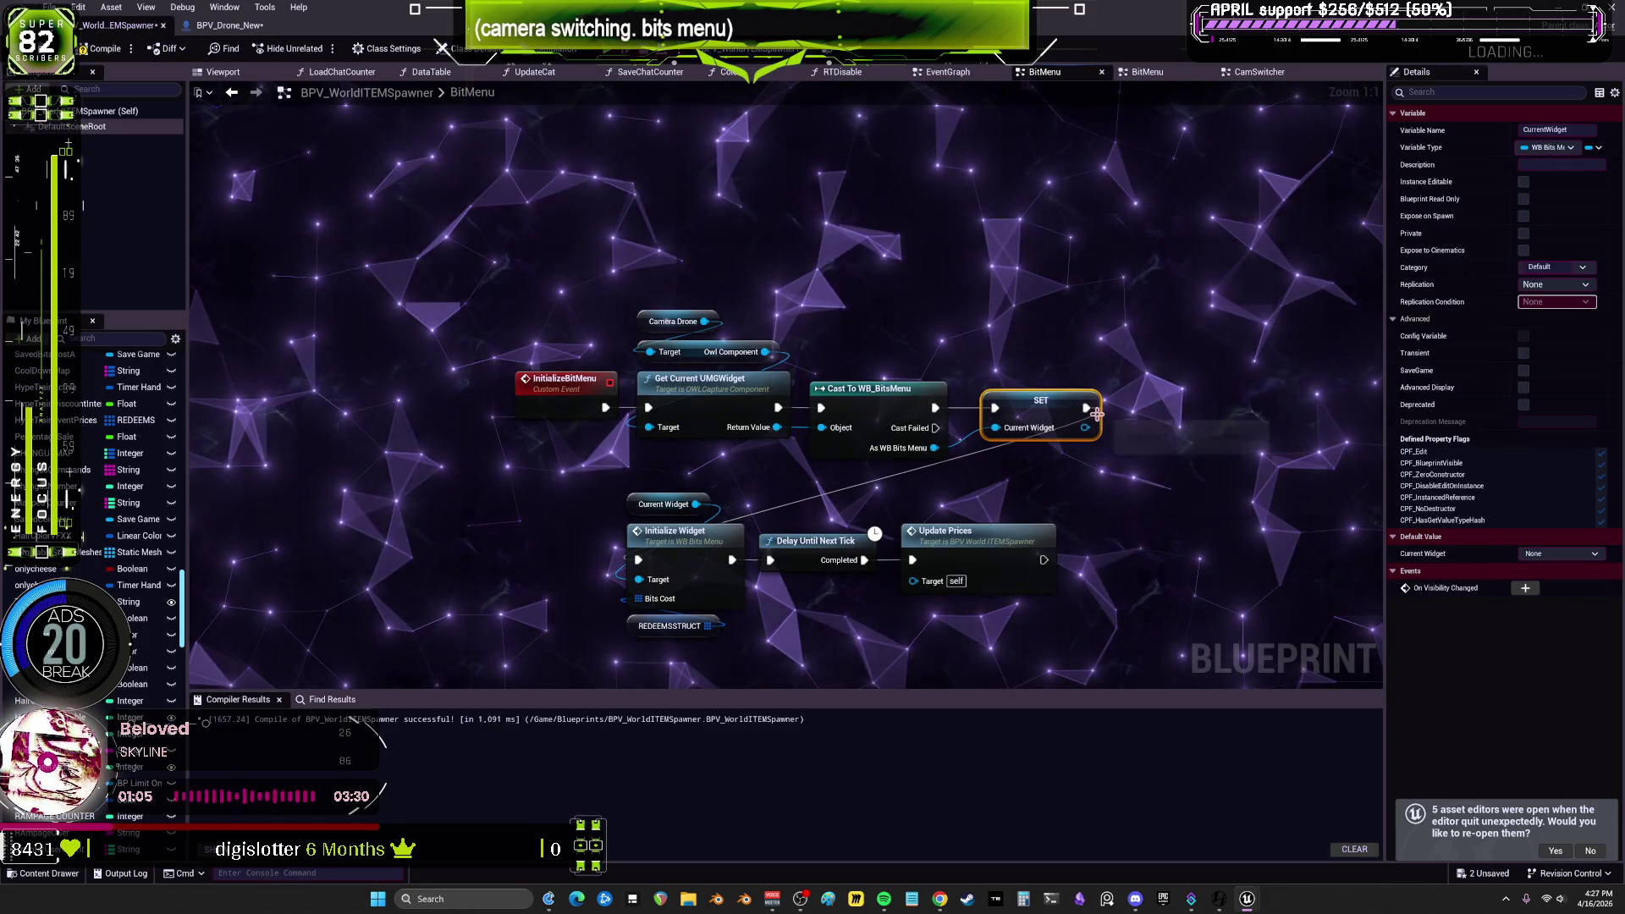
pyautogui.click(227, 25)
pyautogui.click(88, 208)
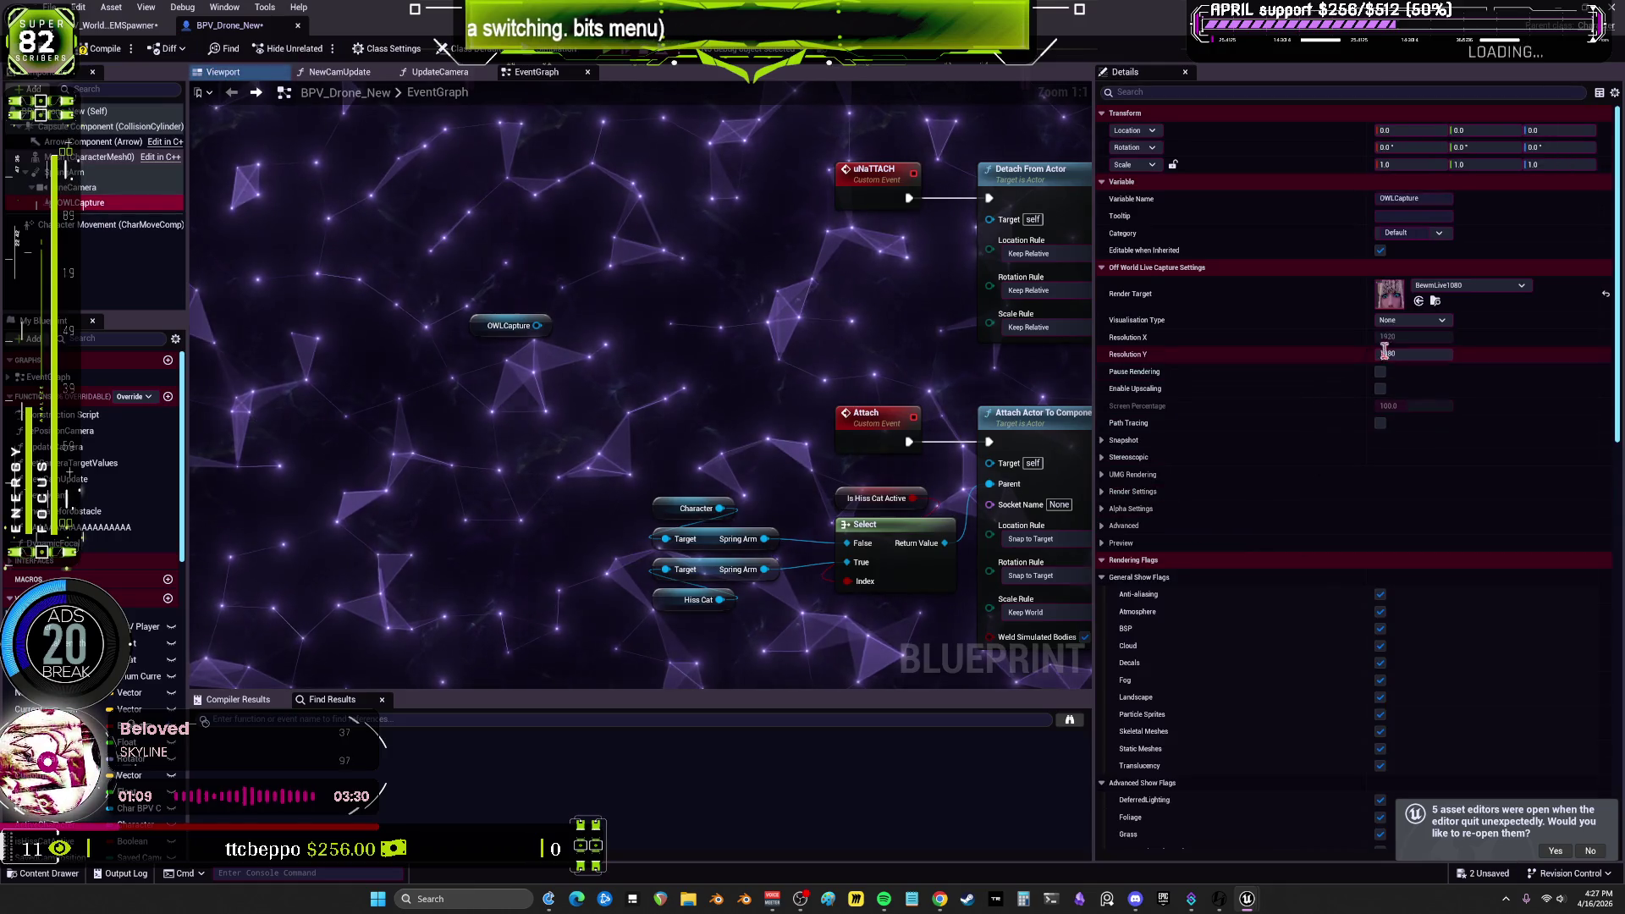
# Step: Set OWLCapture's UMG Rendering Widget Type to WB_BitsMenu and compile the drone with F7
pyautogui.click(1109, 478)
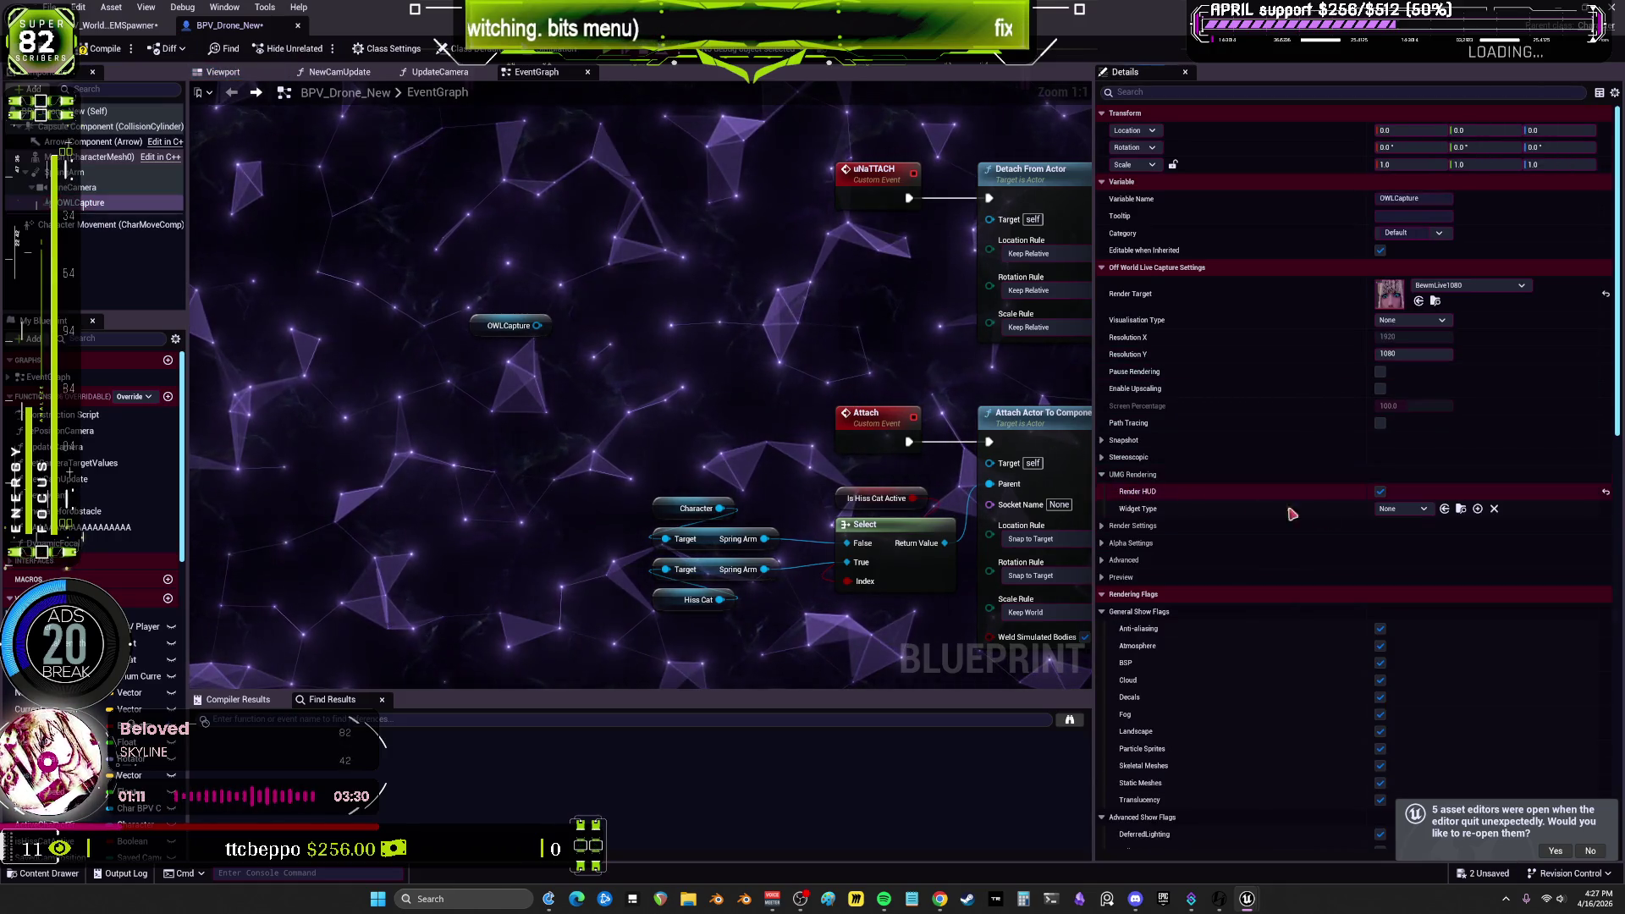
pyautogui.click(1422, 509)
pyautogui.write('is')
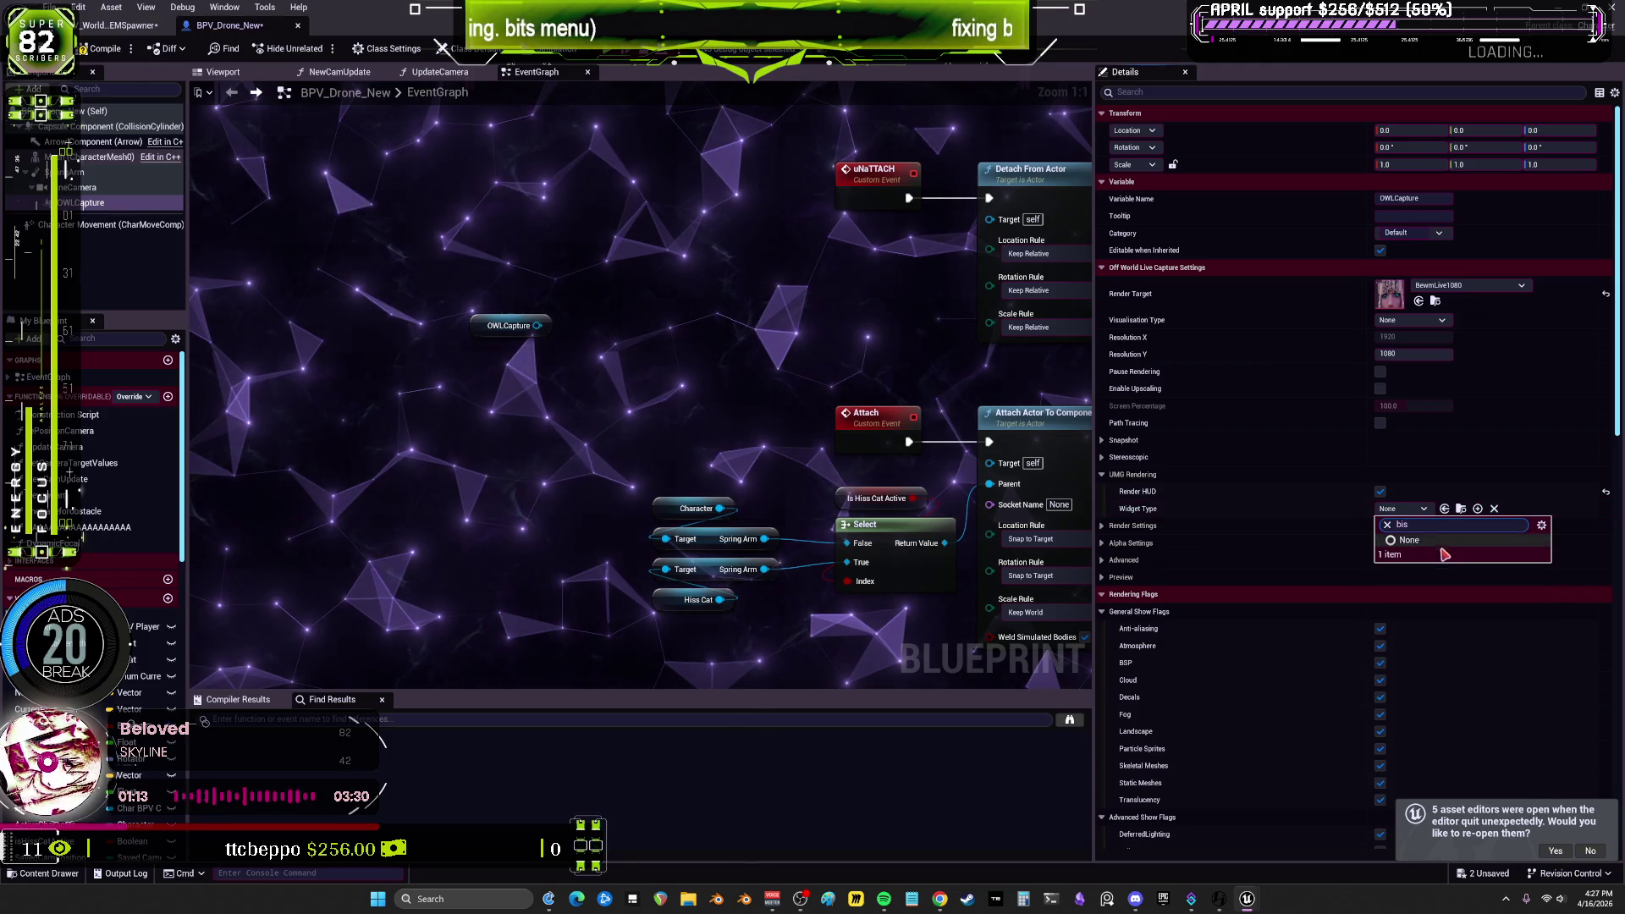
pyautogui.press('BackSpace')
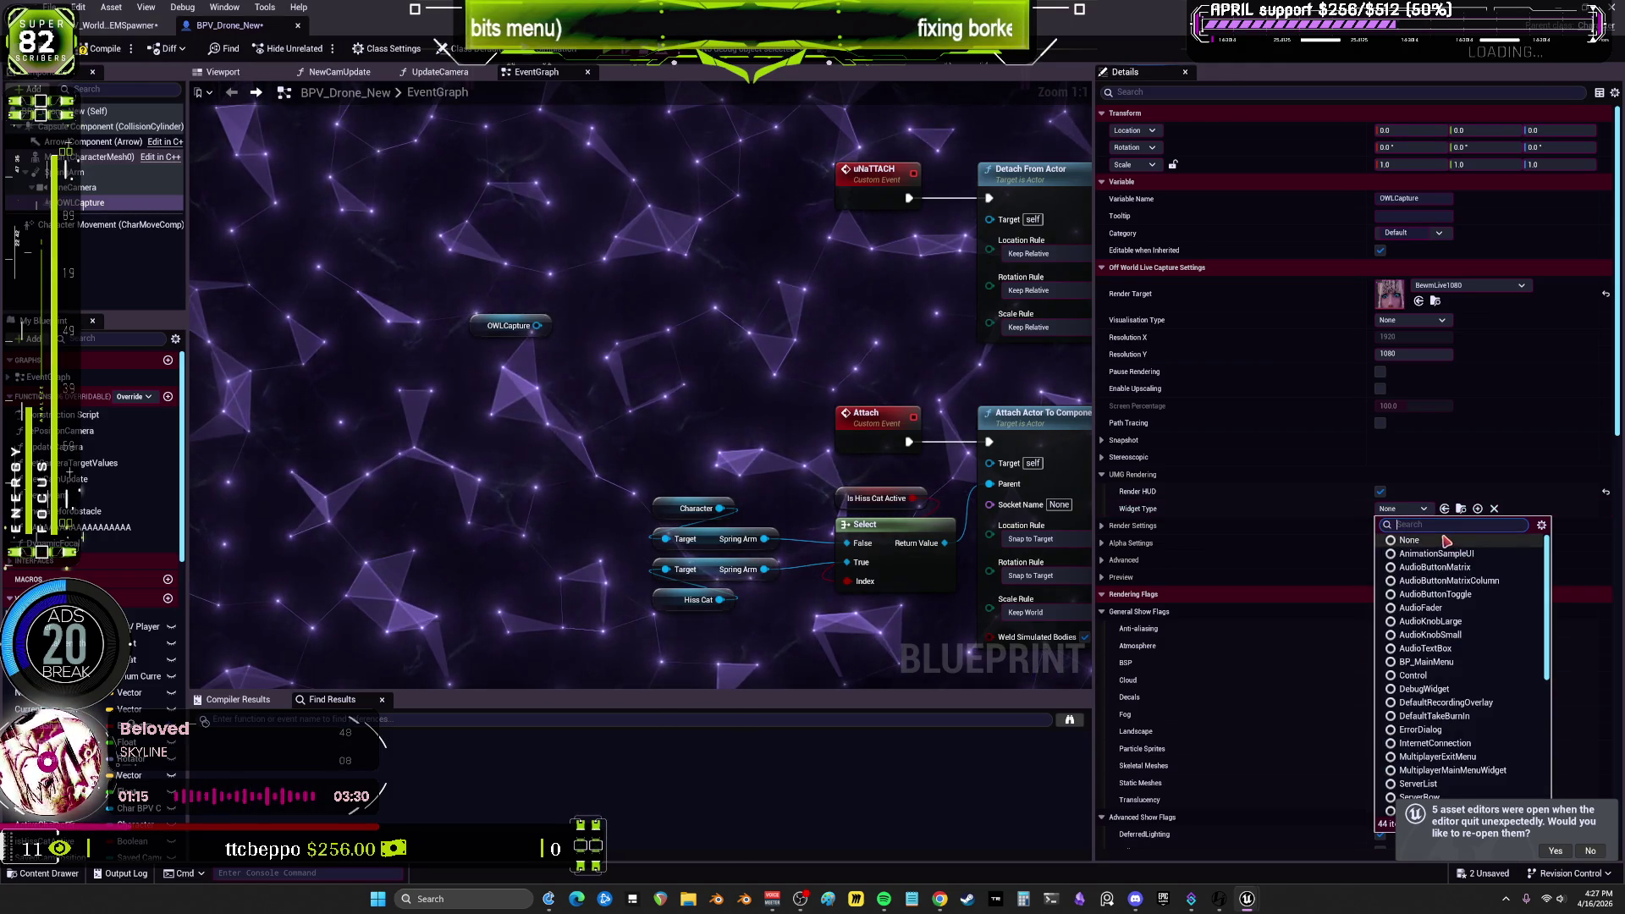
pyautogui.write('bits')
pyautogui.click(1429, 554)
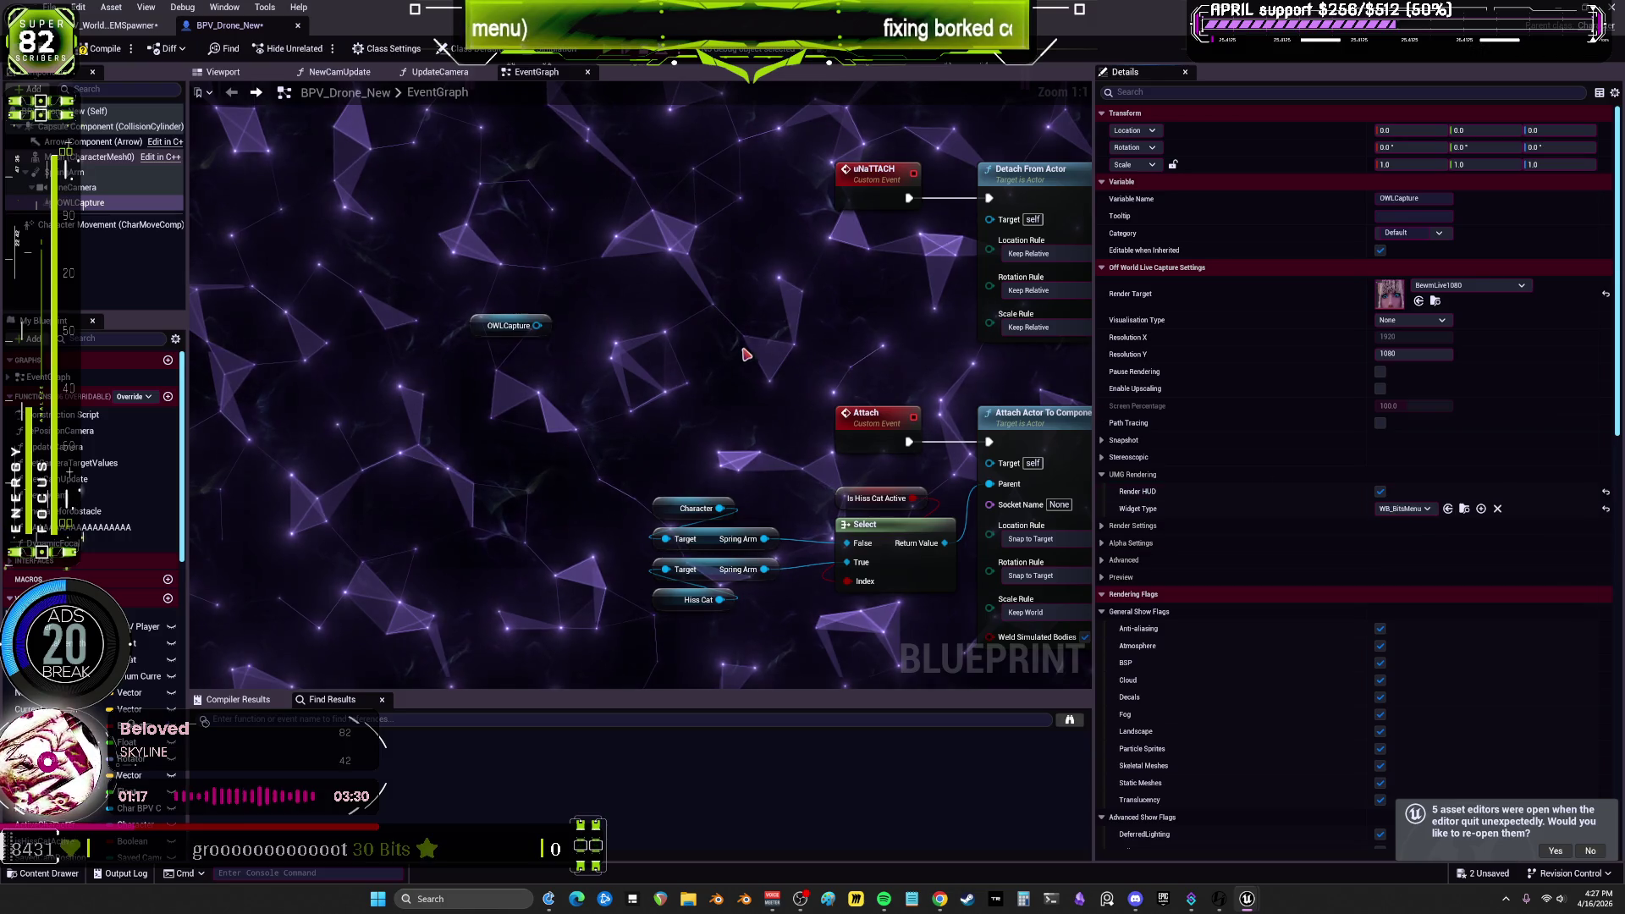
pyautogui.press('F7')
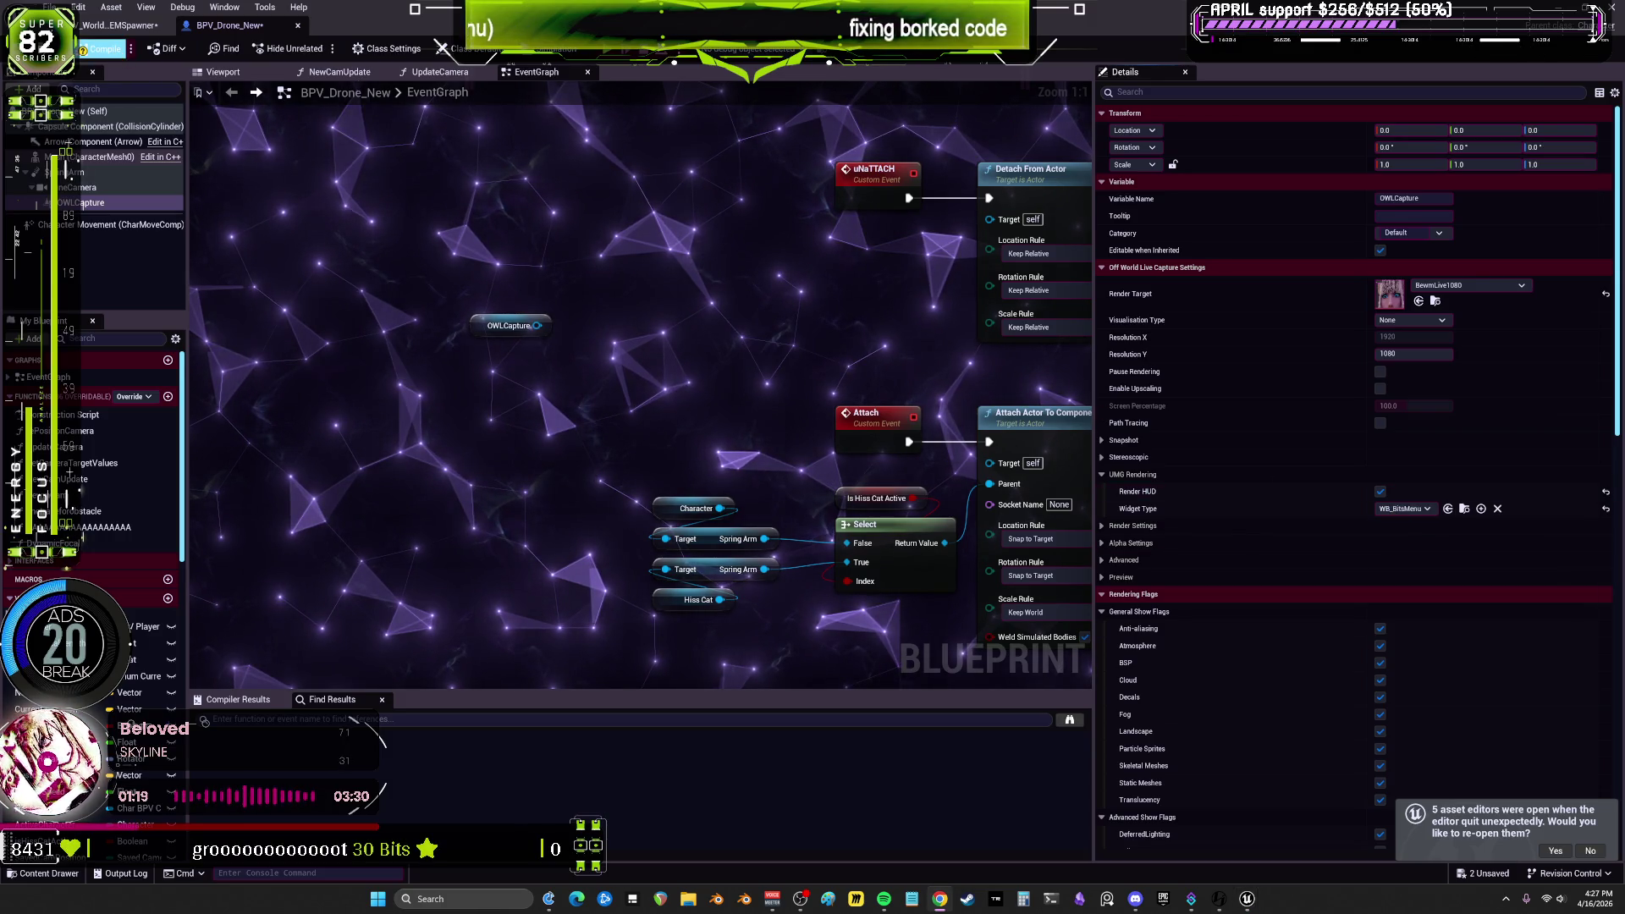
pyautogui.click(119, 24)
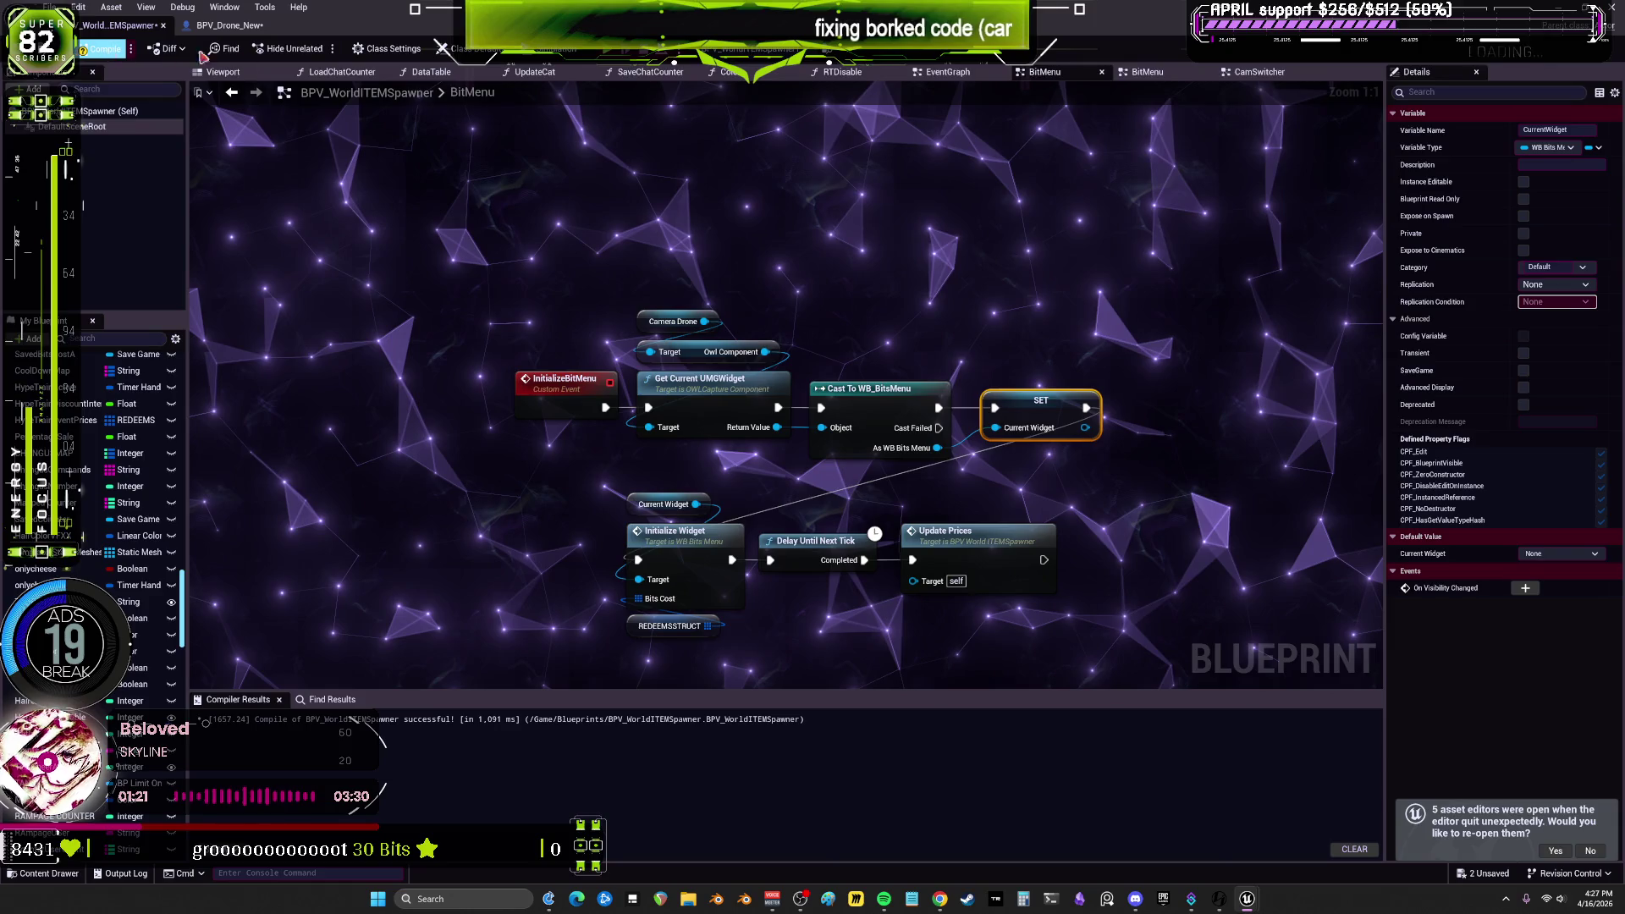
# Step: Play-test, follow the Message Log's GetCurrentUMGWidget Accessed None error to the node, and inspect Camera Drone
pyautogui.click(629, 54)
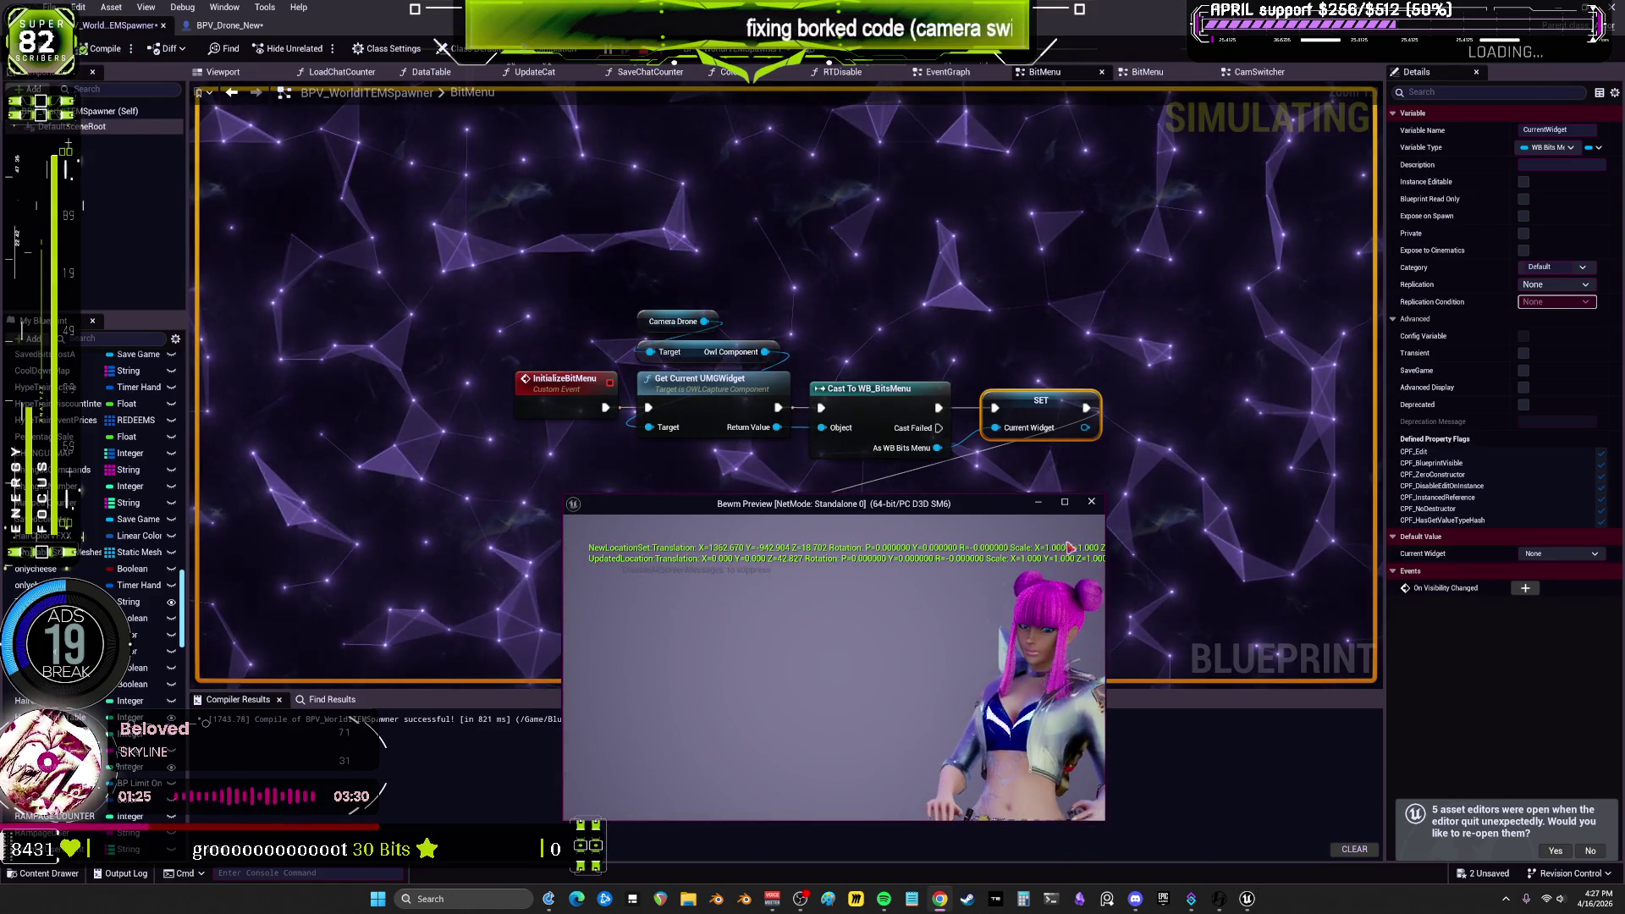
pyautogui.click(1093, 503)
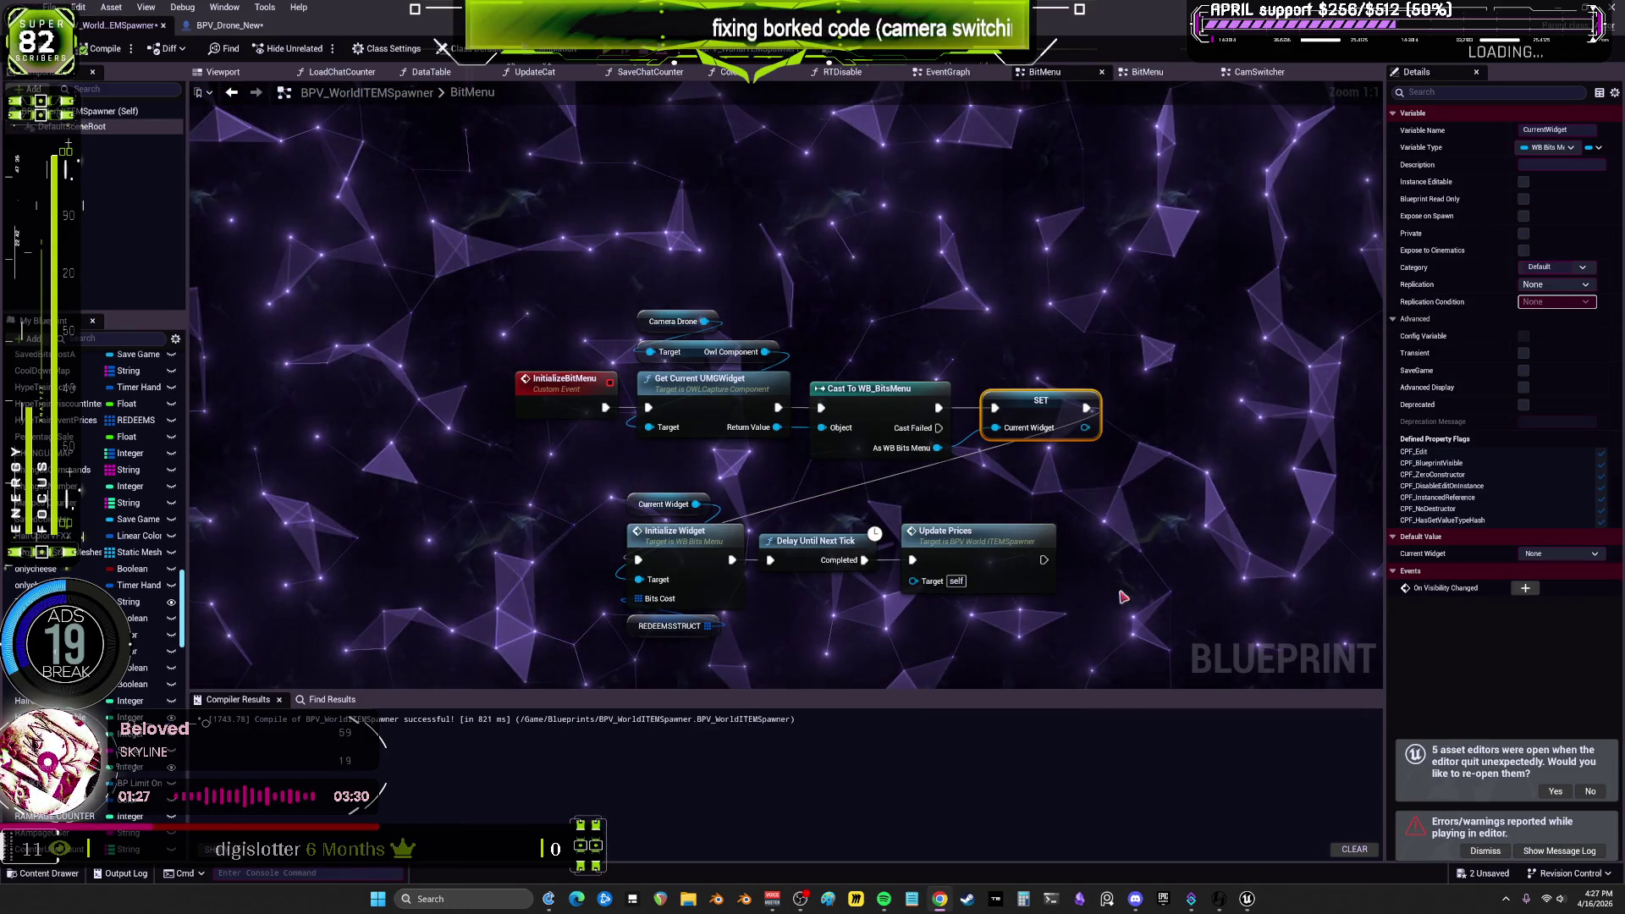
pyautogui.click(1558, 851)
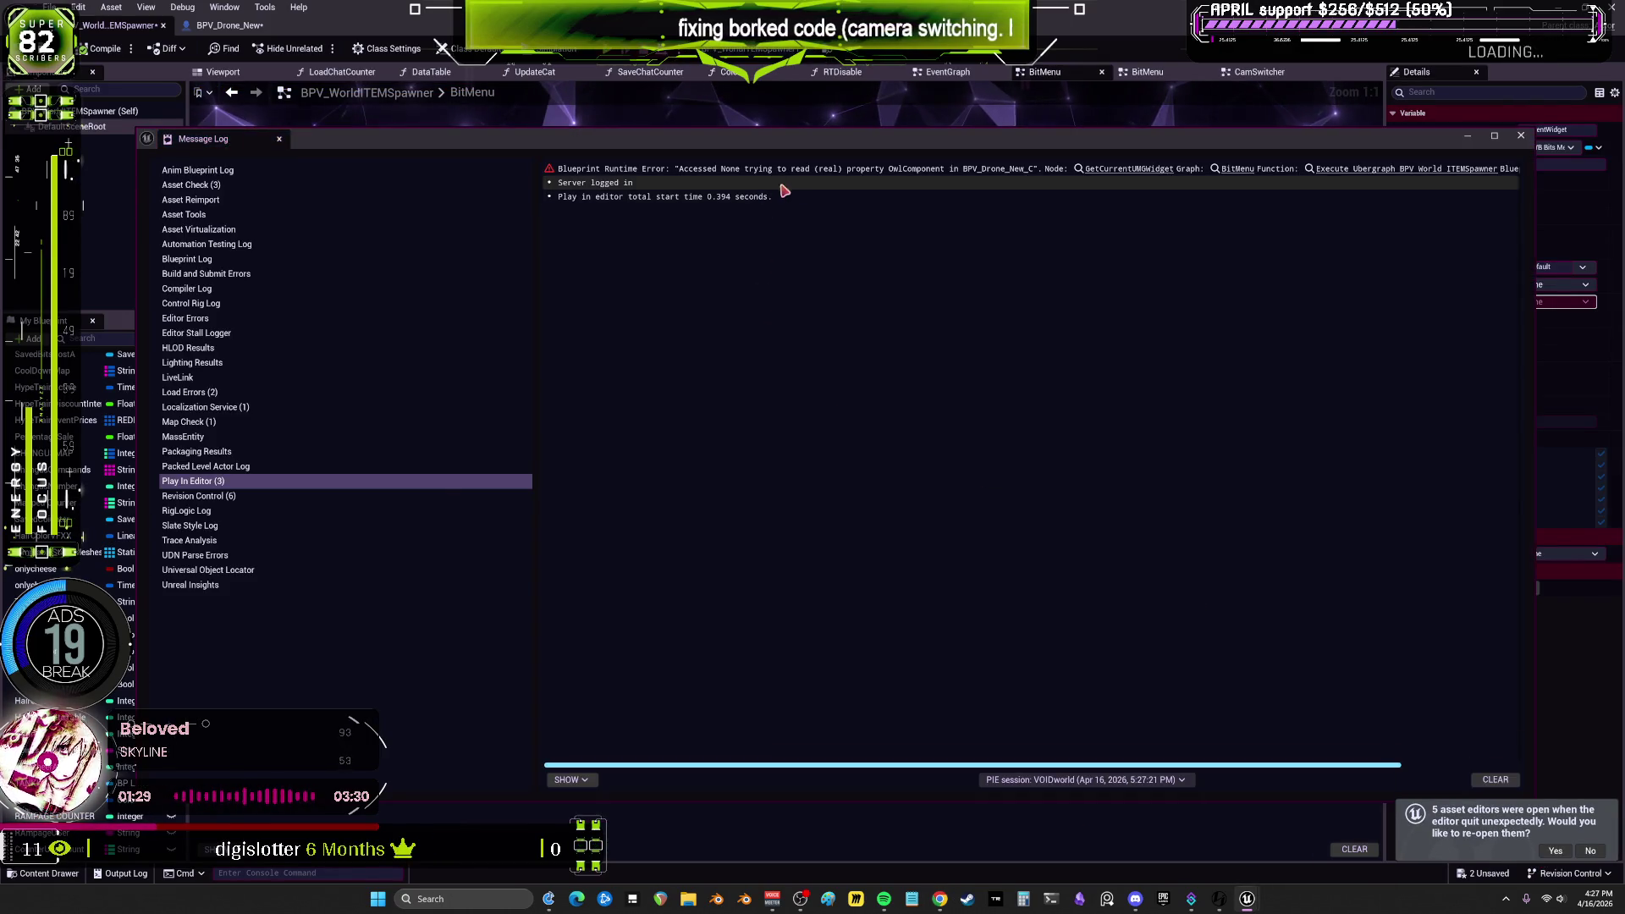
pyautogui.click(1139, 169)
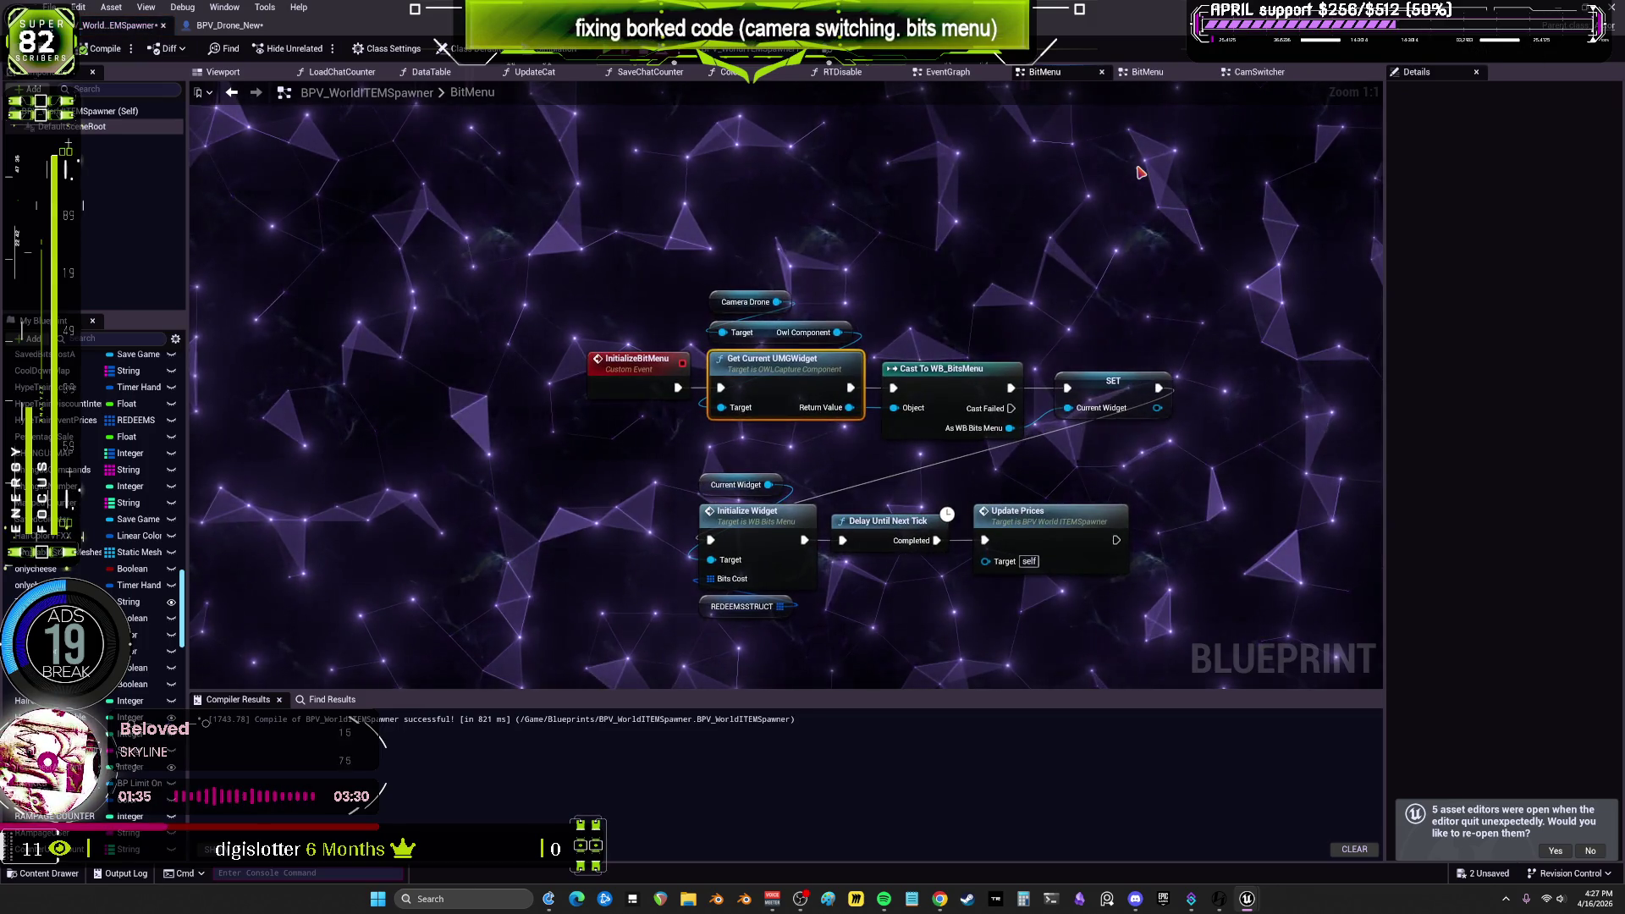
pyautogui.click(748, 302)
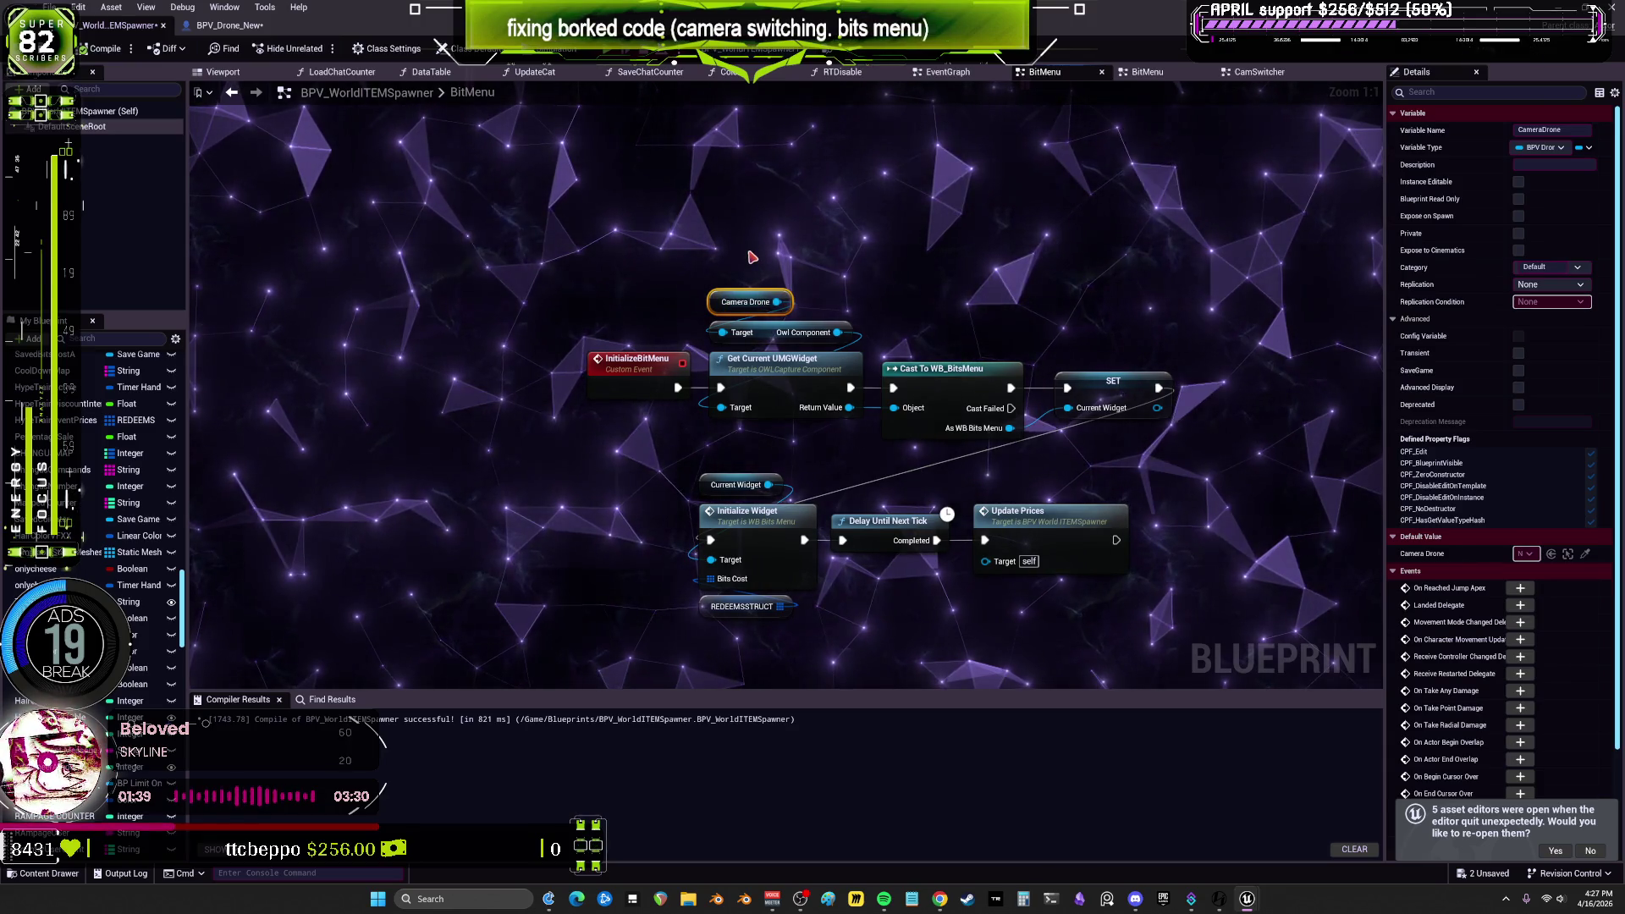
pyautogui.rightClick(801, 366)
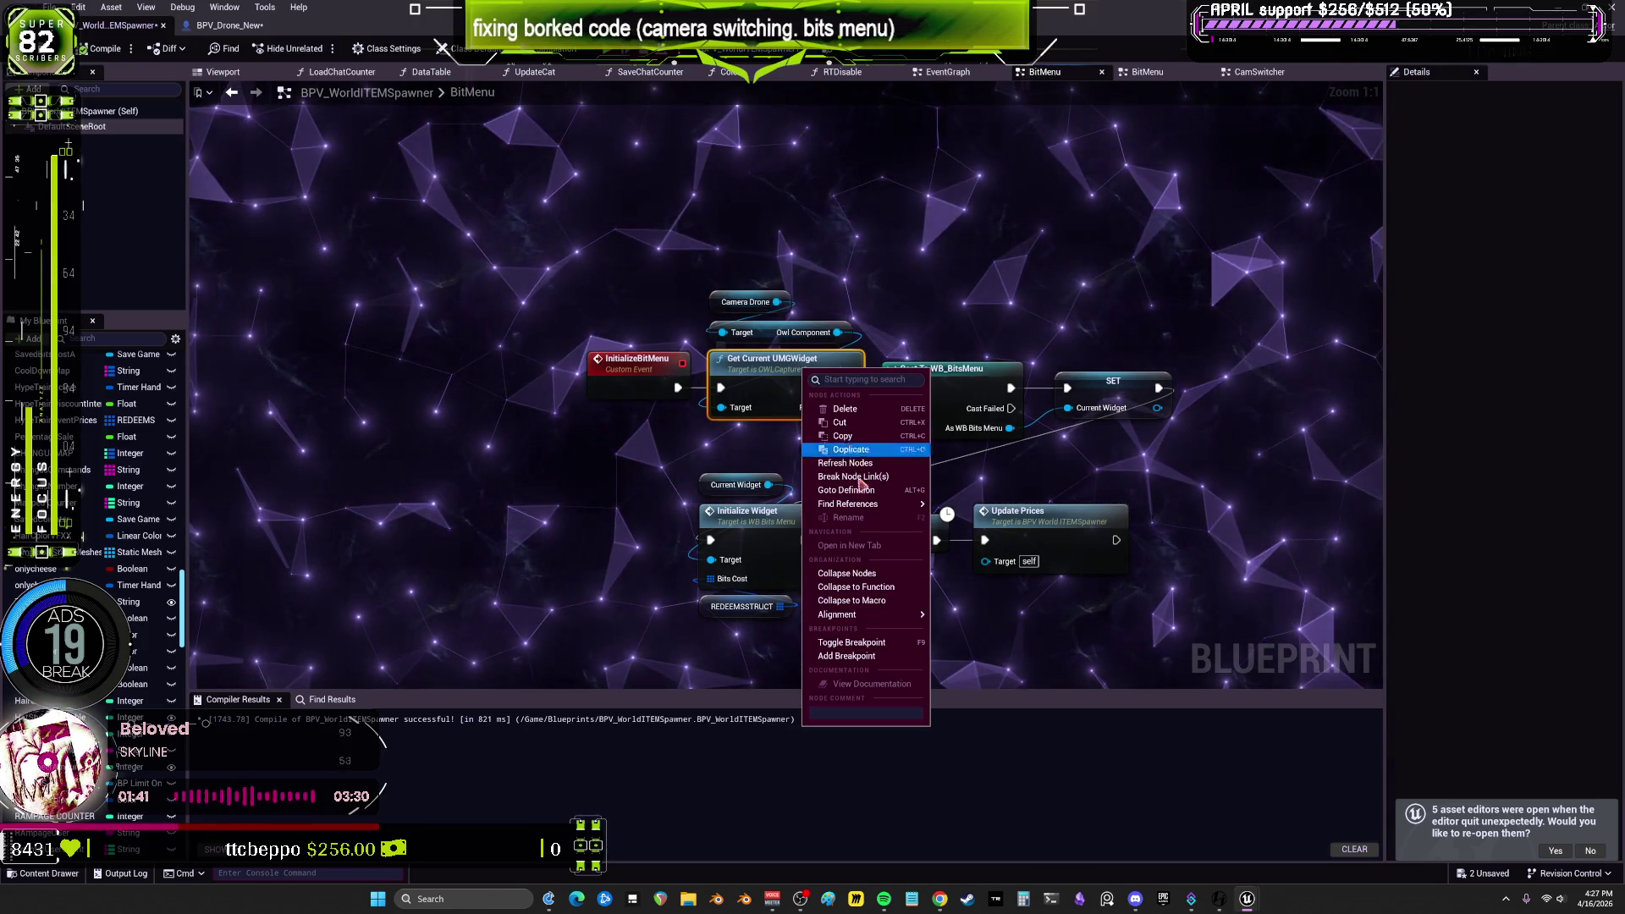
# Step: Breakpoint Get Current UMGWidget, play, and expand its Target's Camera Drone value showing Unknown, then stop
pyautogui.click(861, 658)
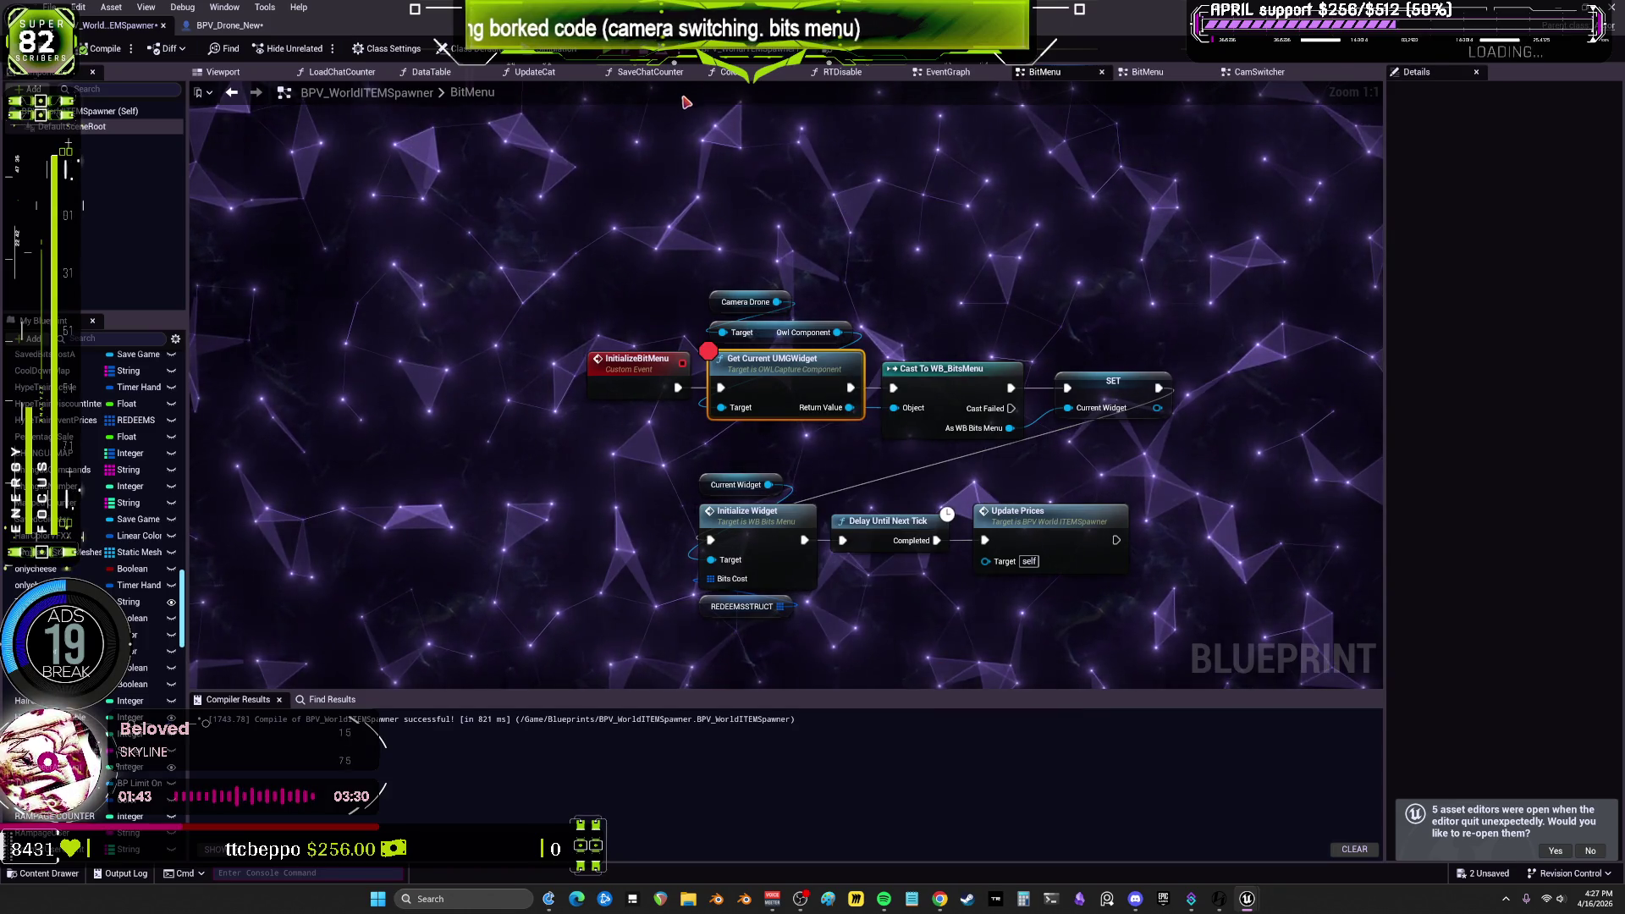
pyautogui.click(611, 49)
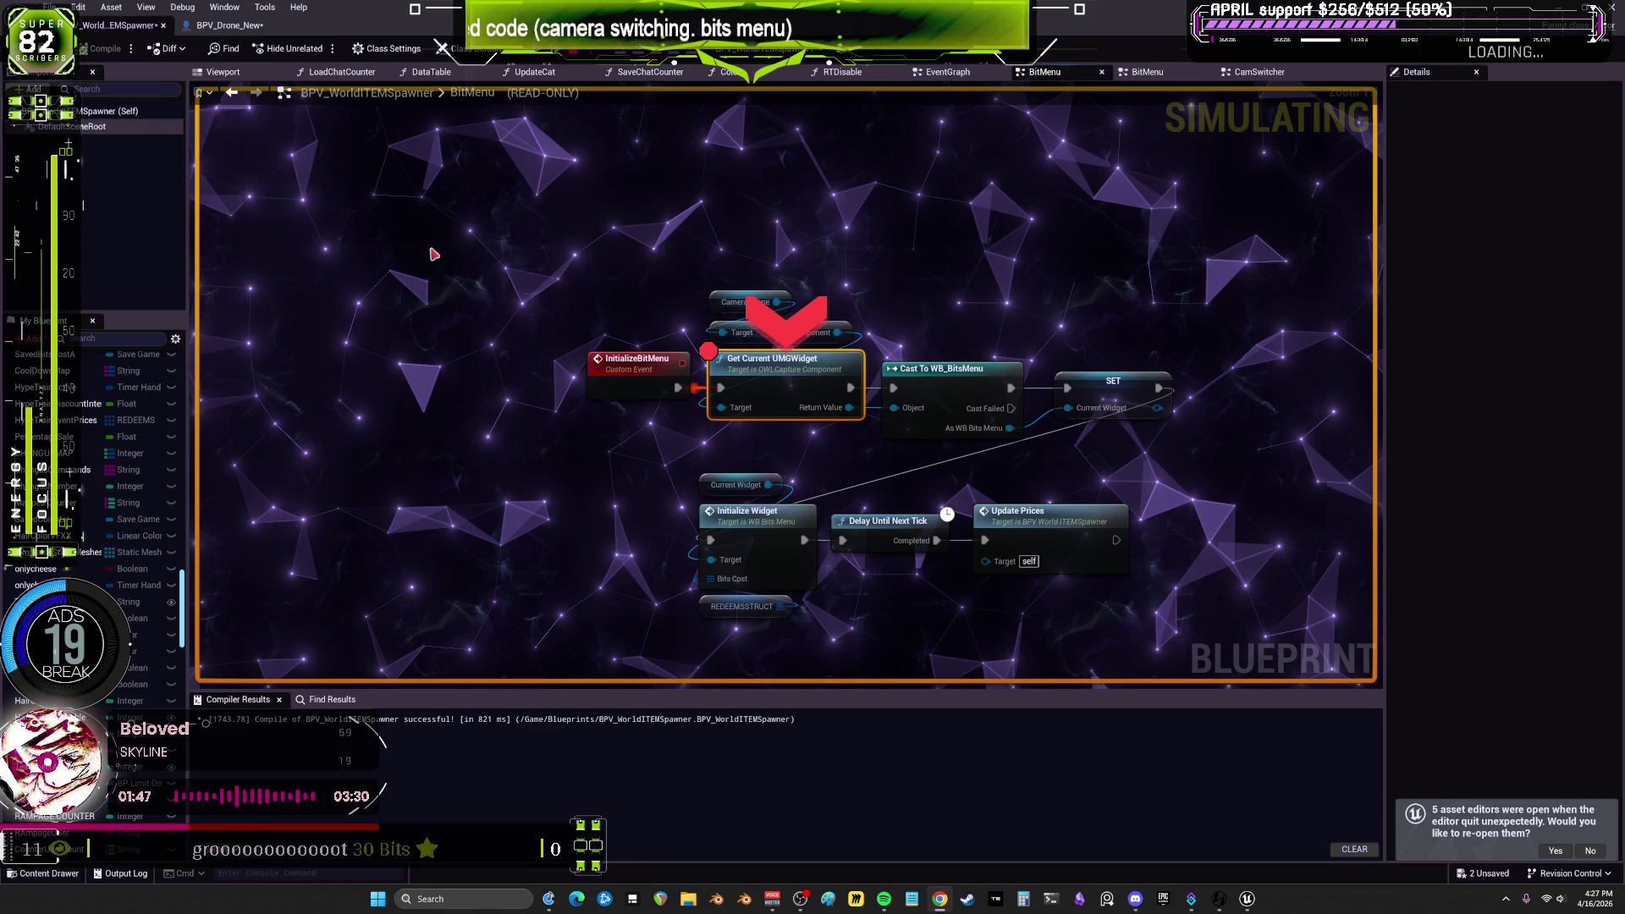
pyautogui.moveTo(732, 415)
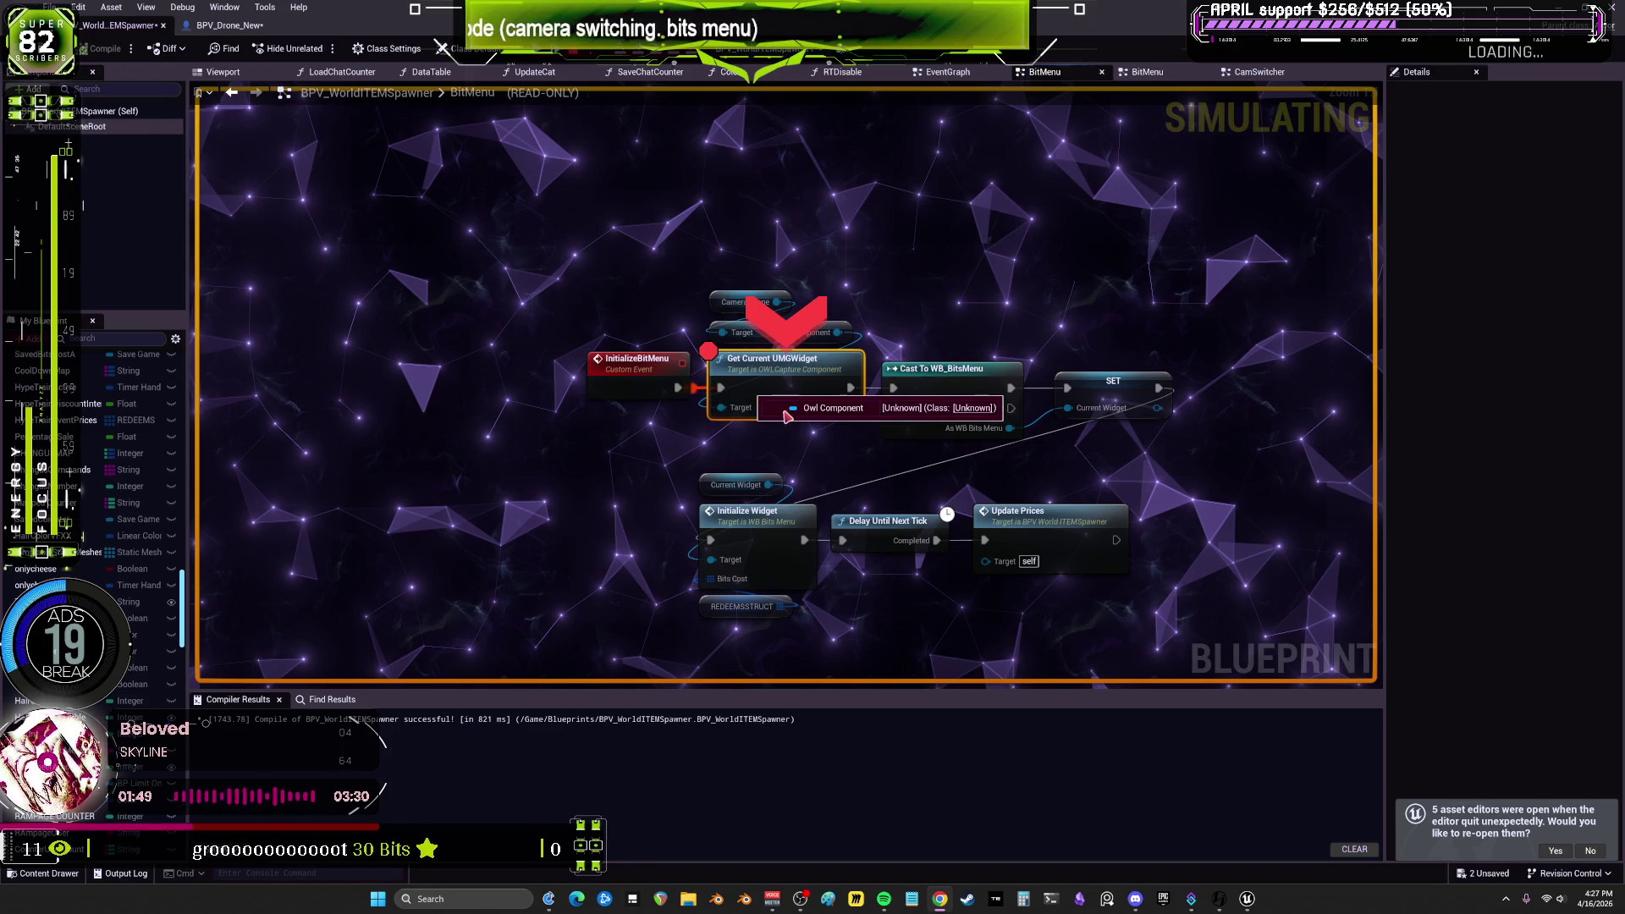
pyautogui.moveTo(832, 340)
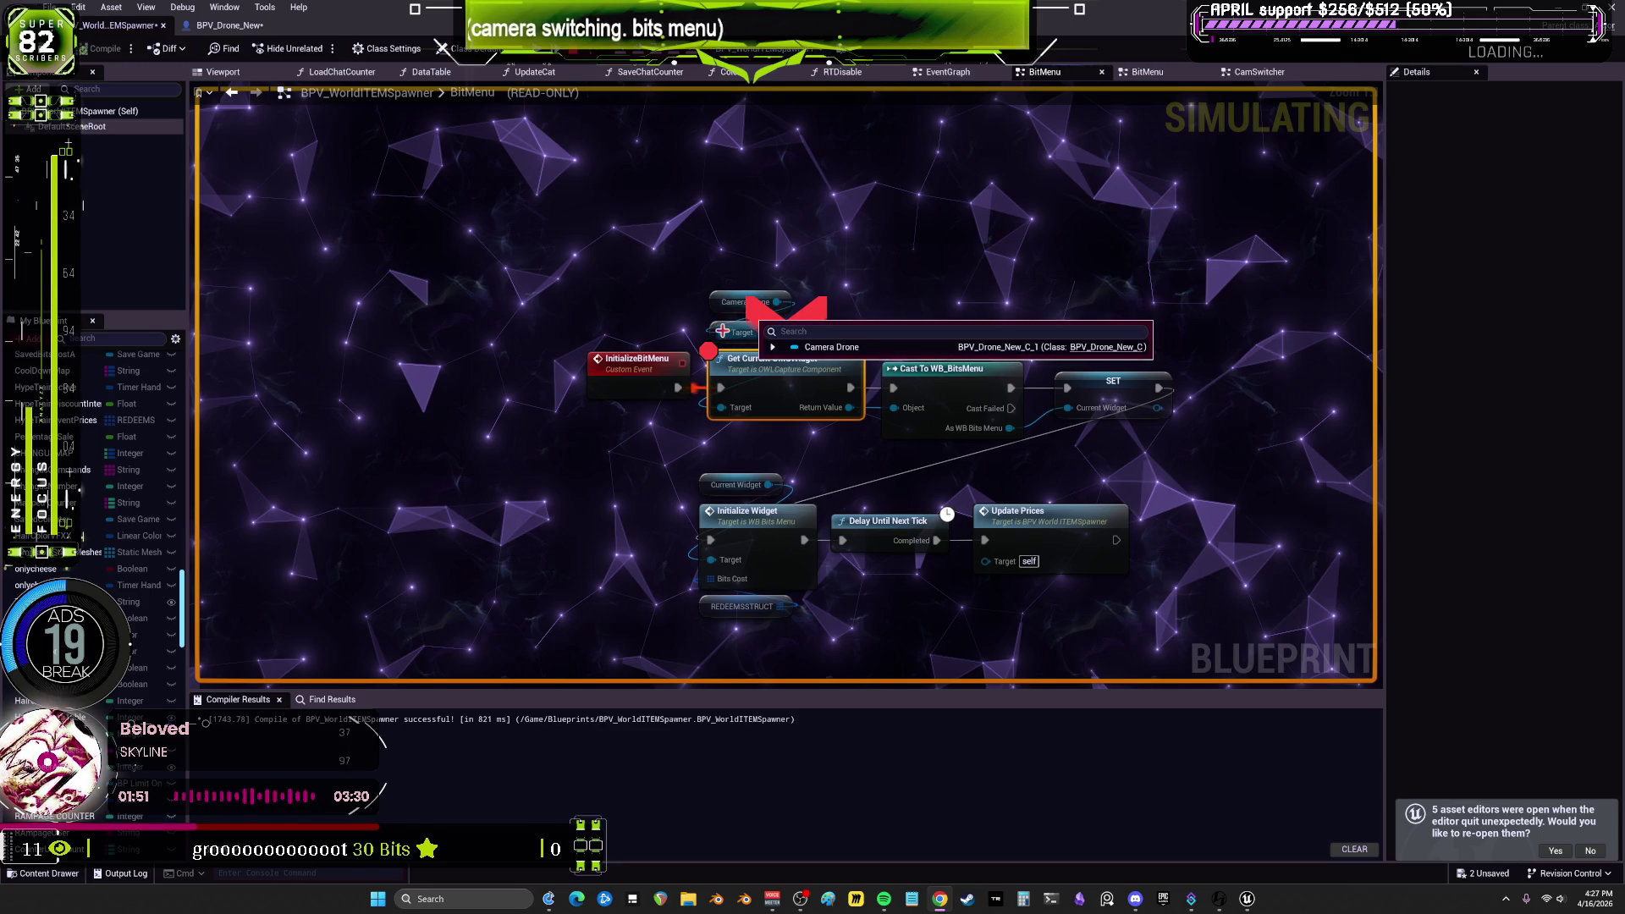
pyautogui.click(772, 347)
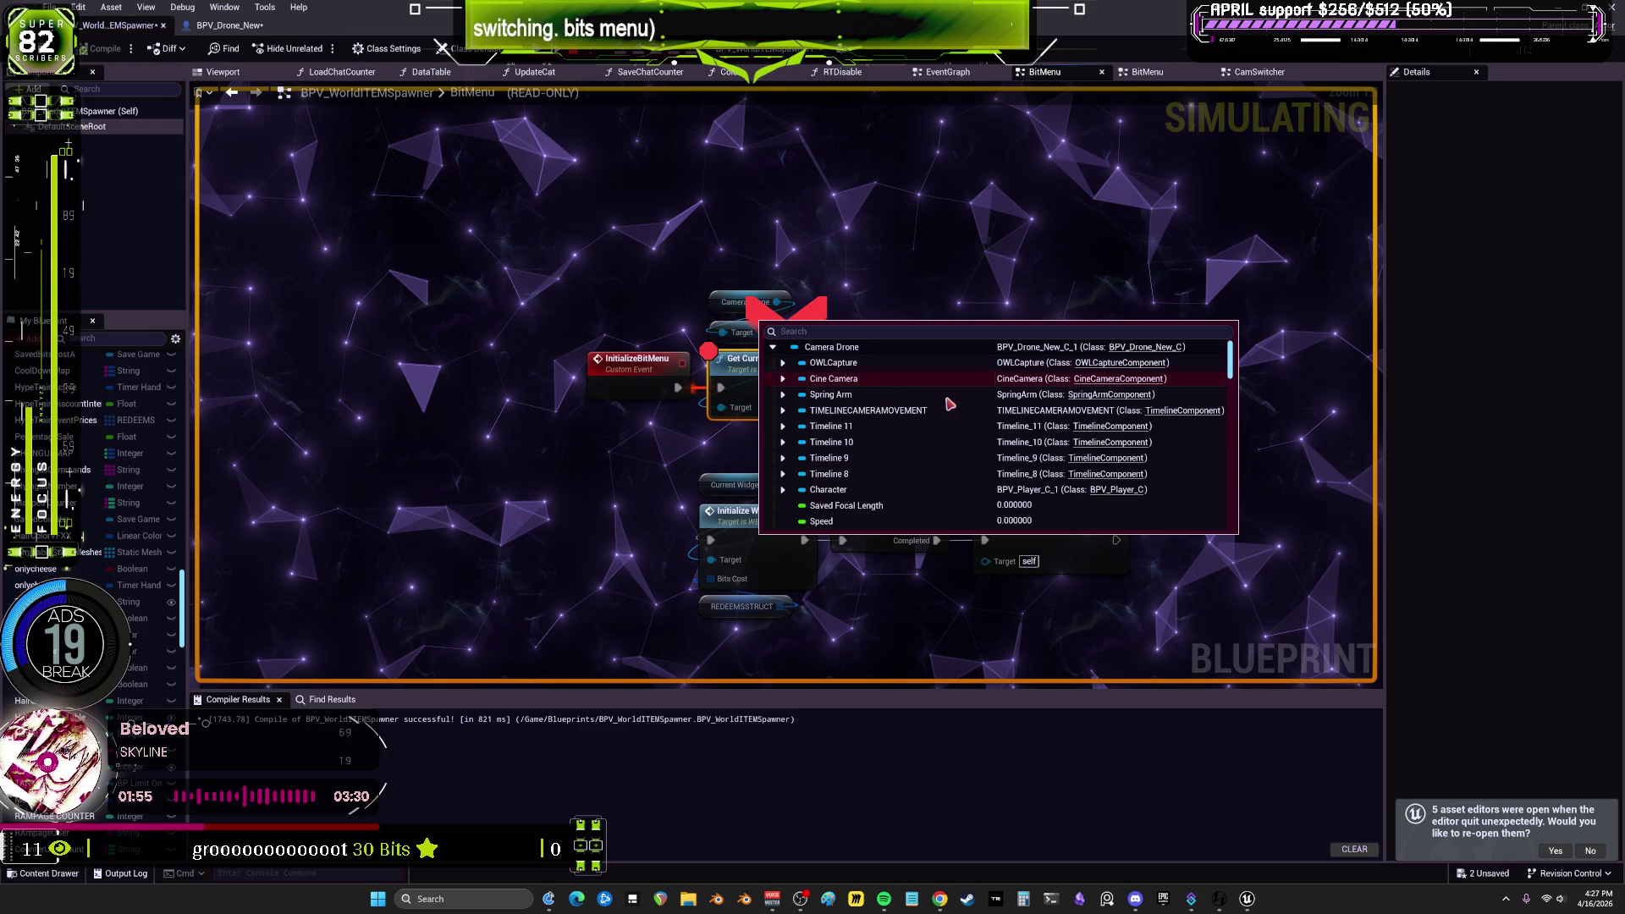
pyautogui.moveTo(807, 332)
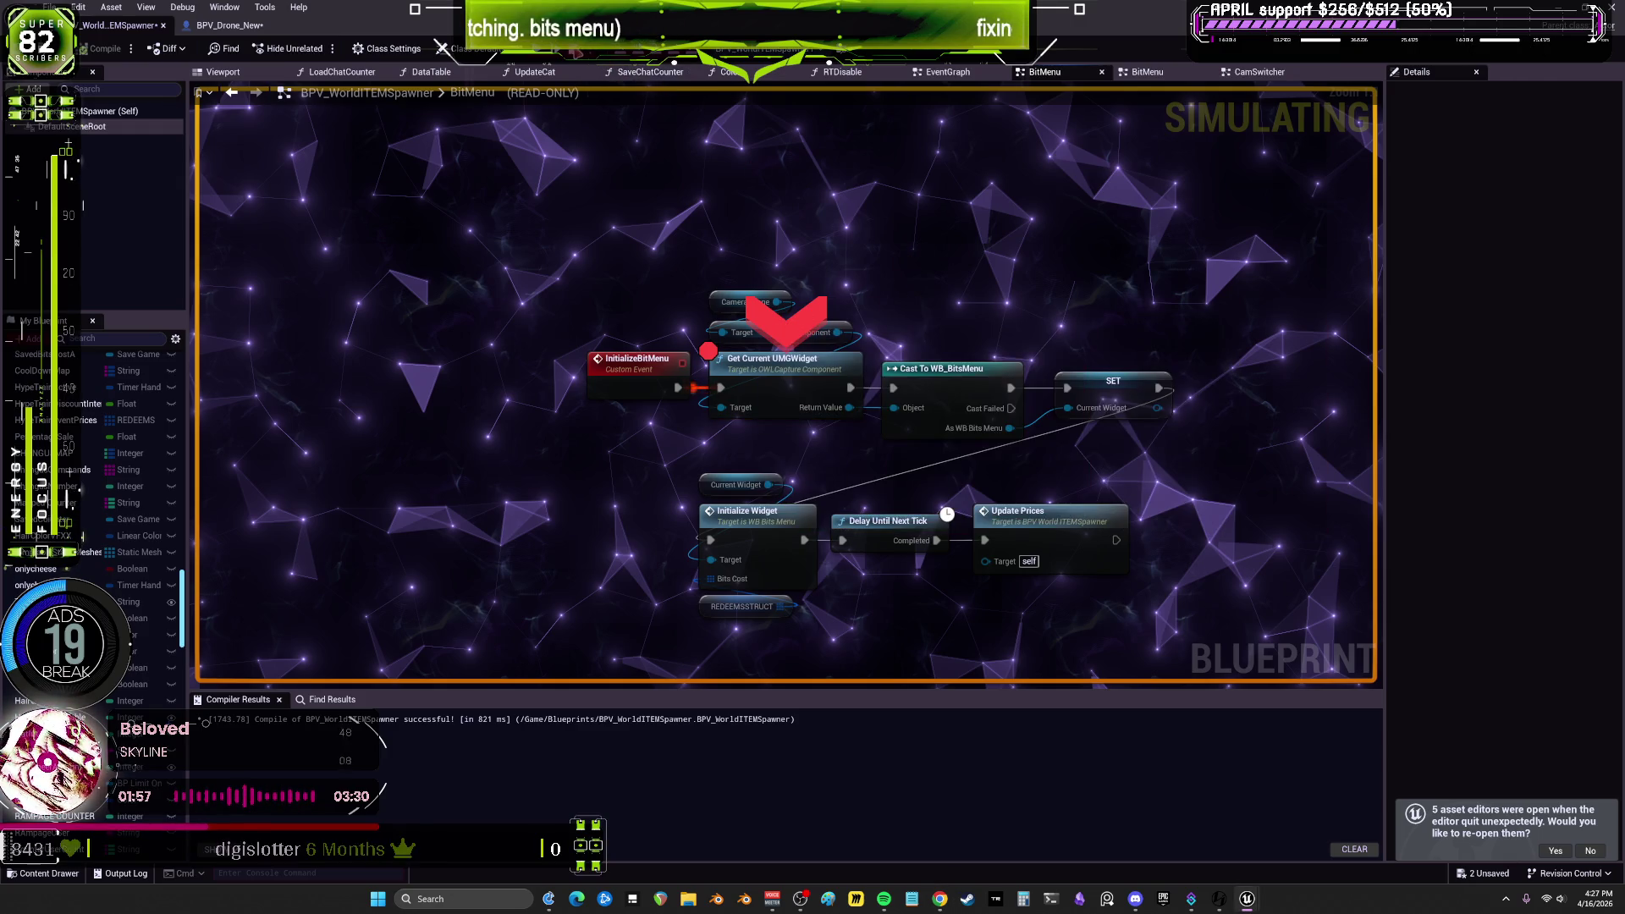
pyautogui.press('Escape')
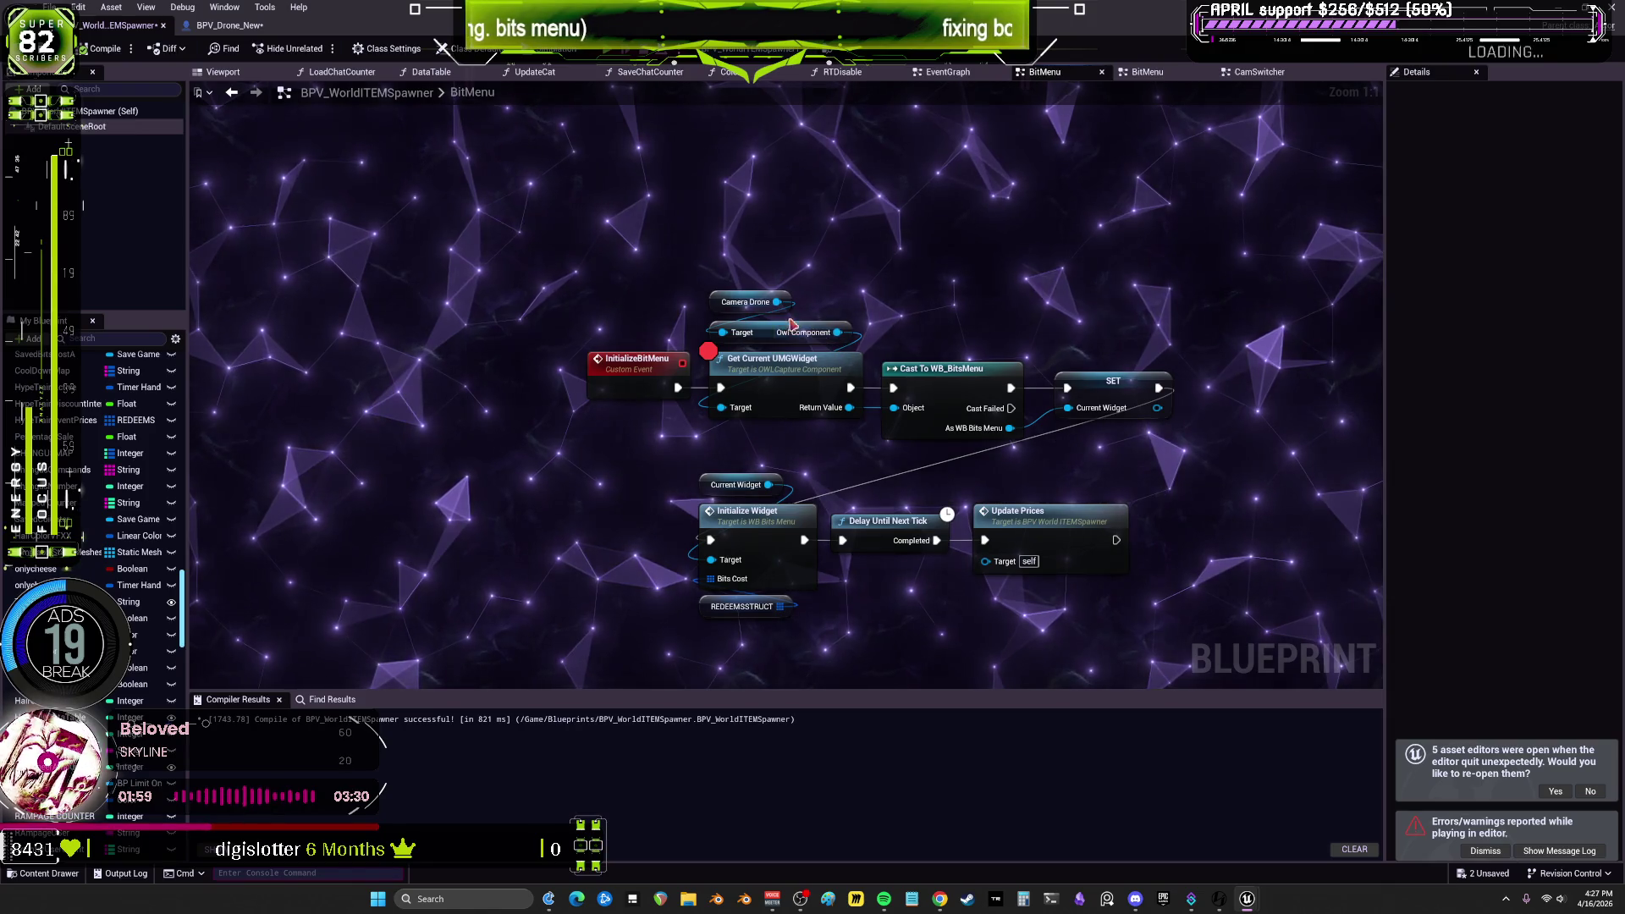
# Step: Add an OWLCapture getter from Camera Drone, deleting the old Owl Component and Get Target Camera nodes
pyautogui.moveTo(781, 301); pyautogui.dragTo(871, 265)
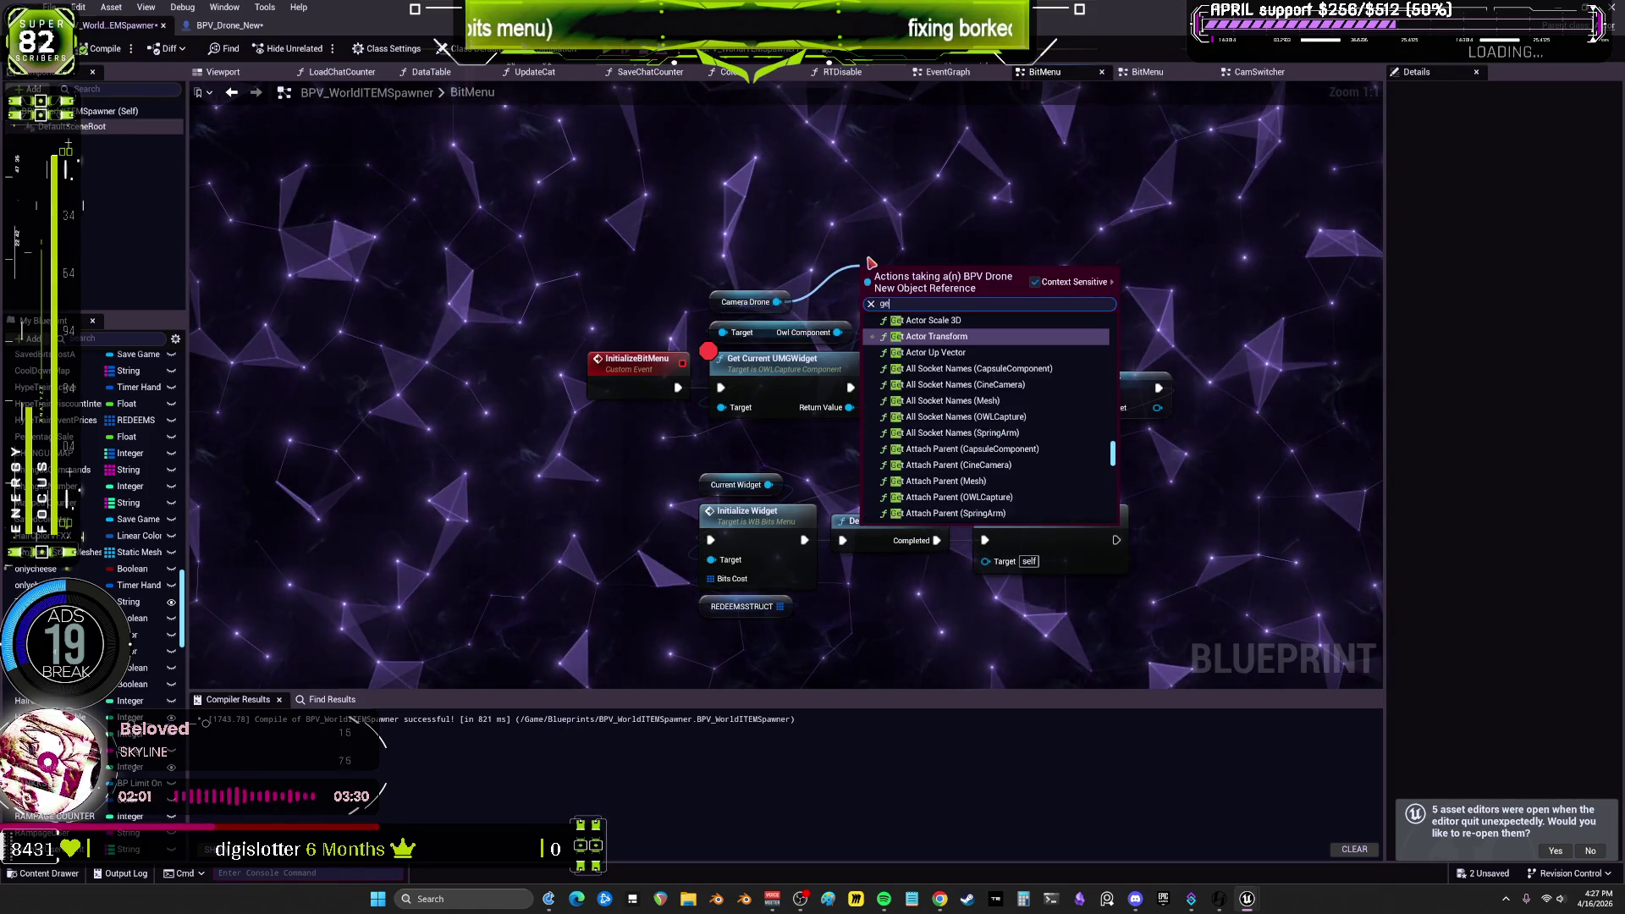
pyautogui.write('t owl capture')
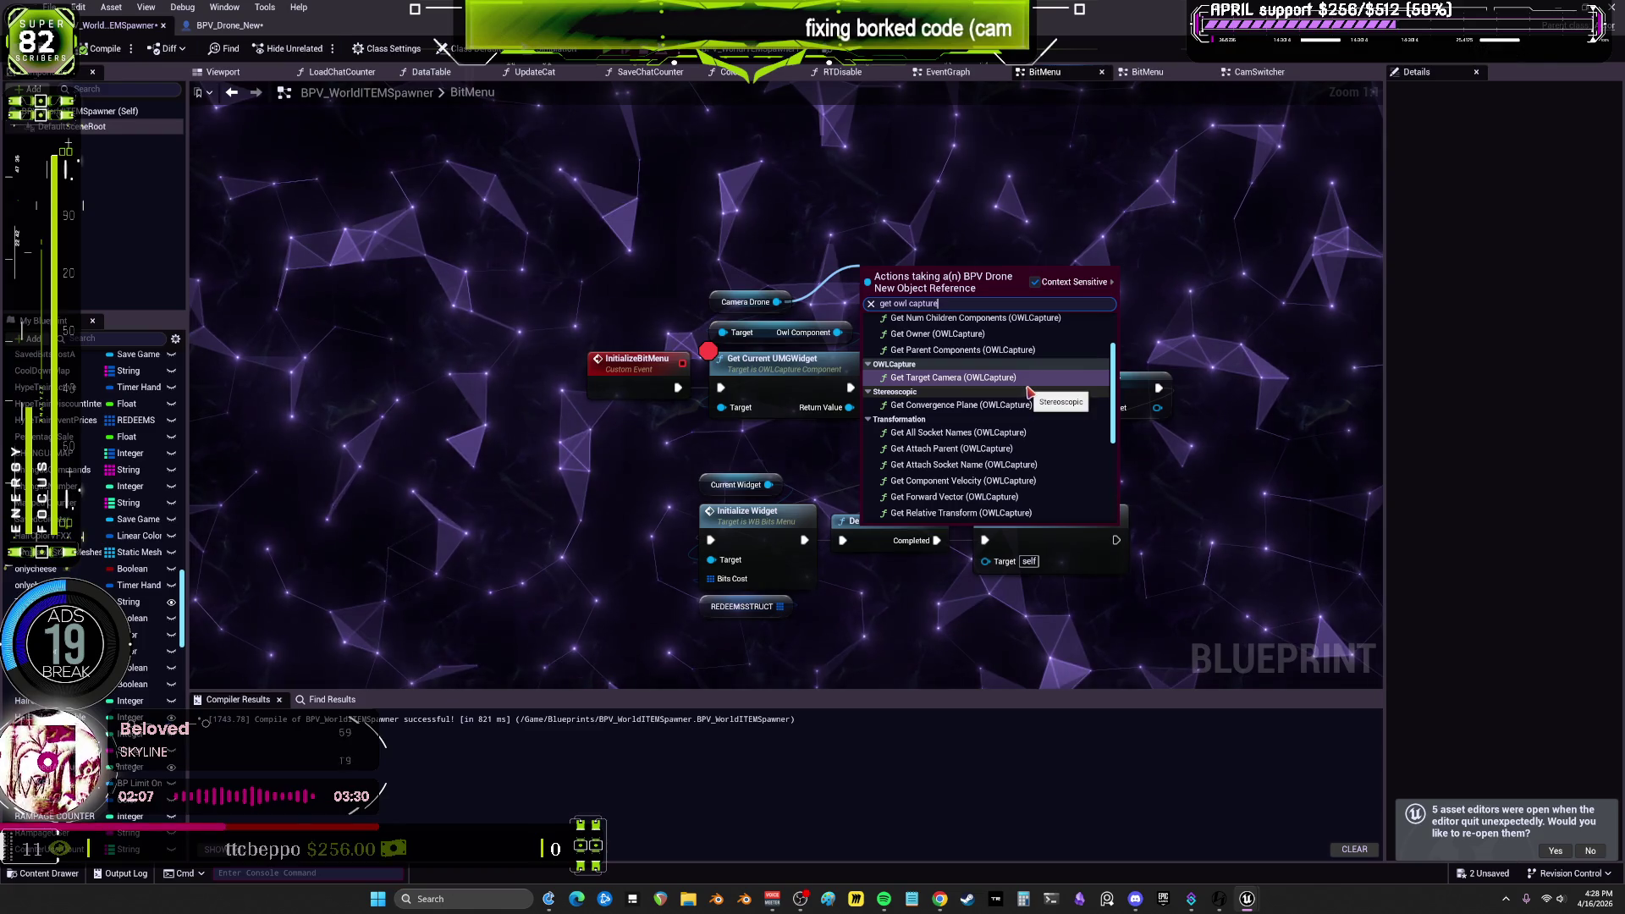
pyautogui.click(986, 381)
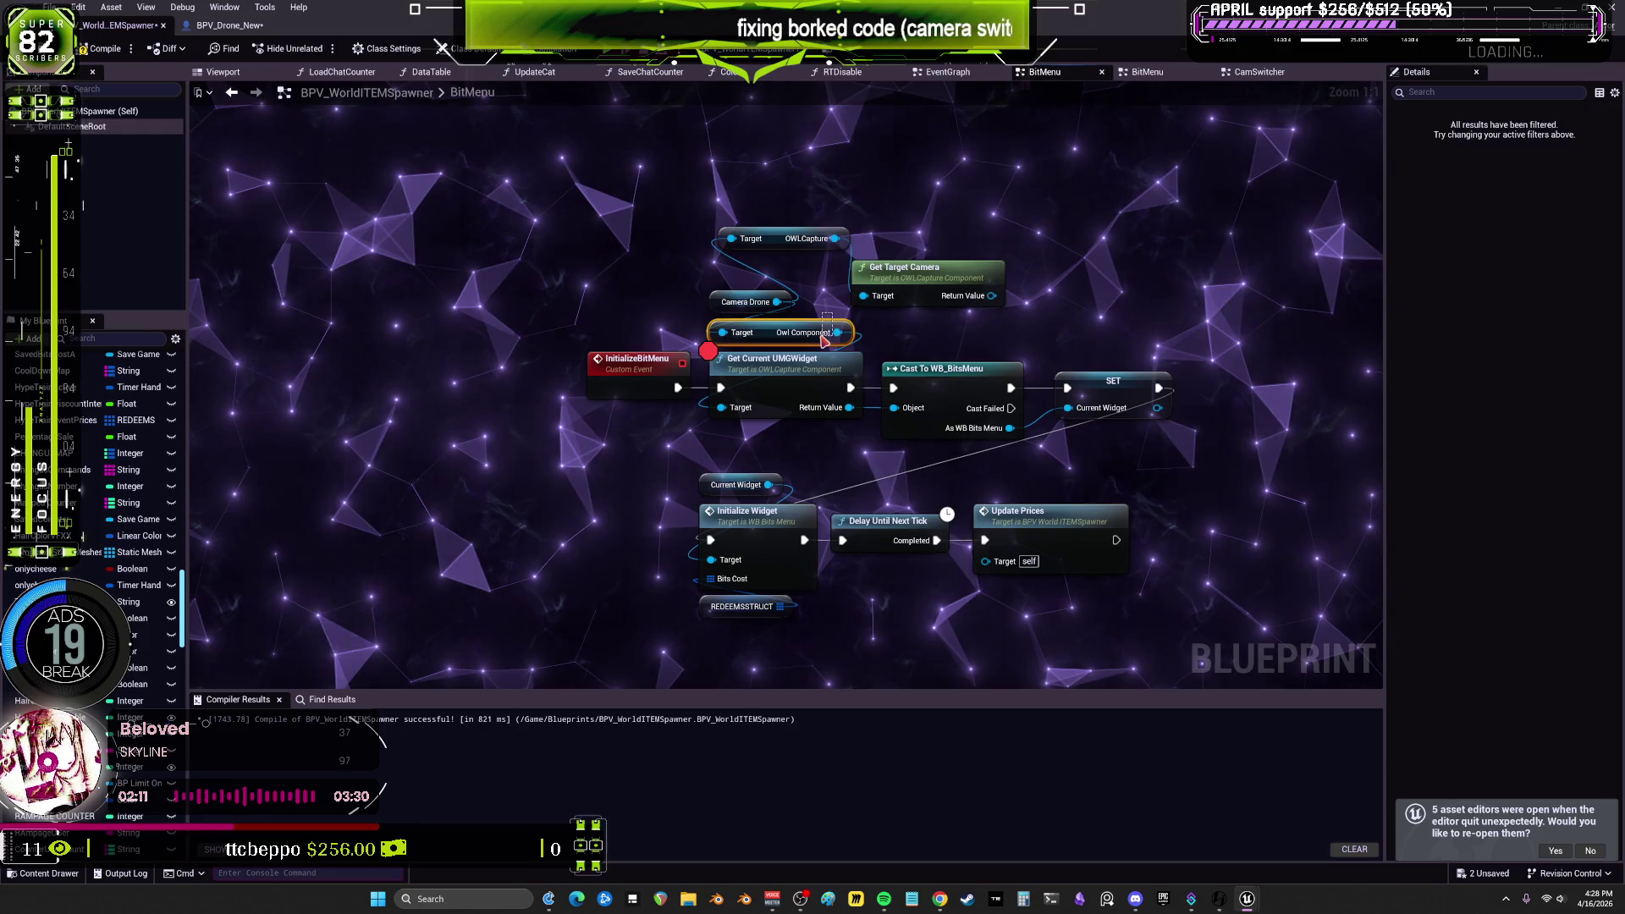
pyautogui.press('Delete')
pyautogui.moveTo(751, 404); pyautogui.dragTo(752, 407)
pyautogui.click(779, 349)
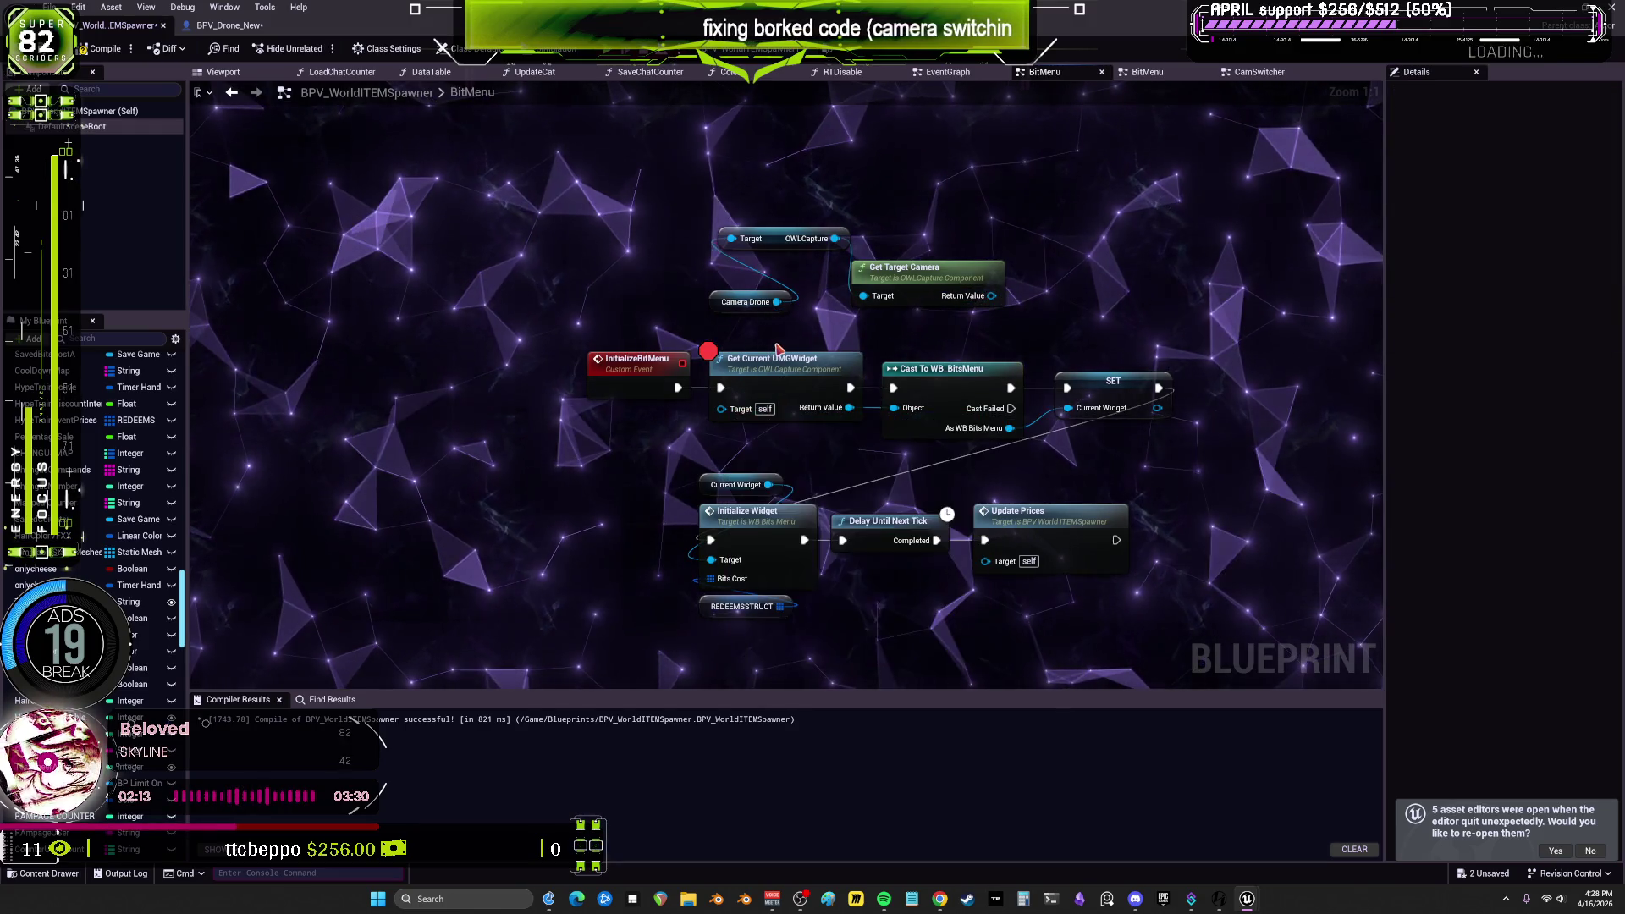
pyautogui.moveTo(768, 312)
pyautogui.mouseDown()
pyautogui.moveTo(789, 220)
pyautogui.moveTo(738, 412)
pyautogui.mouseUp()
pyautogui.press('Delete')
pyautogui.moveTo(764, 203); pyautogui.dragTo(766, 206)
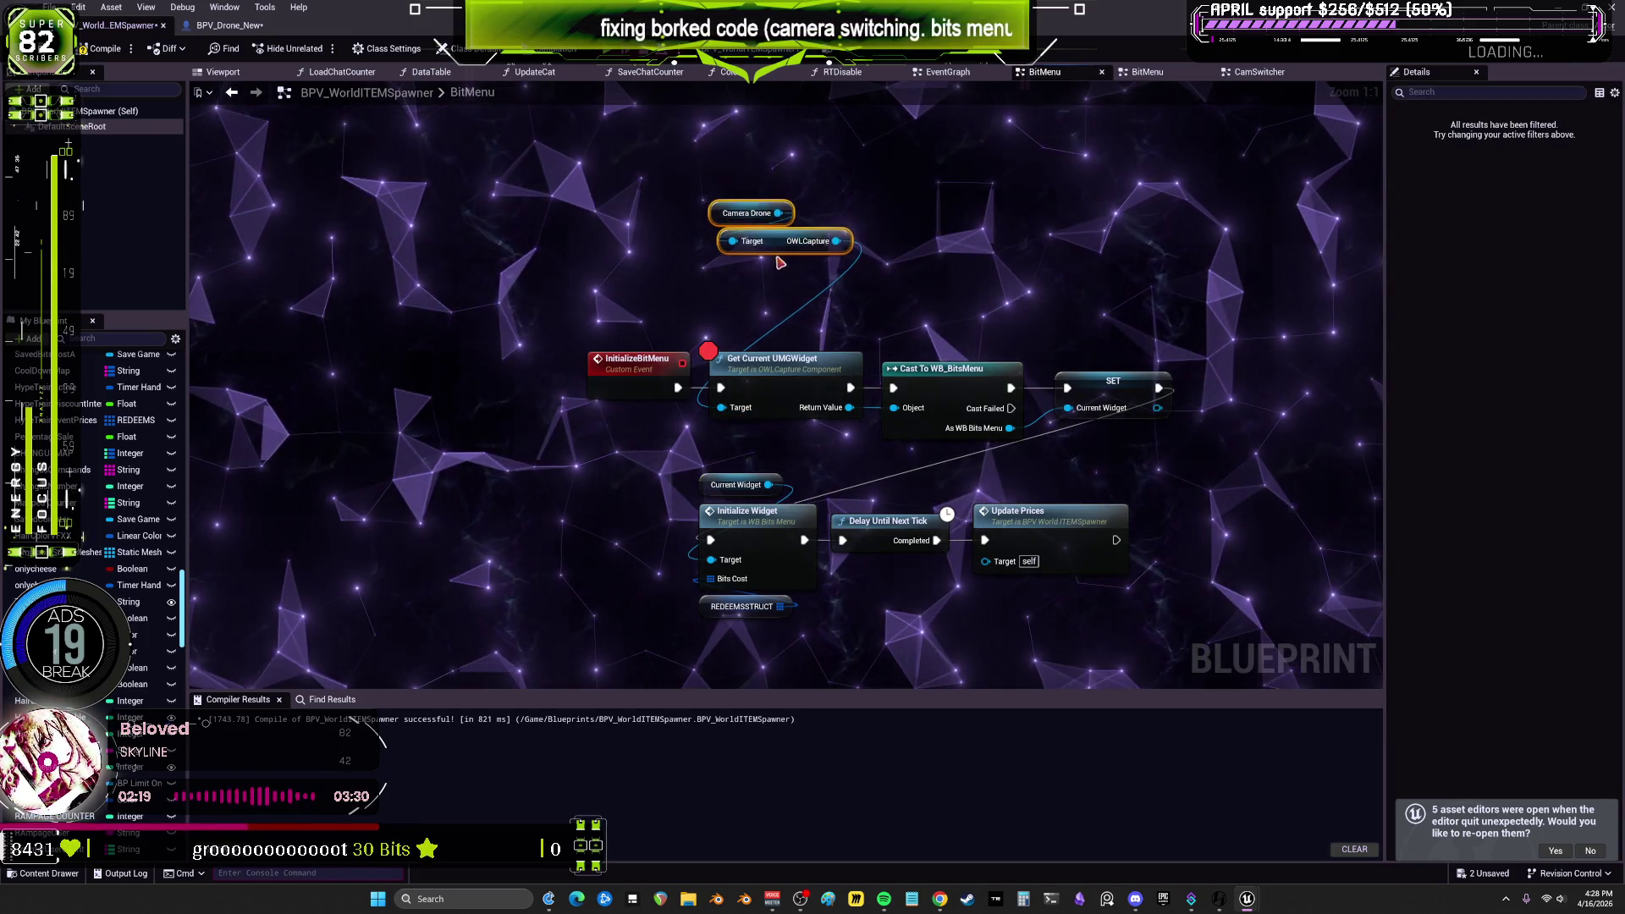
pyautogui.click(770, 318)
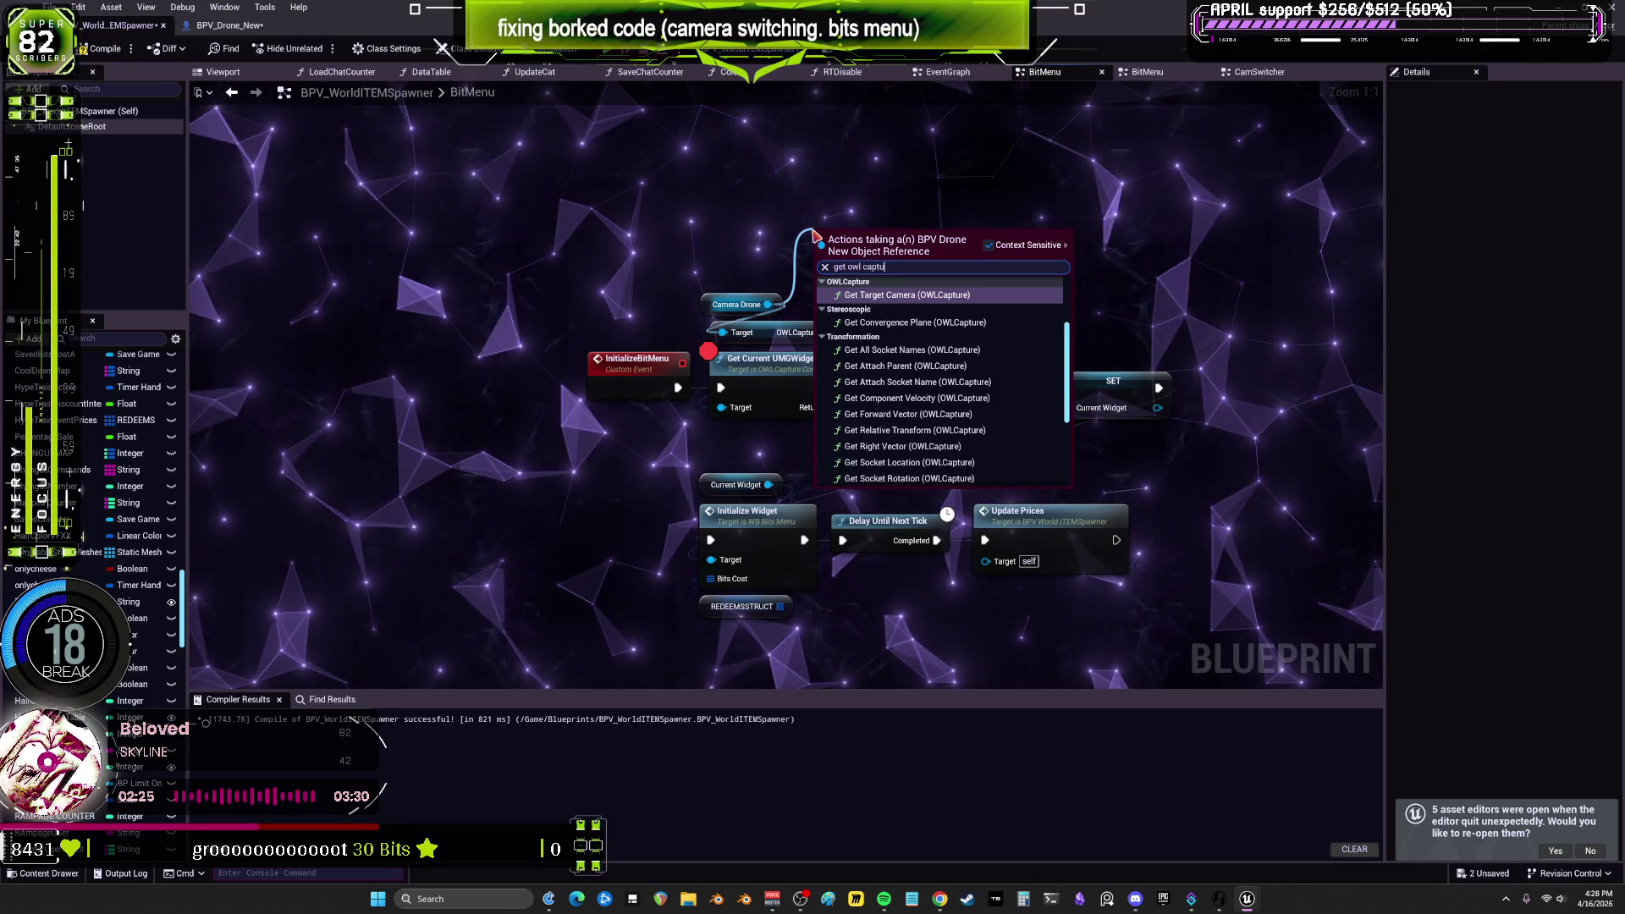
# Step: Wire the OWLCapture getter into Get Current UMGWidget's Target and compile
pyautogui.scroll(-5, 973, 407)
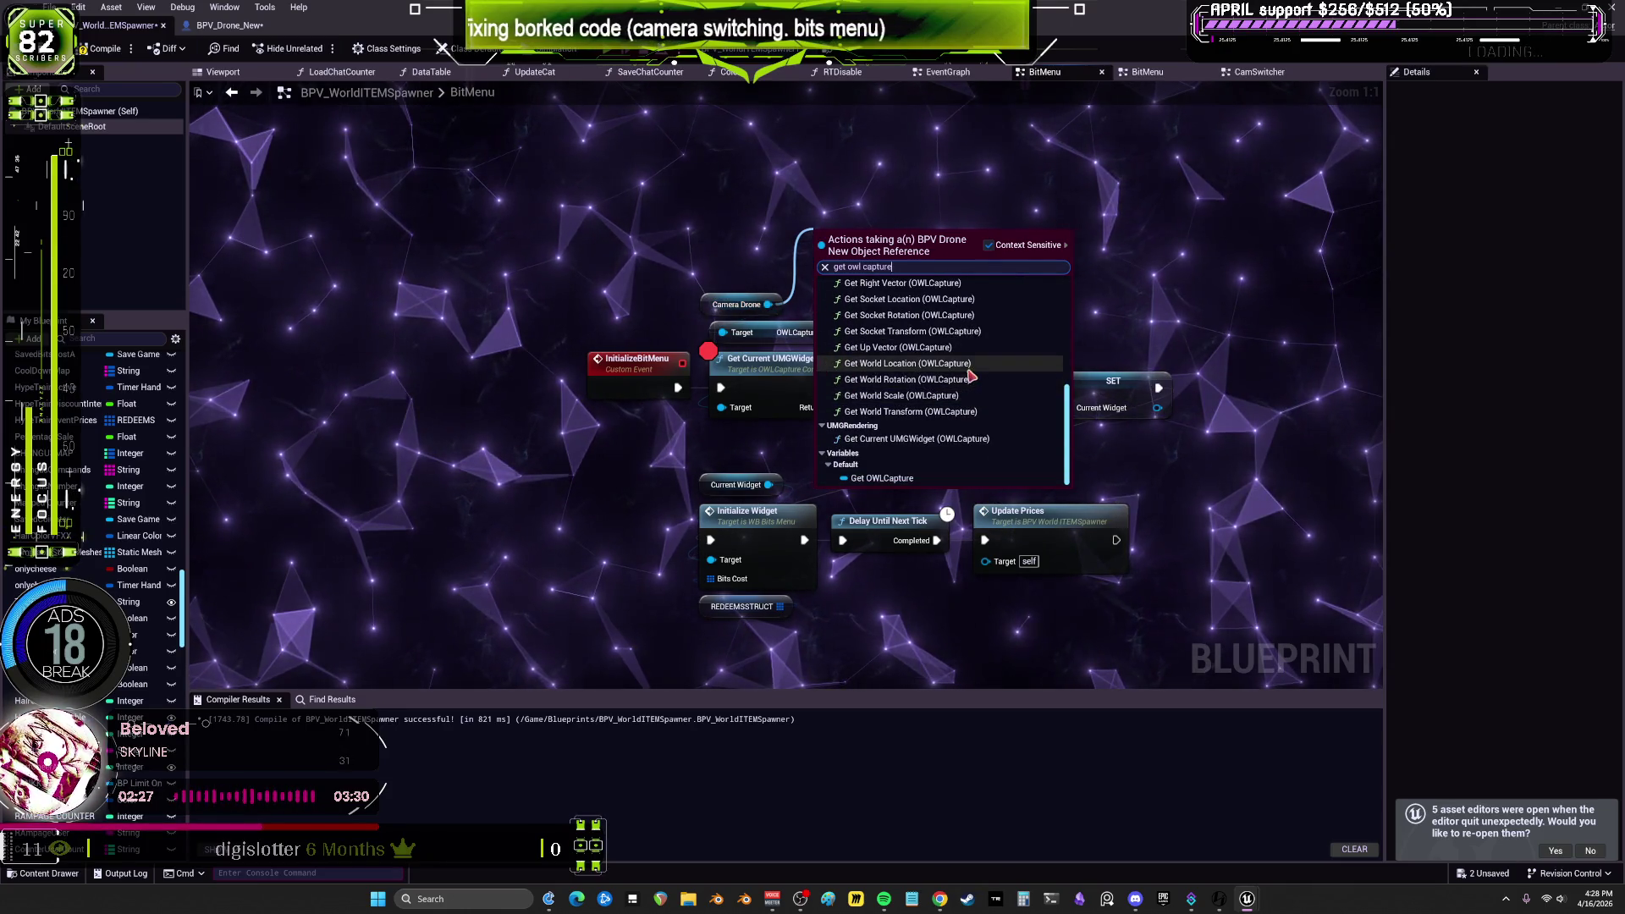
pyautogui.click(917, 482)
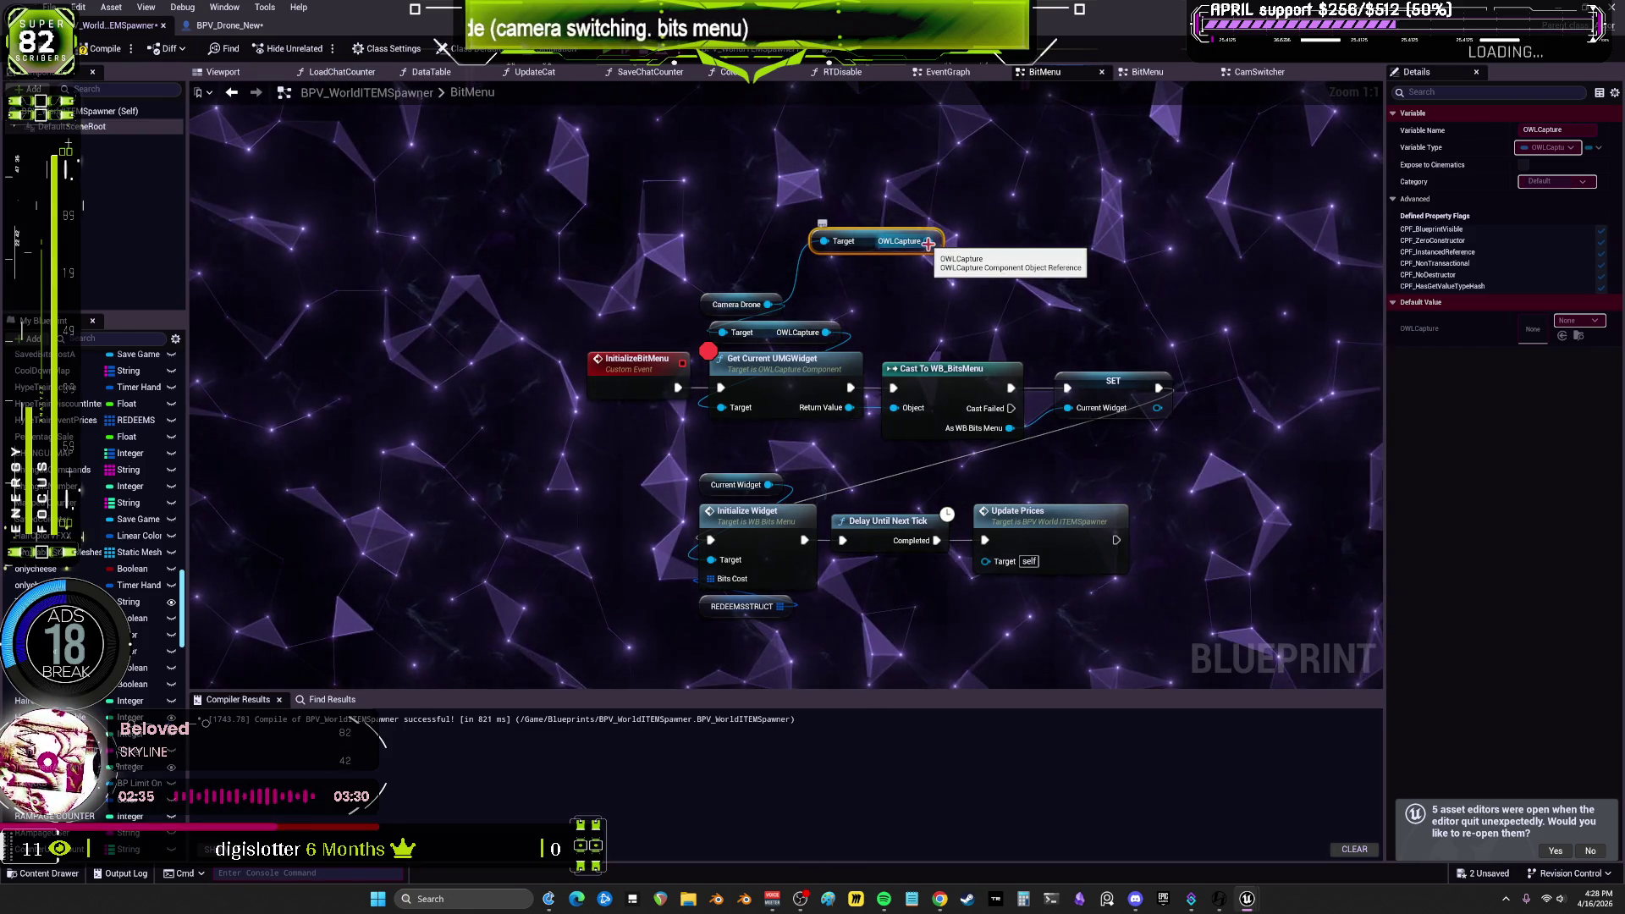
pyautogui.moveTo(928, 244)
pyautogui.mouseDown()
pyautogui.moveTo(923, 229)
pyautogui.moveTo(948, 296)
pyautogui.moveTo(725, 406)
pyautogui.mouseUp()
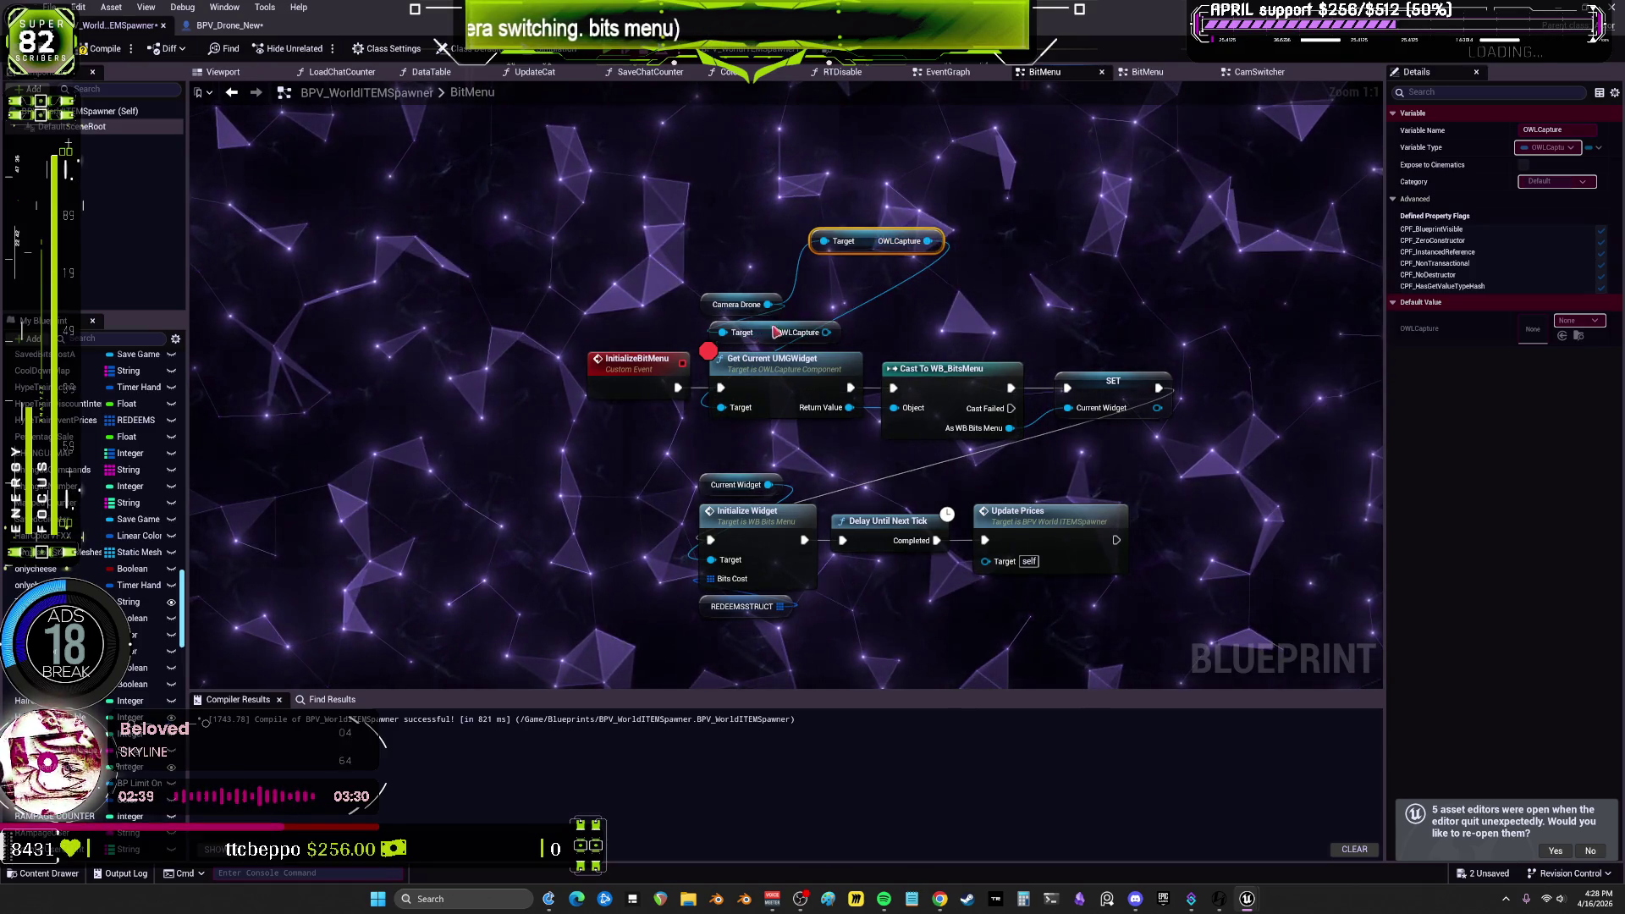
pyautogui.moveTo(762, 332); pyautogui.dragTo(838, 180)
pyautogui.click(105, 49)
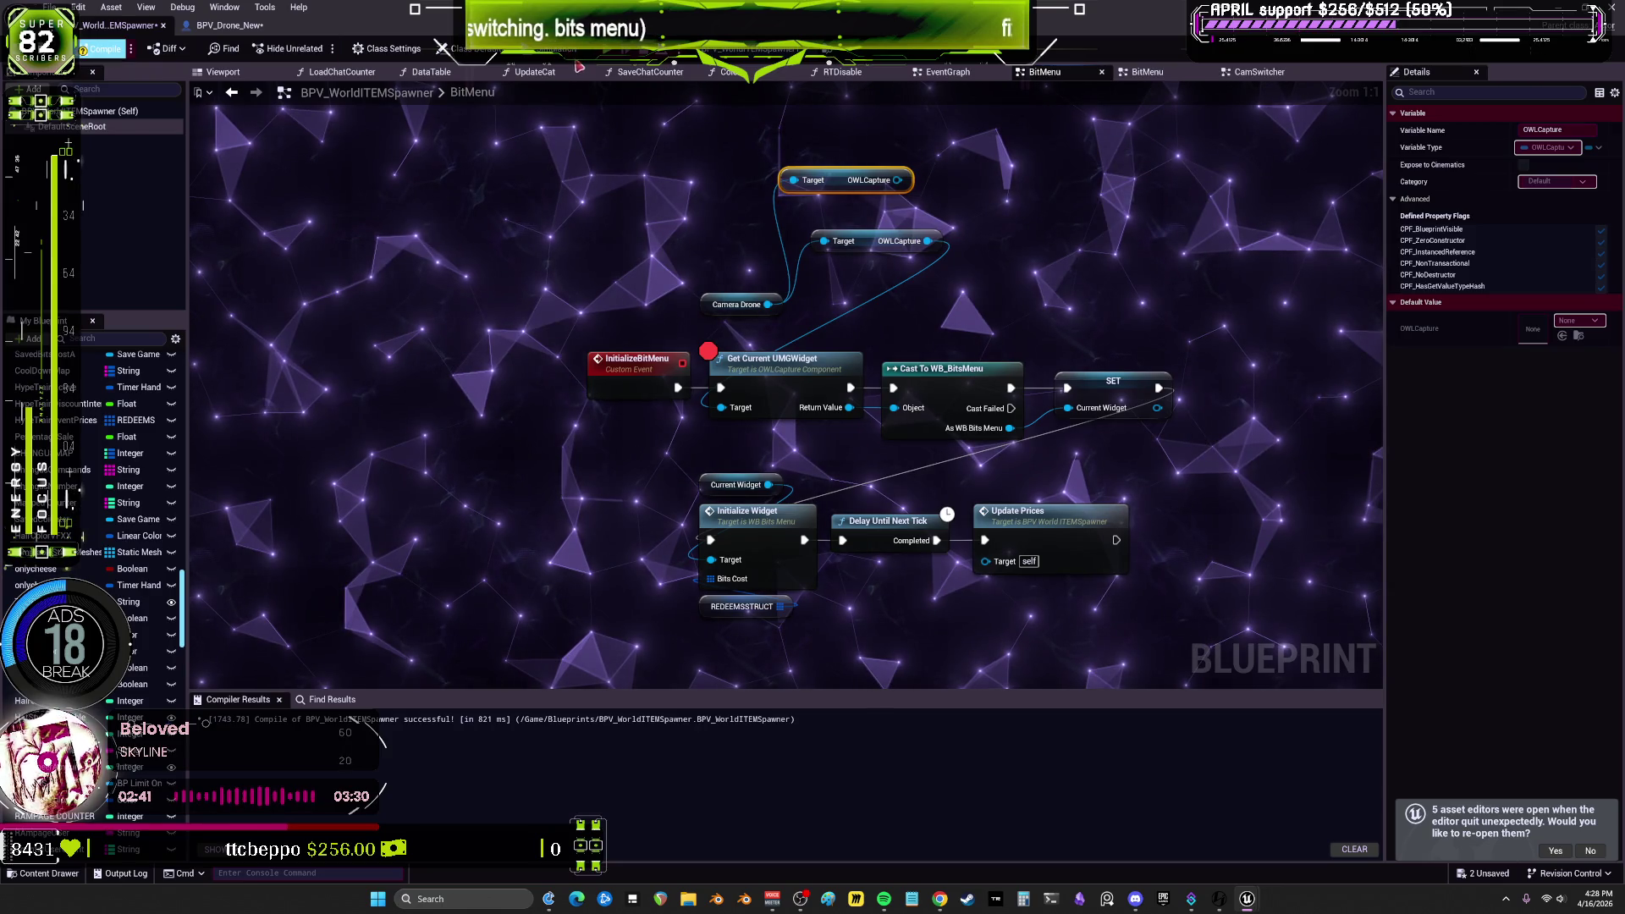
# Step: Play-test and expand the Target value to confirm it now holds the OWLCapture component
pyautogui.click(579, 53)
pyautogui.moveTo(728, 417)
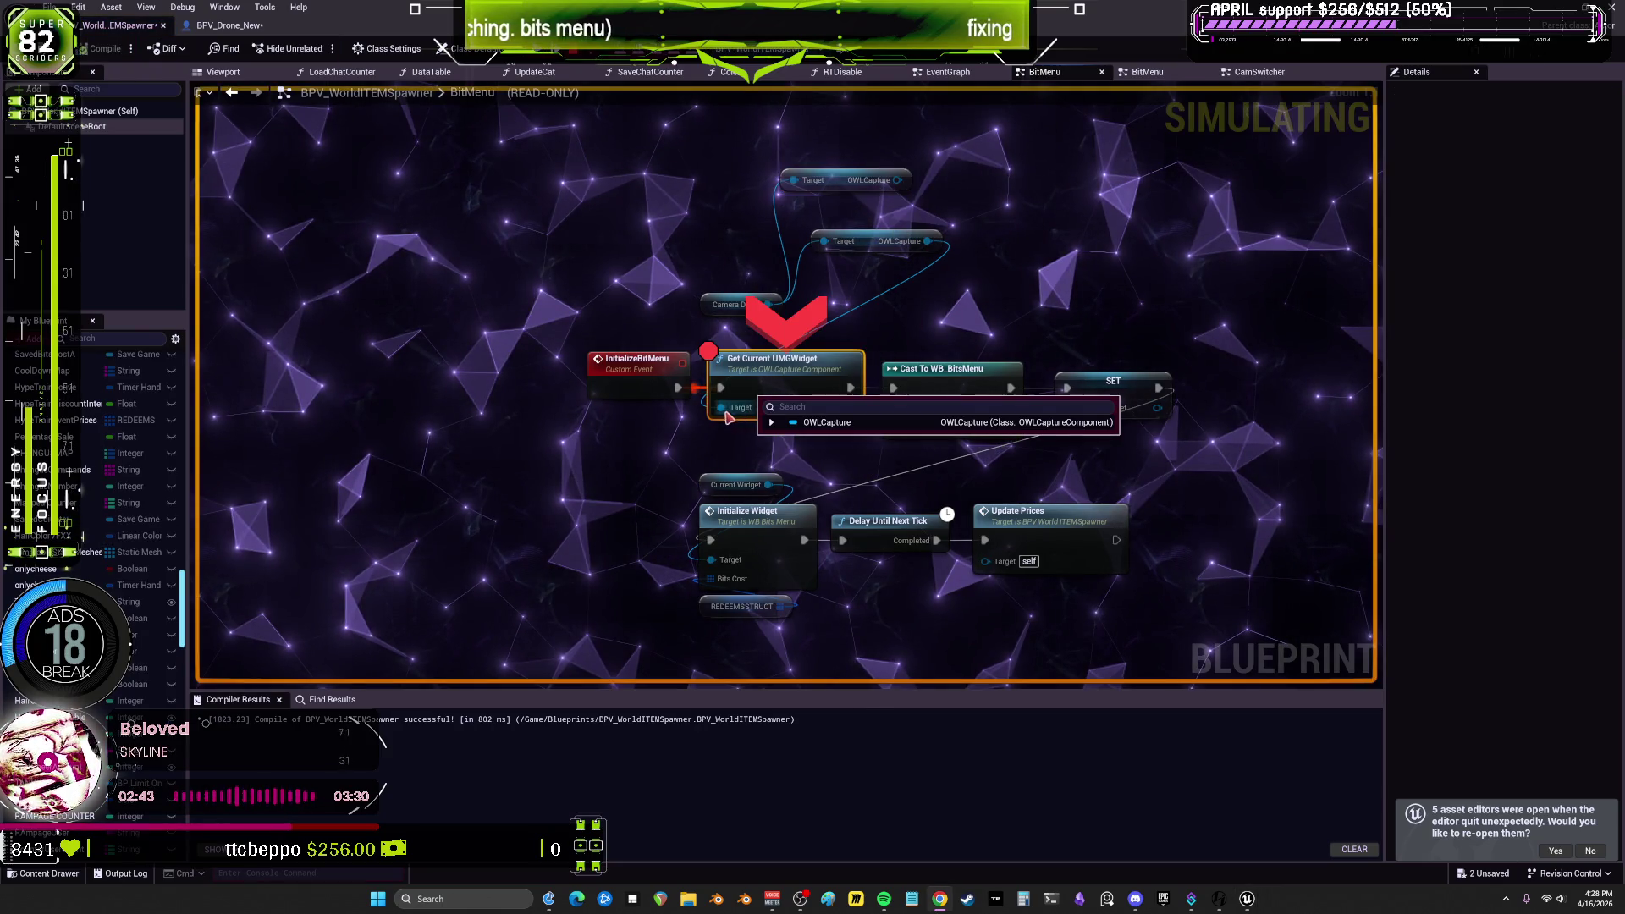
pyautogui.click(771, 423)
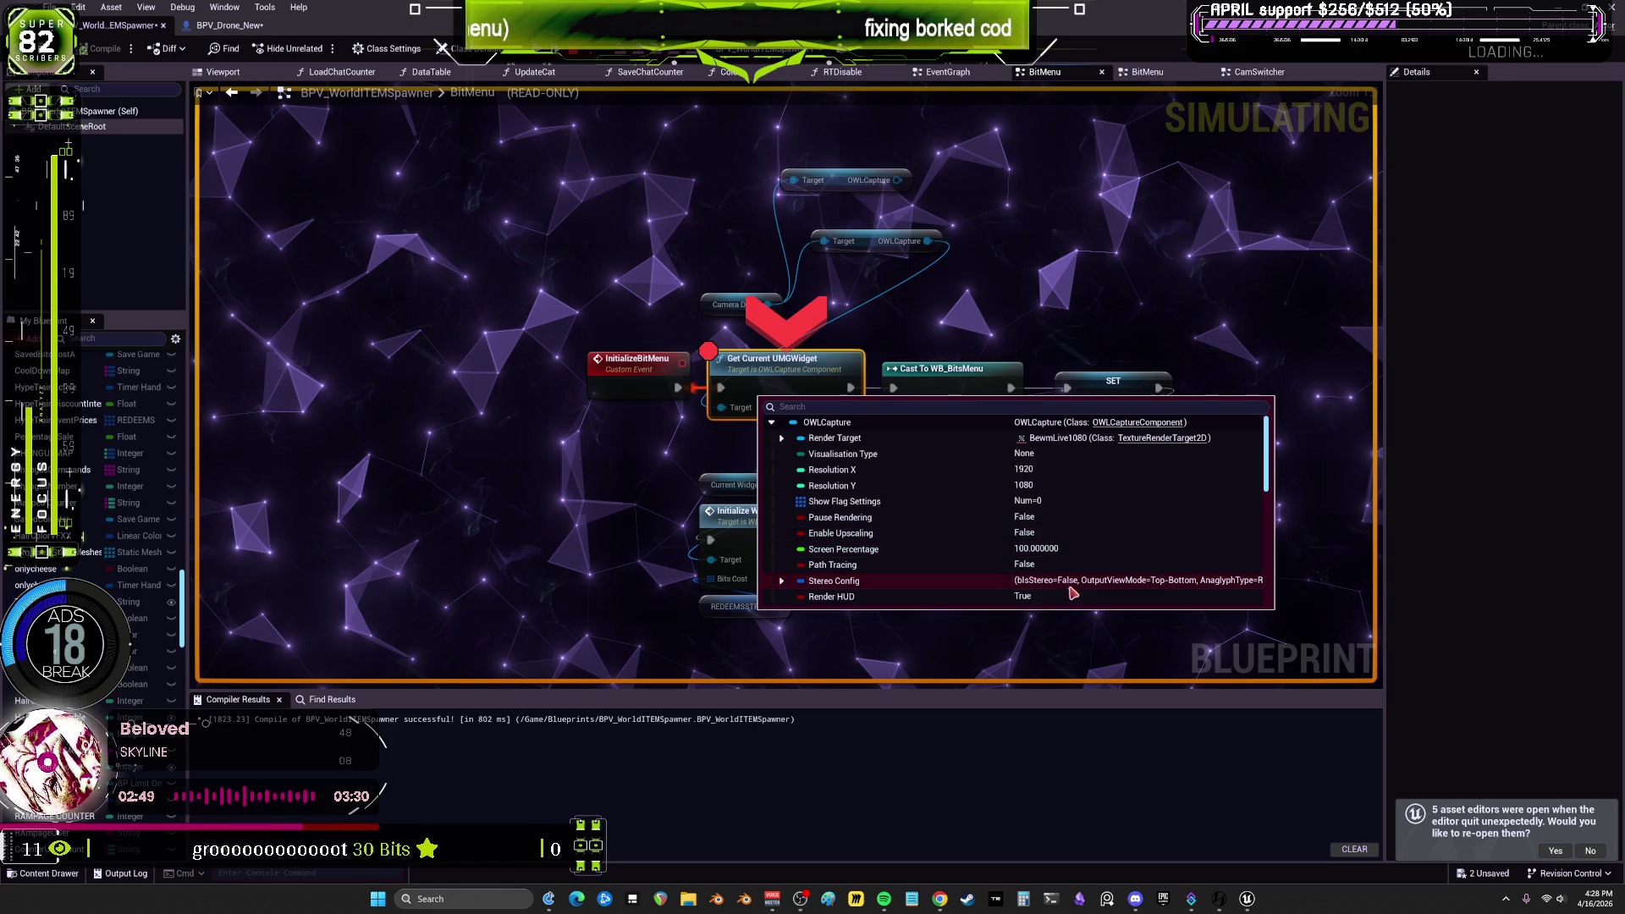
pyautogui.press('Escape')
# Step: Reposition the OWLCapture getter and remove the breakpoint from Get Current UMGWidget
pyautogui.moveTo(847, 180)
pyautogui.mouseDown()
pyautogui.moveTo(785, 345)
pyautogui.moveTo(747, 301)
pyautogui.mouseUp()
pyautogui.rightClick(766, 370)
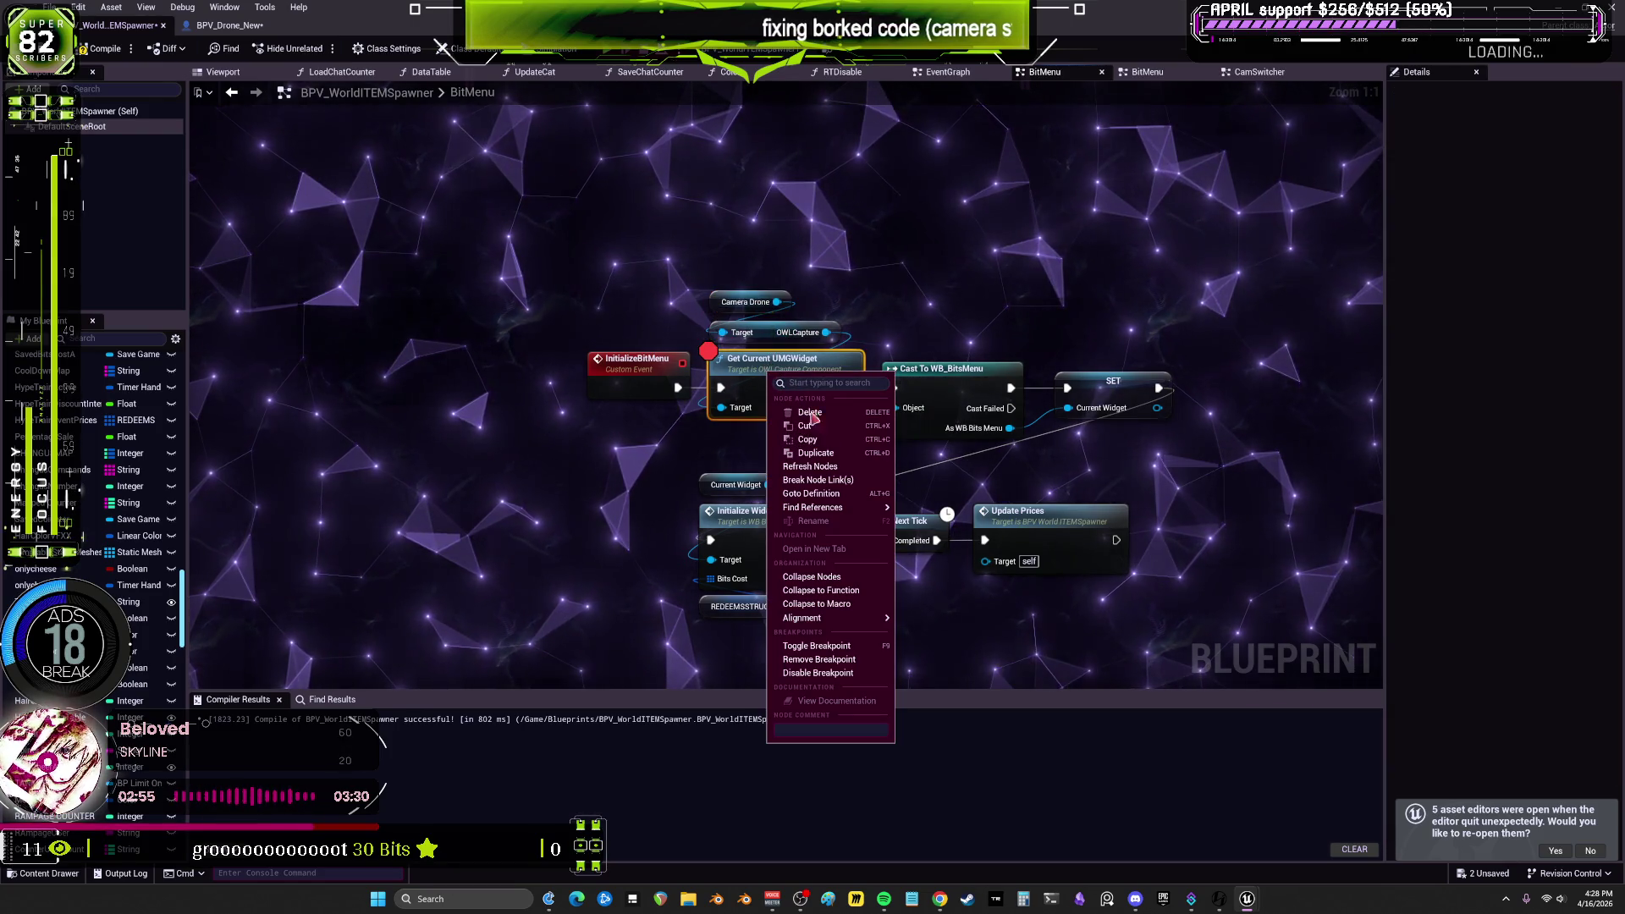
pyautogui.click(846, 669)
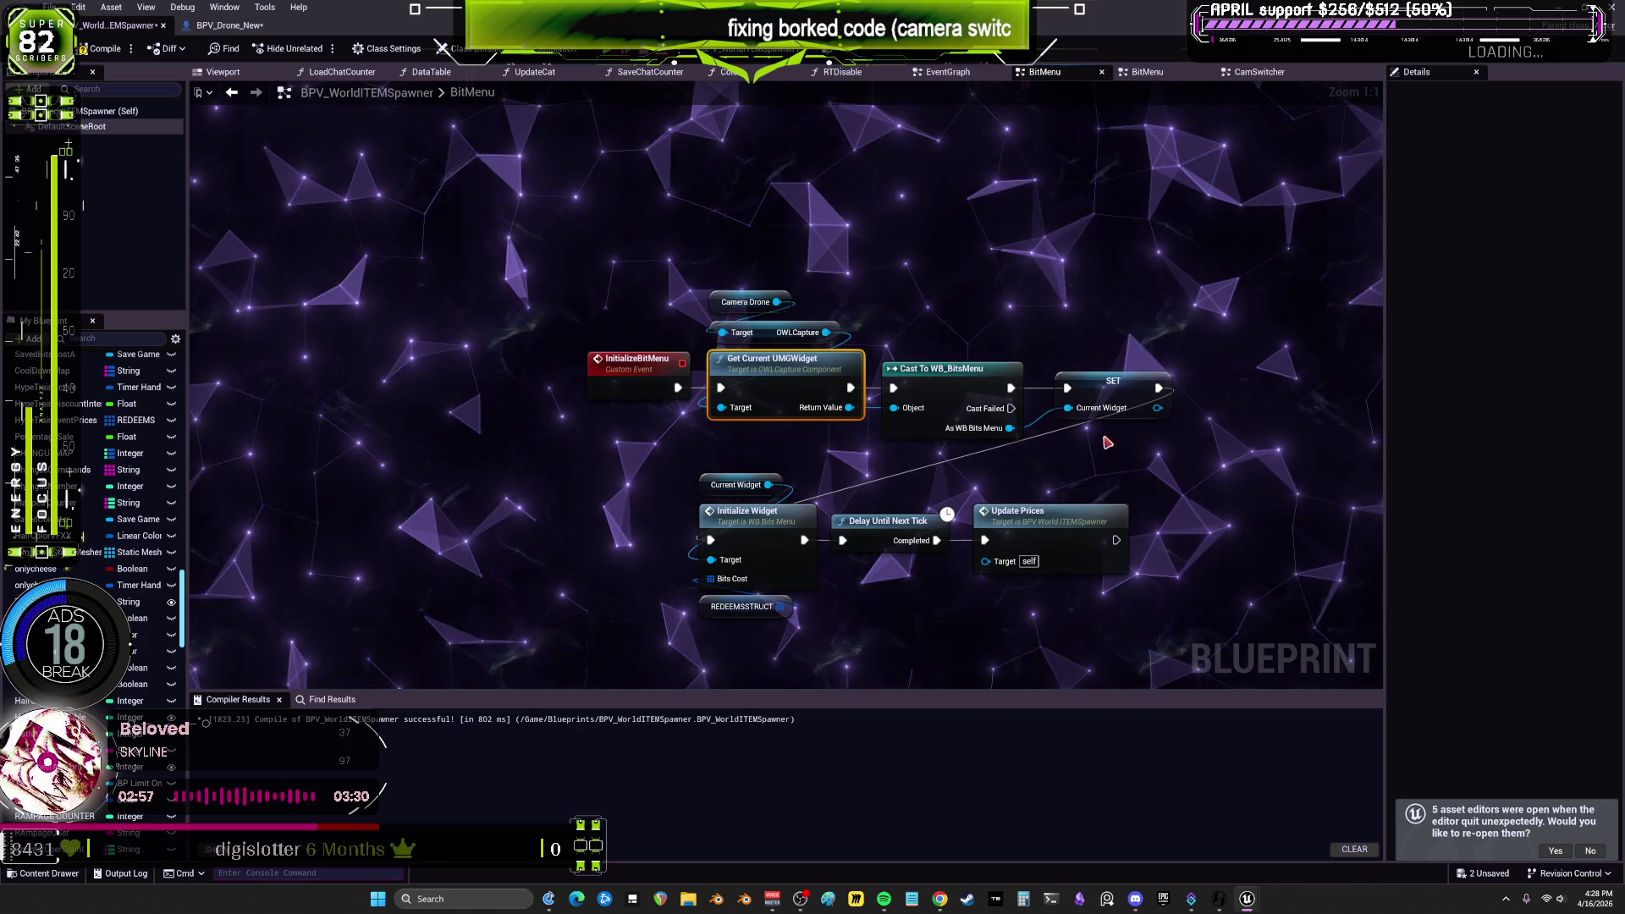
# Step: Add an AAA node on the cast's Cast Failed path with the text 'heck'
pyautogui.rightClick(1096, 387)
pyautogui.click(1064, 271)
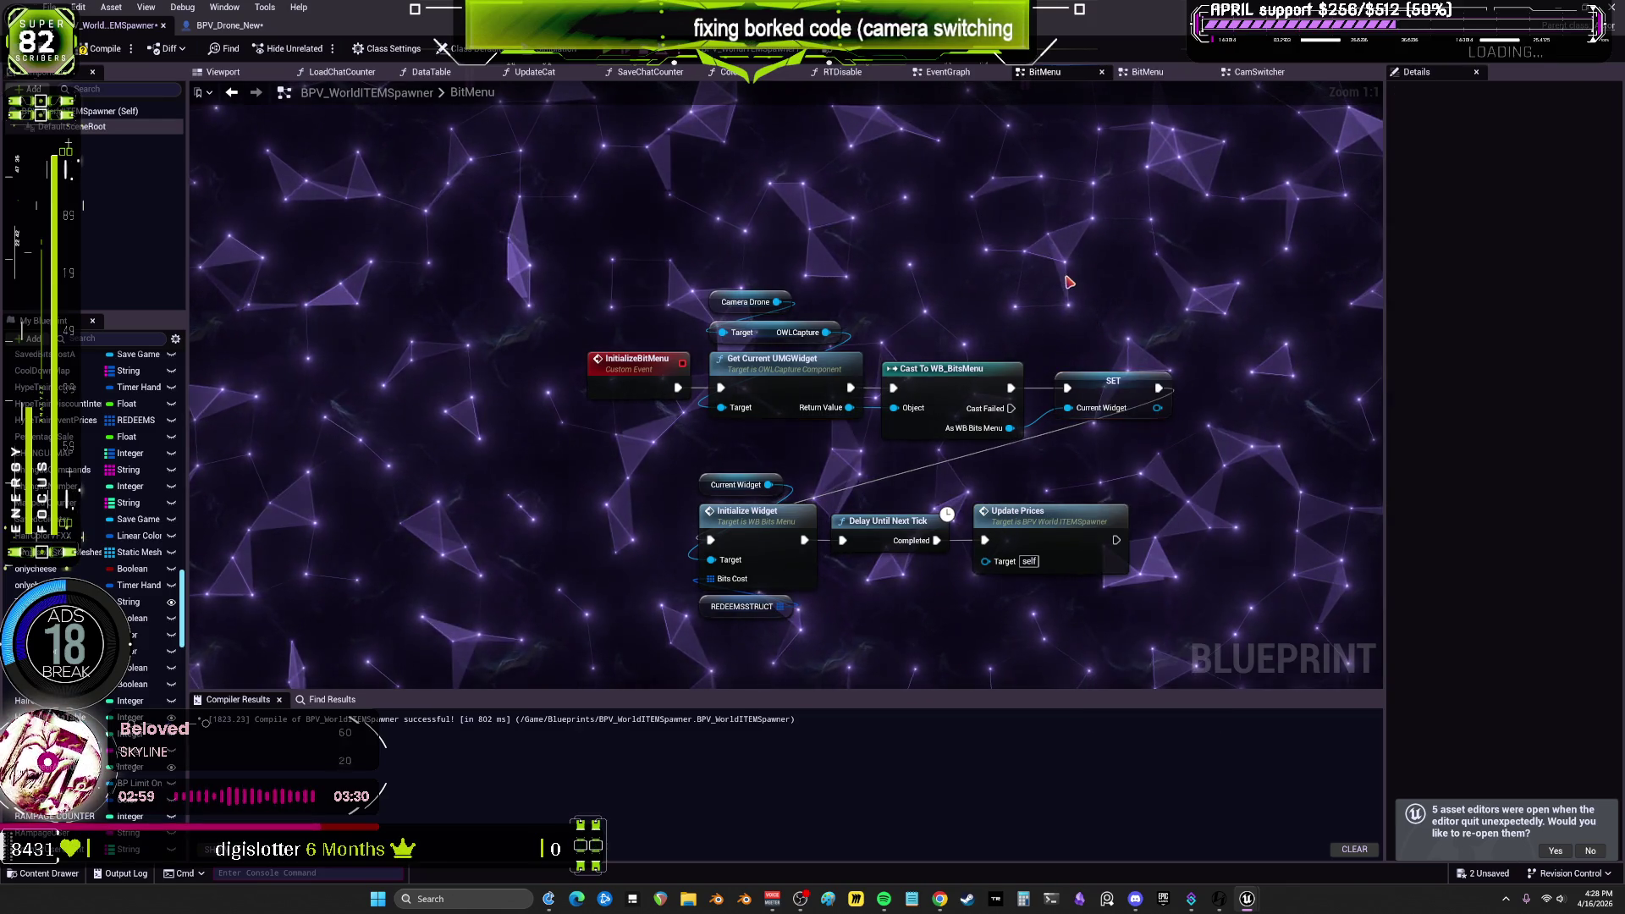
pyautogui.rightClick(1065, 272)
pyautogui.write('aaa')
pyautogui.press('Return')
pyautogui.moveTo(1108, 296); pyautogui.dragTo(1128, 205)
pyautogui.moveTo(1011, 408)
pyautogui.mouseDown()
pyautogui.moveTo(1097, 205)
pyautogui.moveTo(1156, 189)
pyautogui.mouseUp()
pyautogui.click(1128, 216)
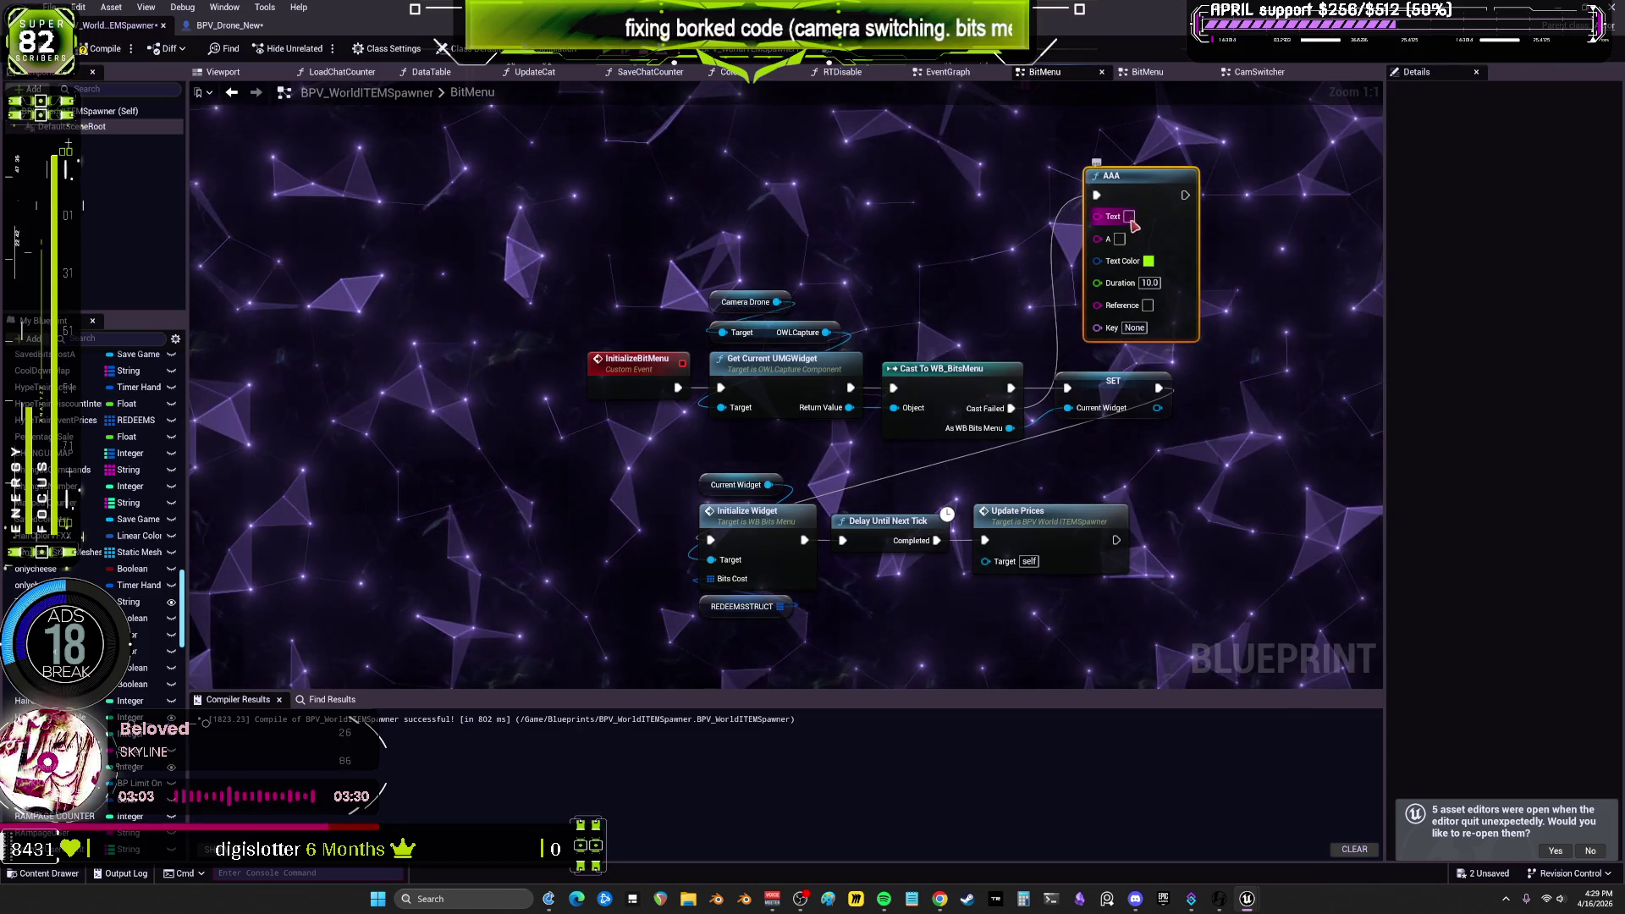
pyautogui.write('heck')
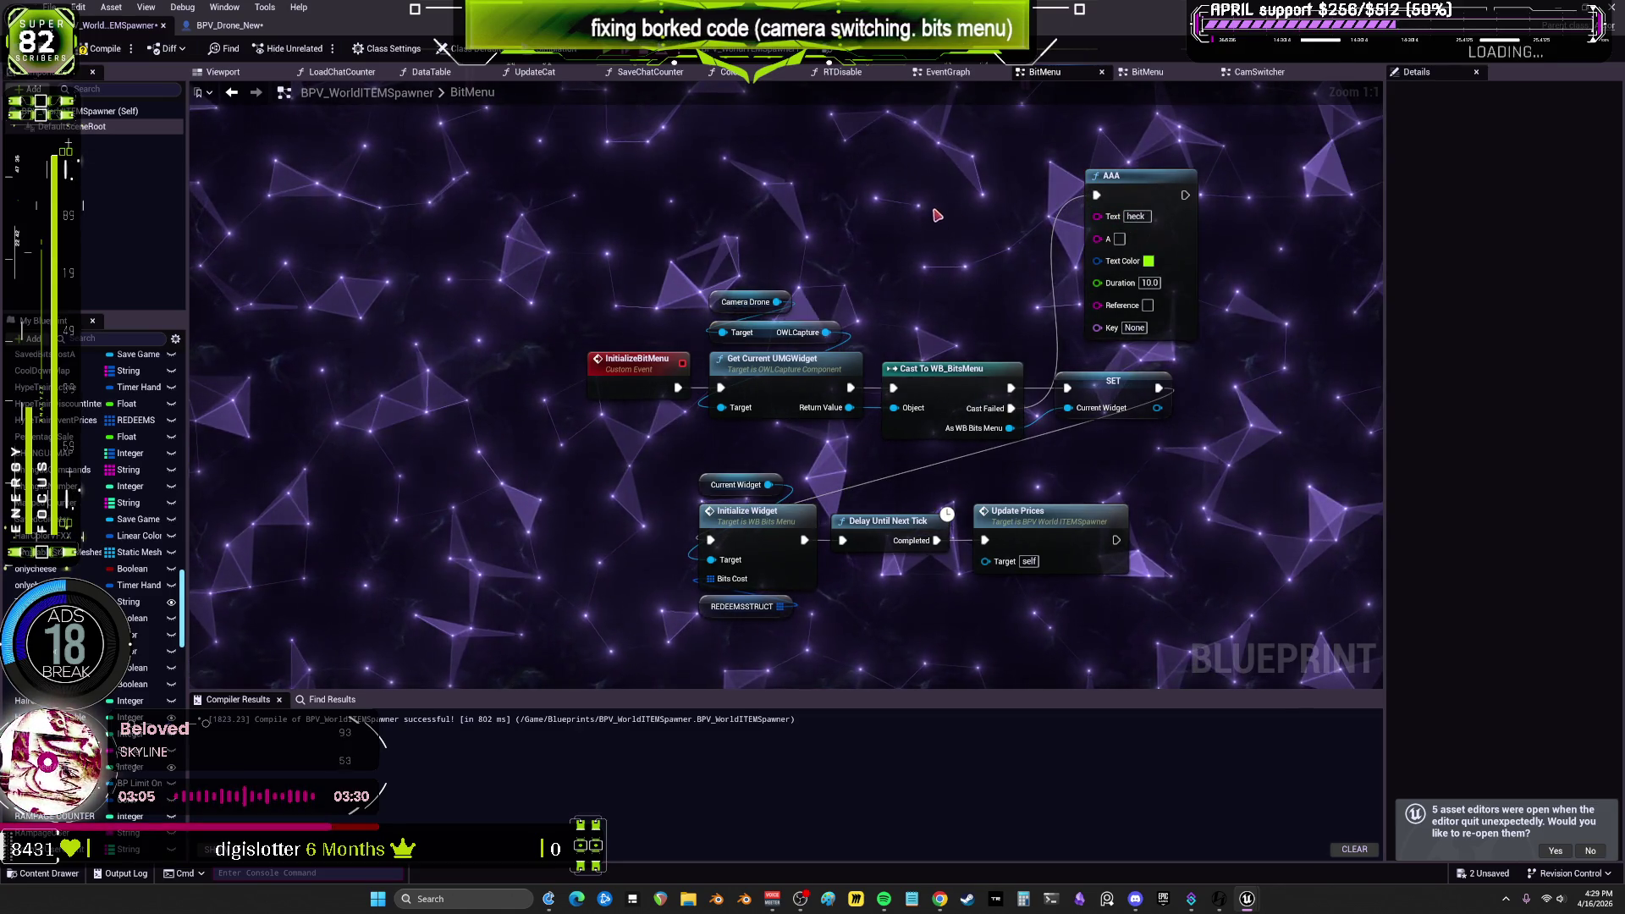
# Step: Play-test with a breakpoint on Initialize Widget, remove it, and restore down the Blueprint editor
pyautogui.rightClick(765, 520)
pyautogui.moveTo(827, 775)
pyautogui.click(831, 805)
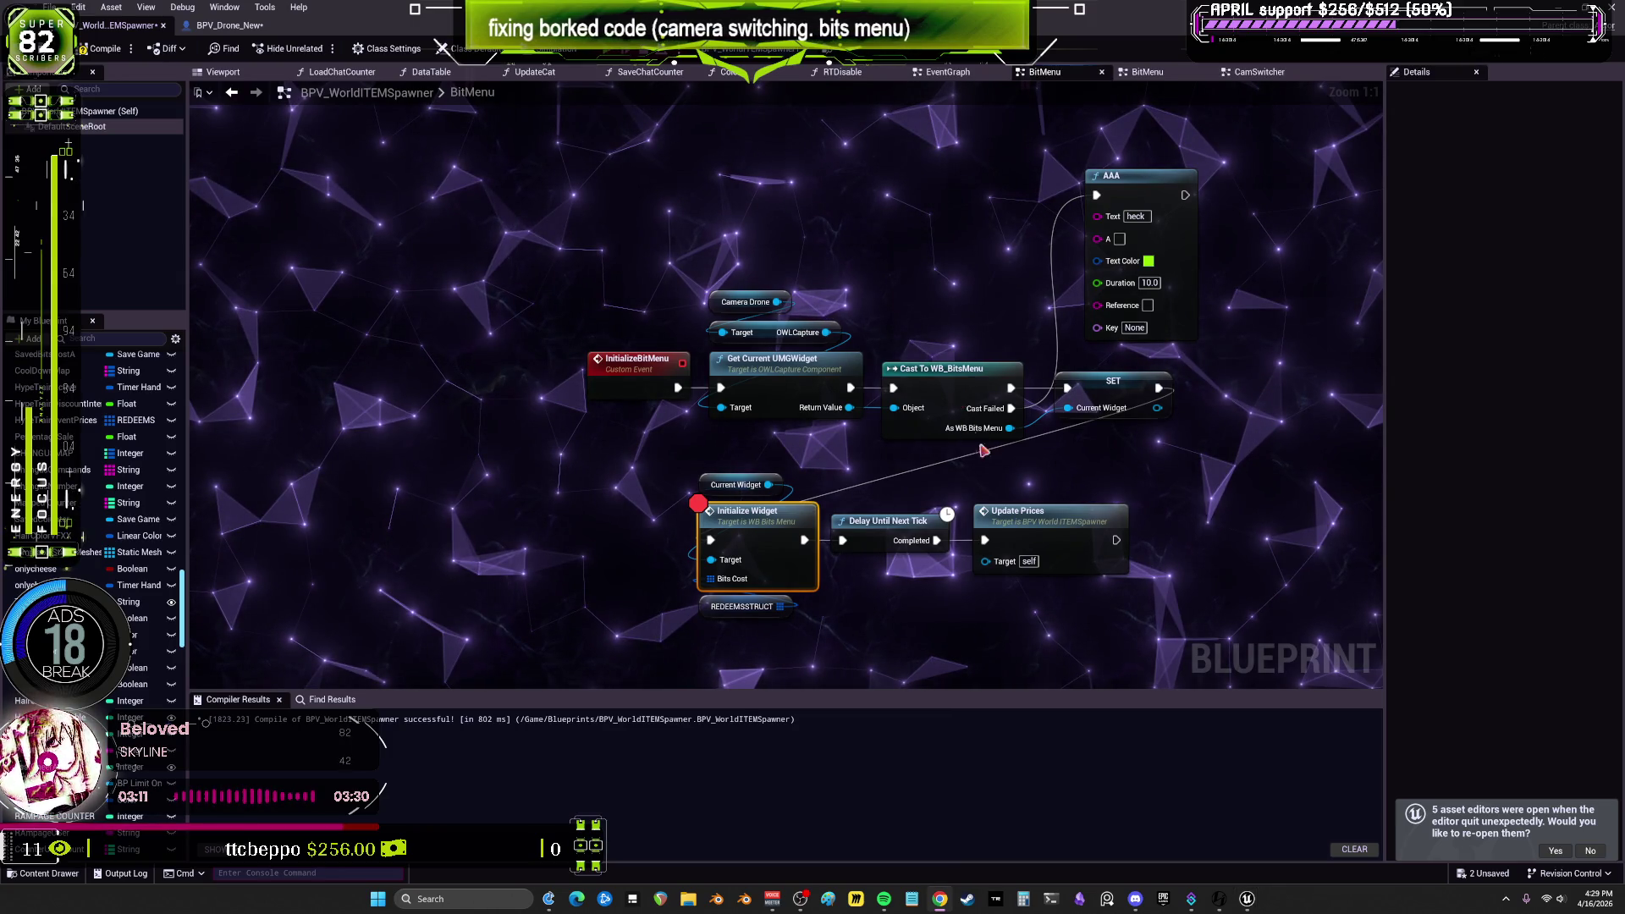
pyautogui.hotkey('alt', 'p')
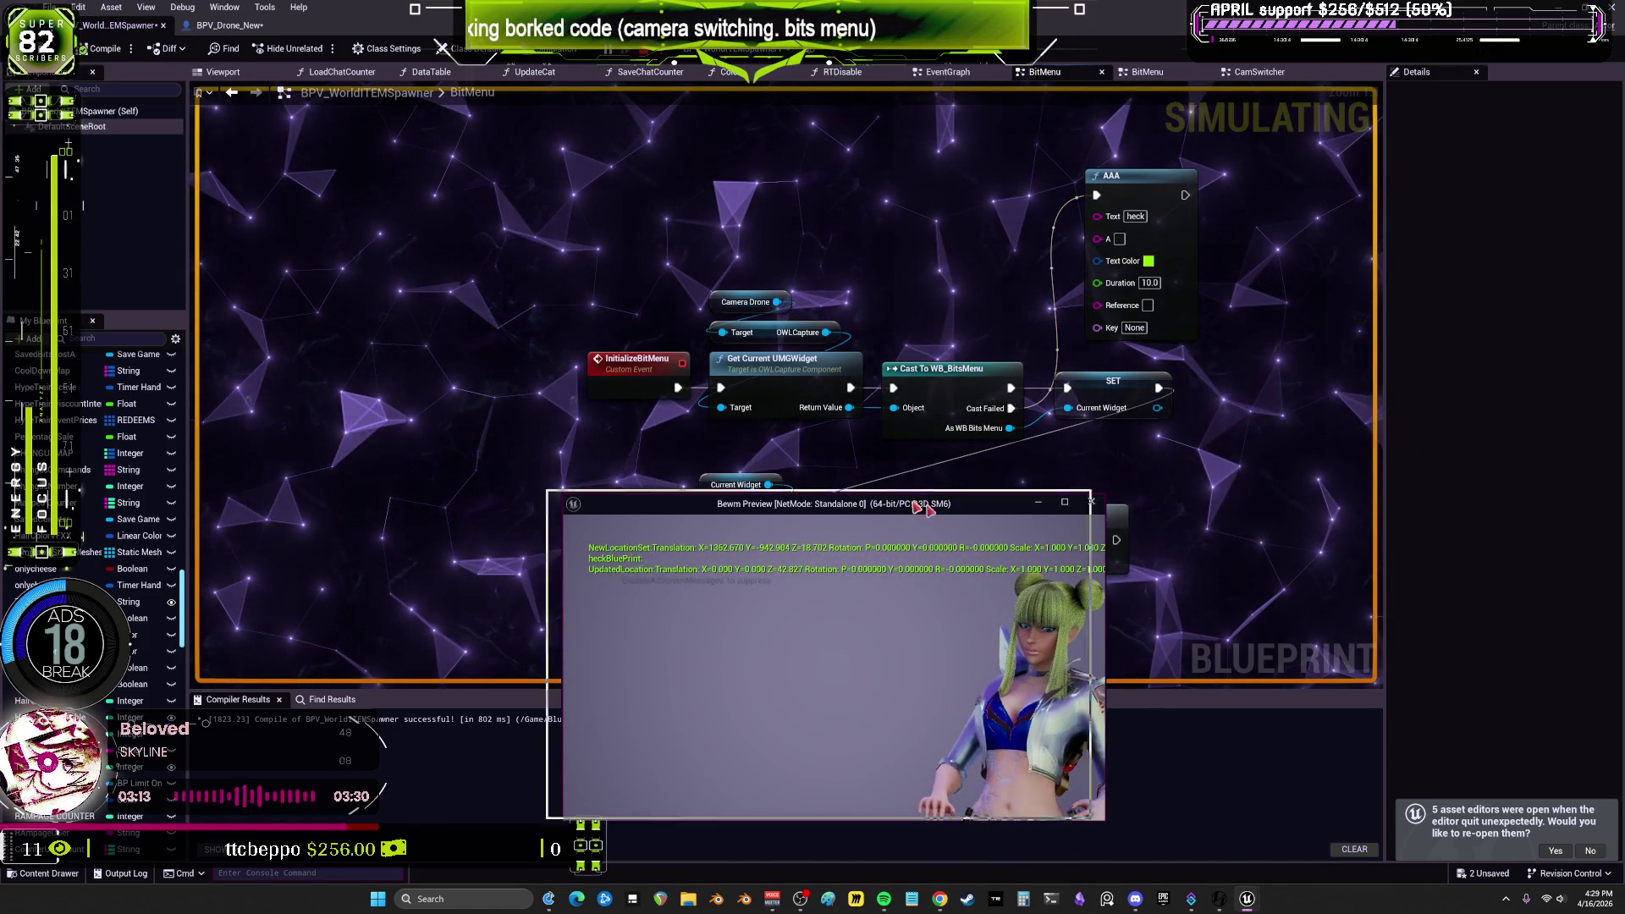
pyautogui.moveTo(916, 506); pyautogui.dragTo(561, 451)
pyautogui.moveTo(848, 408)
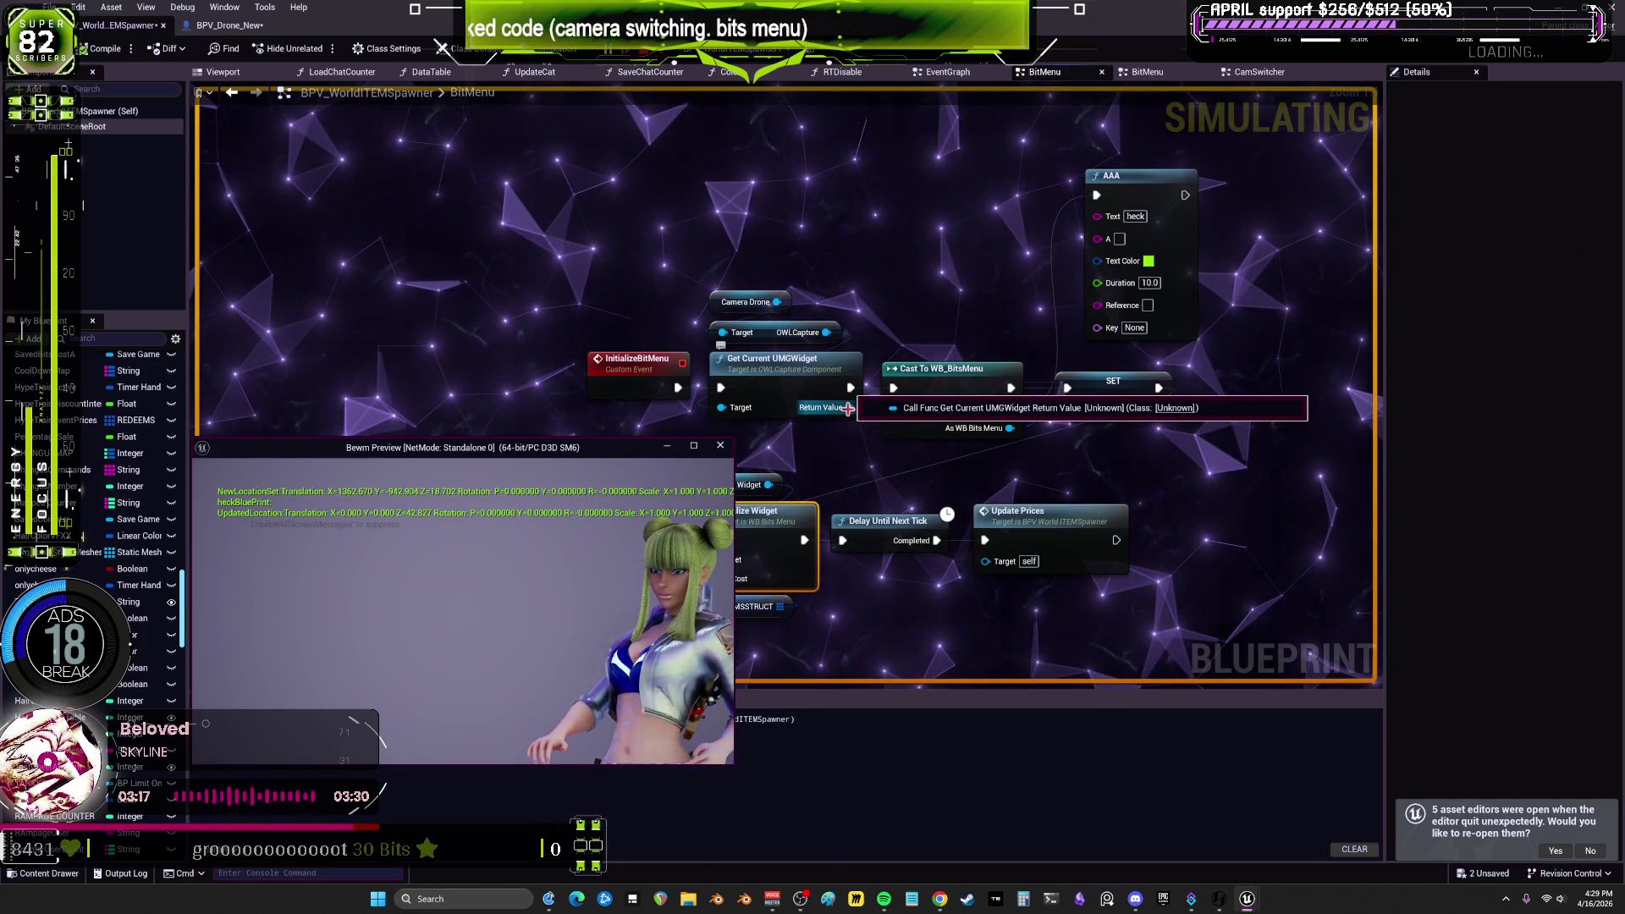
pyautogui.moveTo(1159, 388); pyautogui.dragTo(751, 478)
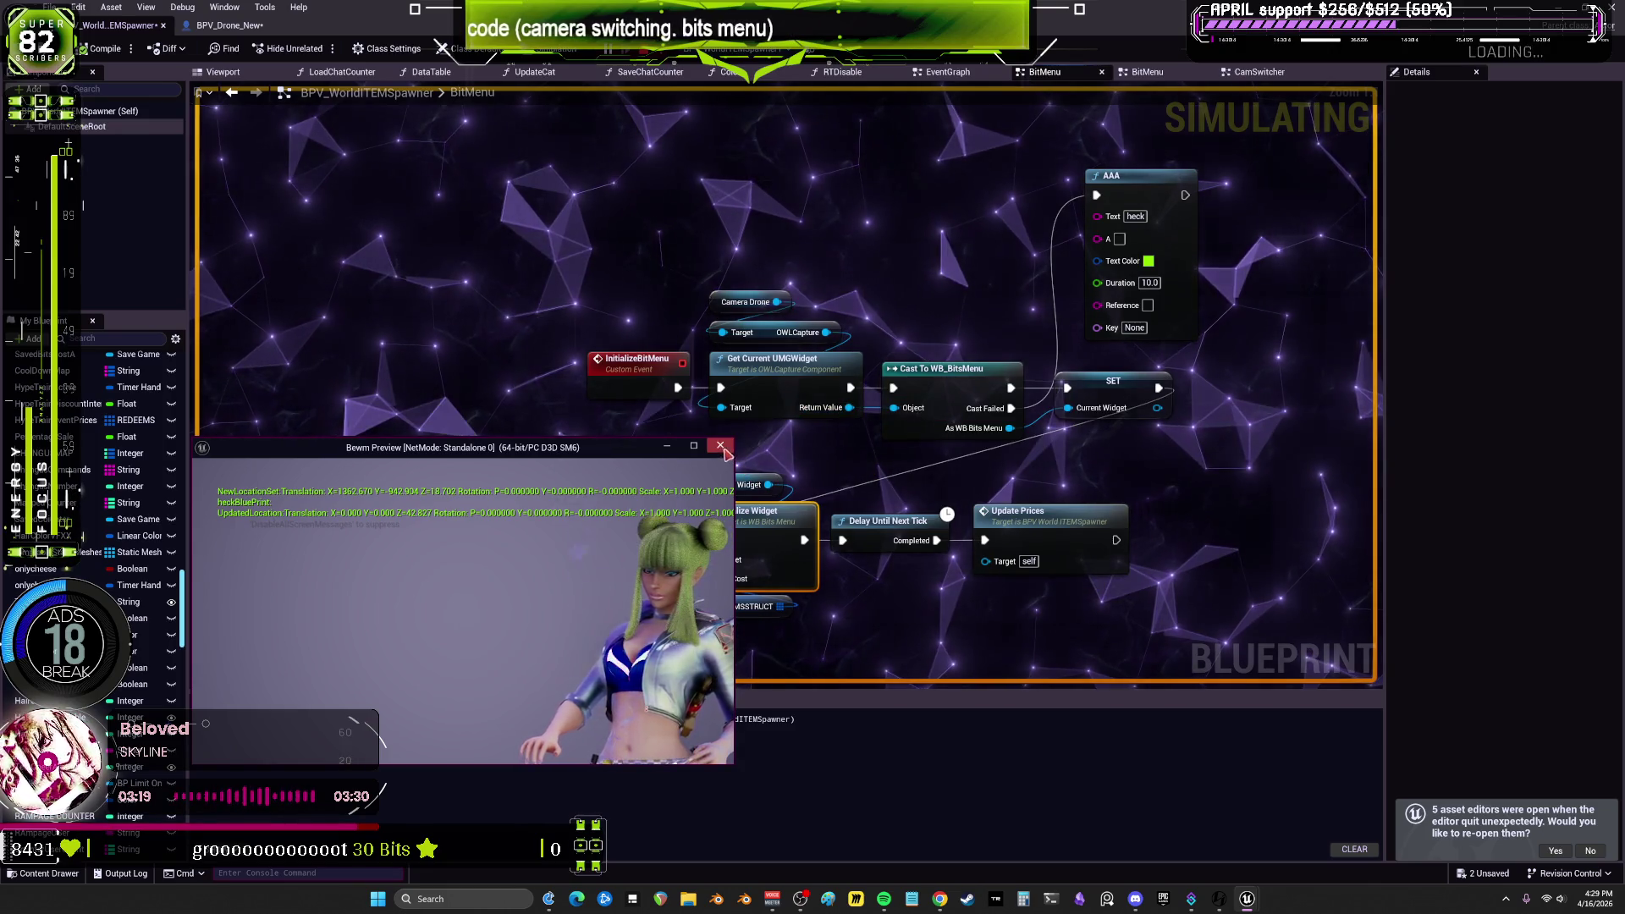
pyautogui.click(720, 446)
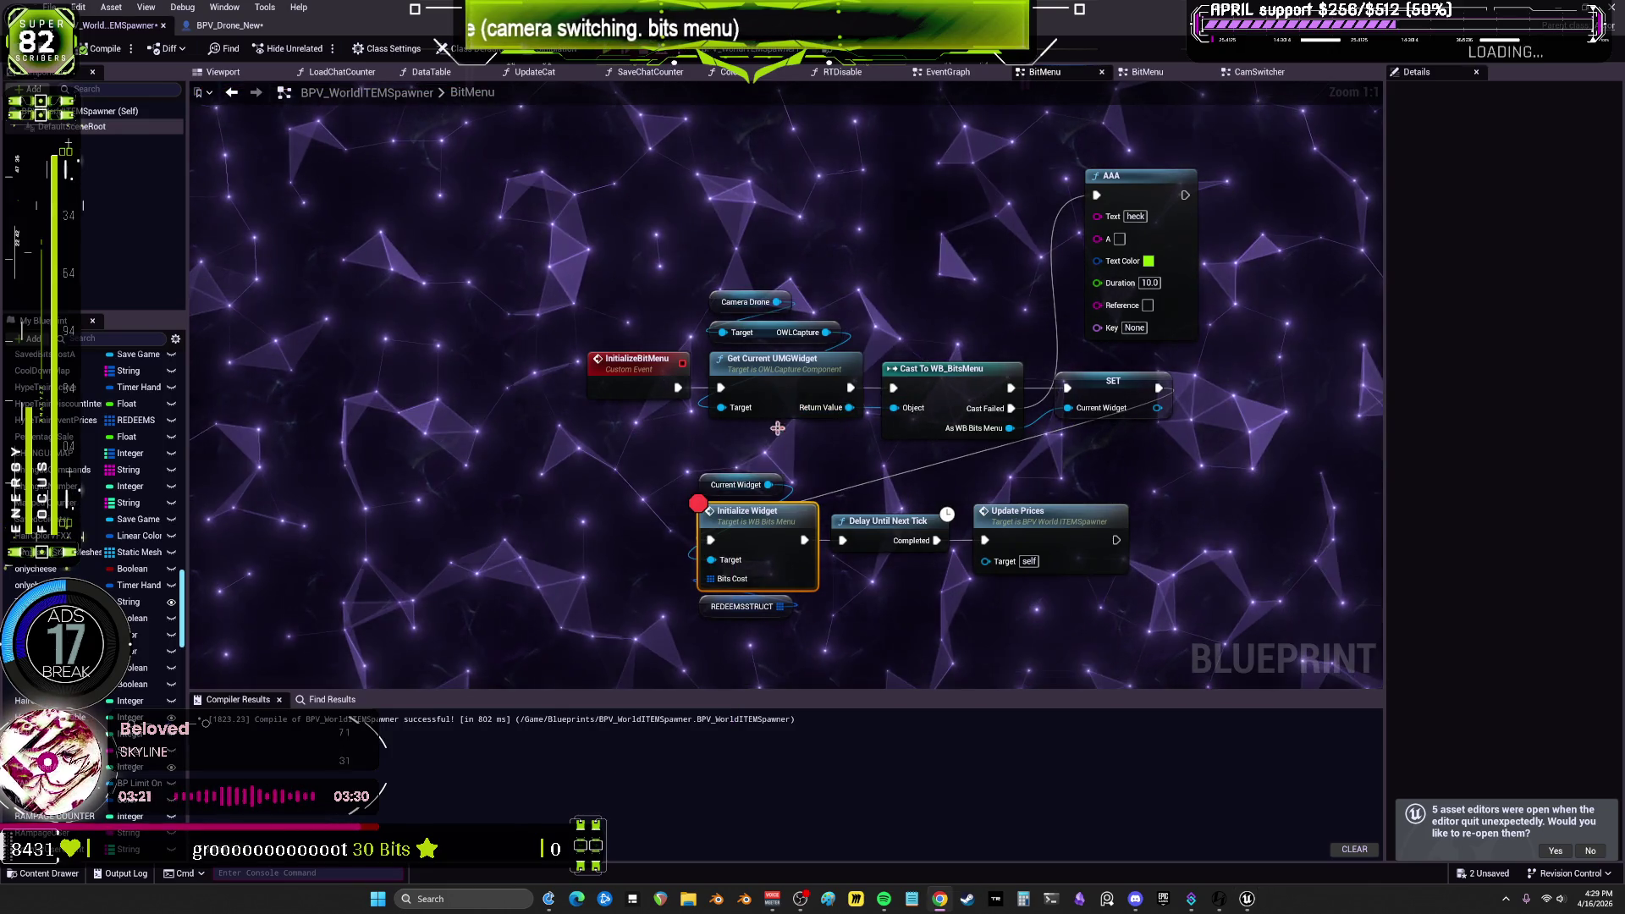
pyautogui.rightClick(759, 511)
pyautogui.click(805, 429)
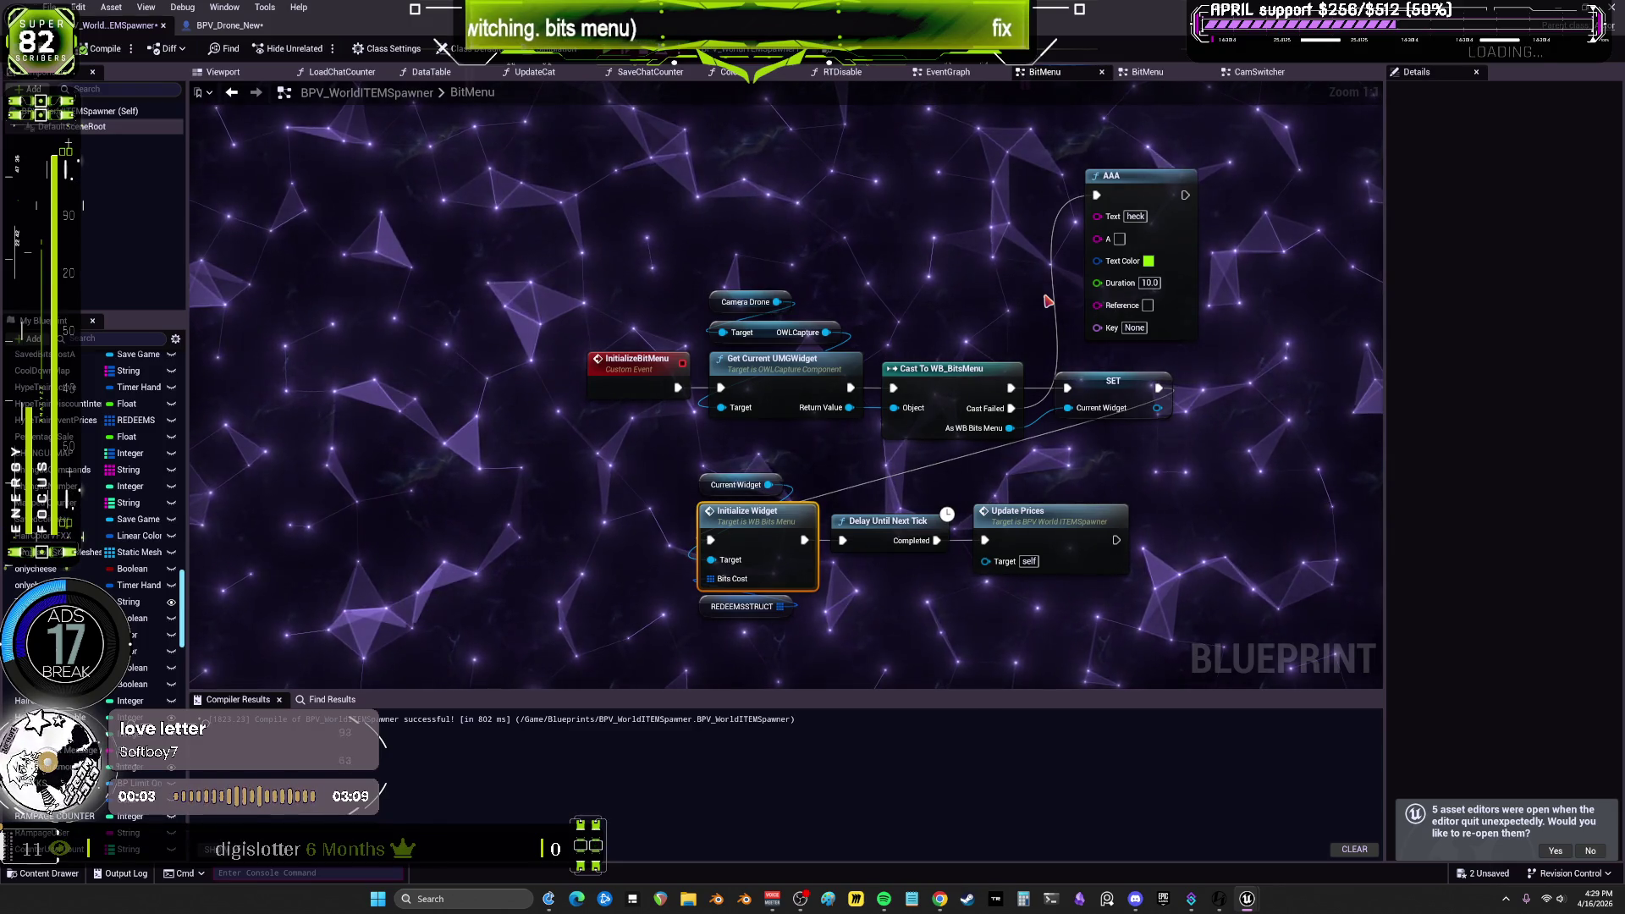
pyautogui.press('super+Down')
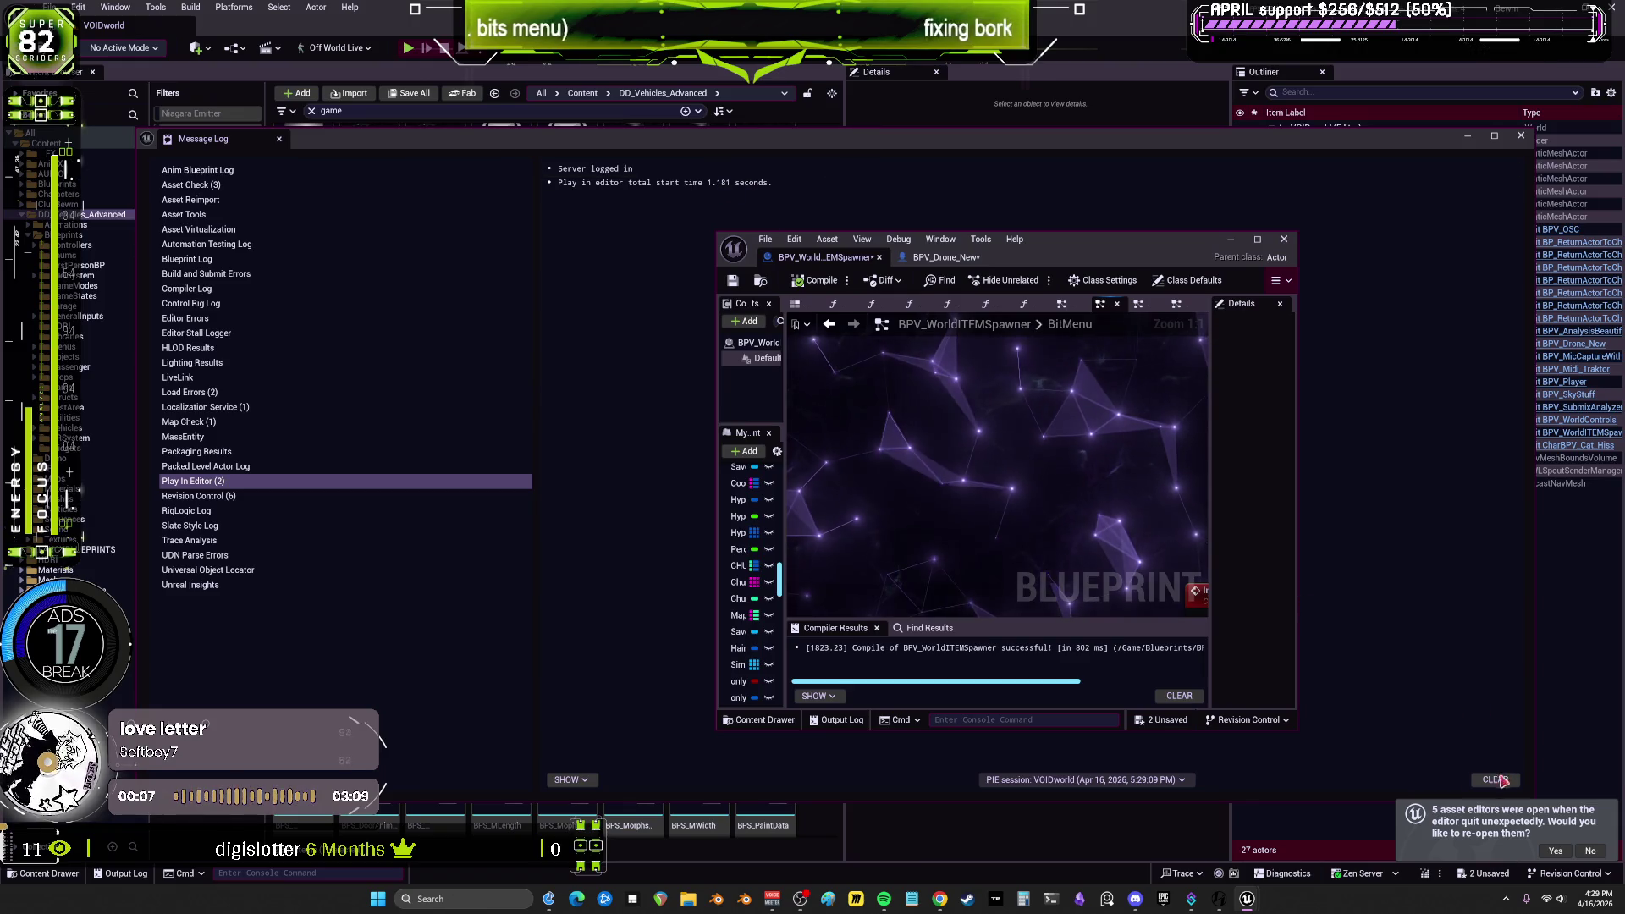
# Step: Clear and close the Message Log, then search 'bits' within the Blueprints folder
pyautogui.click(1496, 779)
pyautogui.click(1523, 138)
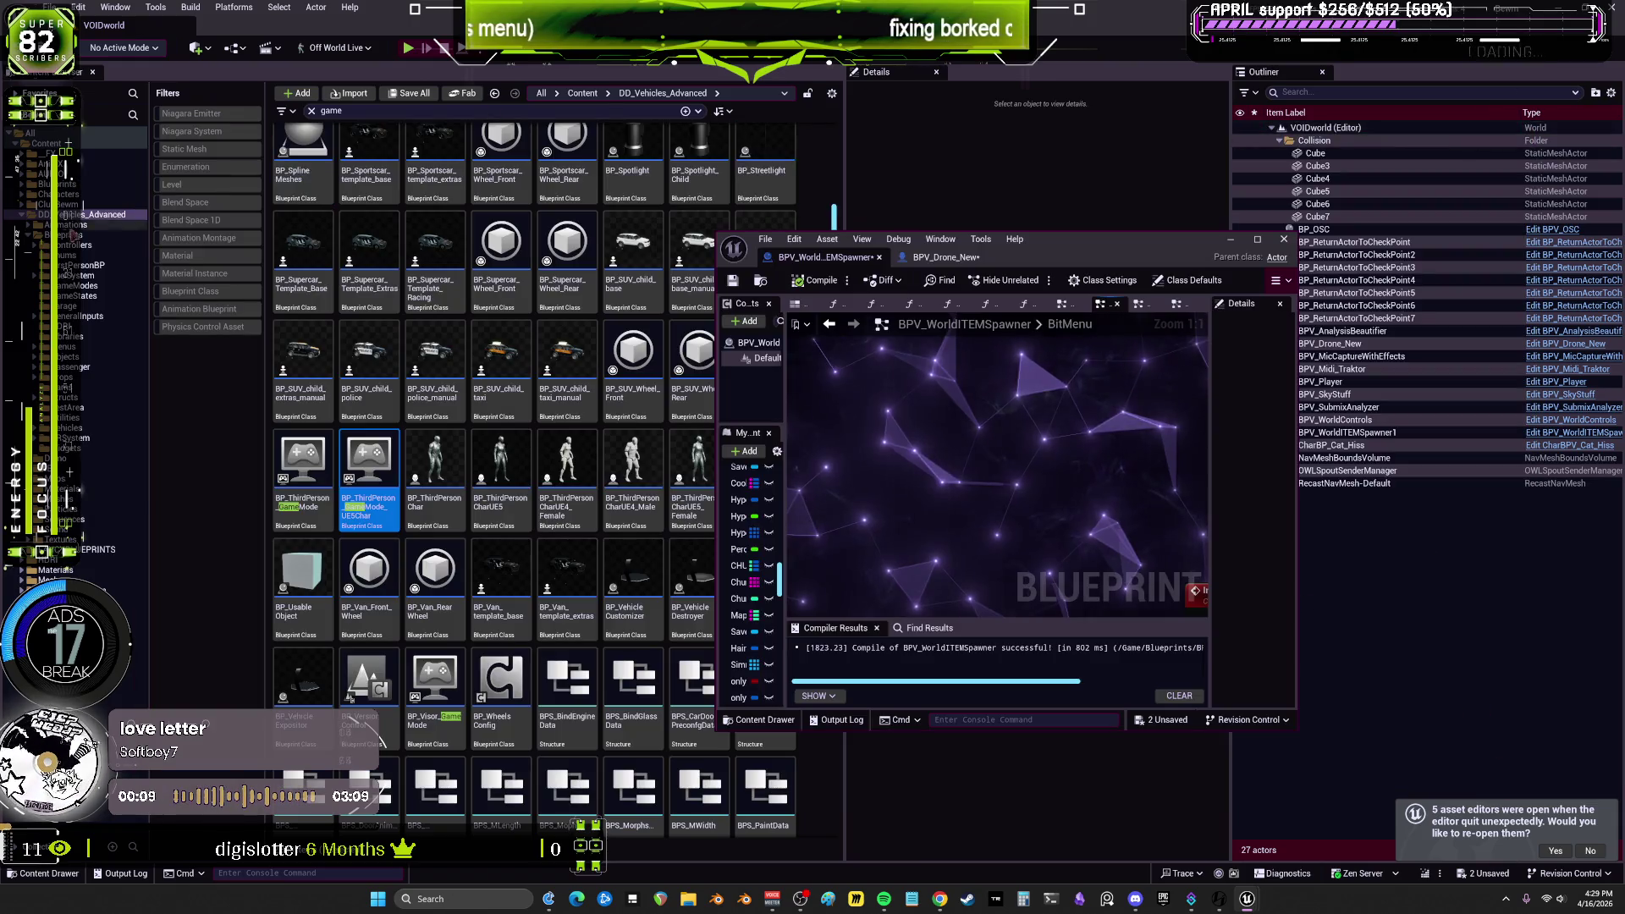
pyautogui.write('bits')
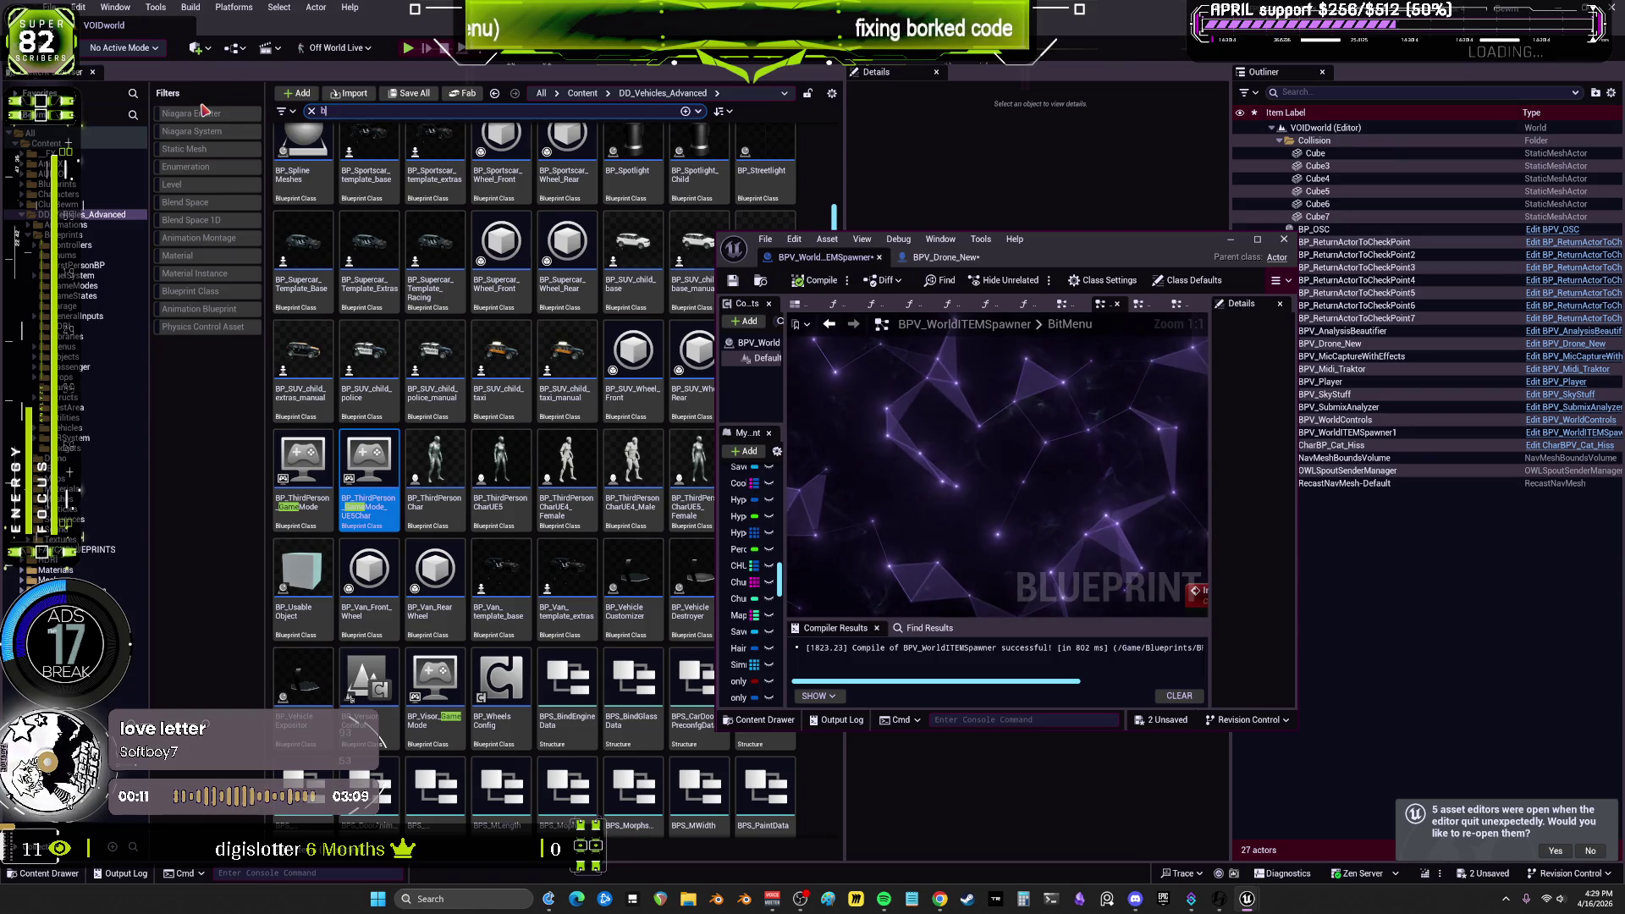
pyautogui.click(57, 184)
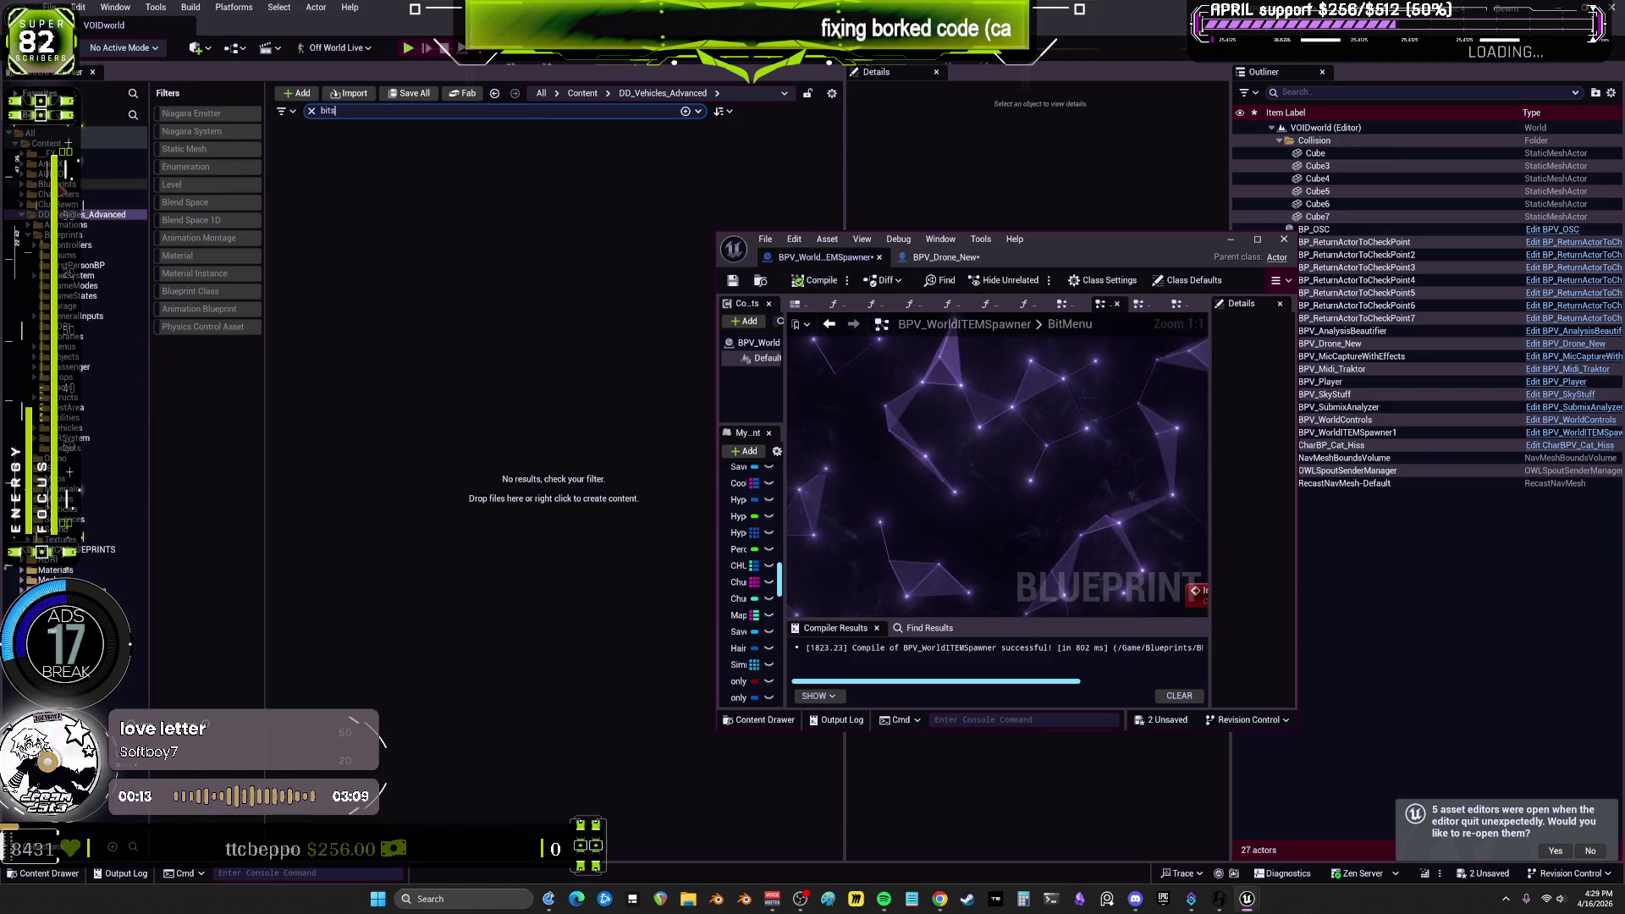
# Step: Open WB_BitsMenu from the results and maximize its Designer editor window
pyautogui.click(368, 217)
pyautogui.moveTo(368, 218)
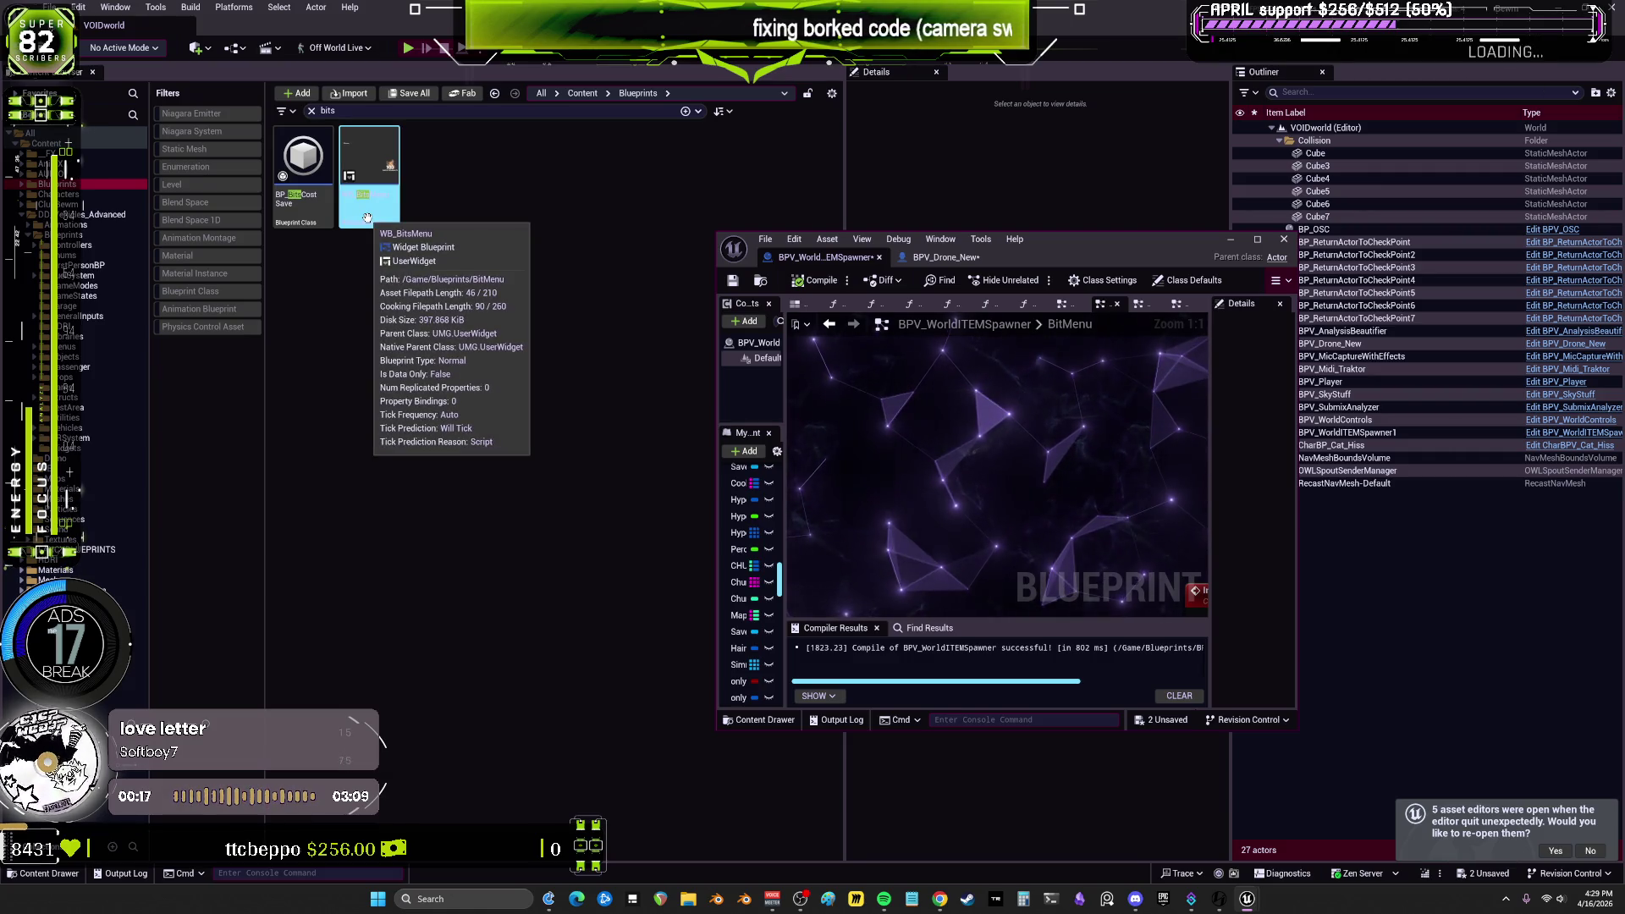
pyautogui.doubleClick(367, 219)
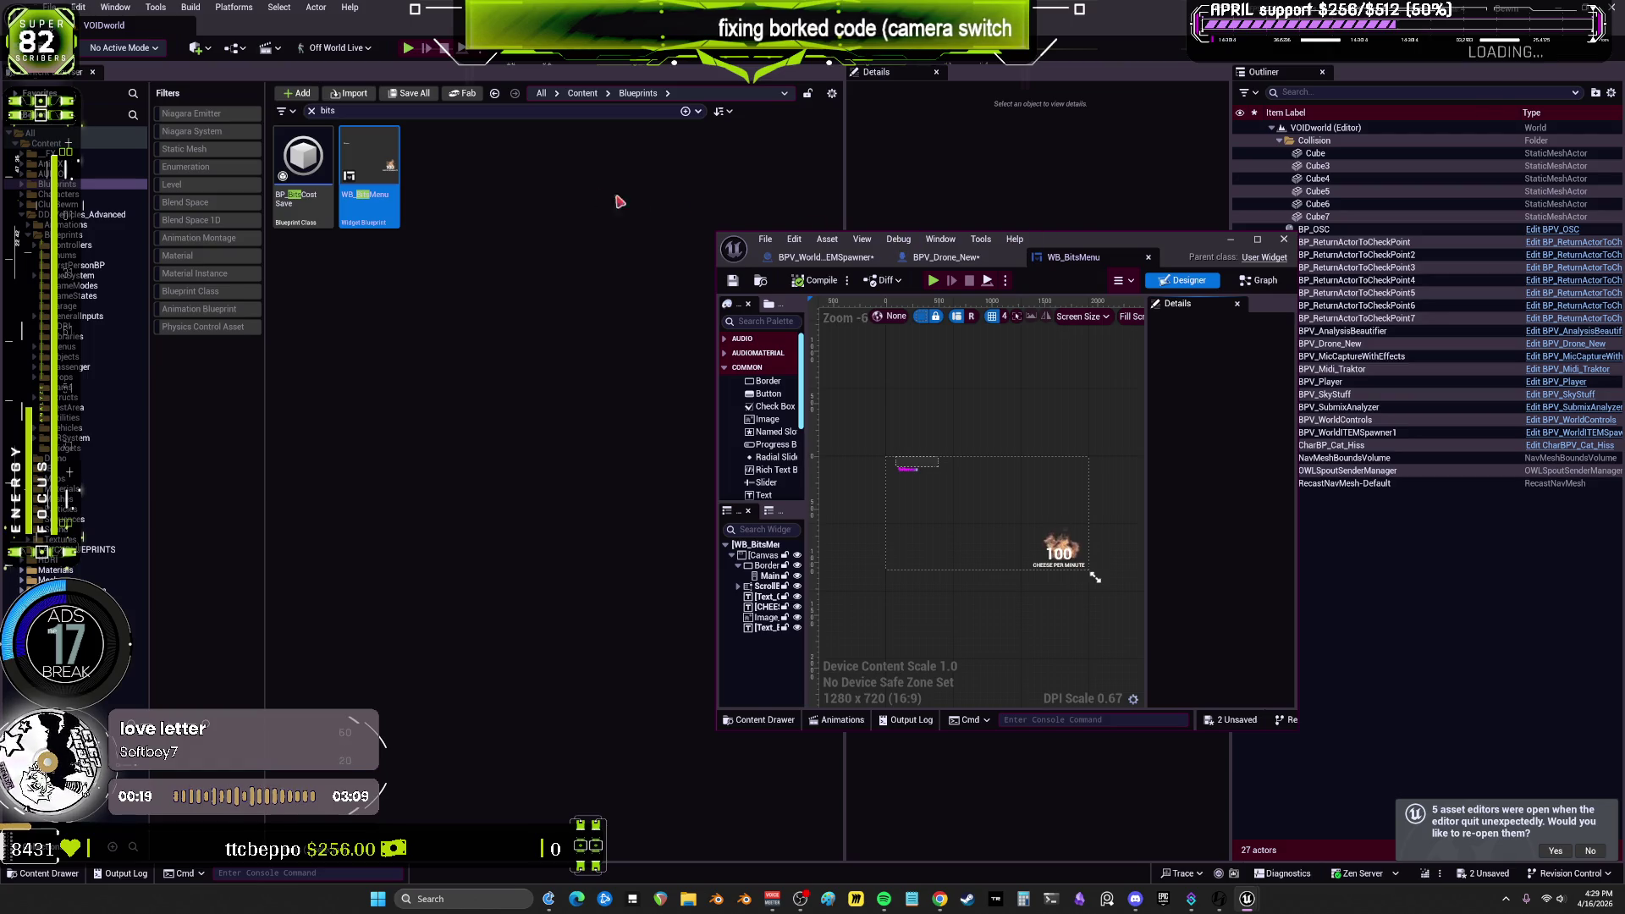
pyautogui.press('F2')
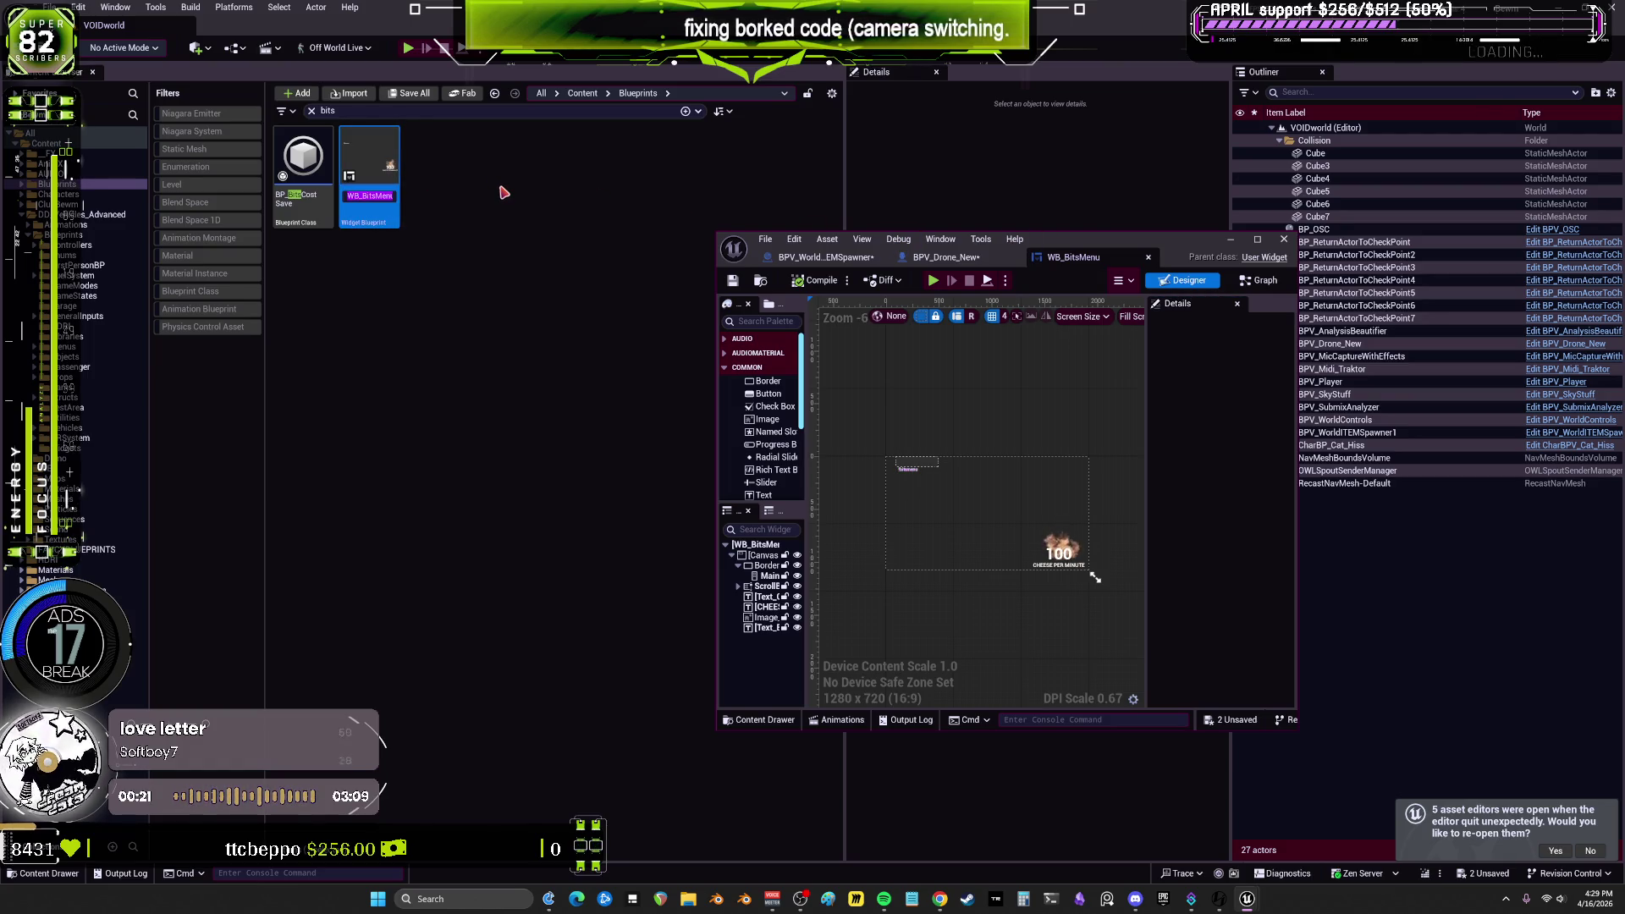
pyautogui.click(503, 192)
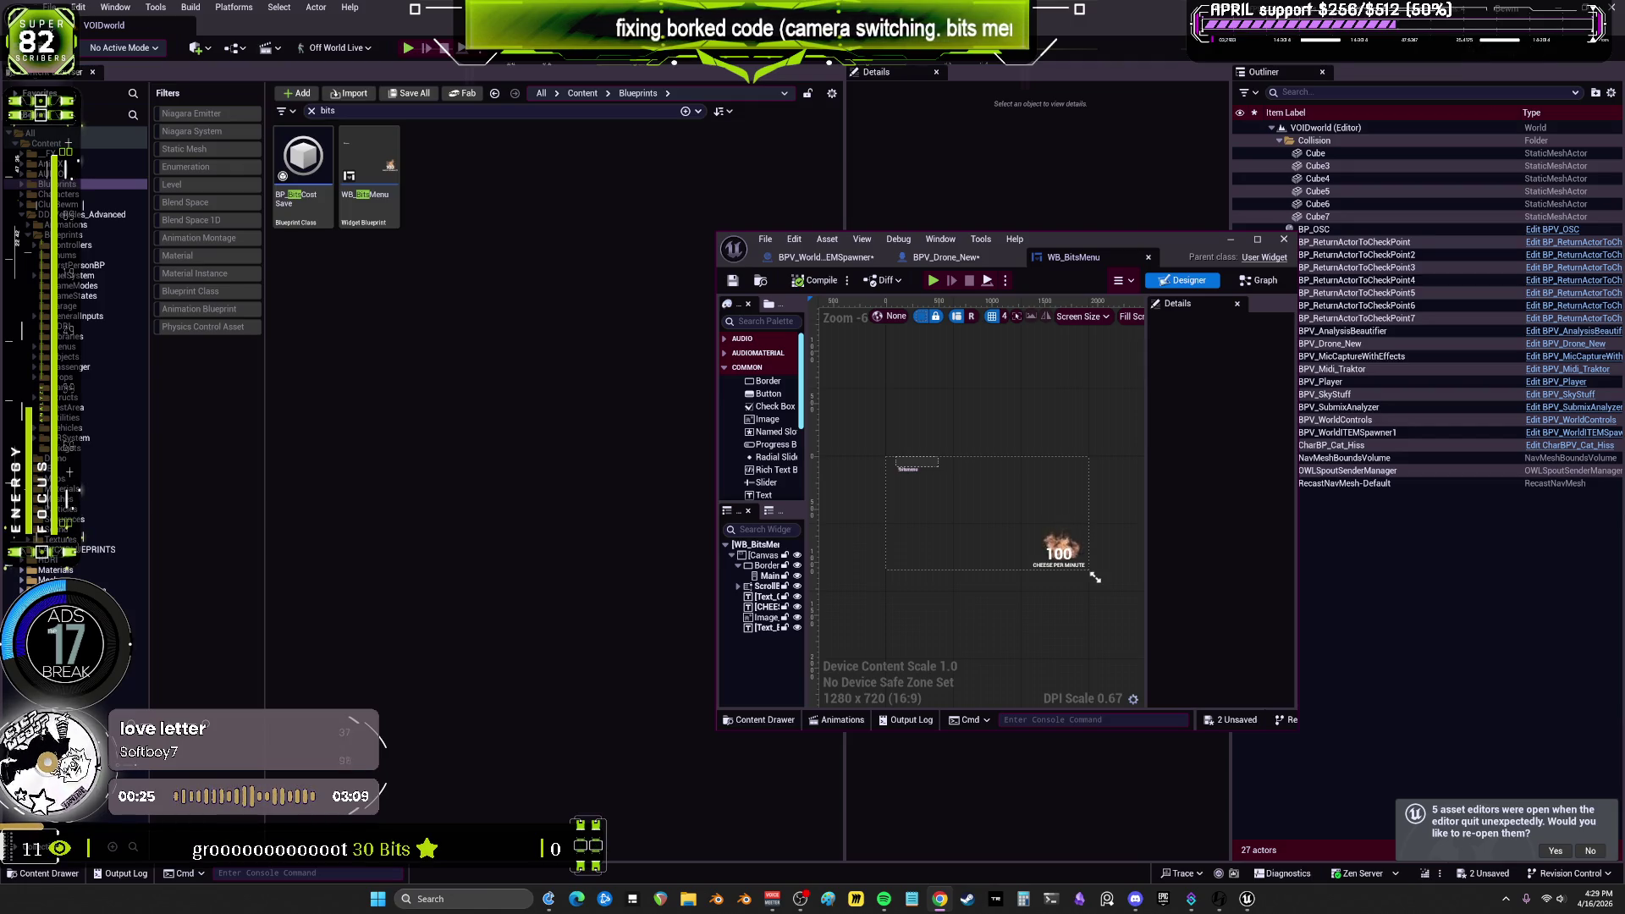
pyautogui.doubleClick(1074, 246)
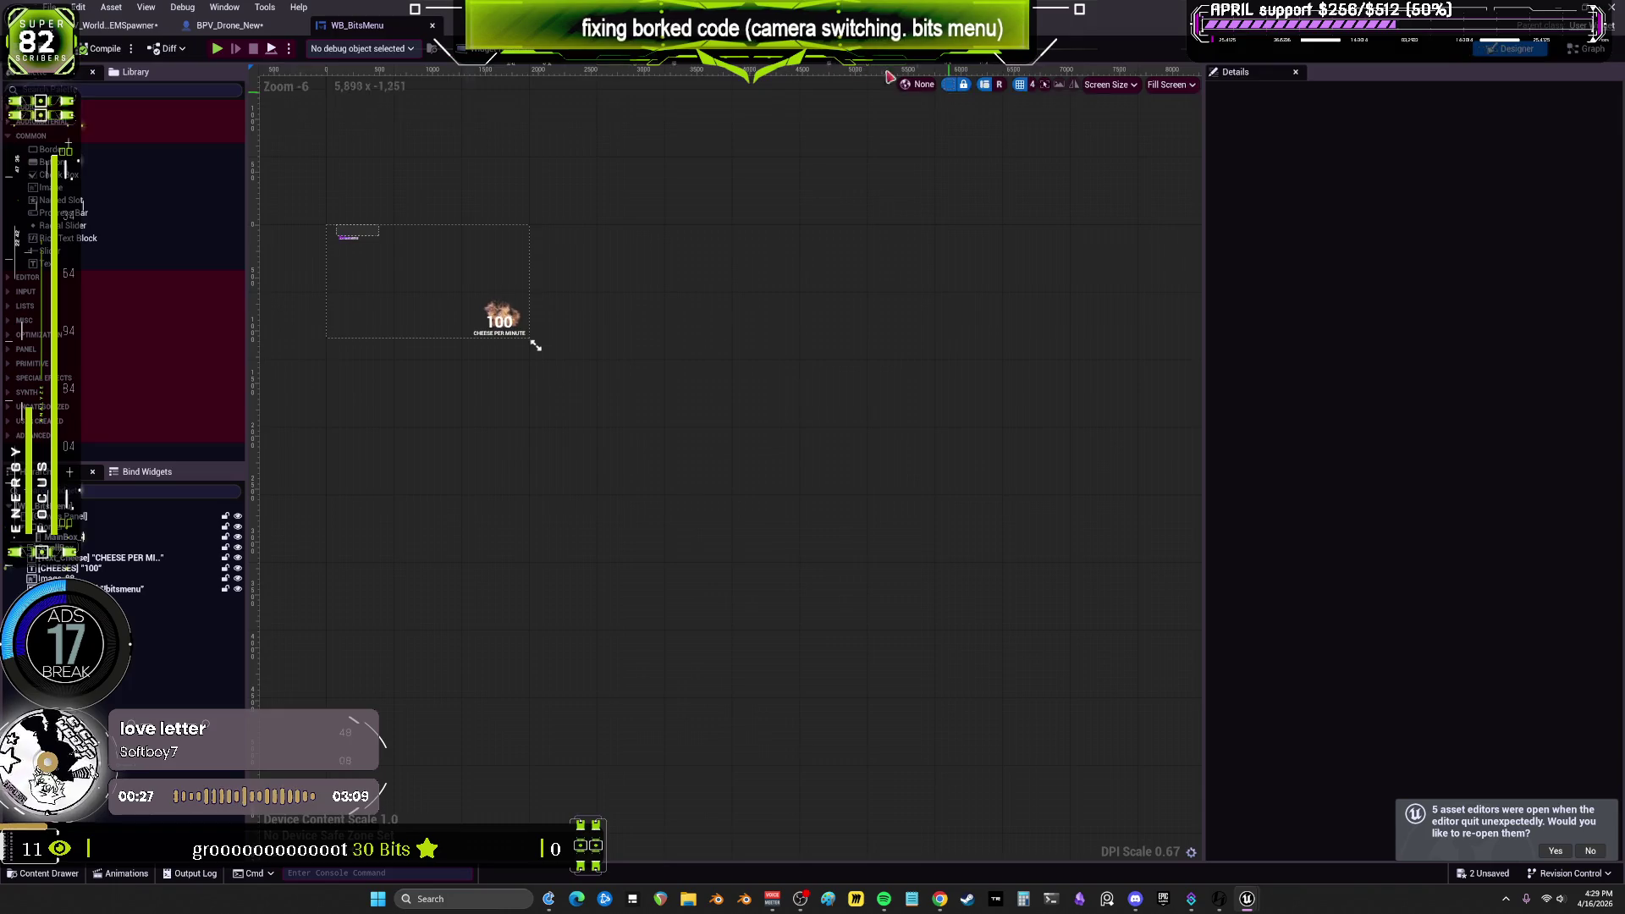
# Step: Recentre the spawner's BitMenu graph, then return to BPV_Drone_New's EventGraph
pyautogui.click(226, 26)
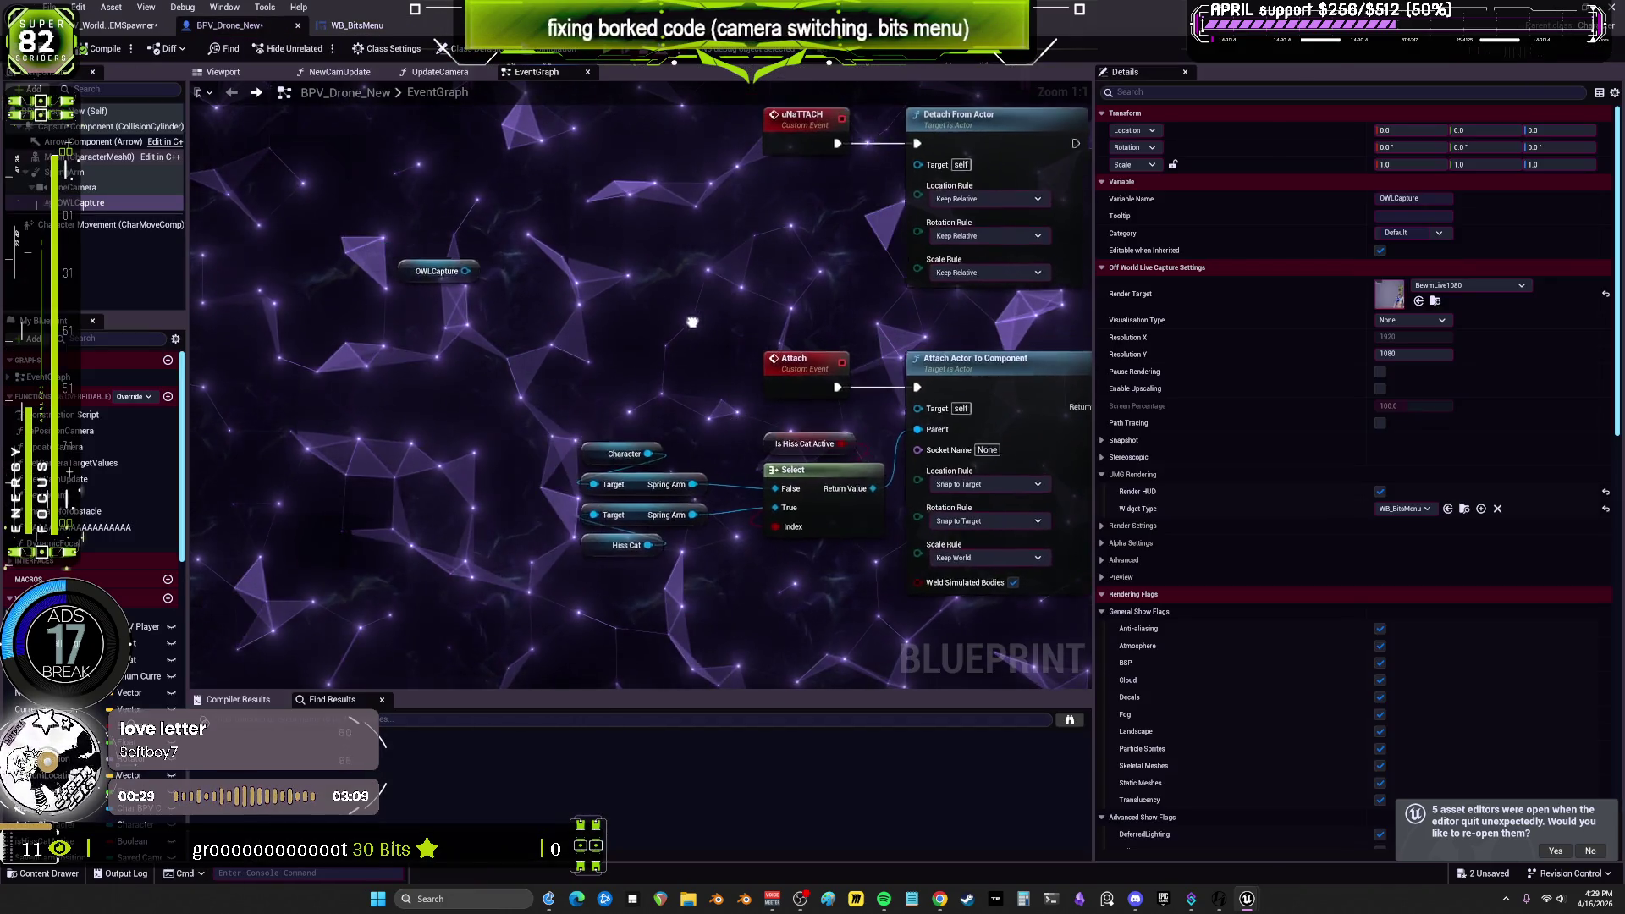
pyautogui.click(118, 26)
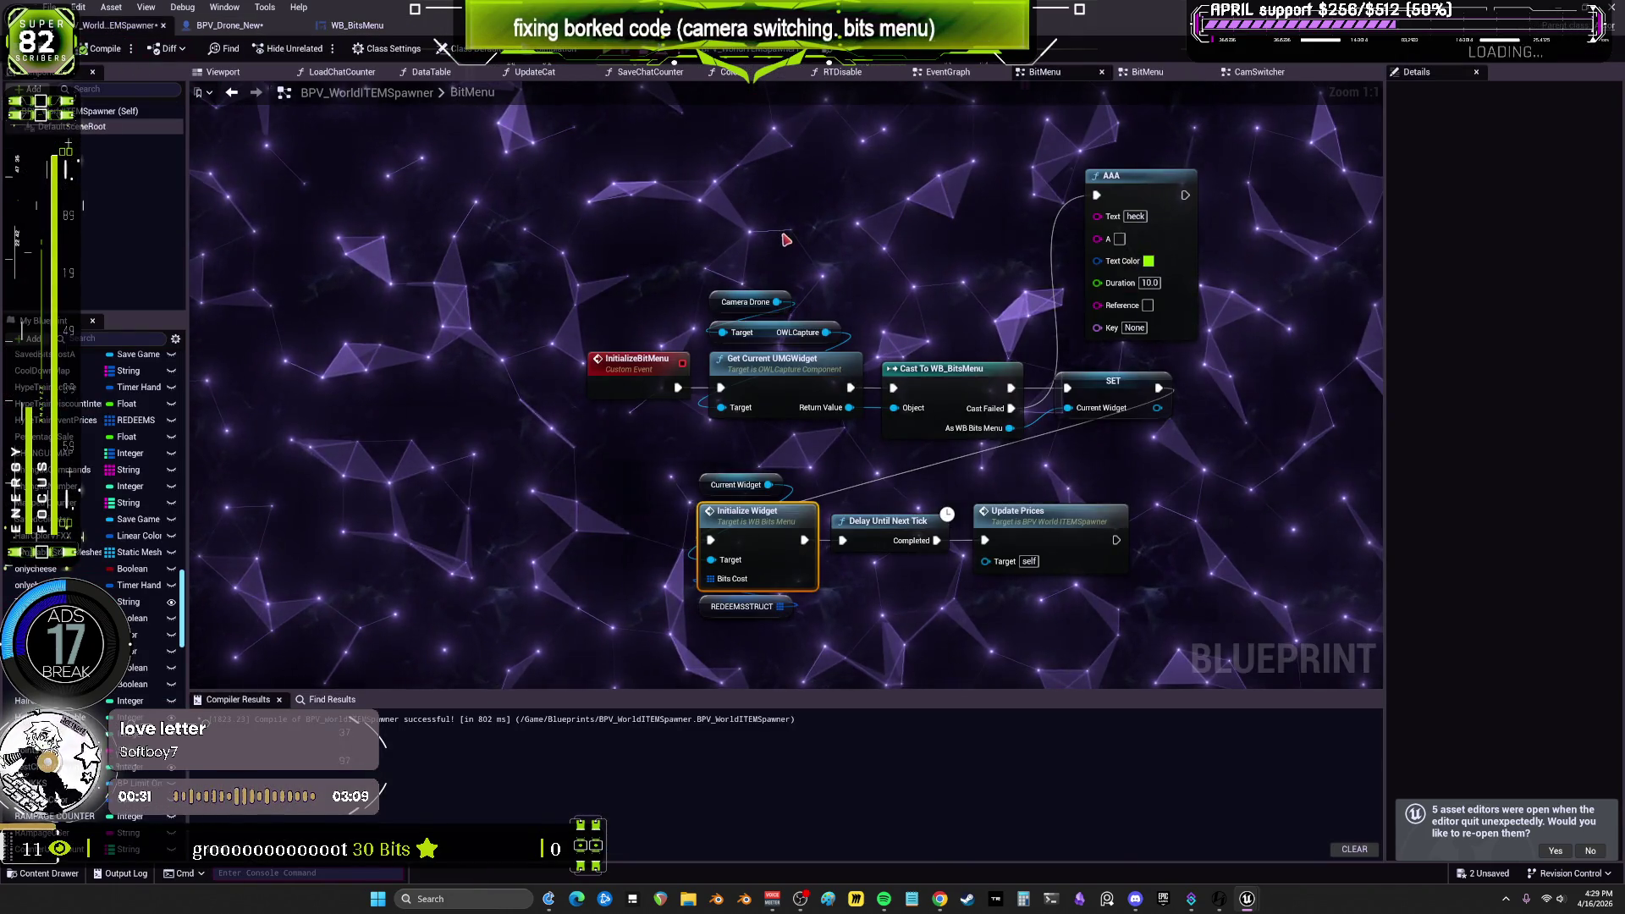
pyautogui.moveTo(787, 240); pyautogui.dragTo(696, 331)
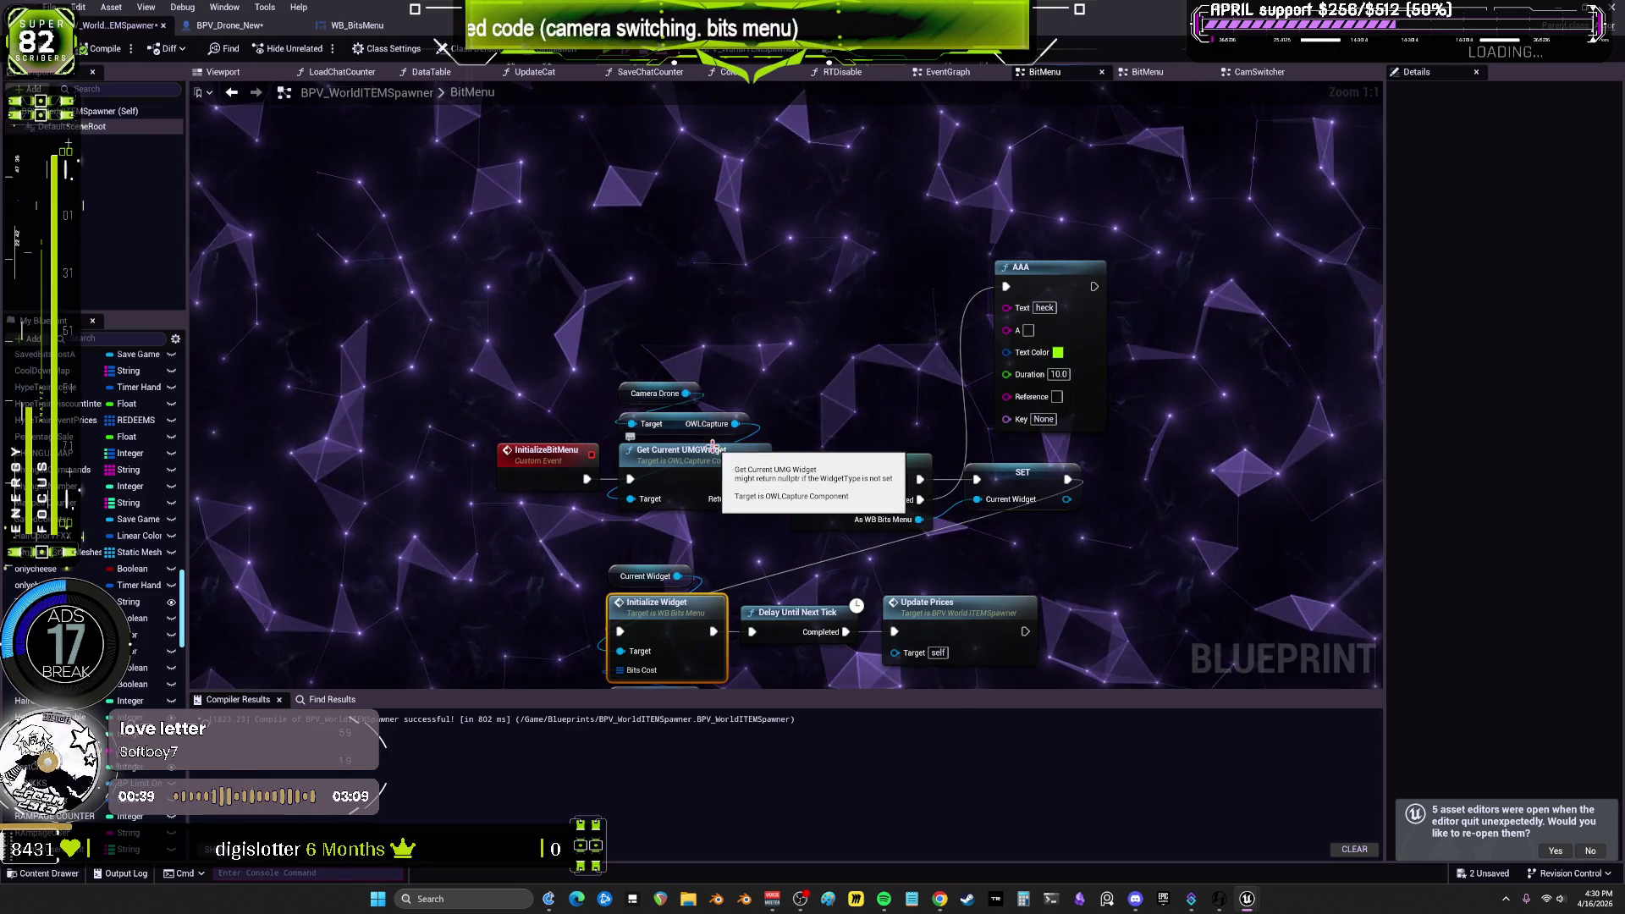
pyautogui.click(228, 25)
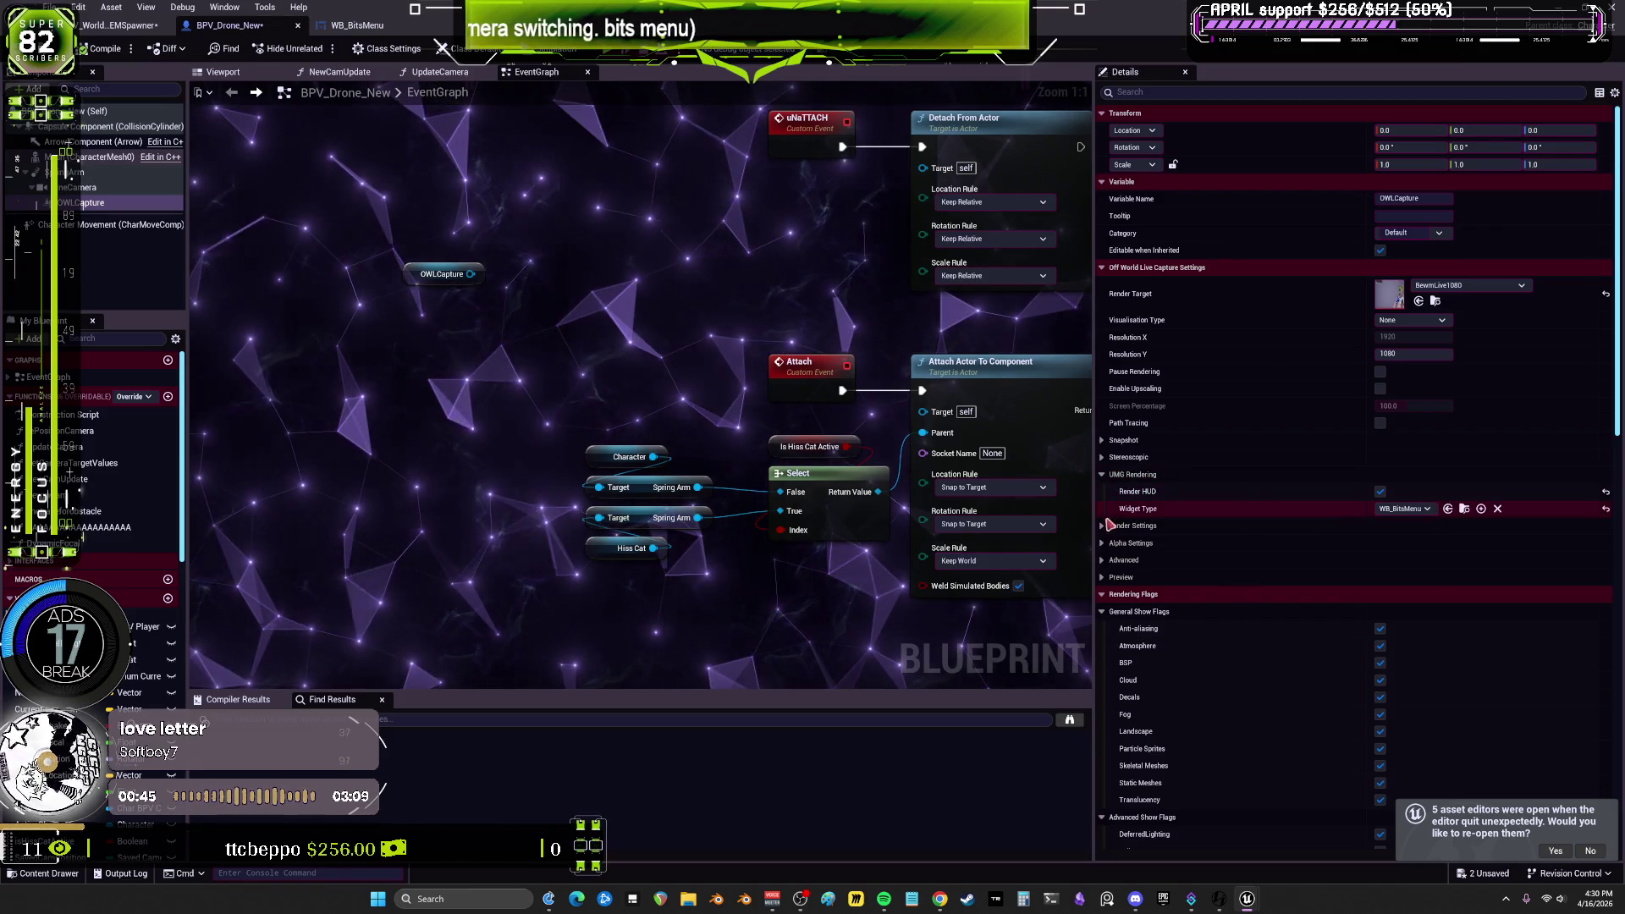
# Step: Expand OWLCapture's render, alpha, advanced, preview, snapshot and stereoscopic Details sections
pyautogui.click(1102, 525)
pyautogui.click(1104, 560)
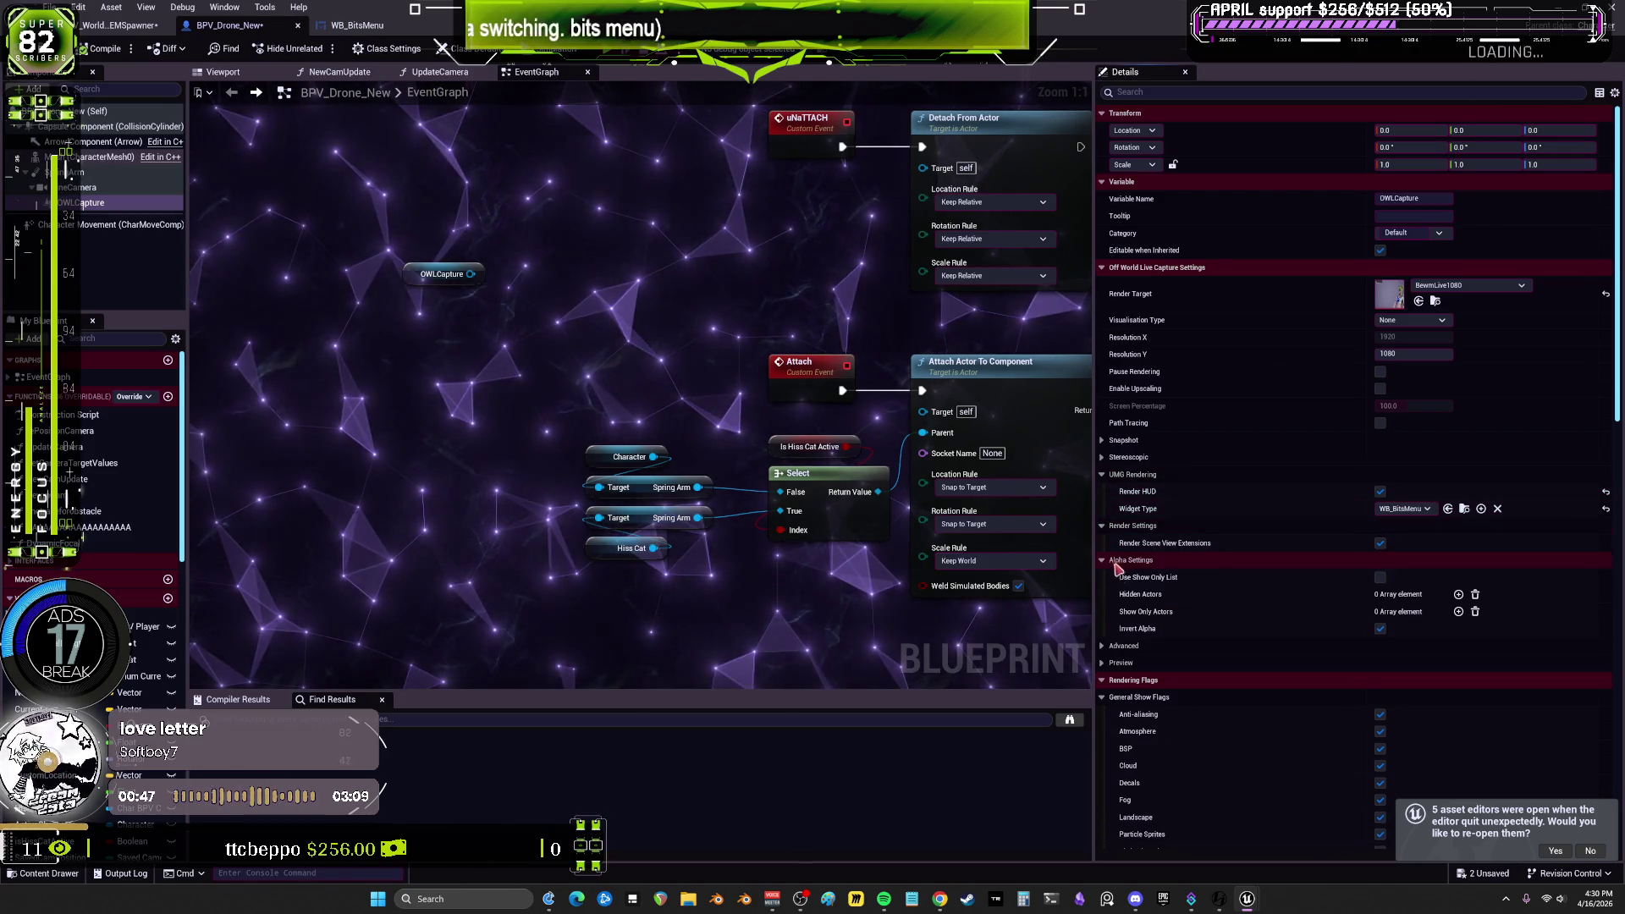
pyautogui.click(1109, 646)
pyautogui.click(1111, 698)
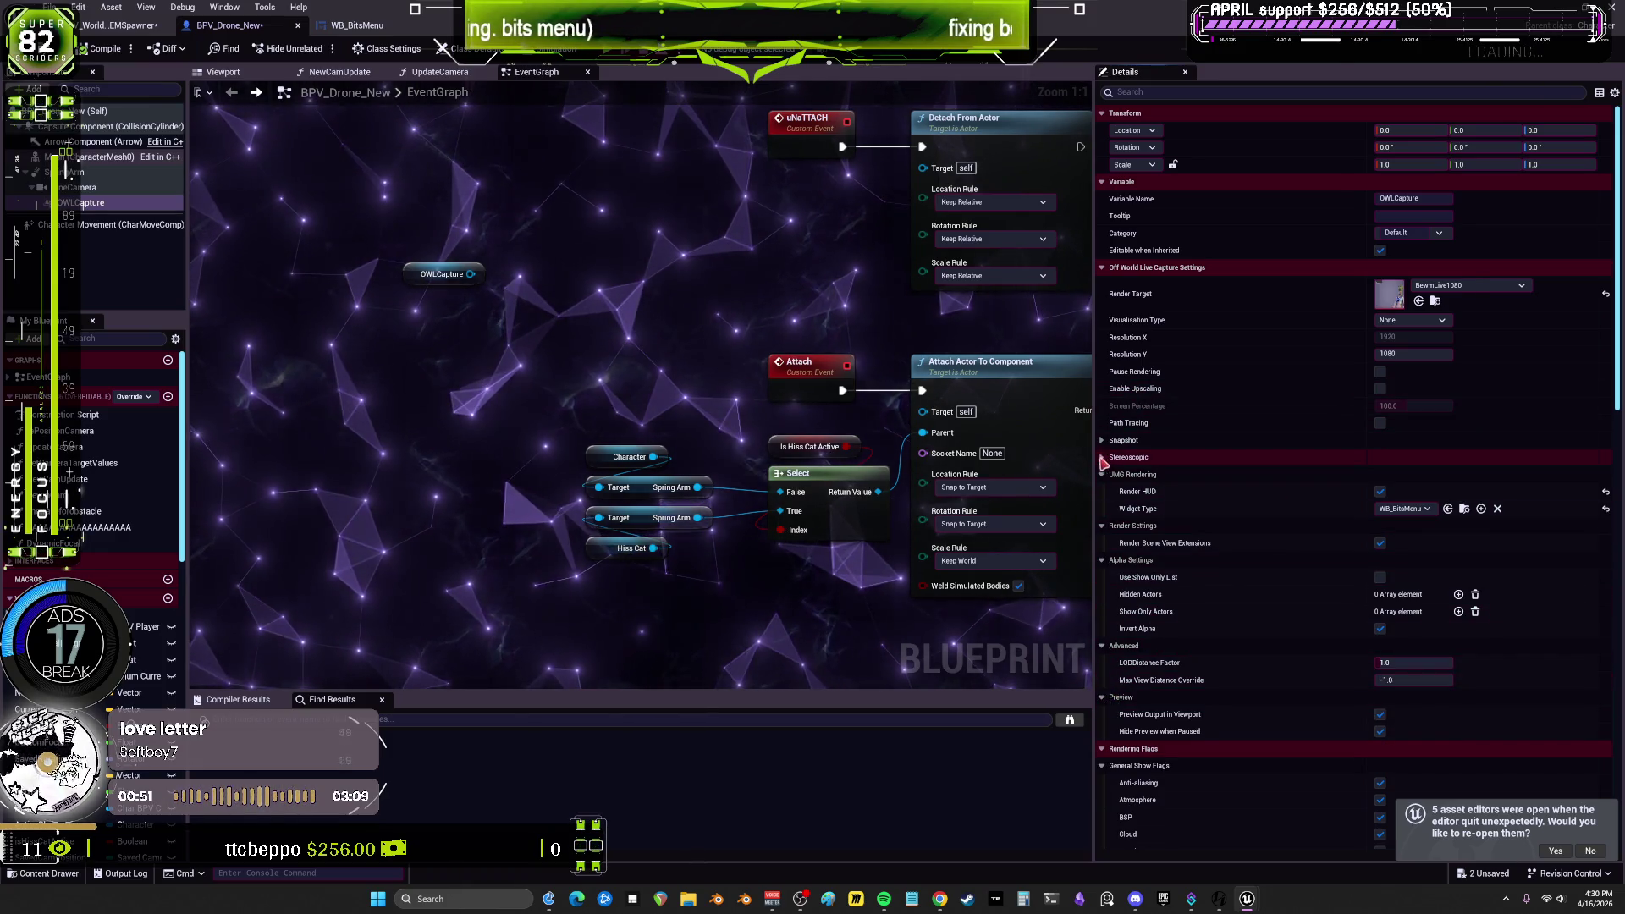
pyautogui.click(1102, 440)
pyautogui.click(1103, 543)
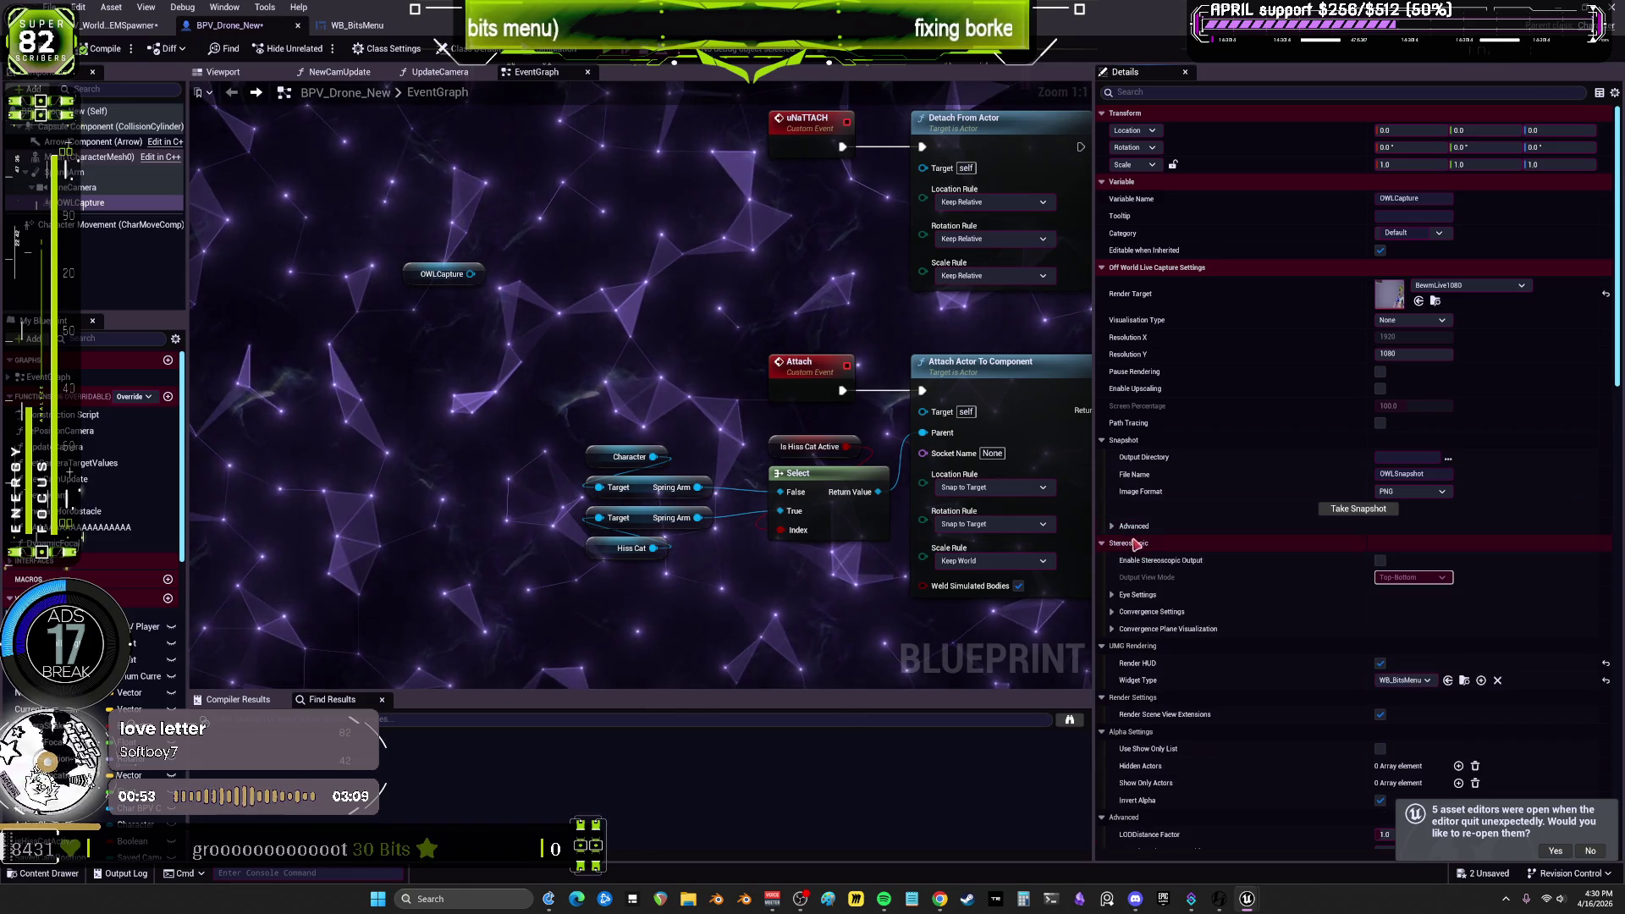
# Step: Pull a wire from OWLCapture and search for 'set umg' actions
pyautogui.moveTo(766, 344); pyautogui.dragTo(896, 346)
pyautogui.moveTo(601, 275); pyautogui.dragTo(627, 320)
pyautogui.write('set umg')
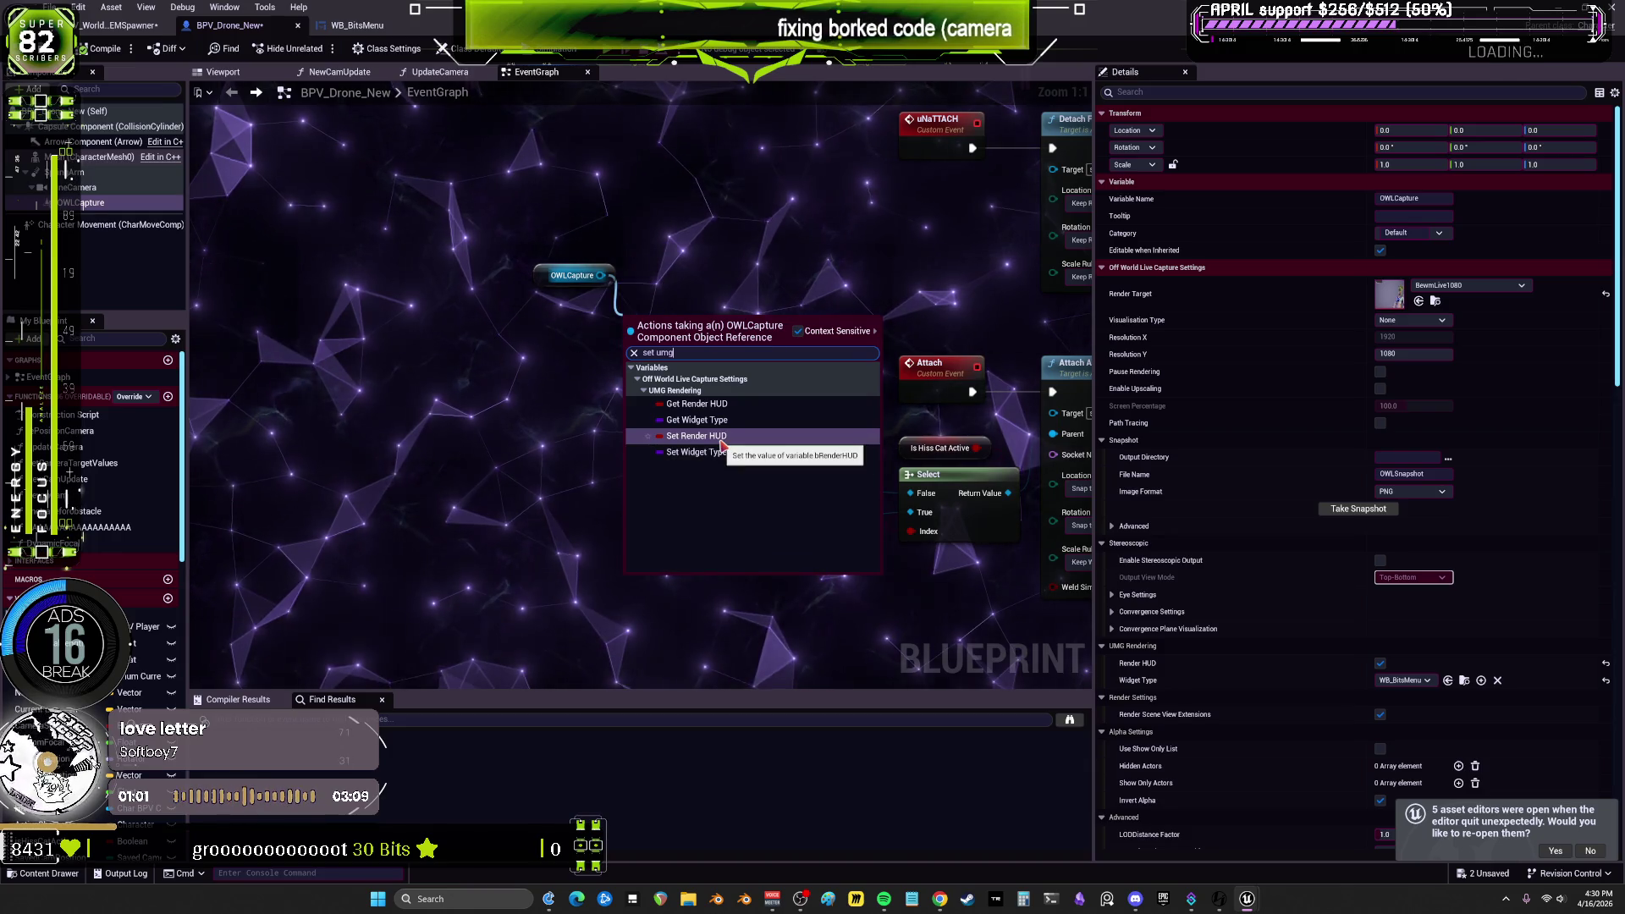
# Step: Add a SET Render HUD node from OWLCapture with Render HUD checked
pyautogui.click(697, 436)
pyautogui.click(686, 352)
pyautogui.moveTo(671, 365); pyautogui.dragTo(701, 273)
# Step: Add a SET Widget Type node from OWLCapture with Widget Type set to WB Bits Menu
pyautogui.moveTo(601, 275); pyautogui.dragTo(616, 335)
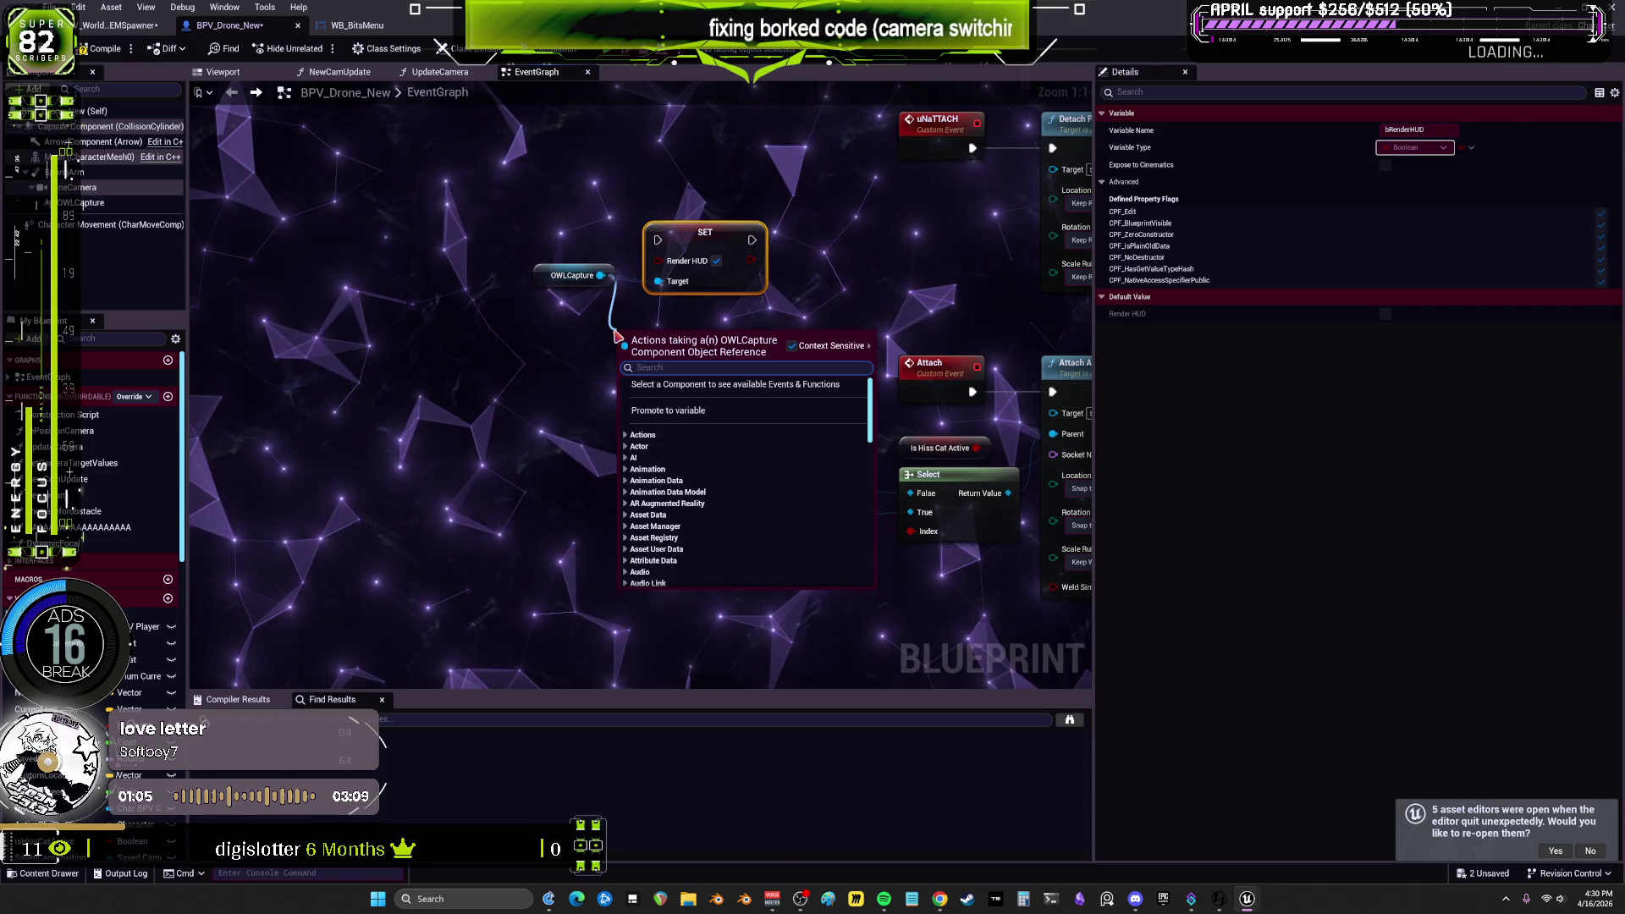
pyautogui.write('hud')
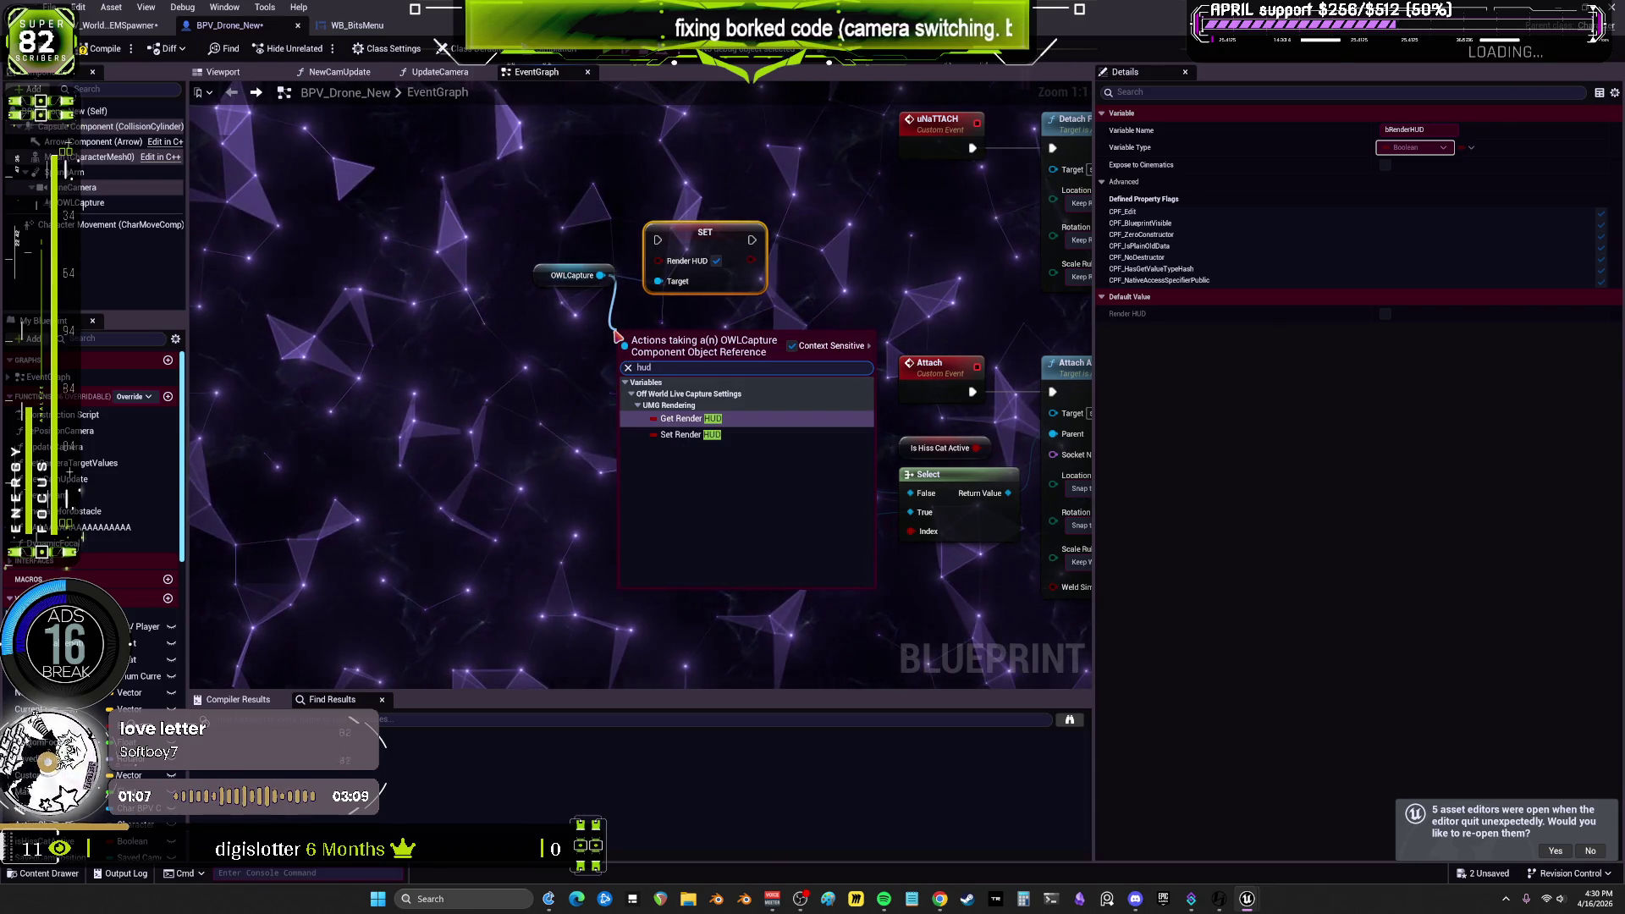
pyautogui.write('widget')
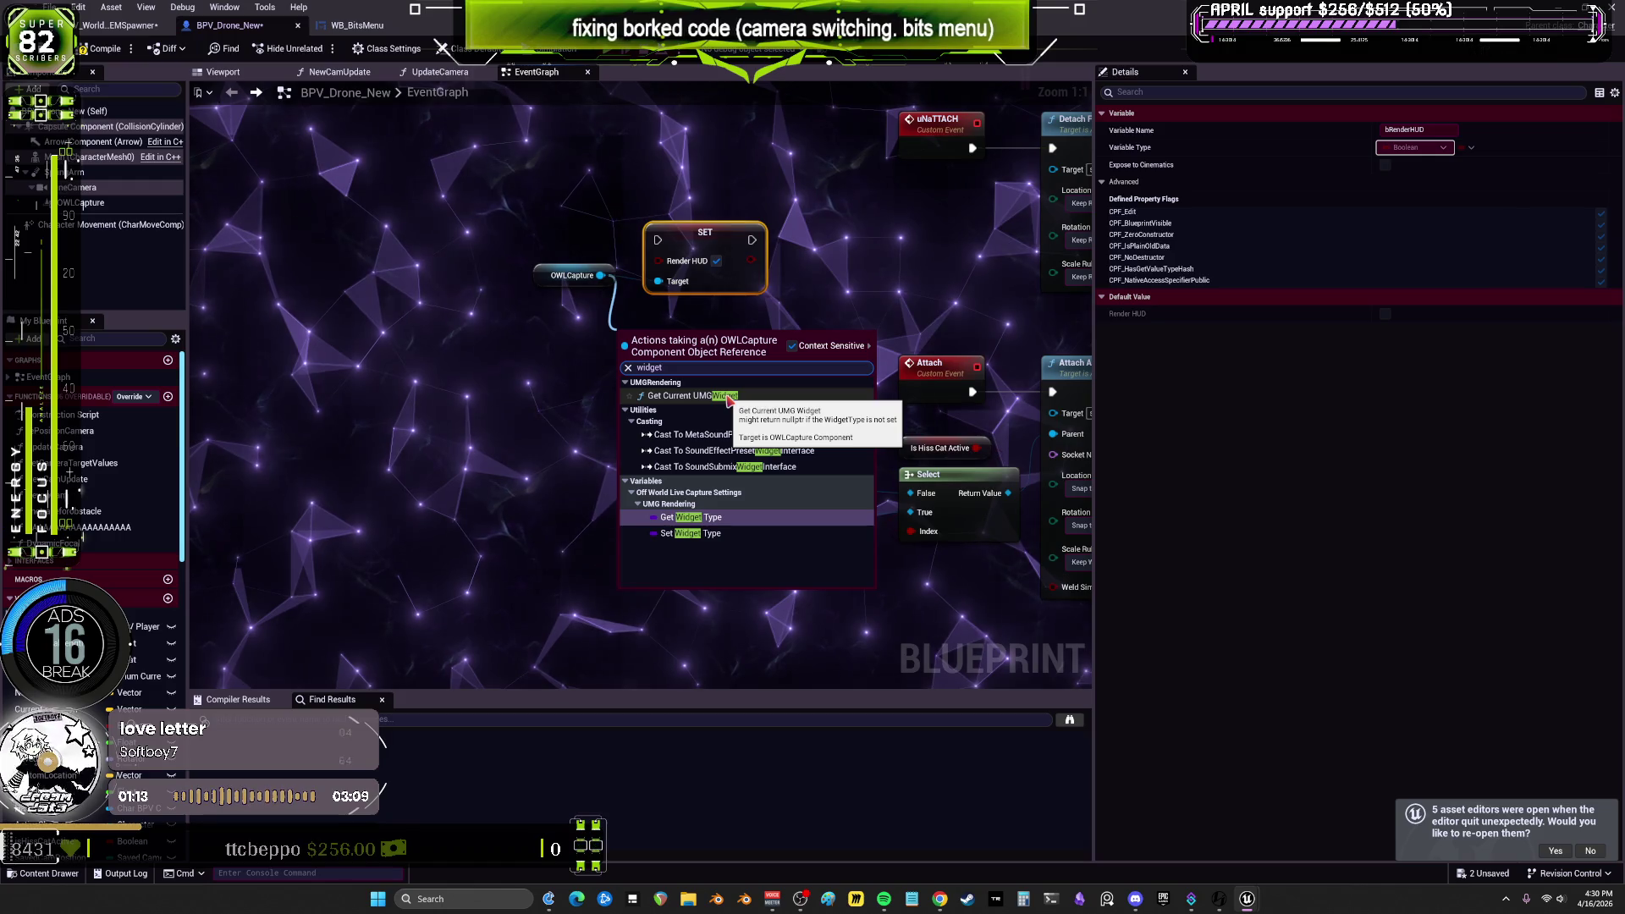
pyautogui.click(713, 533)
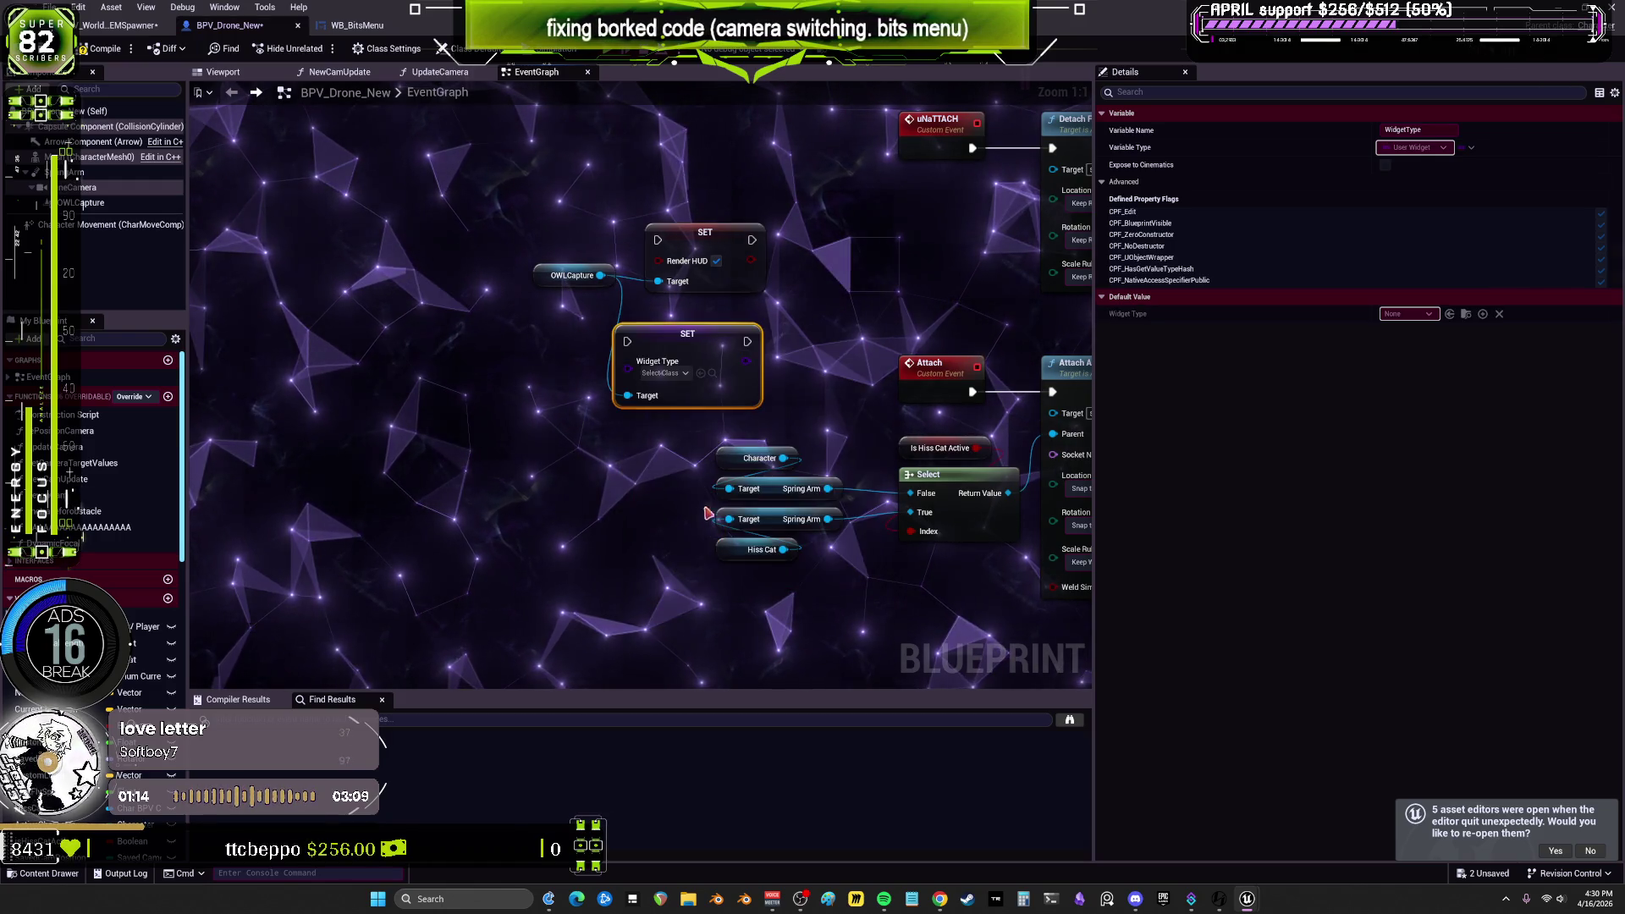
pyautogui.click(669, 373)
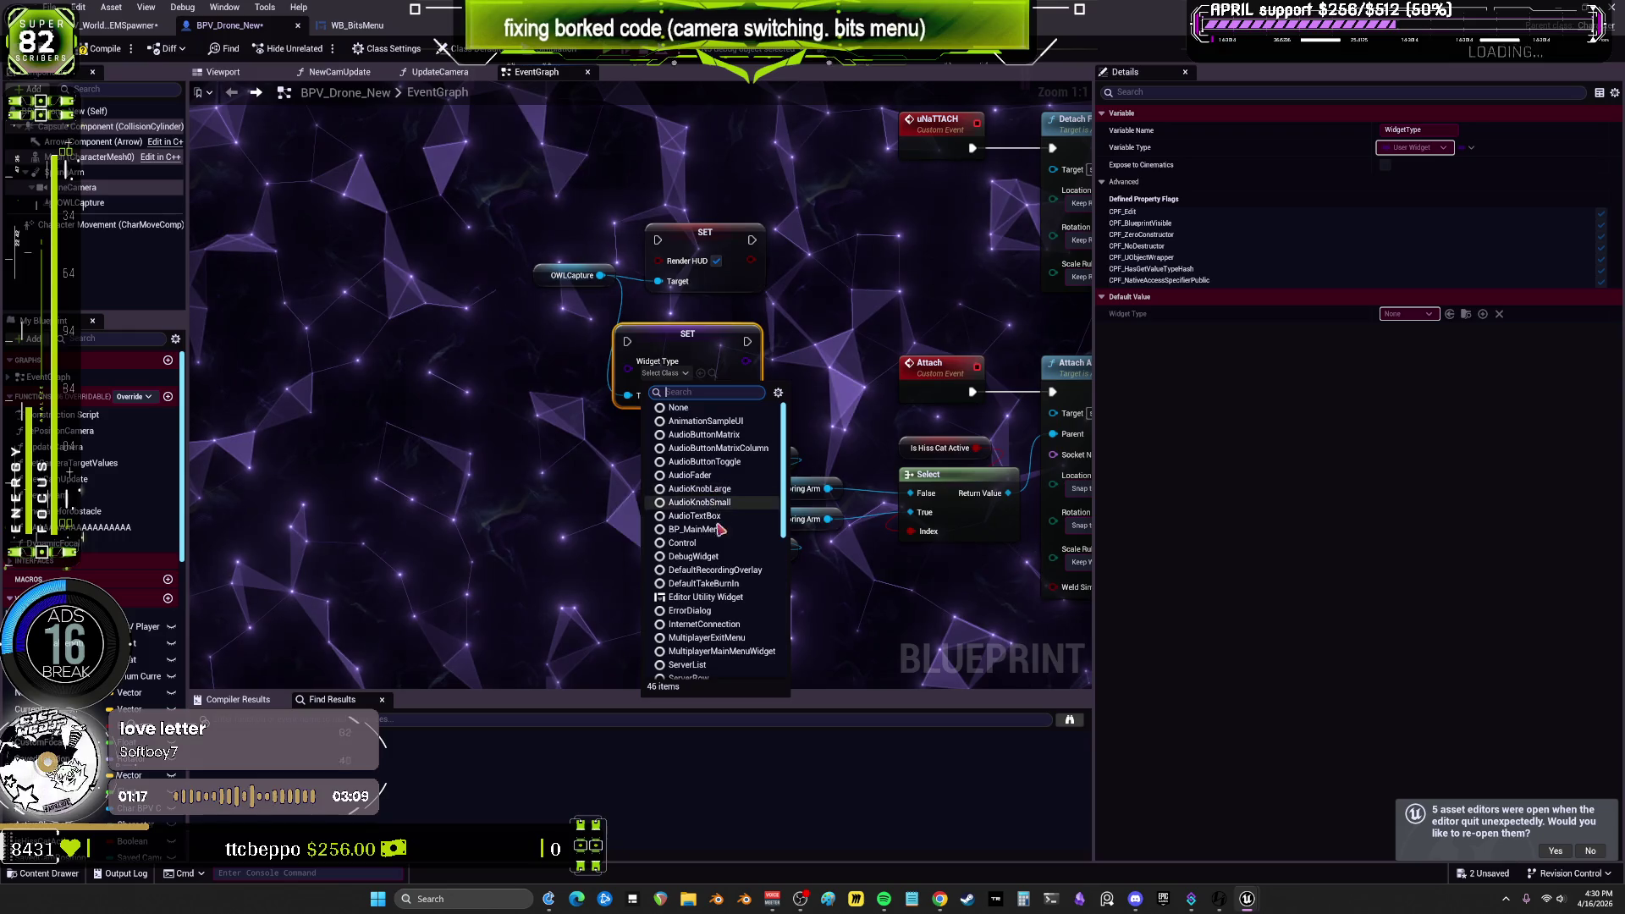
pyautogui.write('bits')
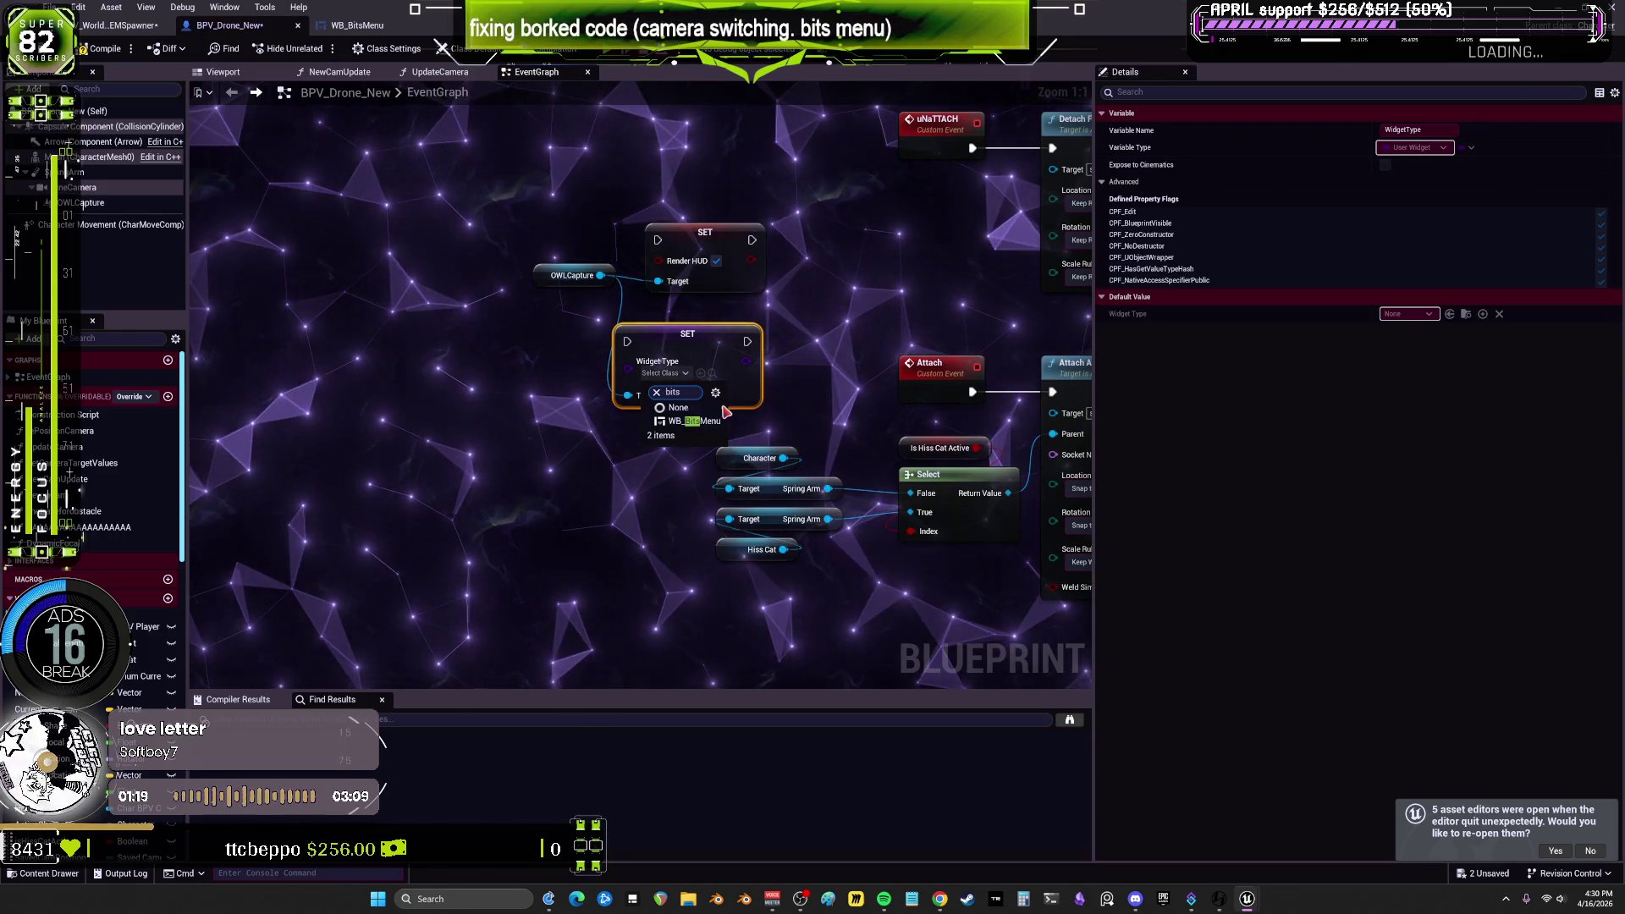
pyautogui.moveTo(709, 429); pyautogui.dragTo(722, 353)
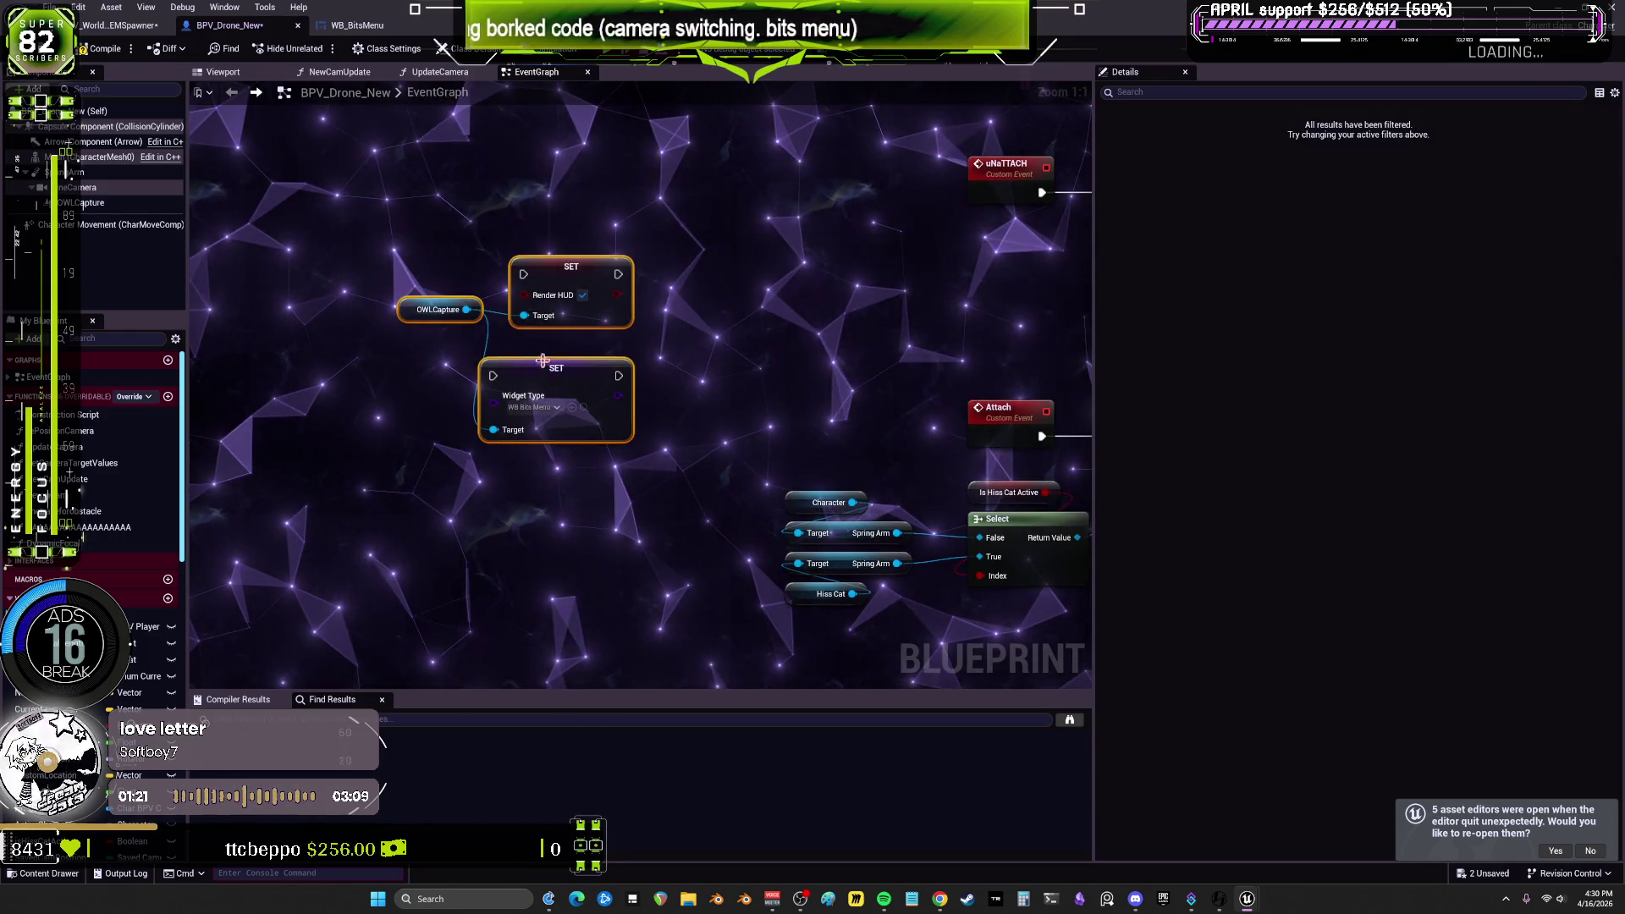
# Step: Add a Get Current UMGWidget node from the OWLCapture reference
pyautogui.moveTo(533, 468); pyautogui.dragTo(518, 465)
pyautogui.write('unmg')
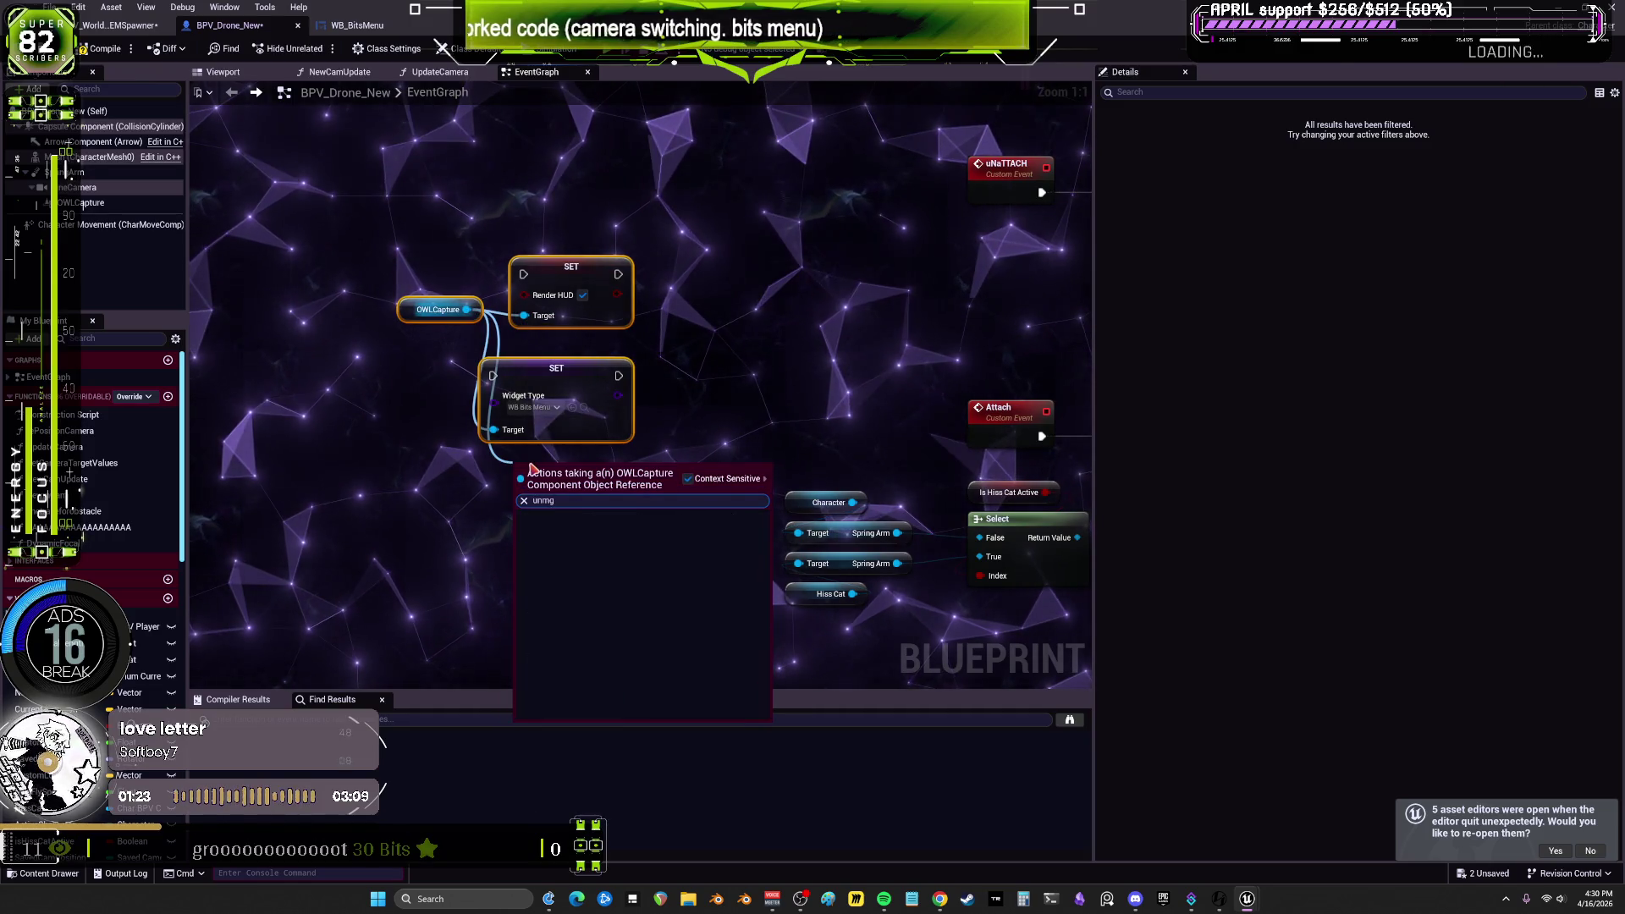
pyautogui.press('BackSpace')
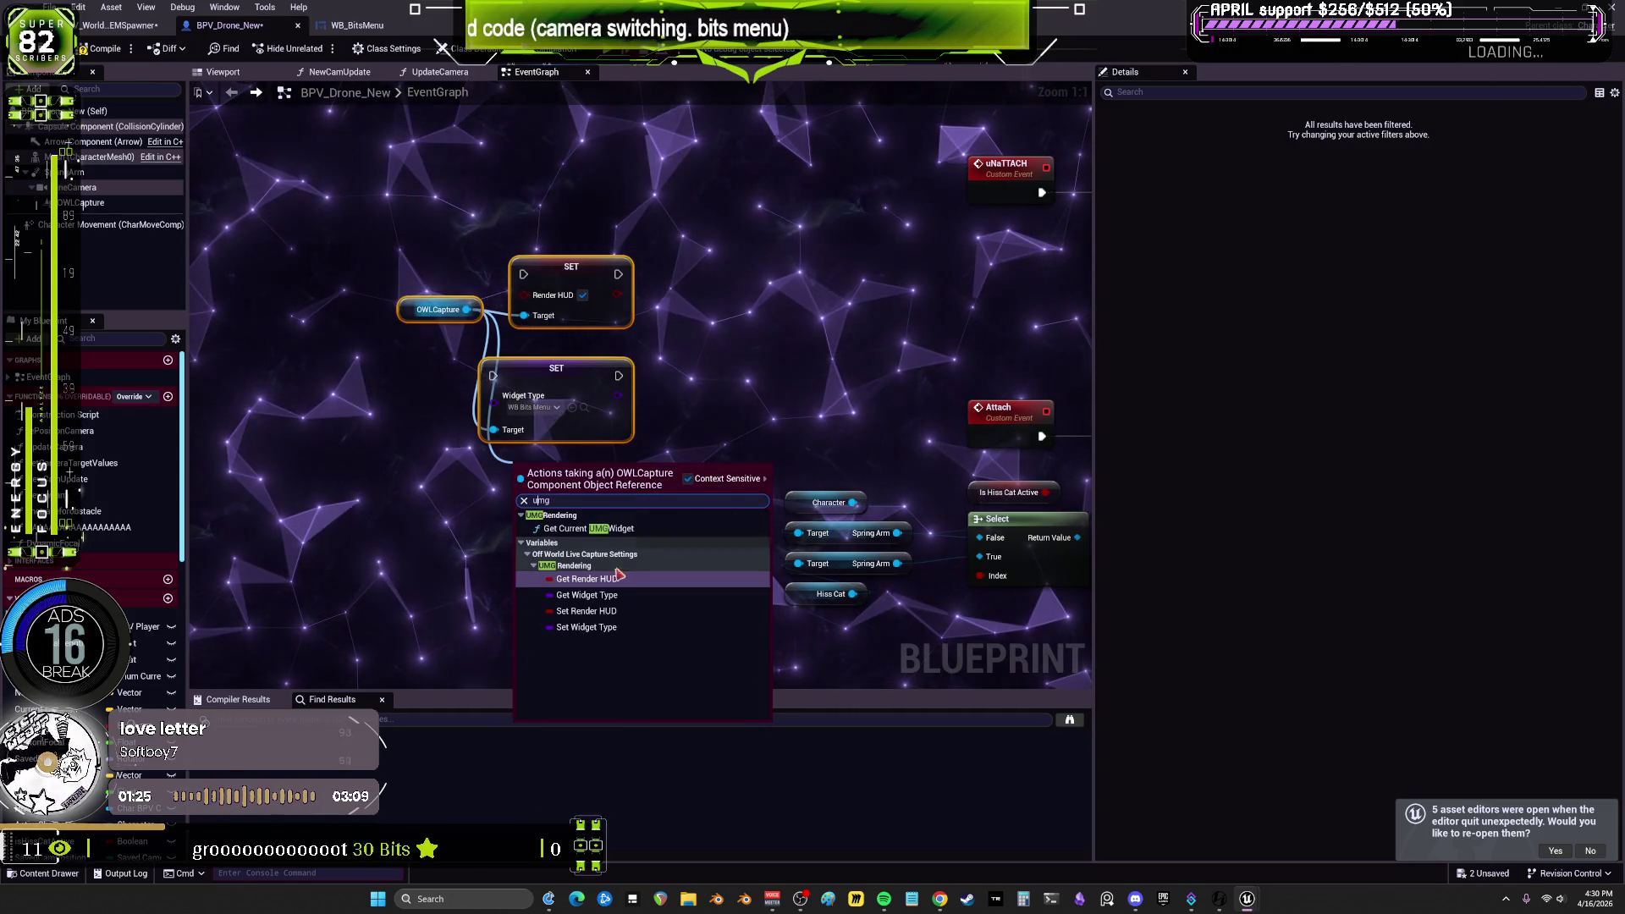
pyautogui.click(622, 529)
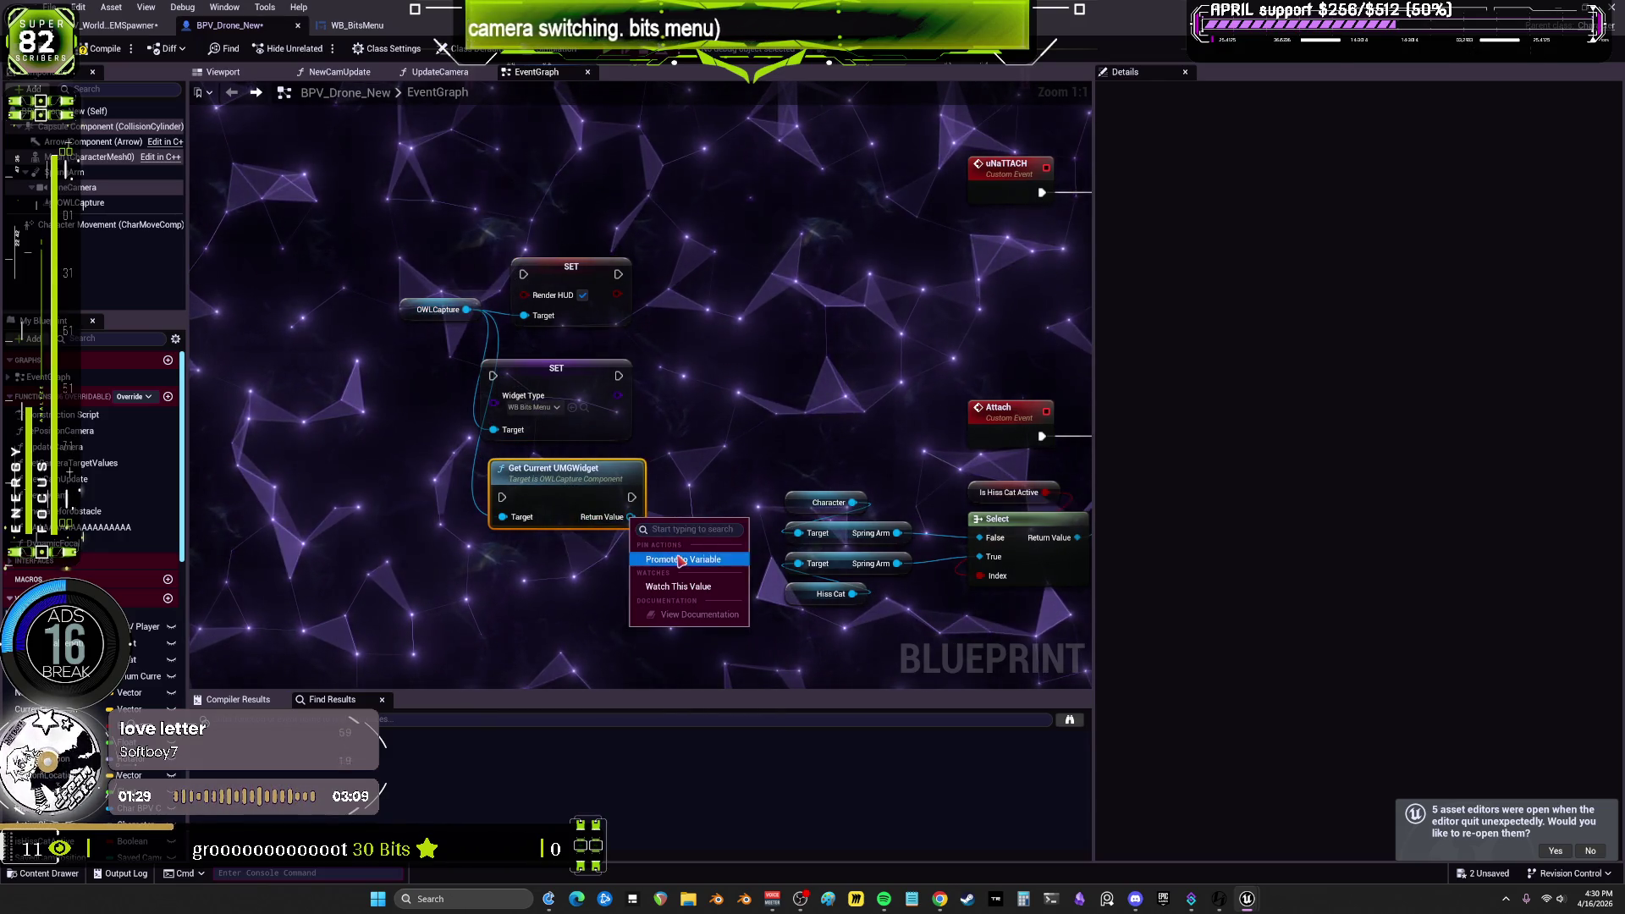
# Step: Promote the returned UMG widget to a new variable named BitsWidget
pyautogui.rightClick(631, 517)
pyautogui.click(678, 558)
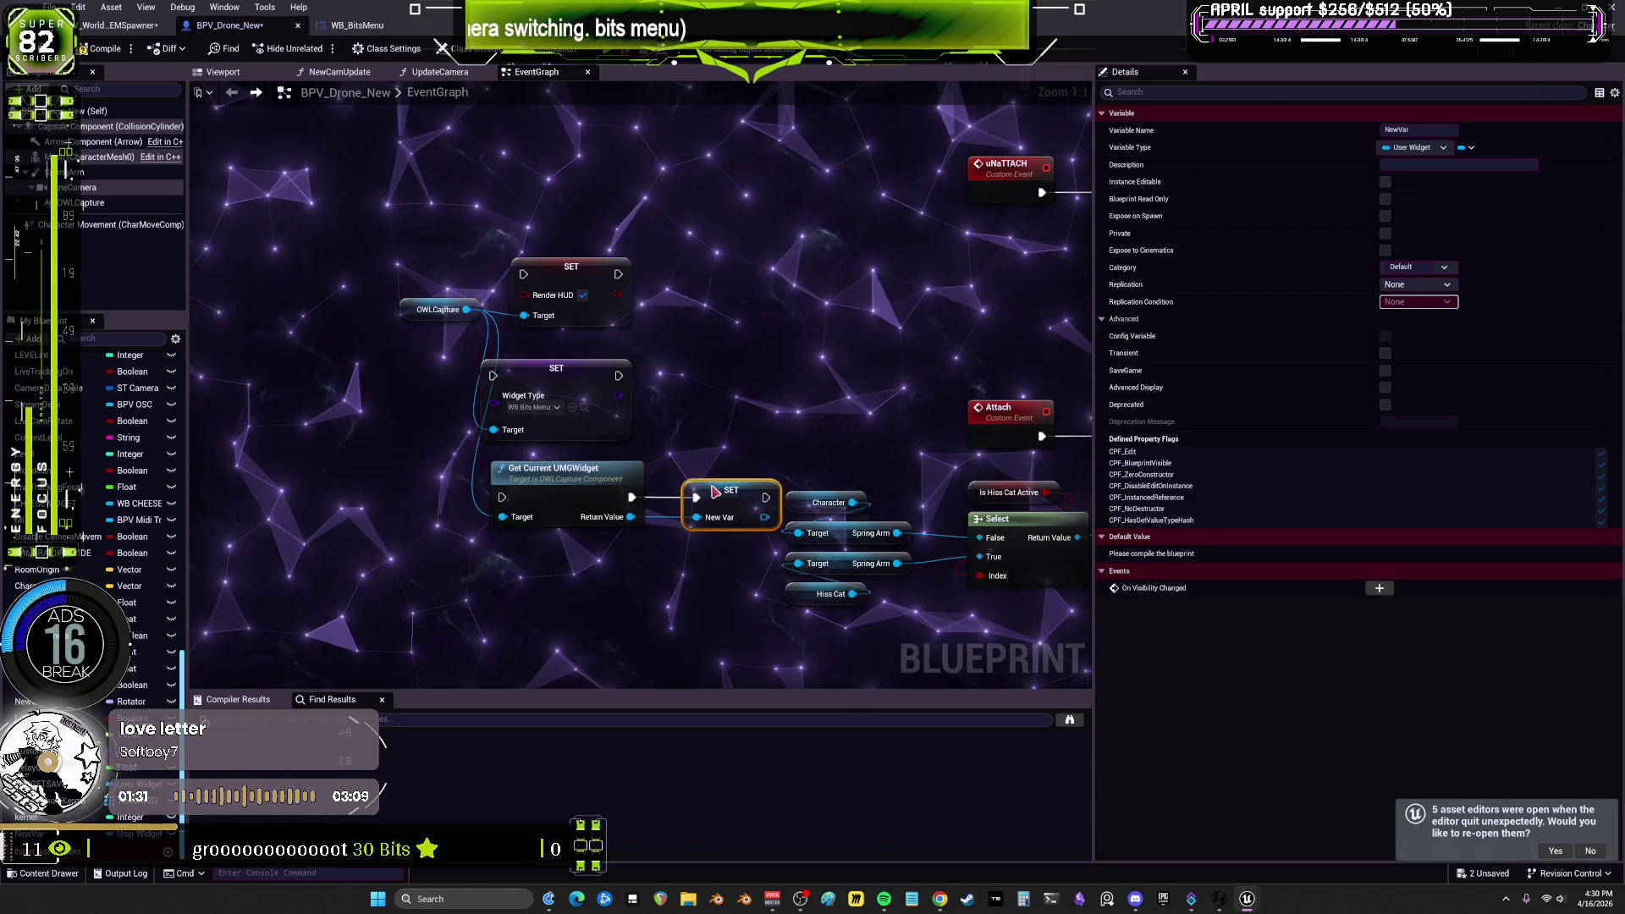
pyautogui.click(1422, 131)
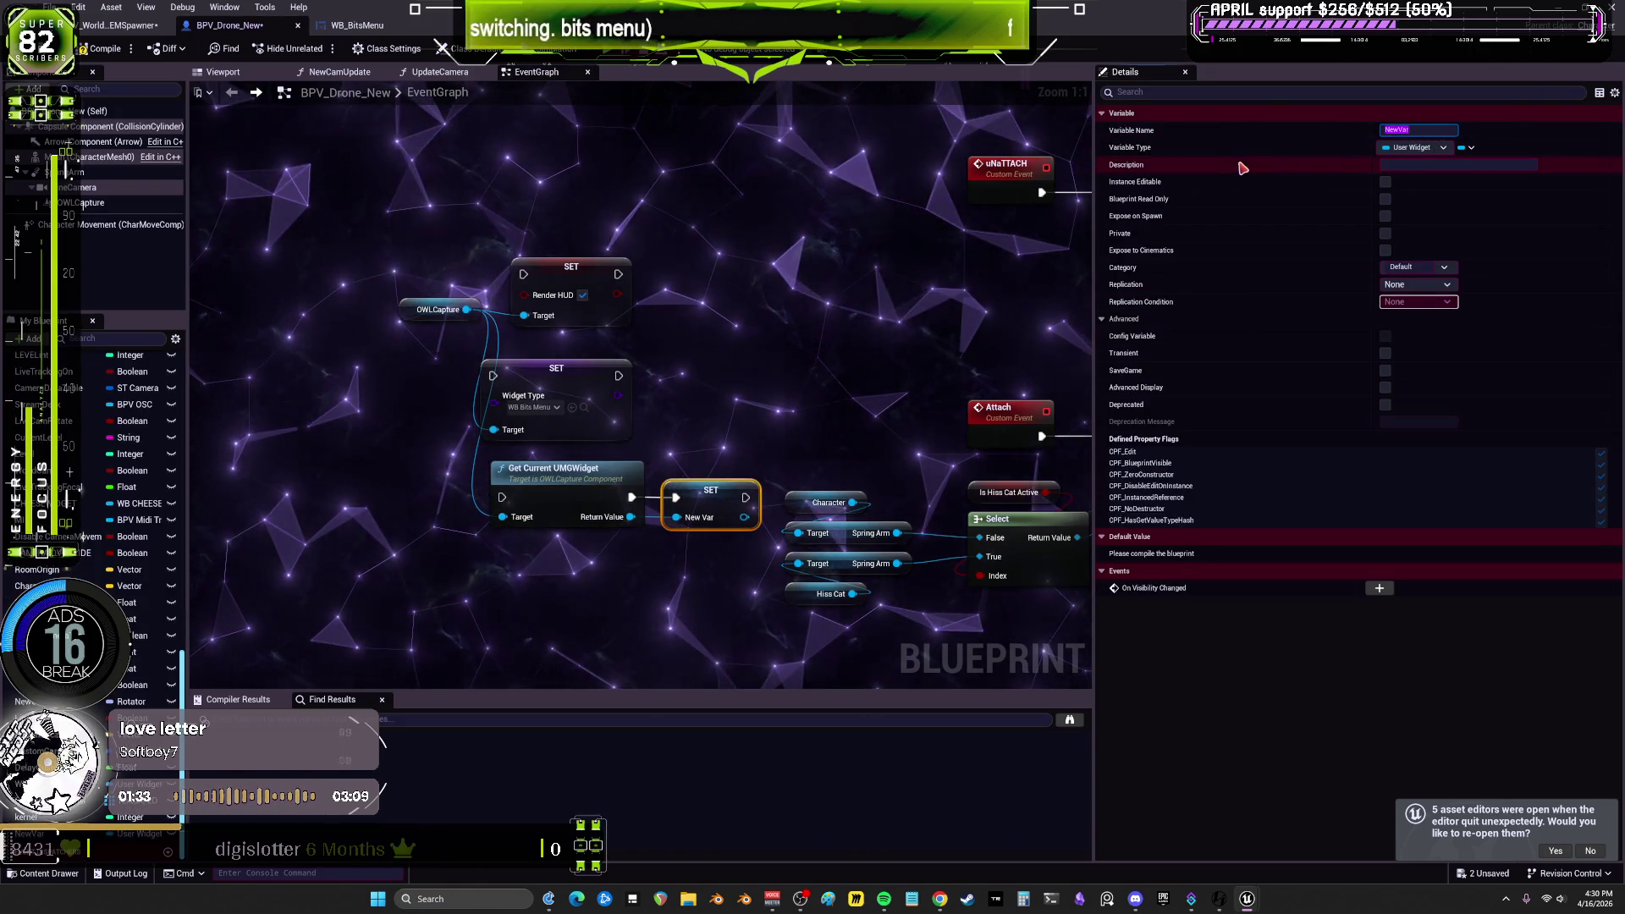
pyautogui.write('BitsWidget')
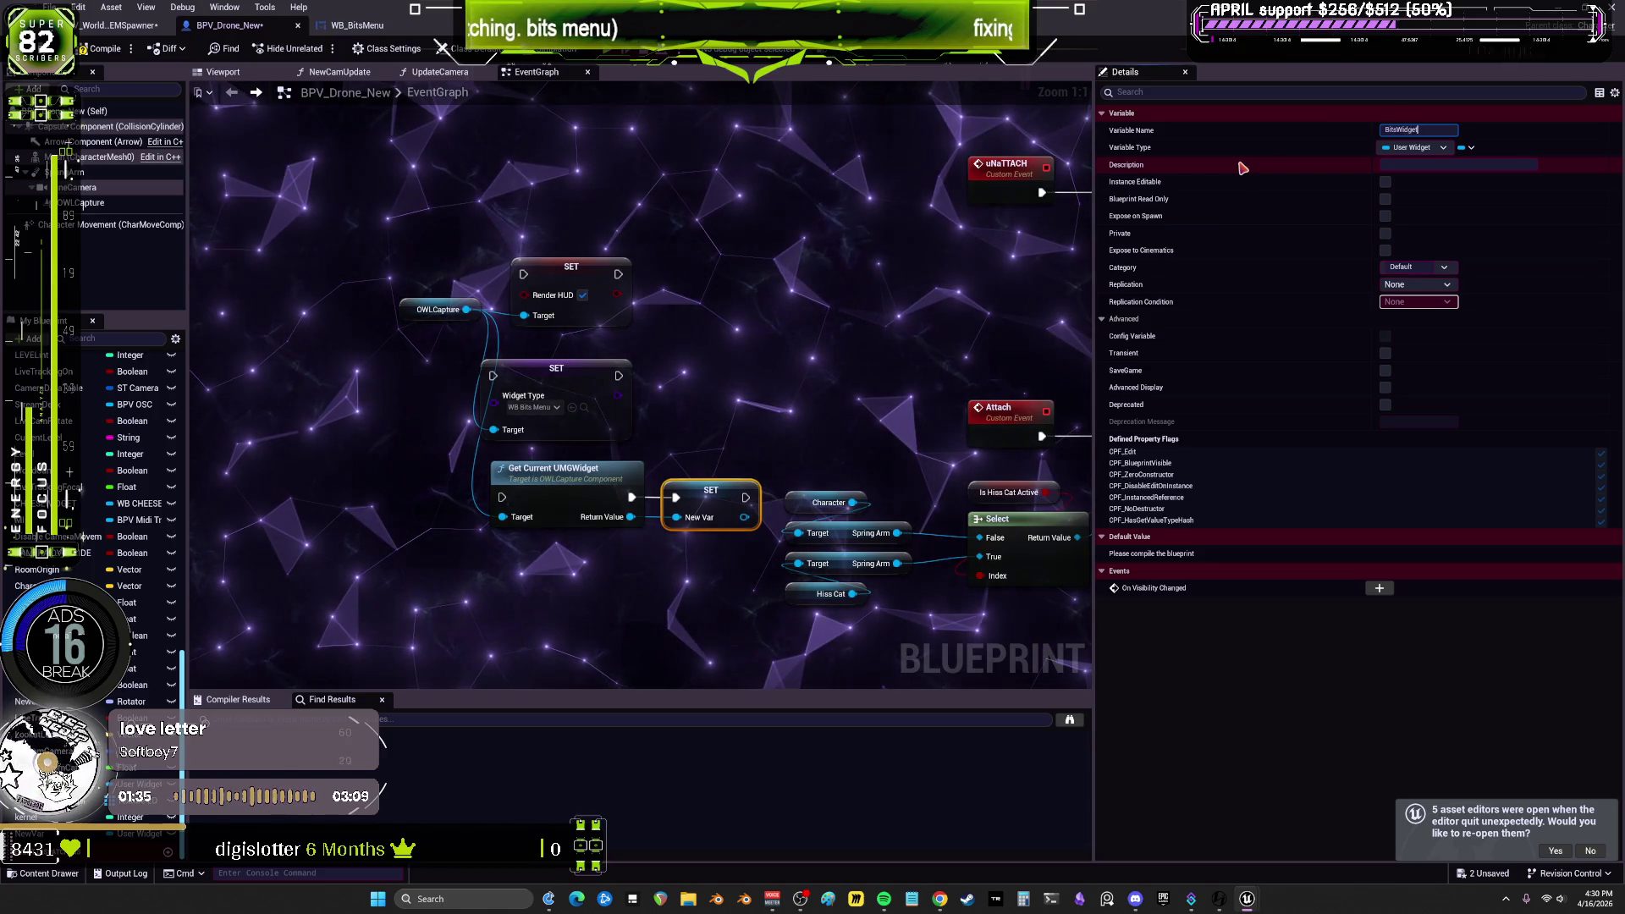
pyautogui.press('Return')
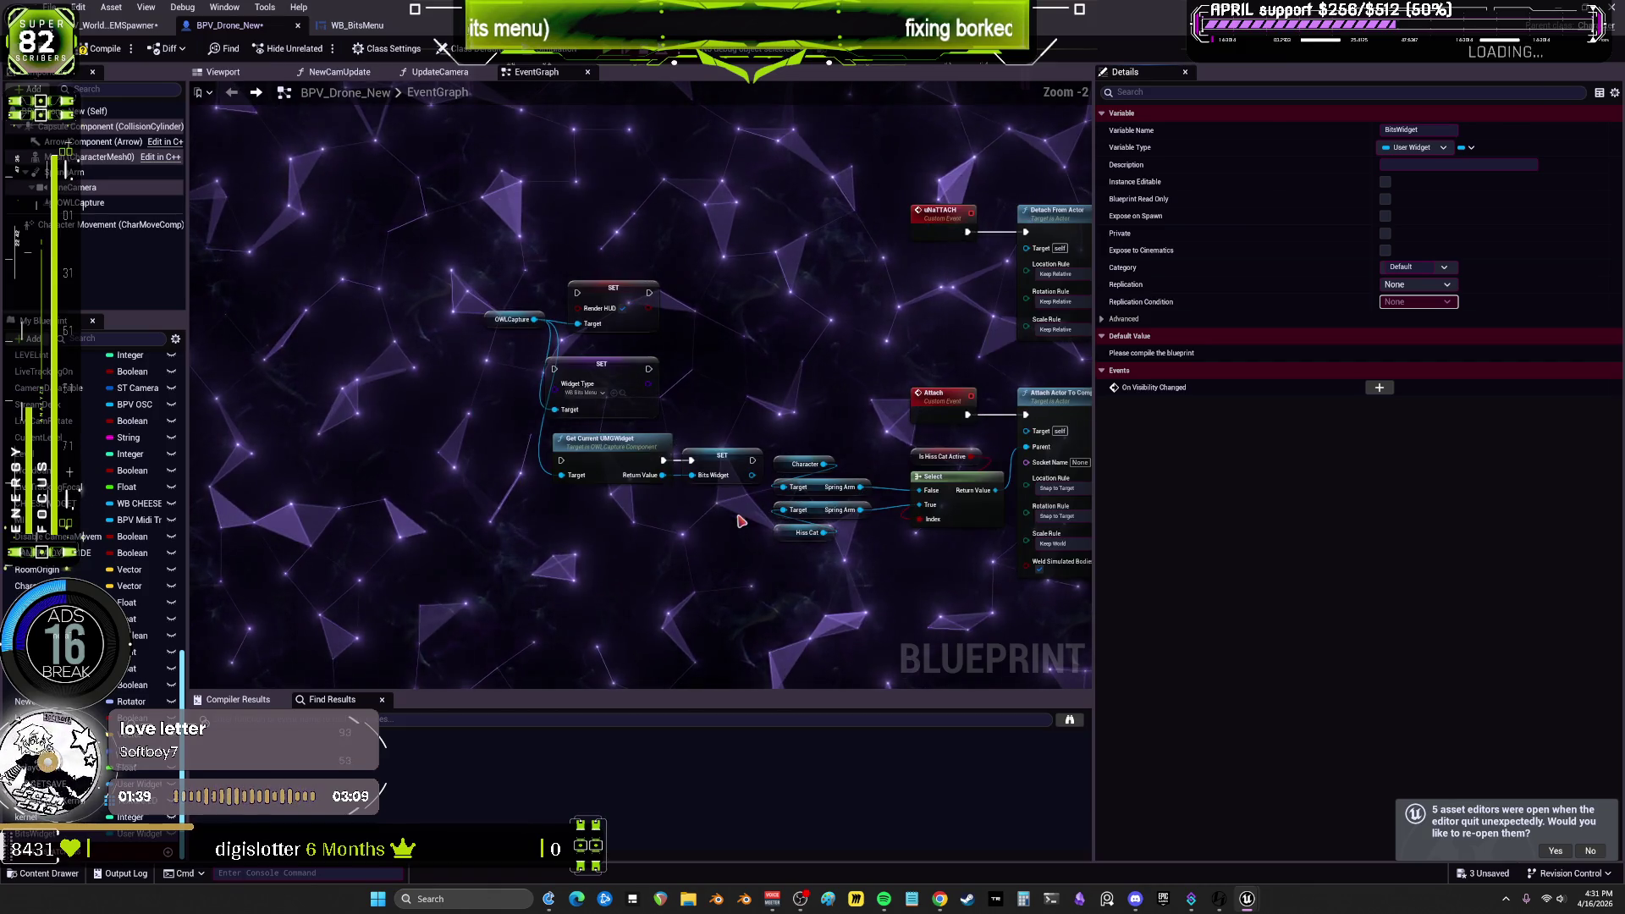
# Step: Chain BeginPlay through SET Render HUD, SET Widget Type, Get Current UMGWidget and SET Bits Widget, then open BitMenu
pyautogui.moveTo(419, 239); pyautogui.dragTo(419, 240)
pyautogui.scroll(-1, 555, 306)
pyautogui.moveTo(417, 339)
pyautogui.mouseDown()
pyautogui.moveTo(910, 389)
pyautogui.moveTo(1155, 369)
pyautogui.mouseUp()
pyautogui.scroll(-4, 877, 491)
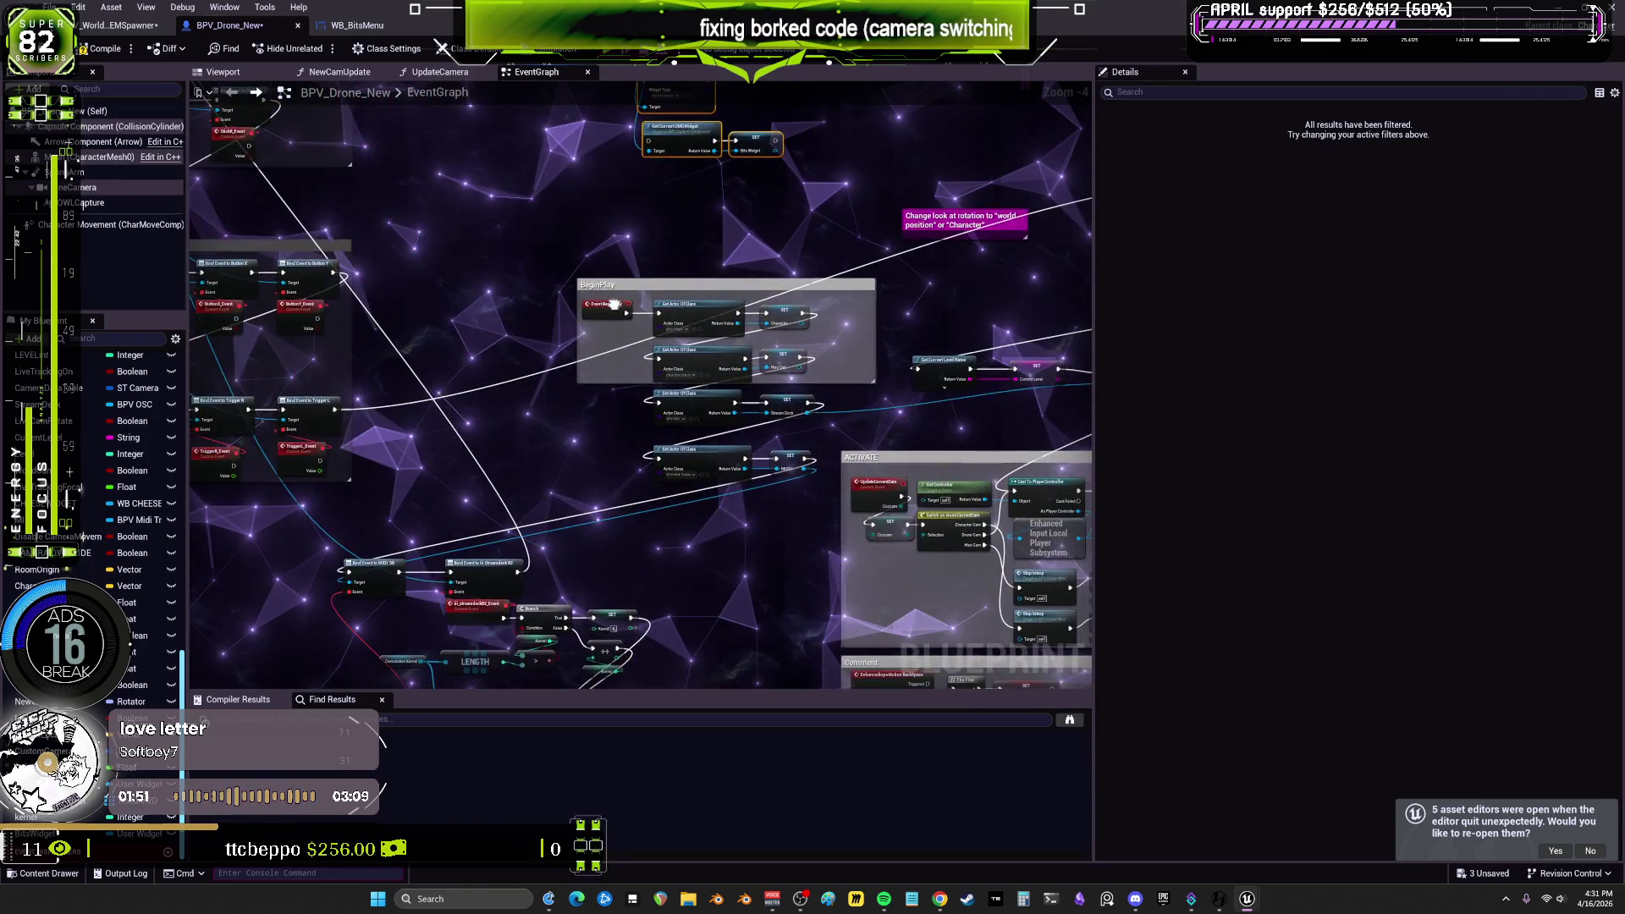
pyautogui.moveTo(676, 289)
pyautogui.mouseDown()
pyautogui.moveTo(776, 112)
pyautogui.moveTo(739, 388)
pyautogui.moveTo(768, 379)
pyautogui.mouseUp()
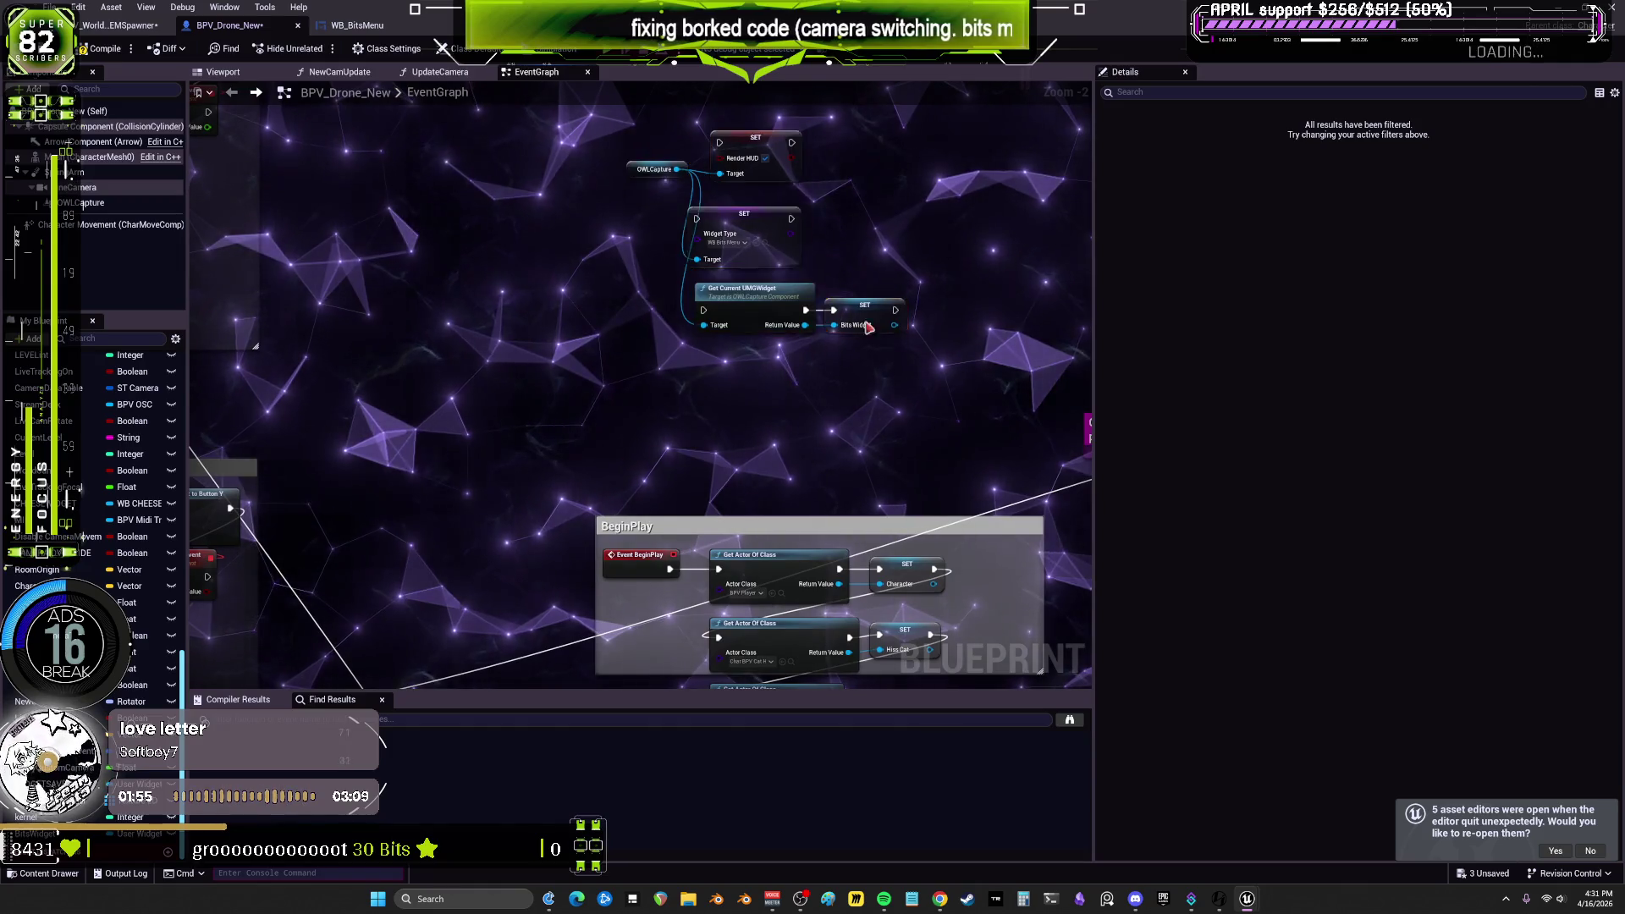
pyautogui.moveTo(869, 328); pyautogui.dragTo(654, 175)
pyautogui.moveTo(669, 572)
pyautogui.mouseDown()
pyautogui.moveTo(712, 257)
pyautogui.moveTo(689, 333)
pyautogui.mouseUp()
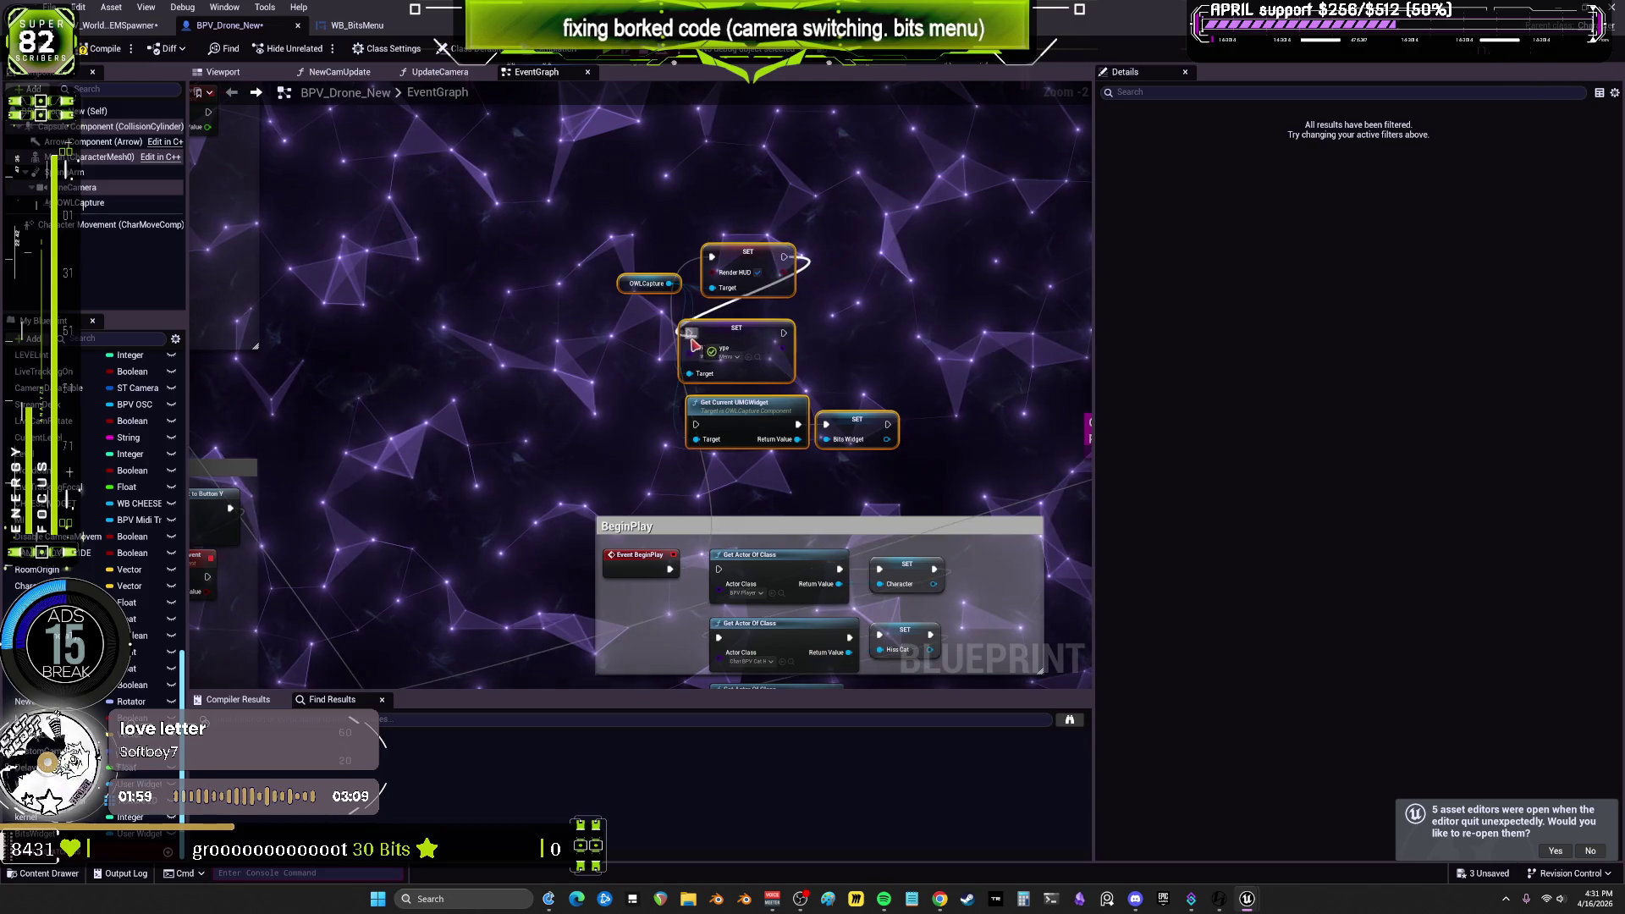
pyautogui.moveTo(720, 394); pyautogui.dragTo(695, 424)
pyautogui.moveTo(887, 424)
pyautogui.mouseDown()
pyautogui.moveTo(364, 686)
pyautogui.moveTo(725, 580)
pyautogui.moveTo(719, 568)
pyautogui.mouseUp()
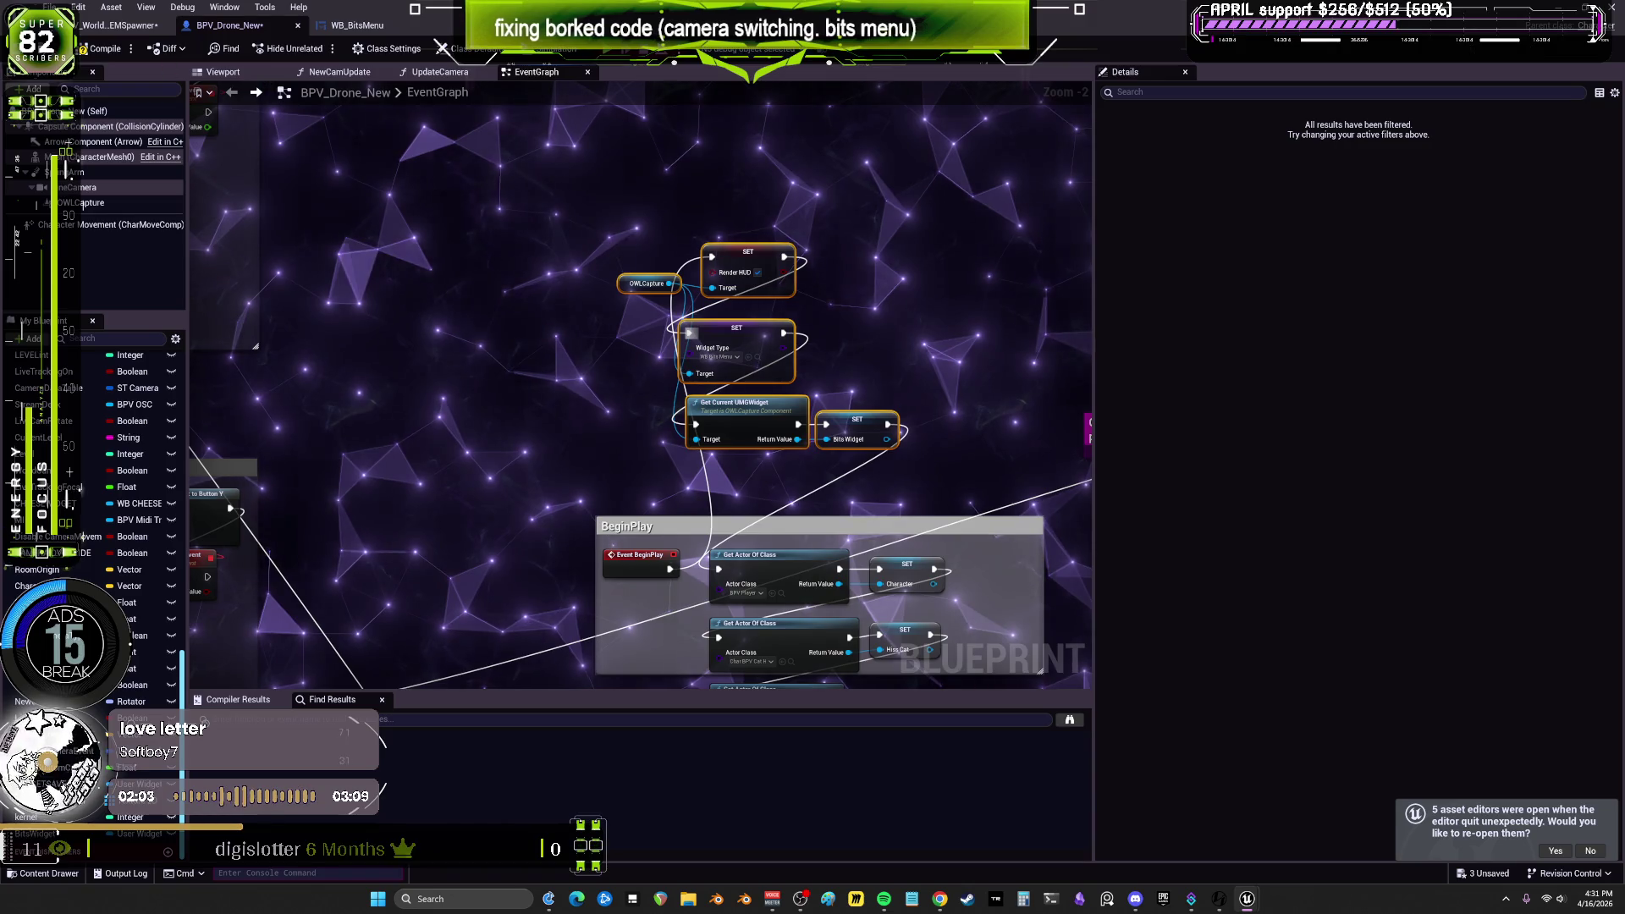
pyautogui.click(119, 24)
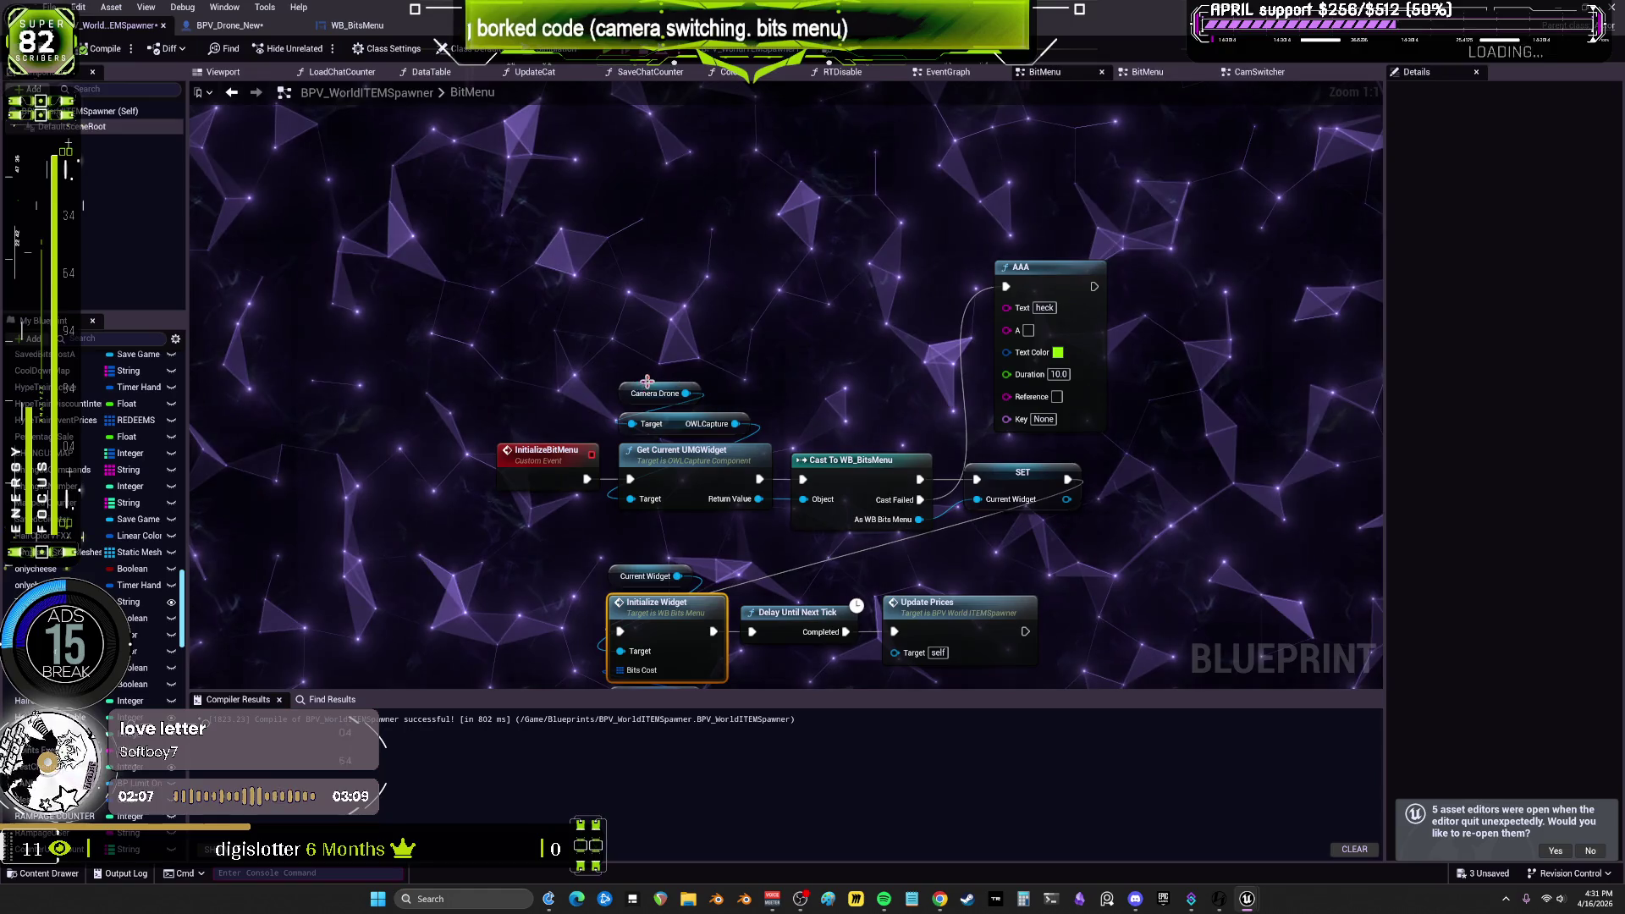
# Step: Add a Get Bits Widget node from the Camera Drone reference
pyautogui.moveTo(686, 394); pyautogui.dragTo(711, 308)
pyautogui.write('get bits')
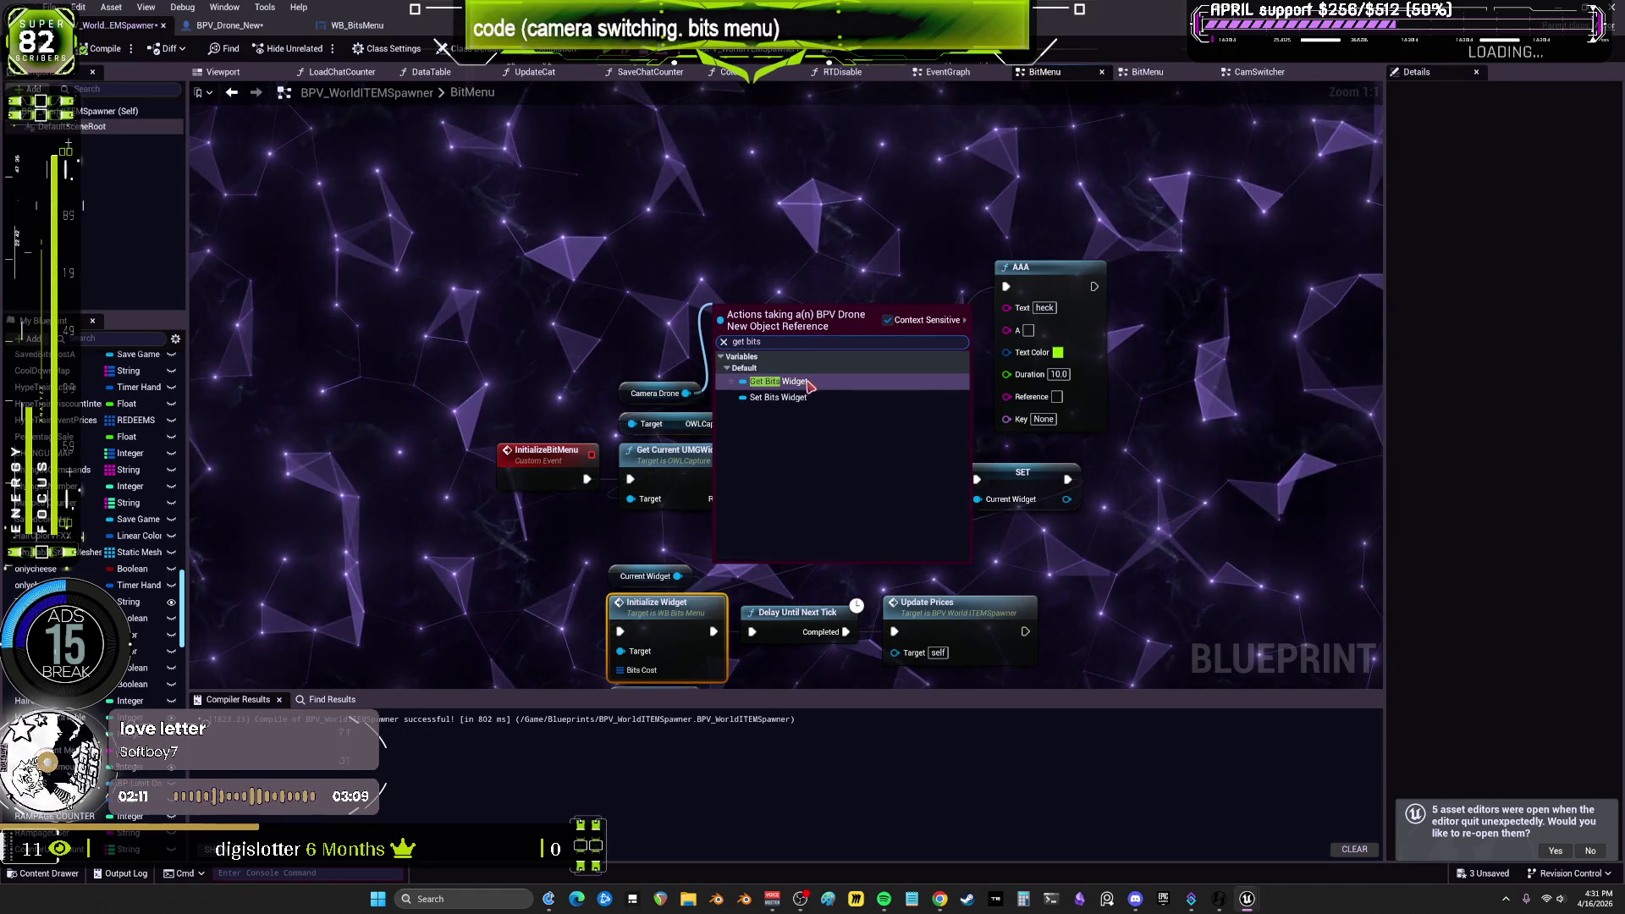
pyautogui.click(762, 381)
# Step: Replace Get Current UMGWidget and OWLCapture with Bits Widget, run the cast from InitializeBitMenu, and compile
pyautogui.moveTo(772, 442); pyautogui.dragTo(613, 415)
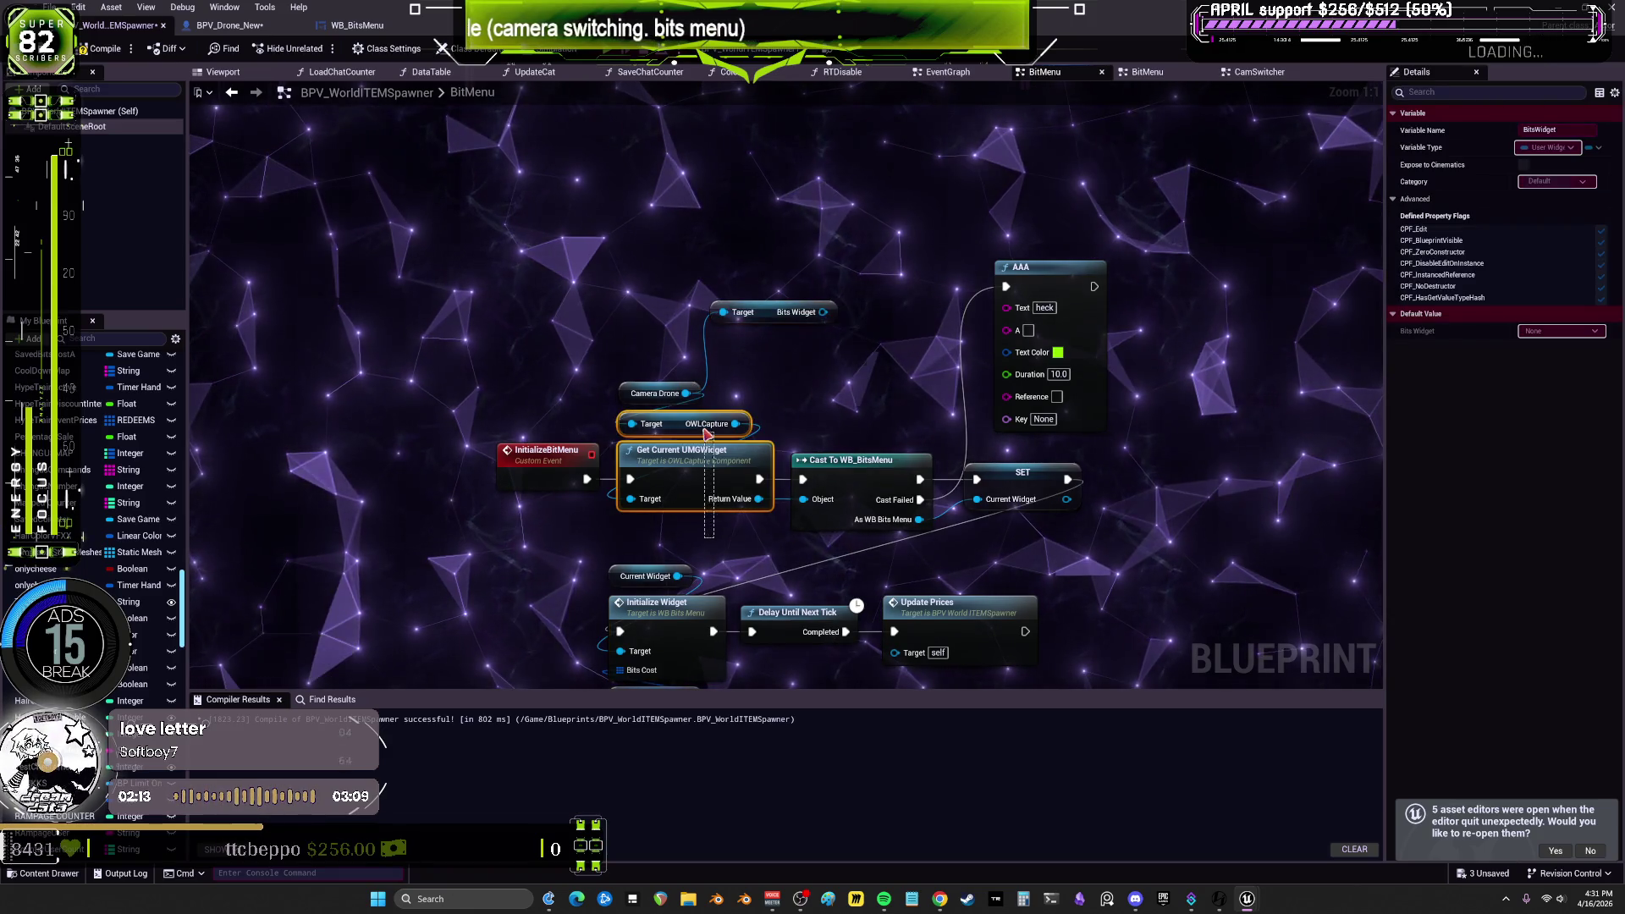
pyautogui.press('Delete')
pyautogui.moveTo(762, 308)
pyautogui.mouseDown()
pyautogui.moveTo(691, 440)
pyautogui.moveTo(803, 500)
pyautogui.mouseUp()
pyautogui.moveTo(586, 479); pyautogui.dragTo(803, 479)
pyautogui.press('F7')
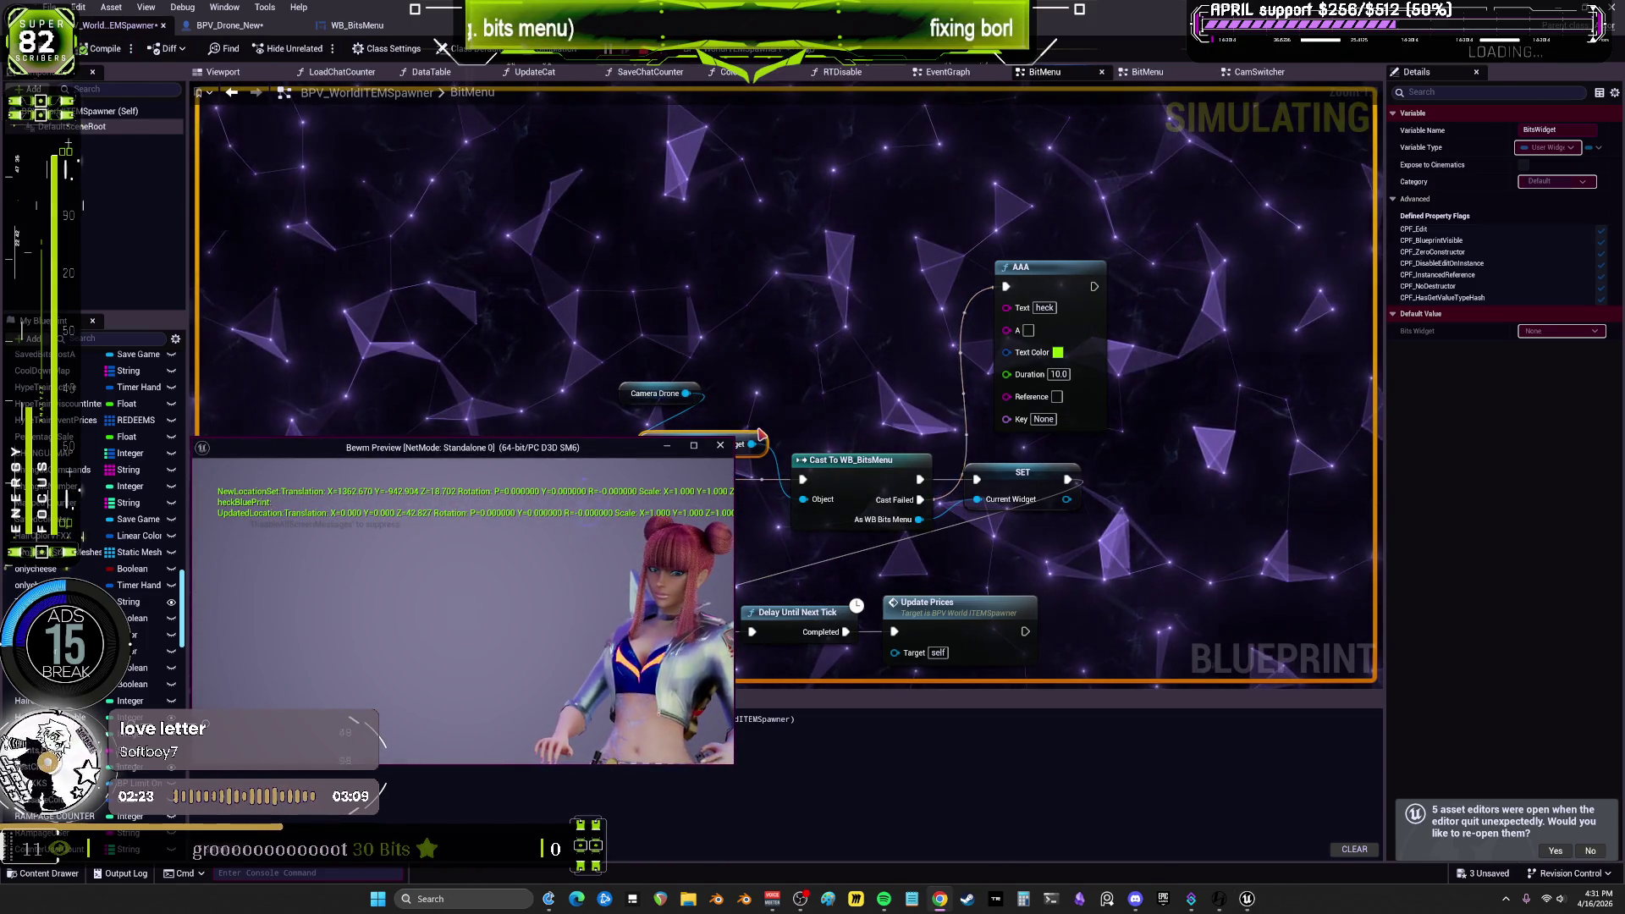
pyautogui.click(720, 445)
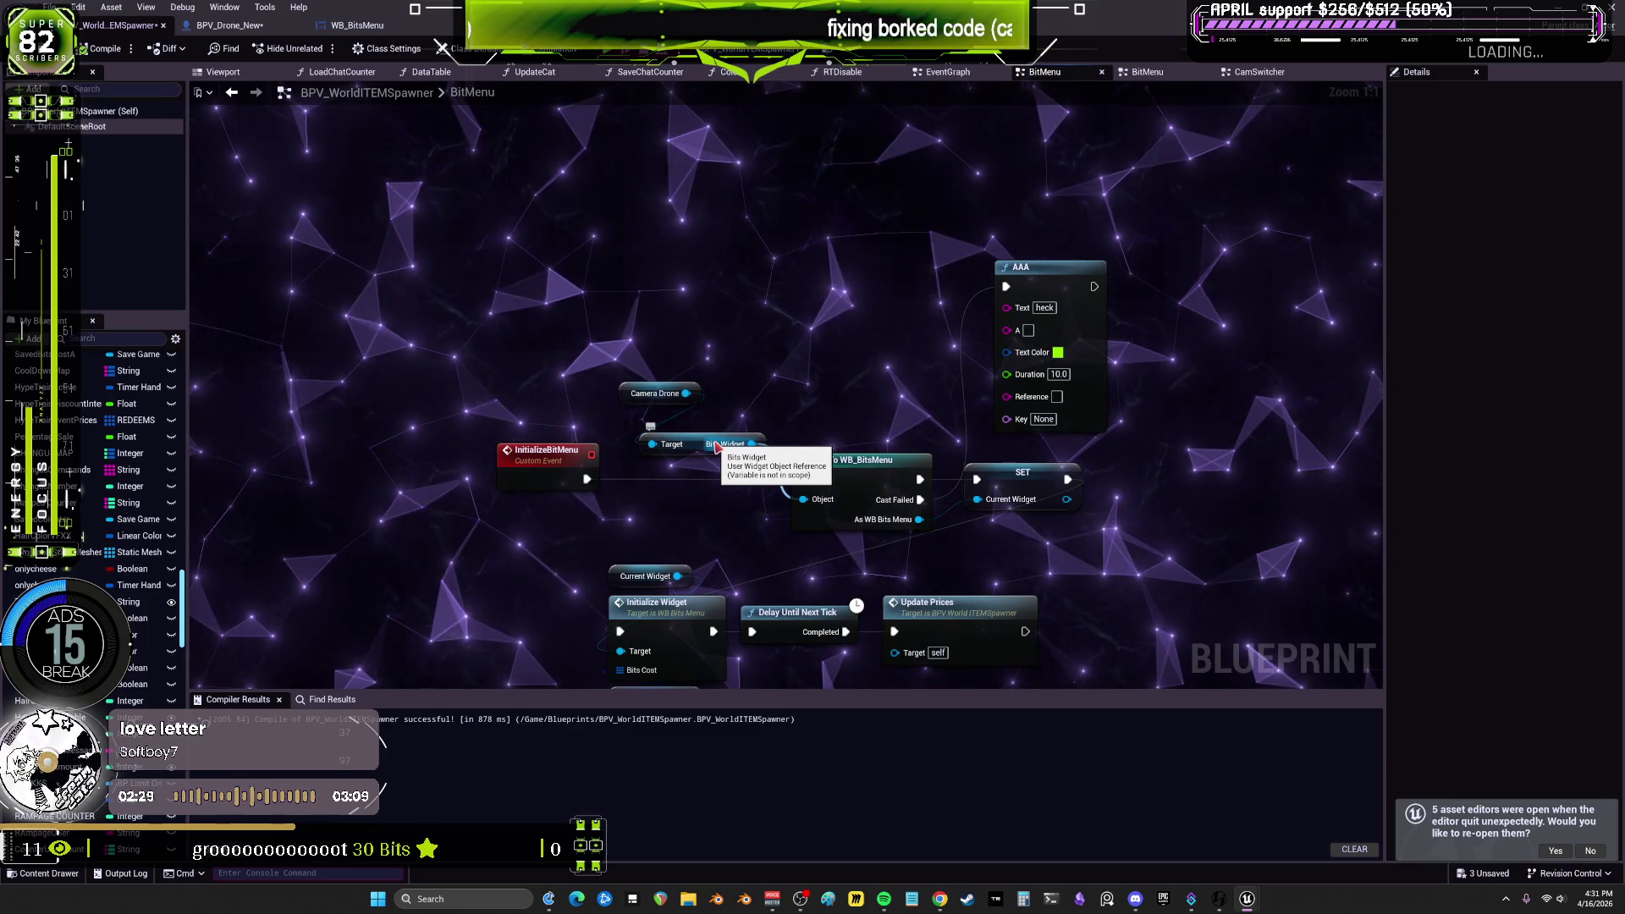
# Step: Add a breakpoint on the Cast To WB_BitsMenu node
pyautogui.rightClick(806, 480)
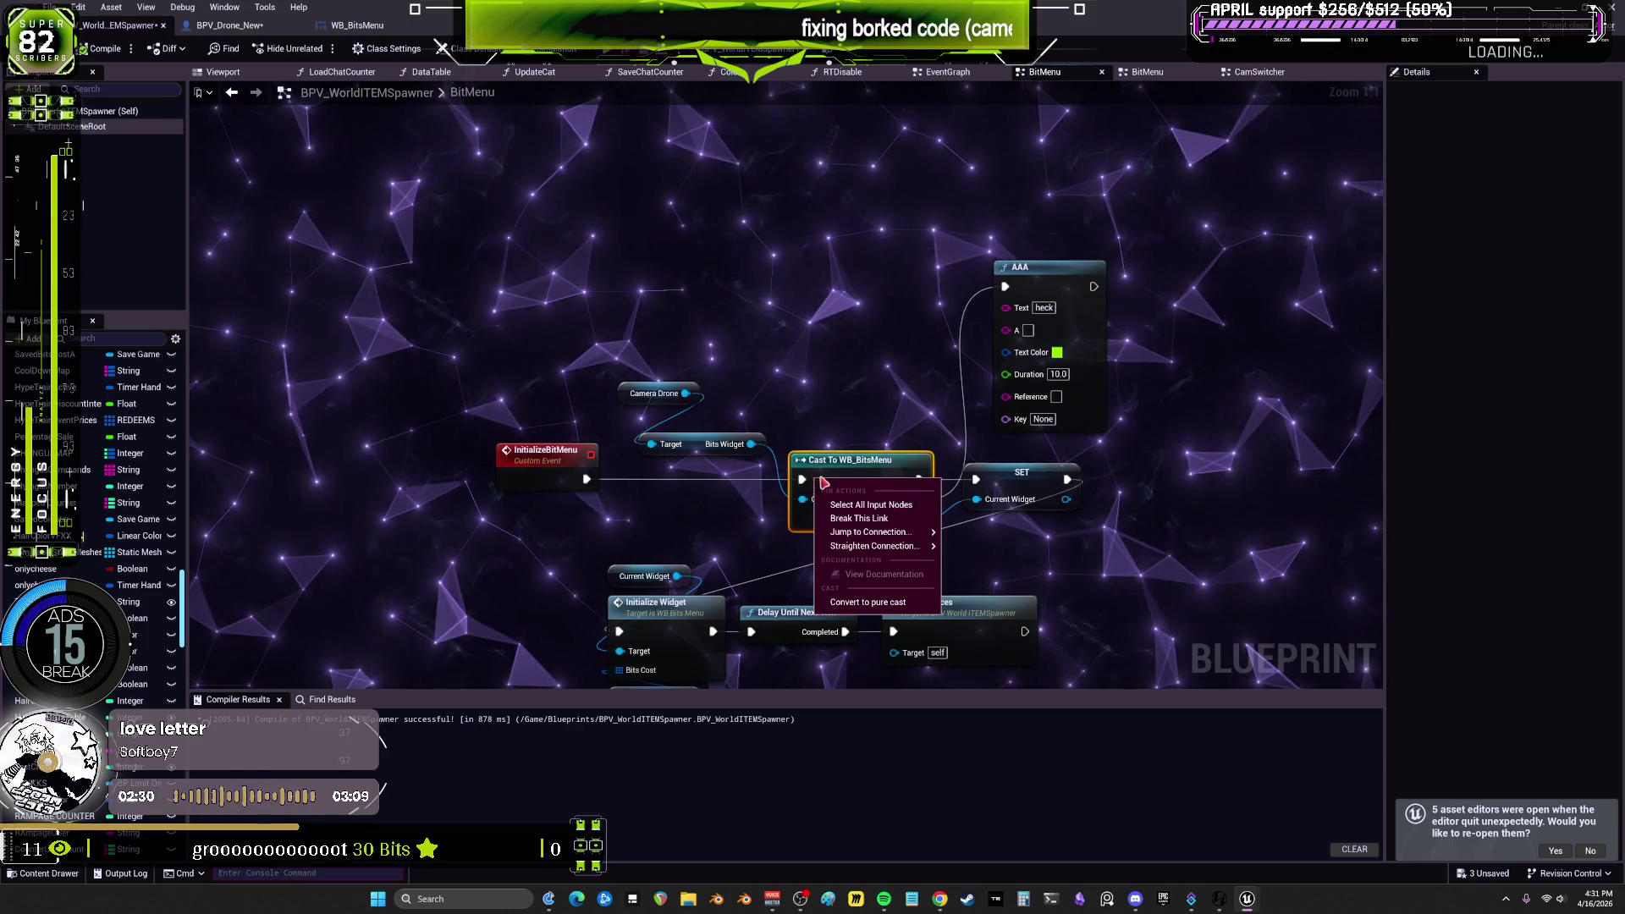
pyautogui.click(856, 502)
pyautogui.rightClick(855, 465)
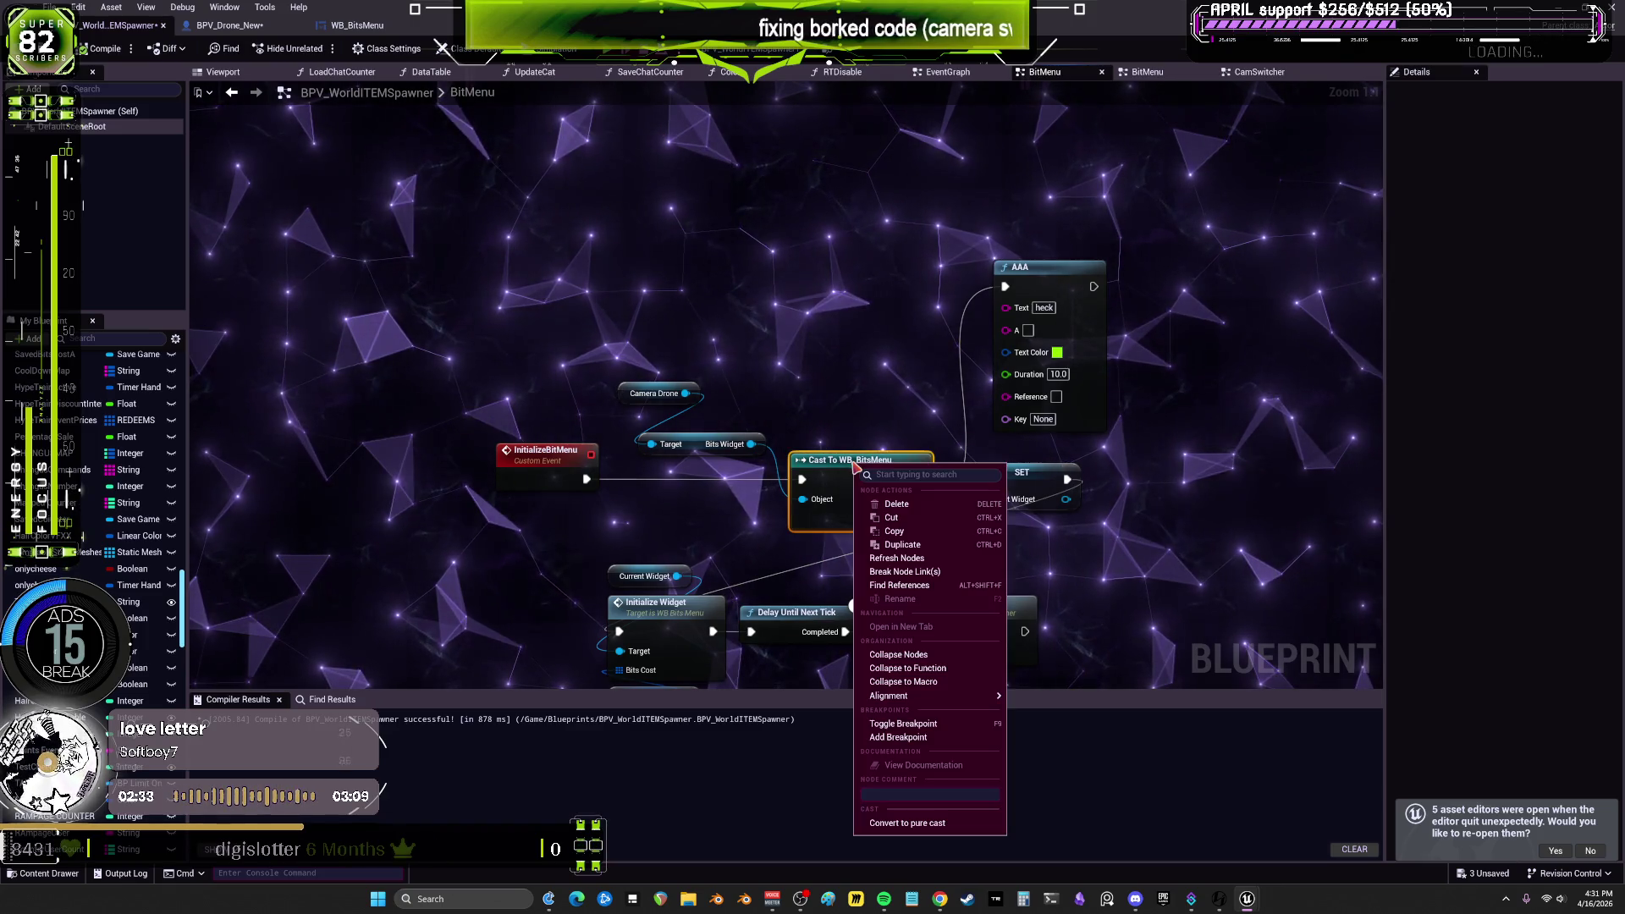
pyautogui.click(941, 737)
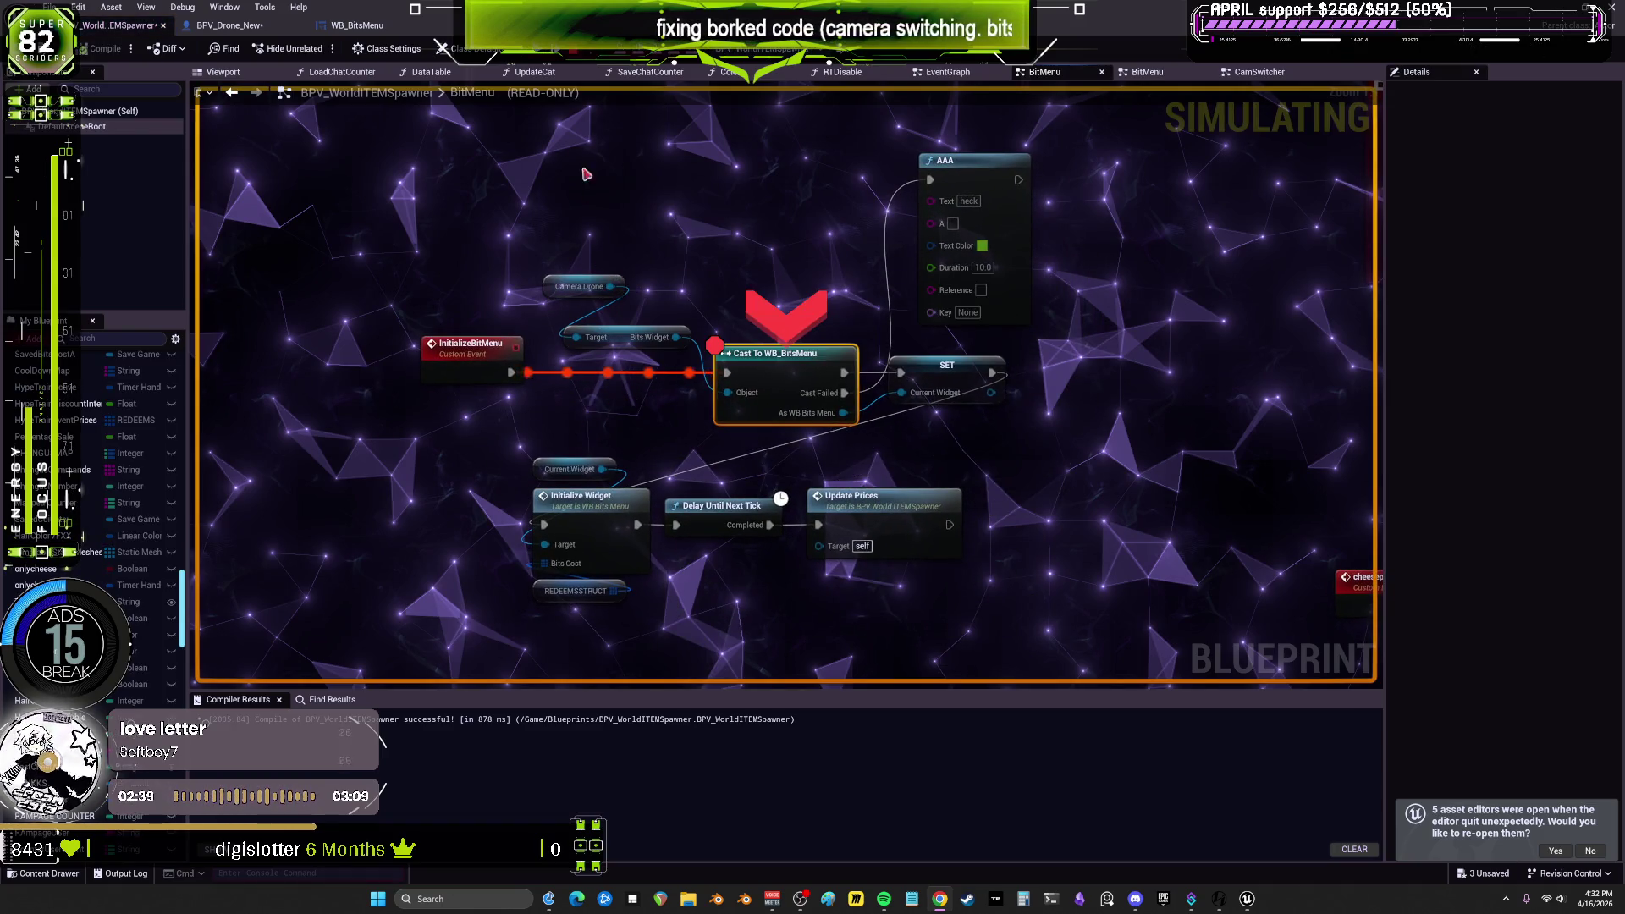
pyautogui.press('Escape')
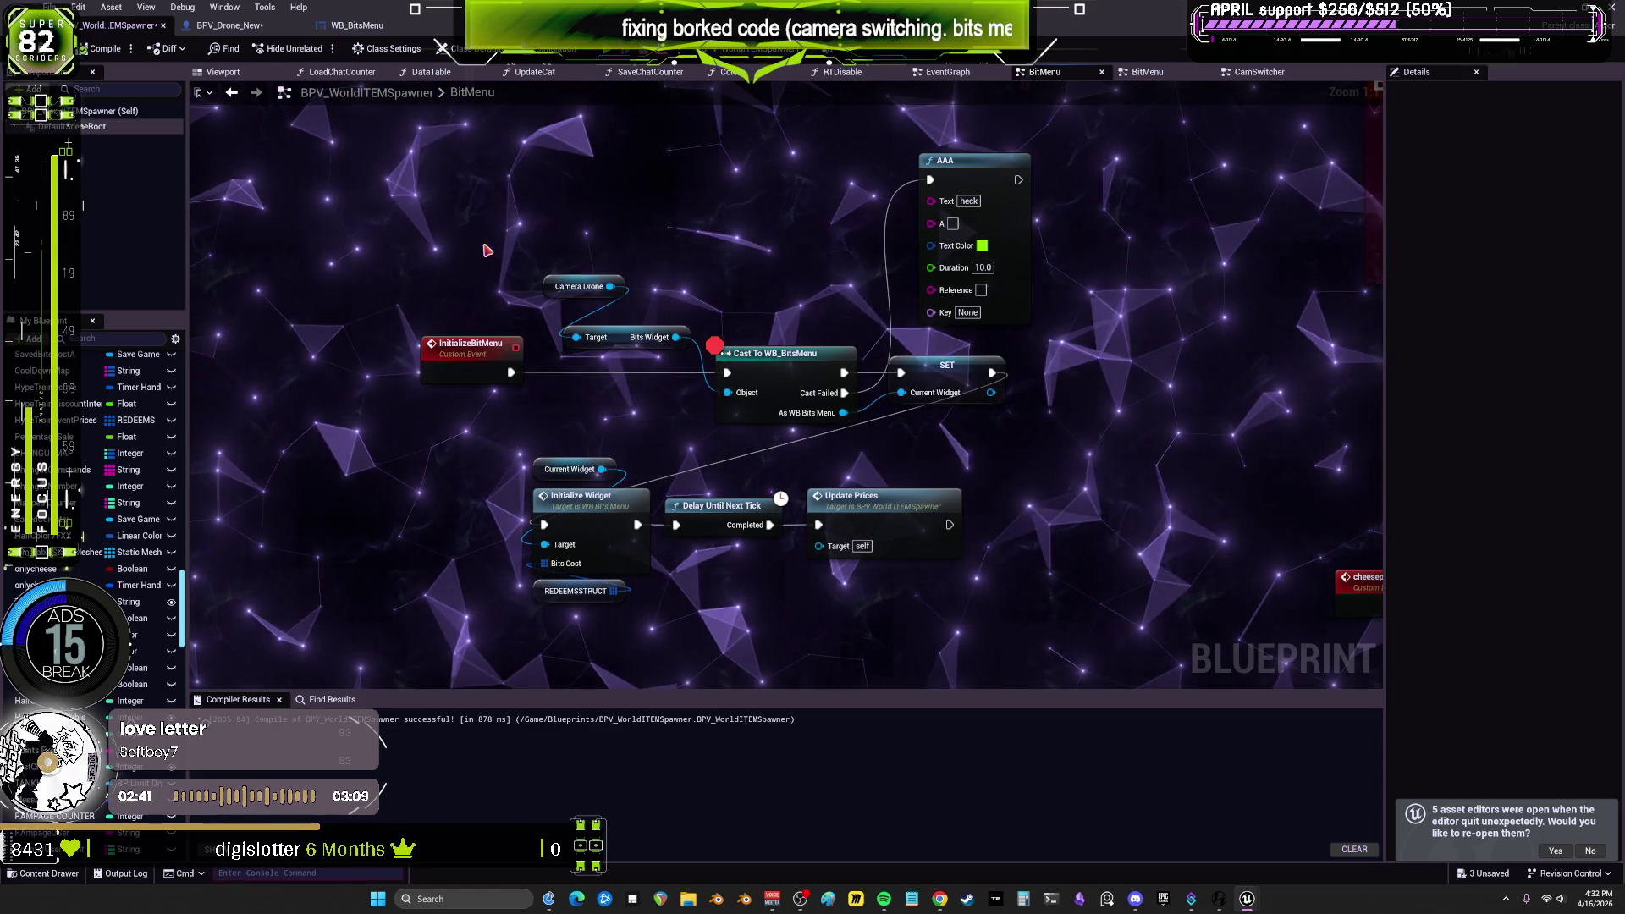
# Step: Insert a 0.2-second Delay between InitializeBitMenu and the cast, then compile and simulate
pyautogui.rightClick(491, 245)
pyautogui.write('delay')
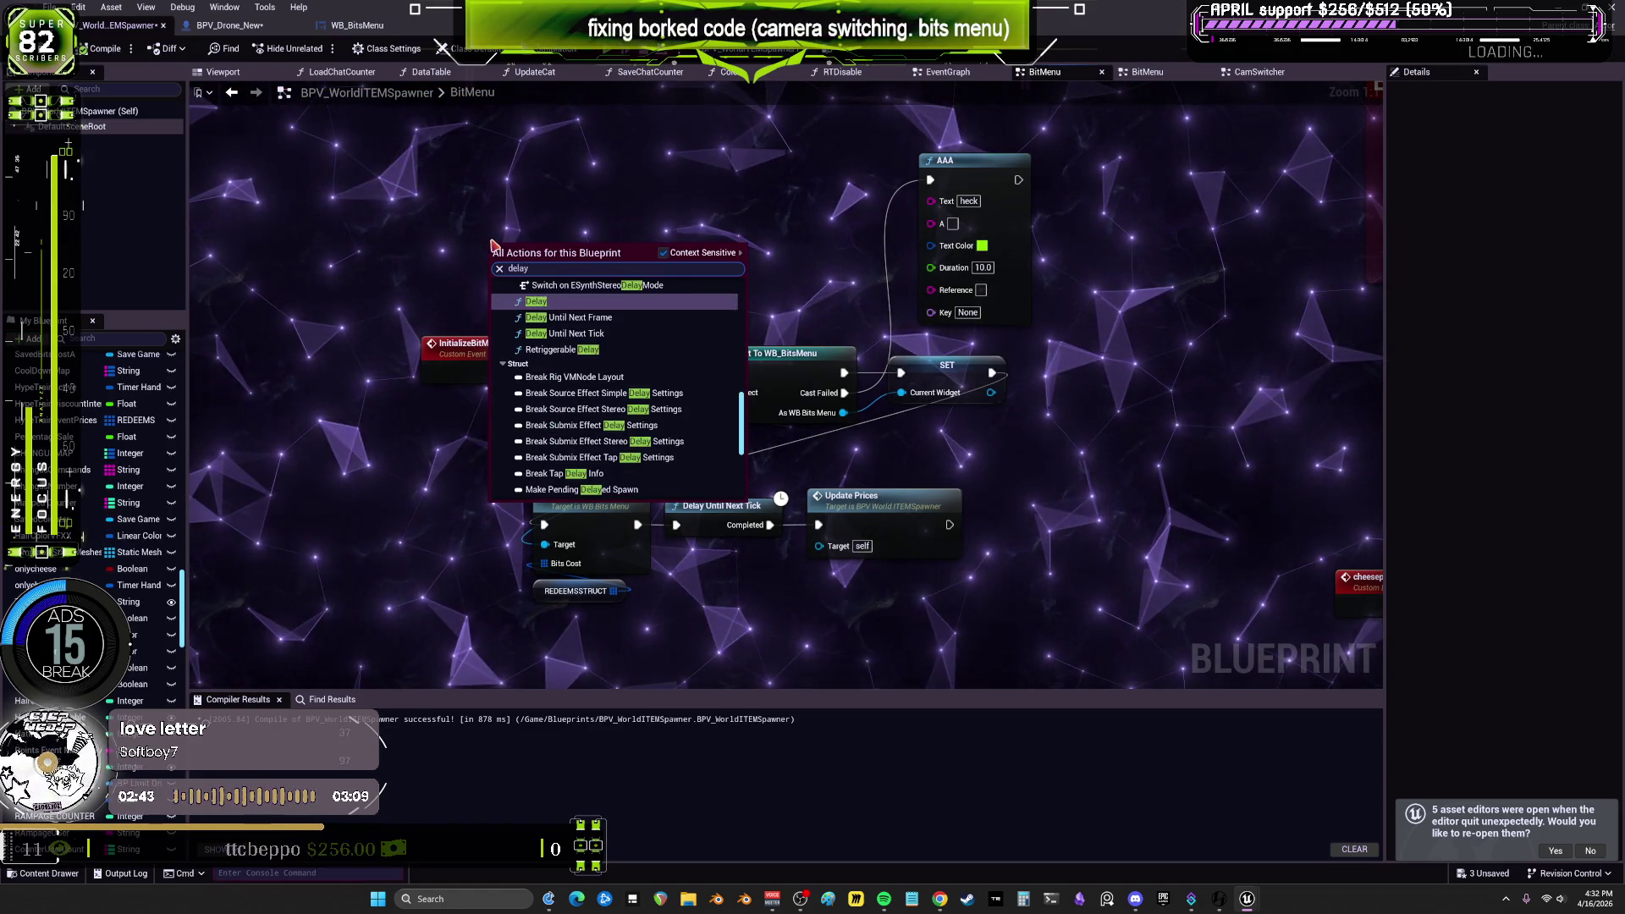
pyautogui.press('Return')
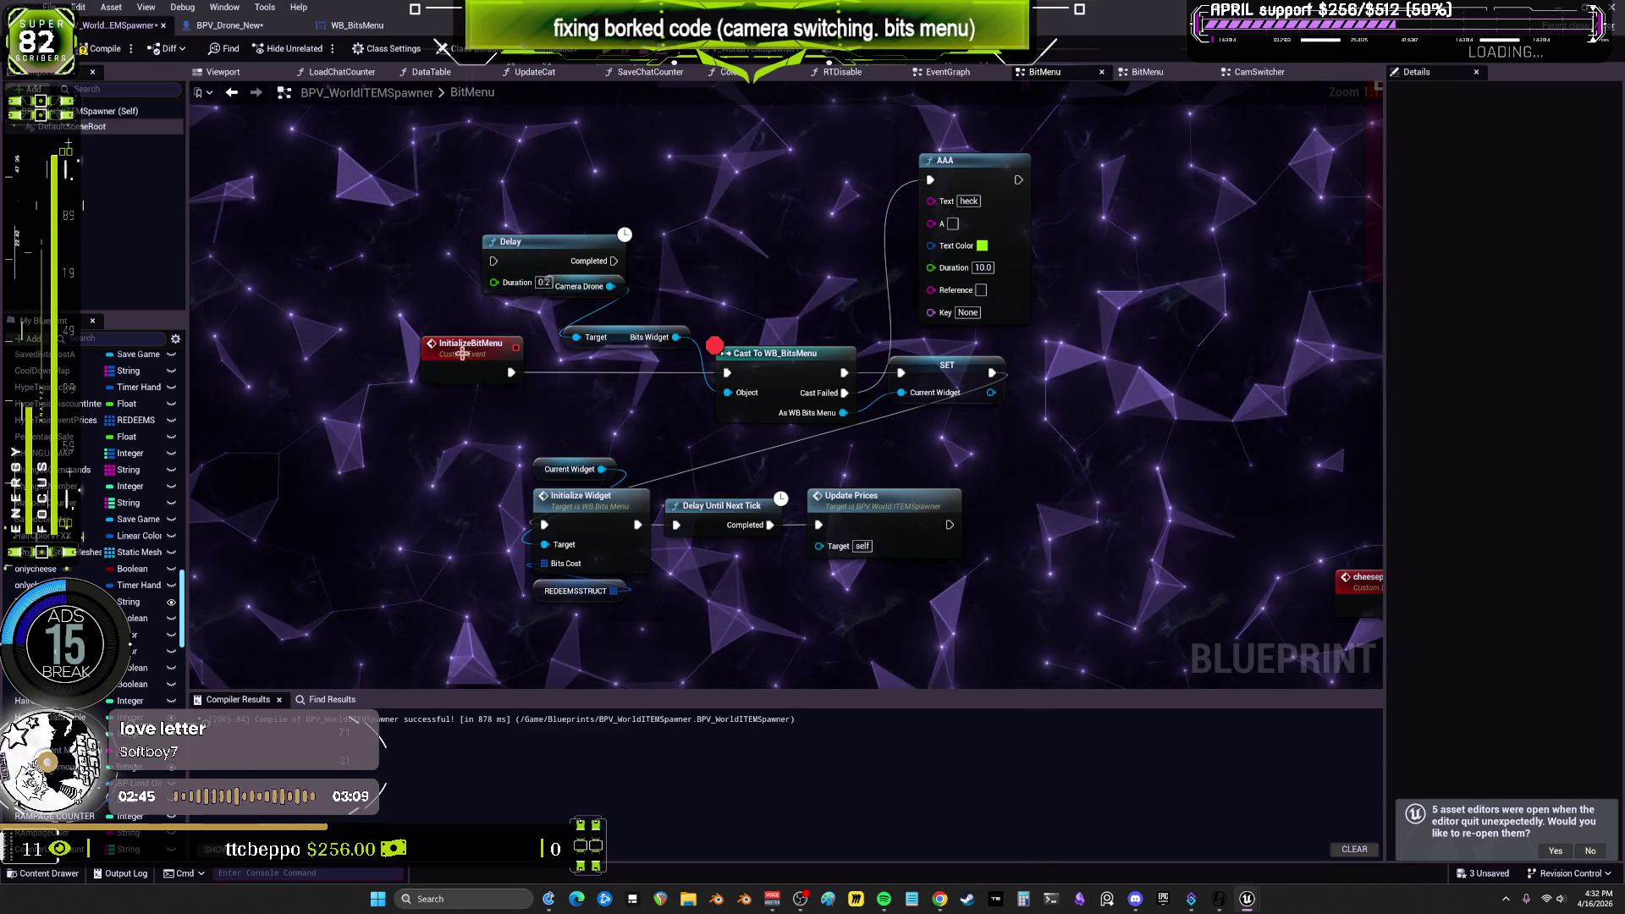
pyautogui.moveTo(503, 371); pyautogui.dragTo(410, 371)
pyautogui.keyDown('alt'); pyautogui.click(419, 373); pyautogui.keyUp('alt')
pyautogui.moveTo(510, 242); pyautogui.dragTo(470, 395)
pyautogui.moveTo(574, 413); pyautogui.dragTo(727, 372)
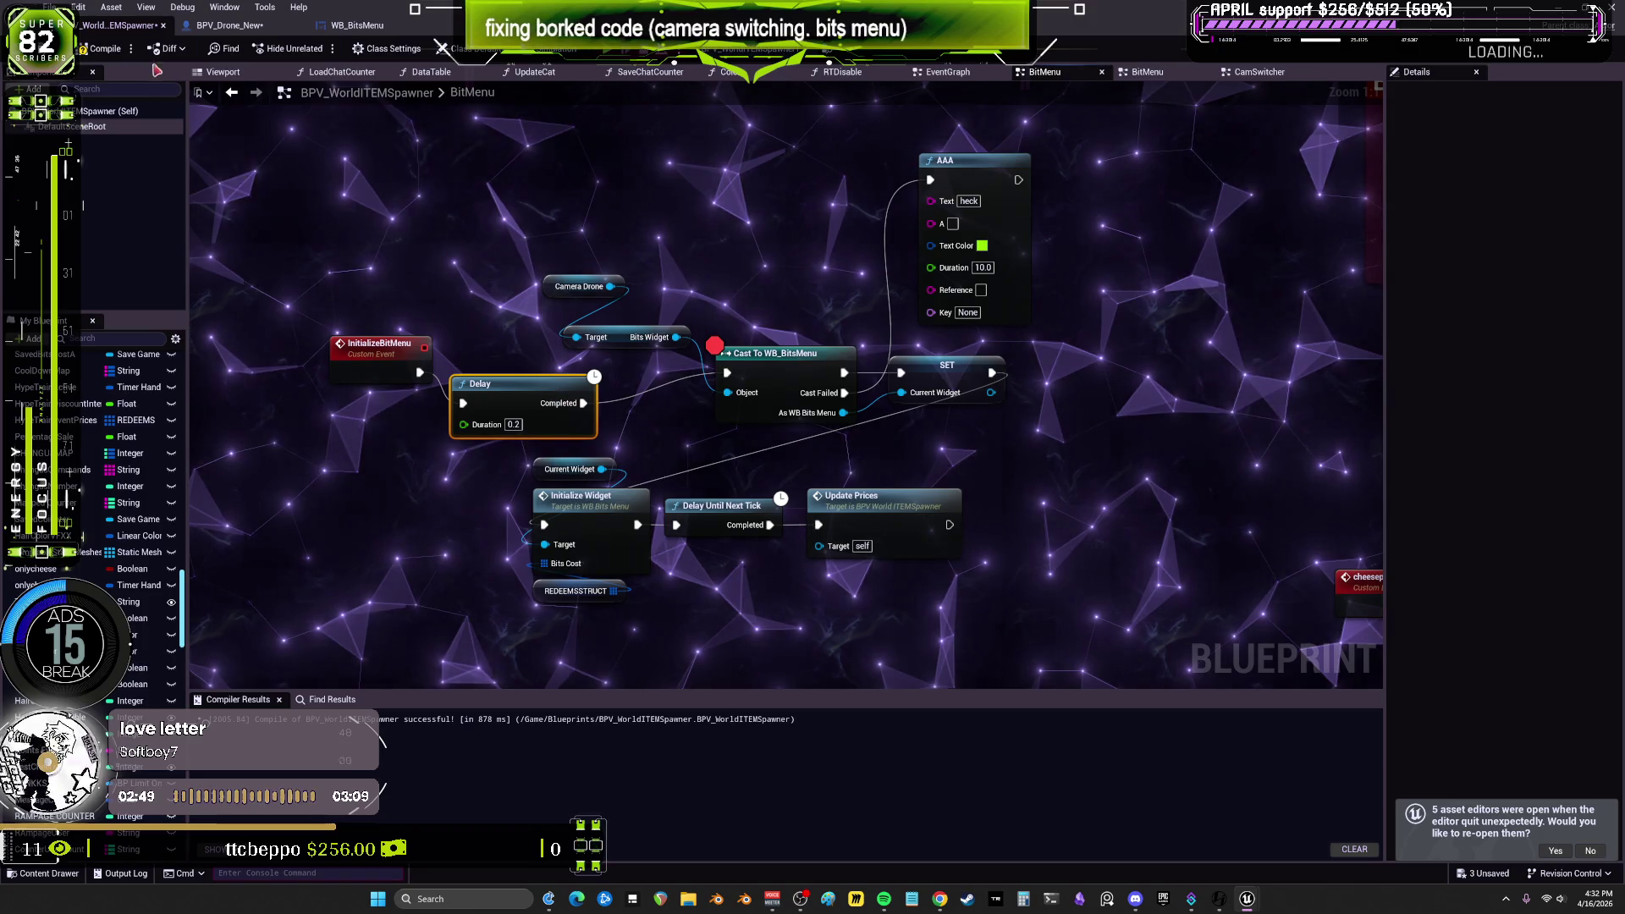
pyautogui.hotkey('alt', 'p')
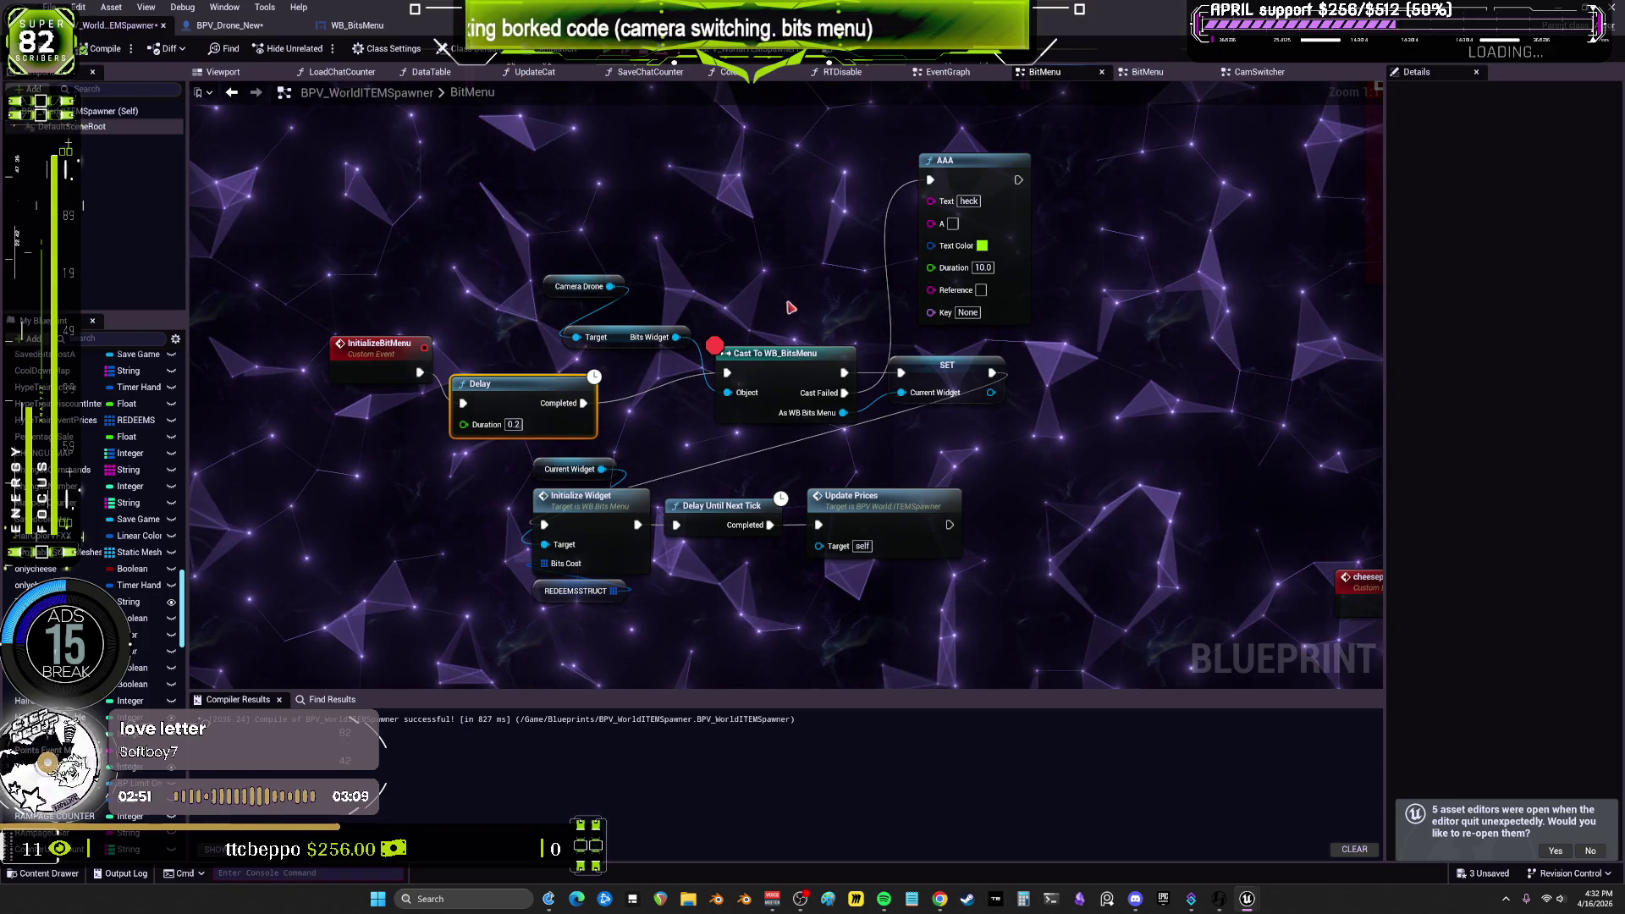
pyautogui.moveTo(728, 399)
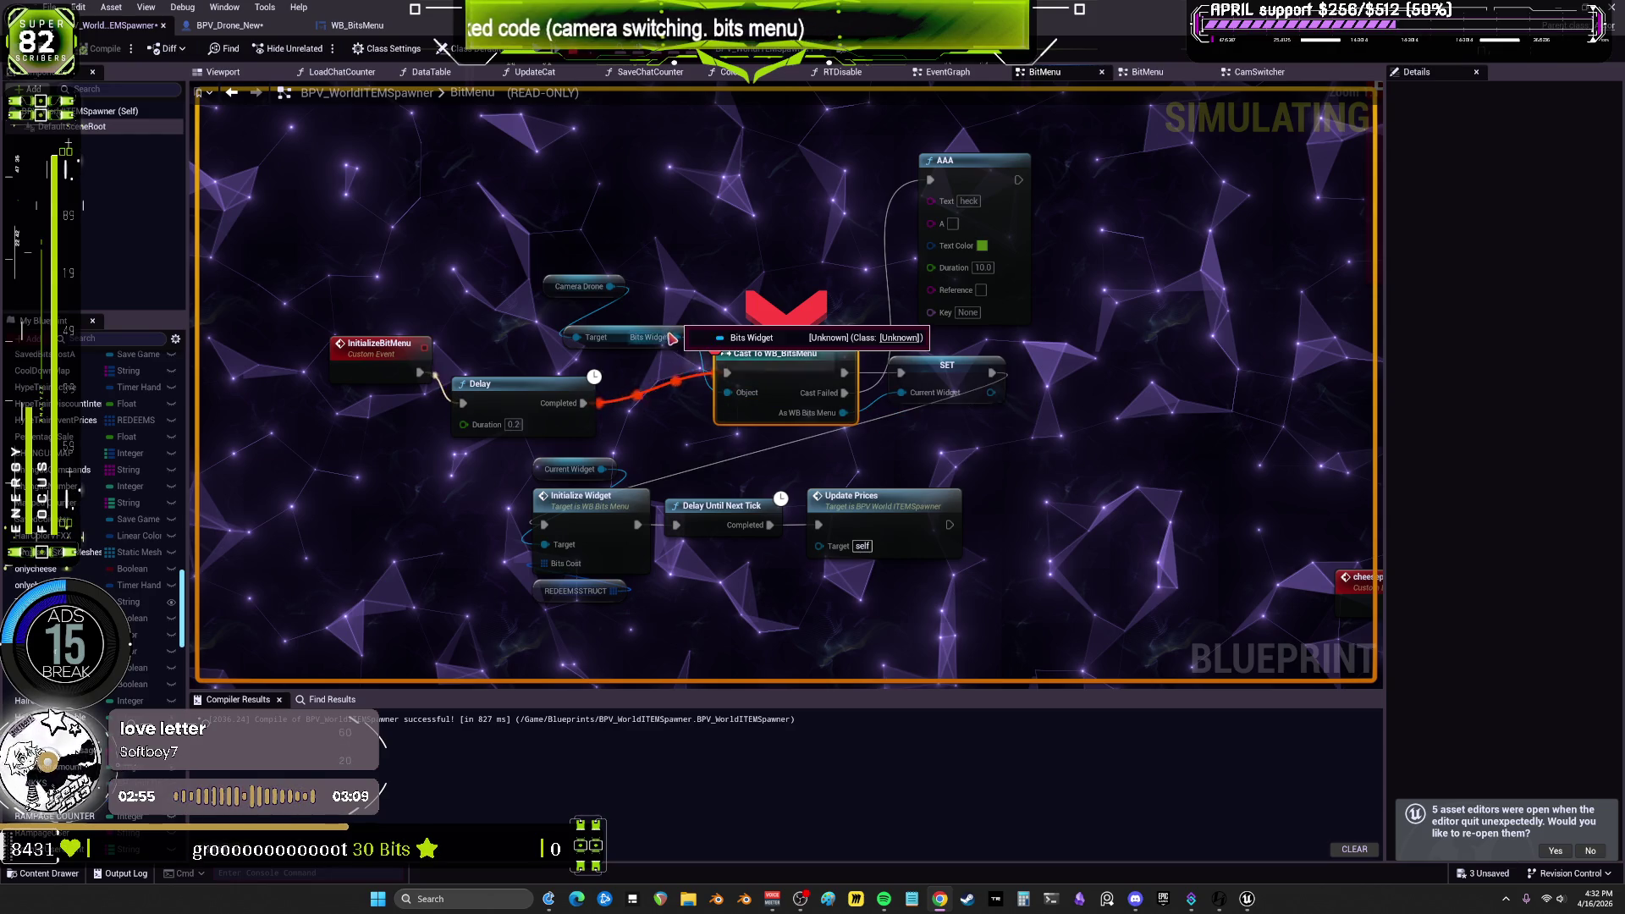
# Step: Inspect the cast's pin values and the Bits Widget getter at the breakpoint
pyautogui.moveTo(597, 340)
pyautogui.moveTo(686, 345)
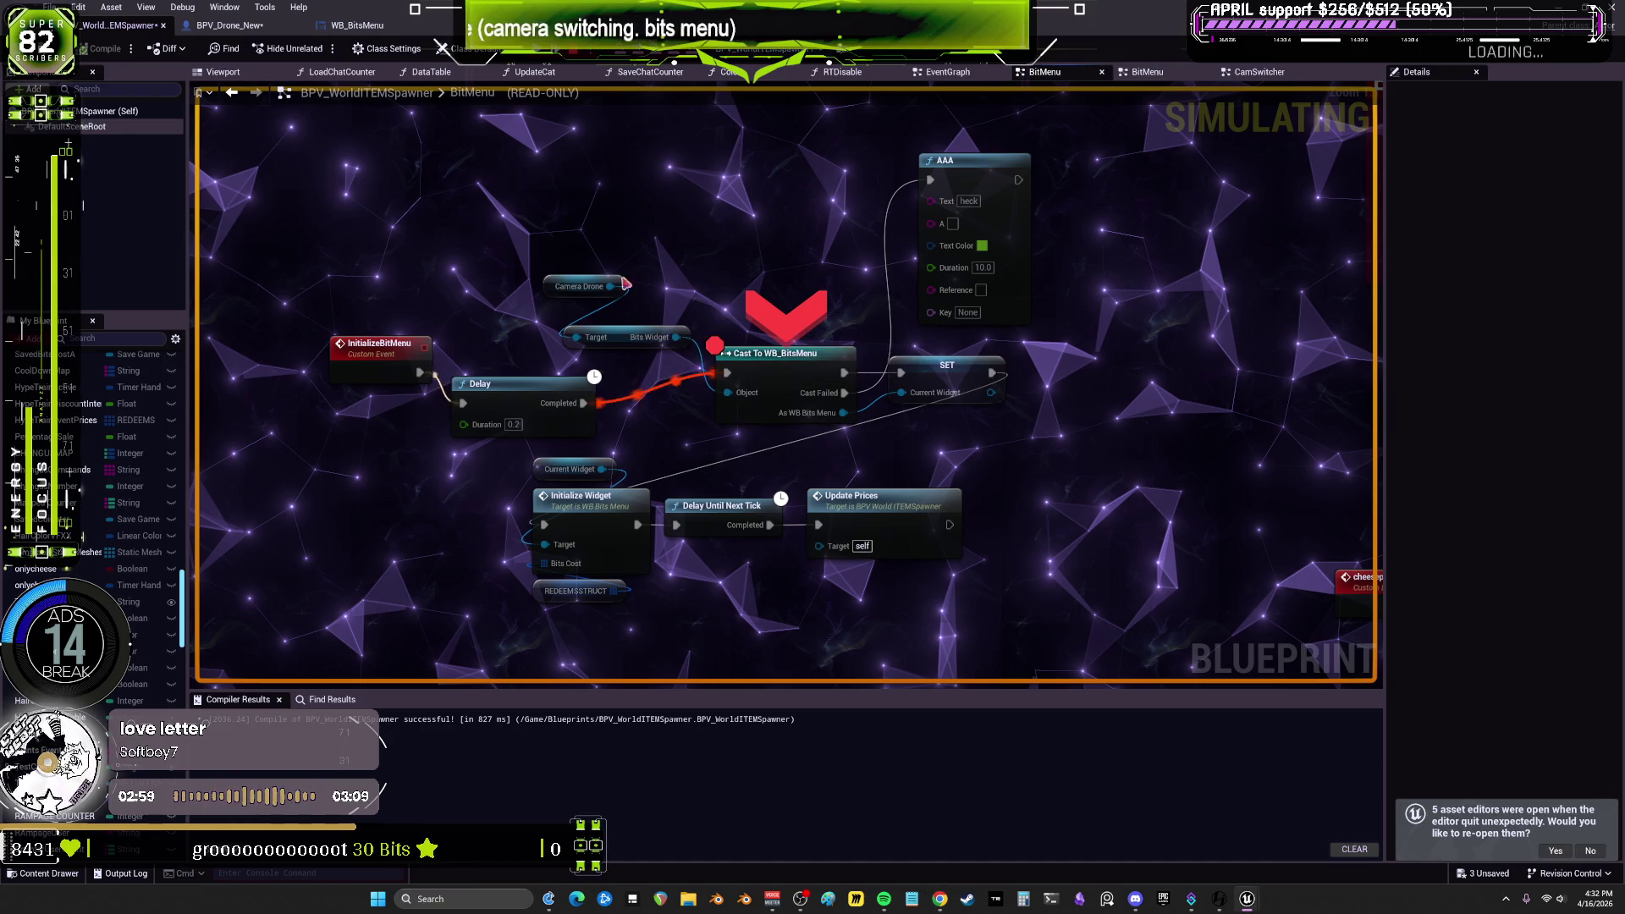
pyautogui.click(651, 337)
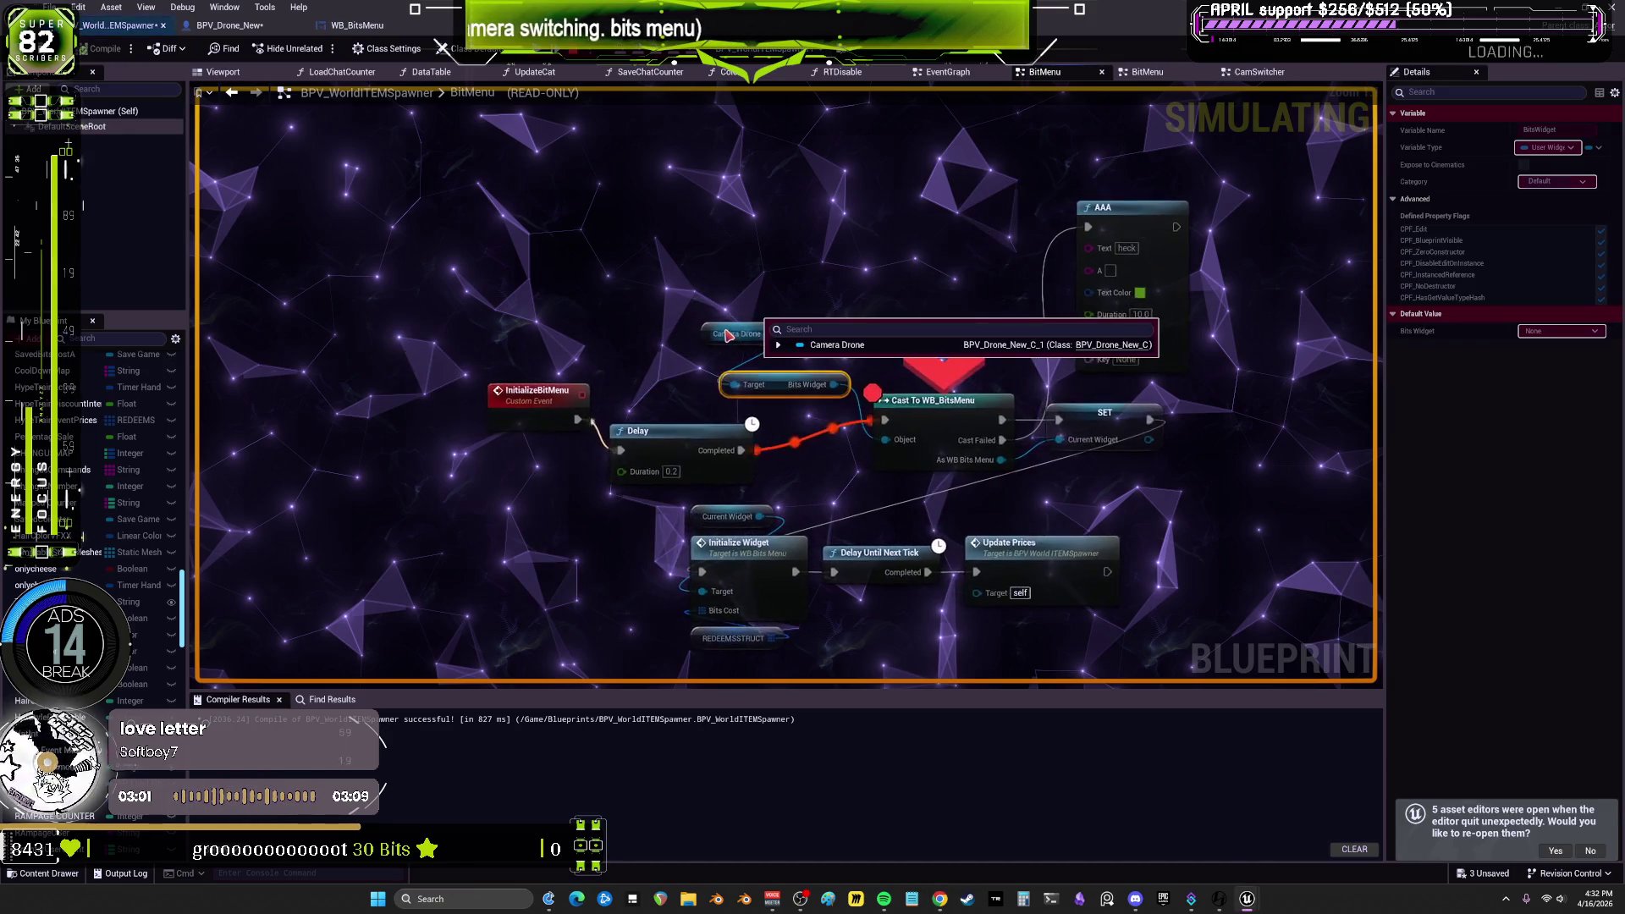
# Step: Check SET Bits Widget in BPV_Drone_New's EventGraph and stop the simulation
pyautogui.click(231, 25)
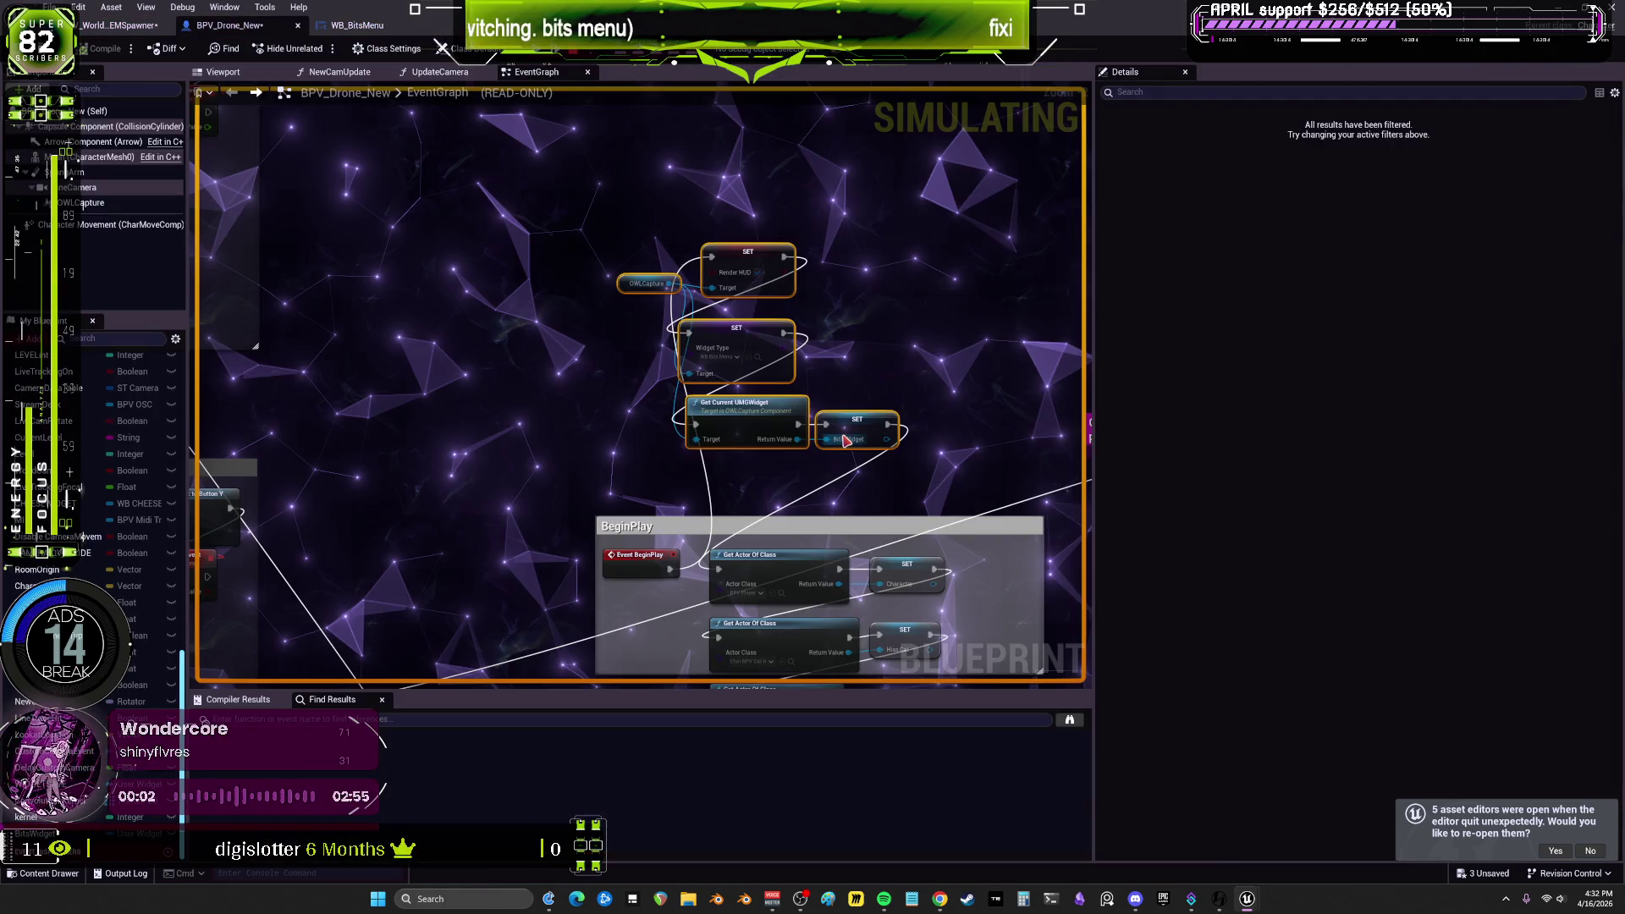
pyautogui.click(862, 435)
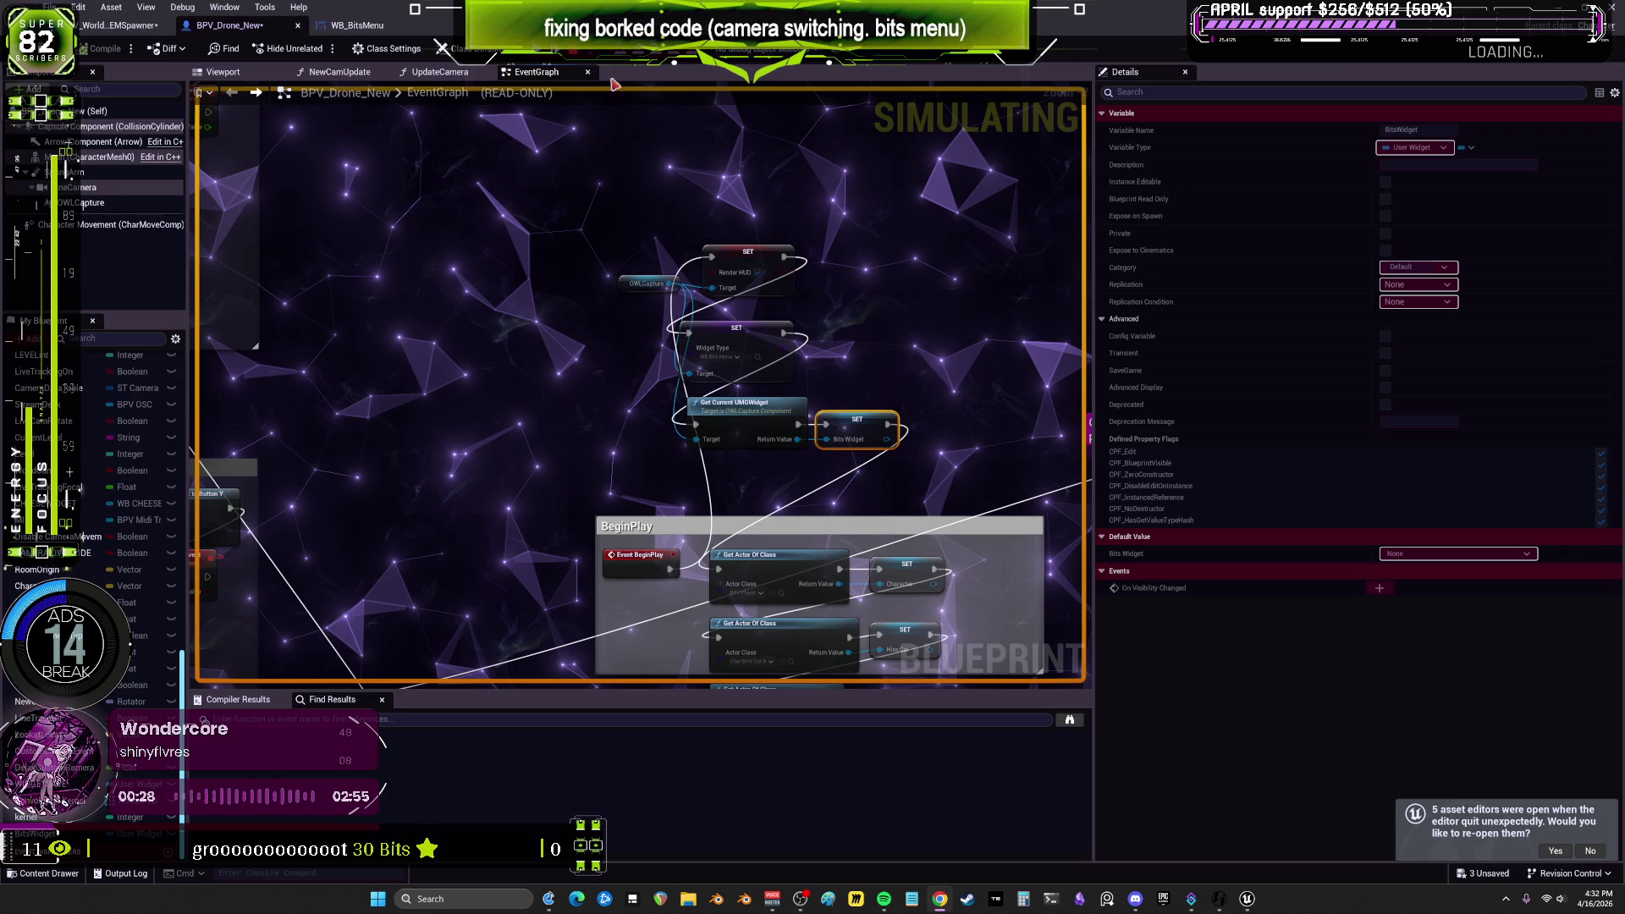
pyautogui.click(558, 52)
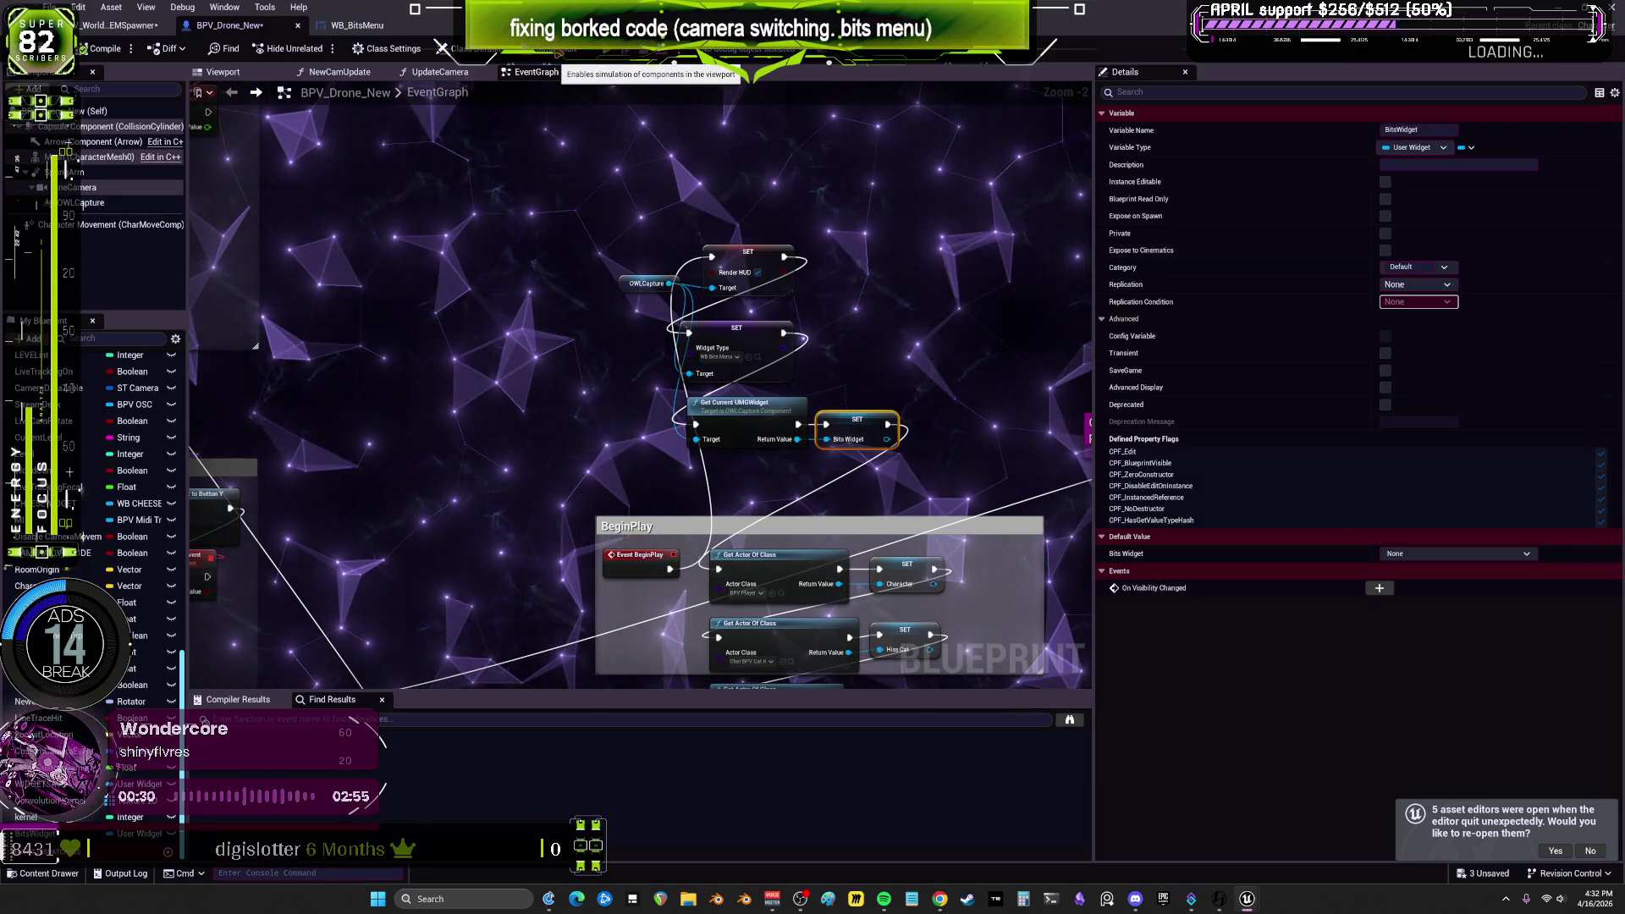
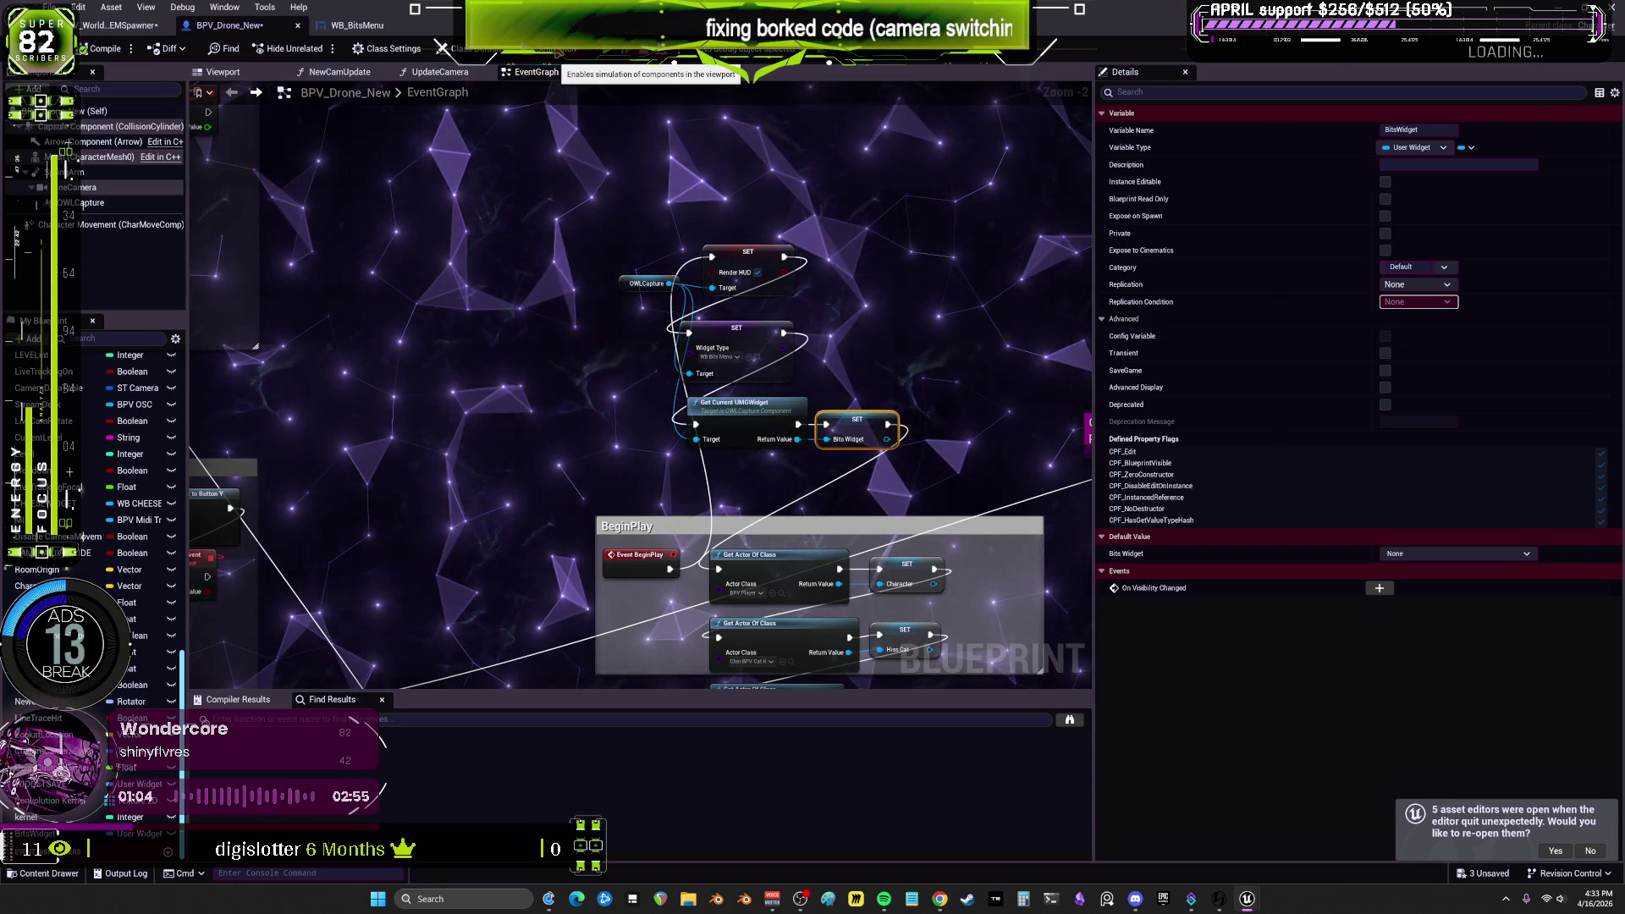
# Step: Delete the SET Bits Widget nodes and reconnect BeginPlay to the Get Actor Of Class chain
pyautogui.moveTo(956, 459); pyautogui.dragTo(747, 322)
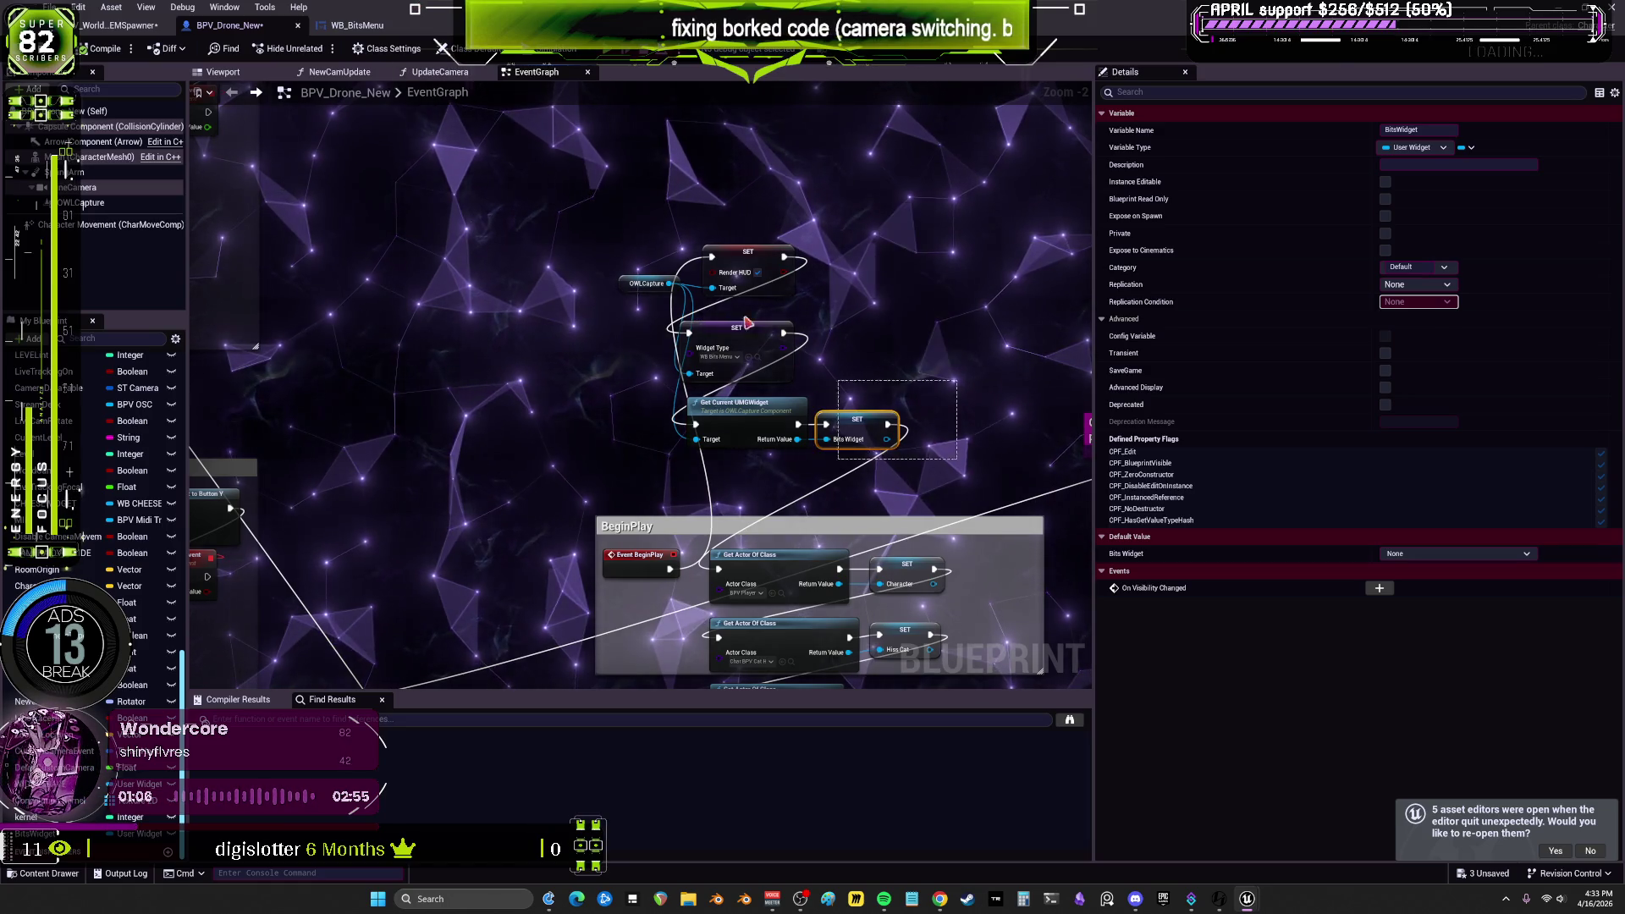
pyautogui.moveTo(627, 217); pyautogui.dragTo(624, 213)
pyautogui.press('Delete')
pyautogui.moveTo(669, 569); pyautogui.dragTo(719, 570)
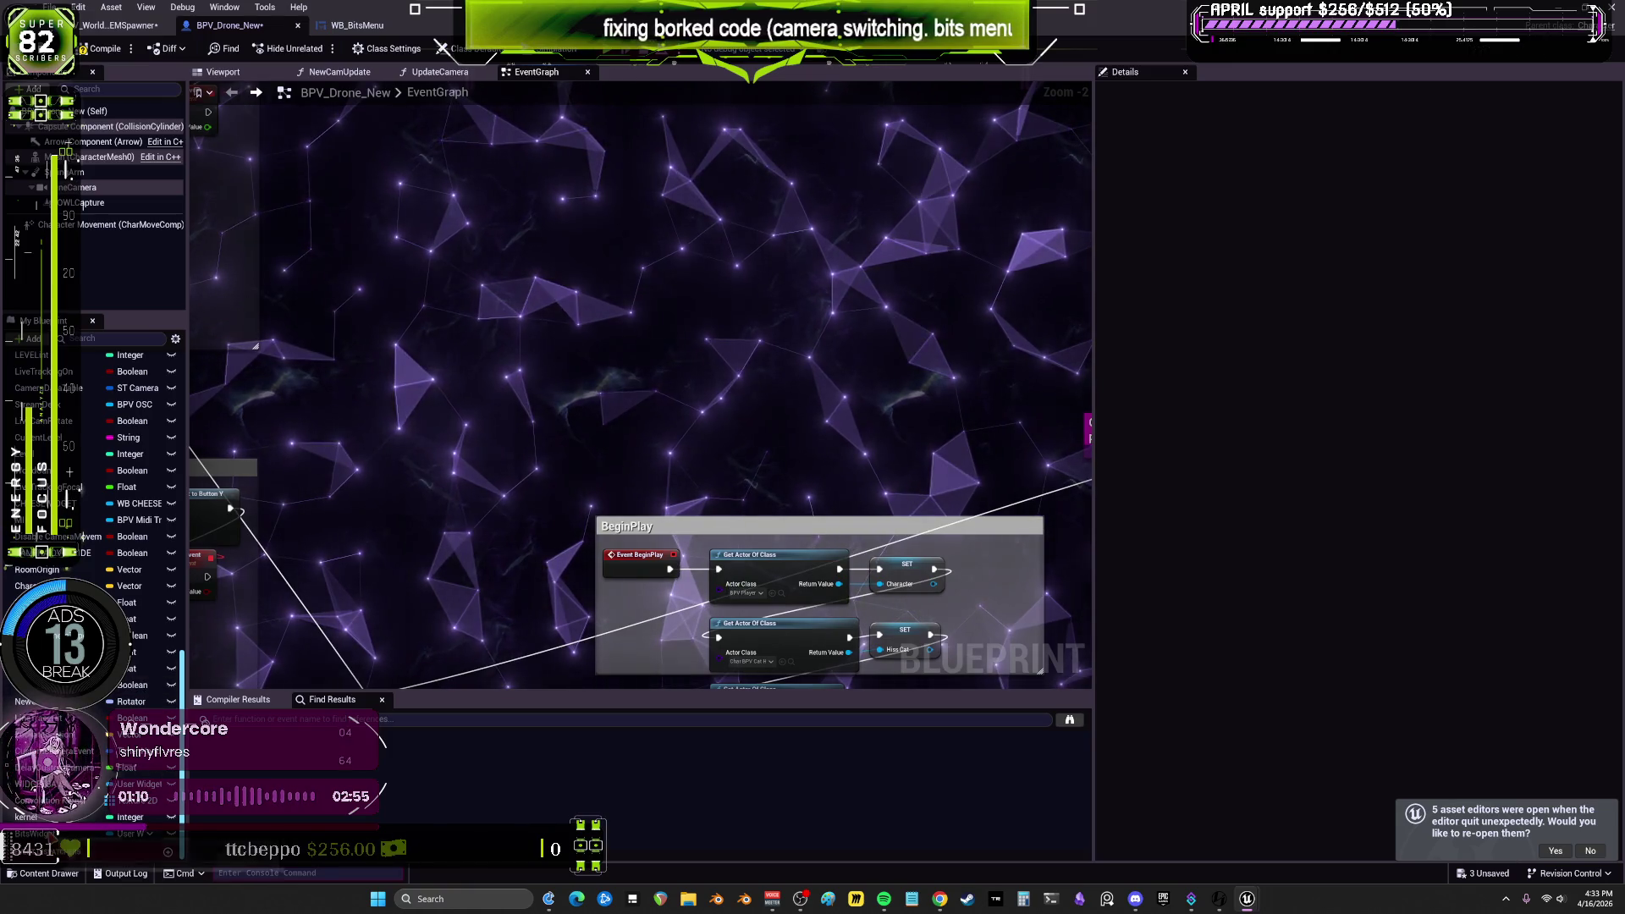
# Step: Delete the in-use BitsWidget variable from BPV_Drone_New and recompile the blueprint
pyautogui.click(34, 834)
pyautogui.press('Delete')
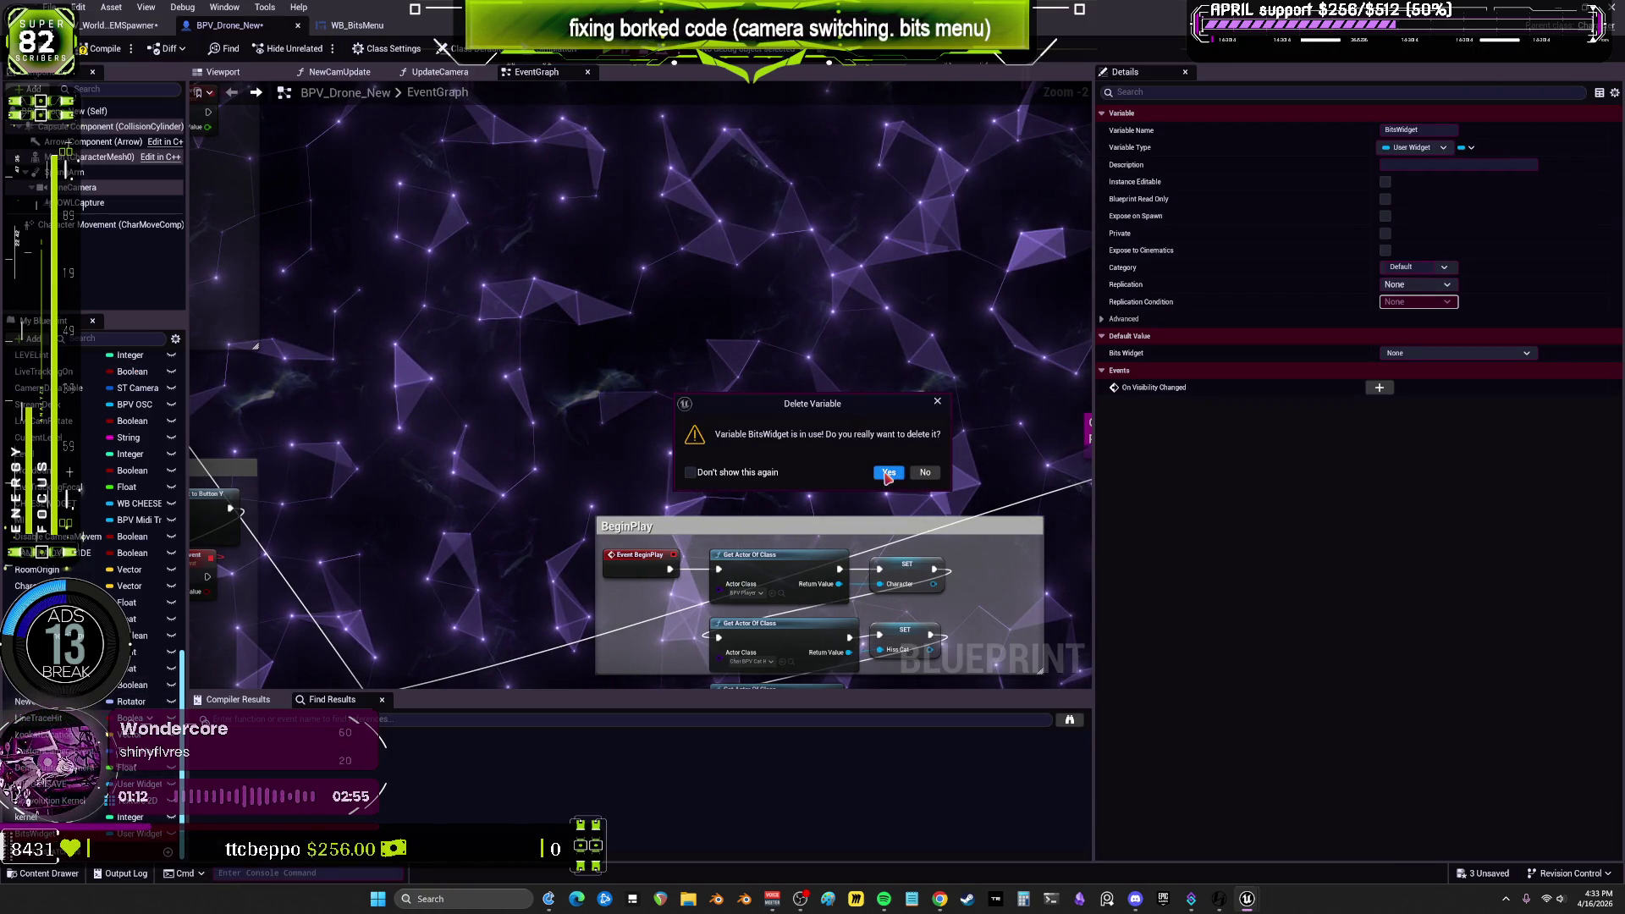
pyautogui.click(888, 473)
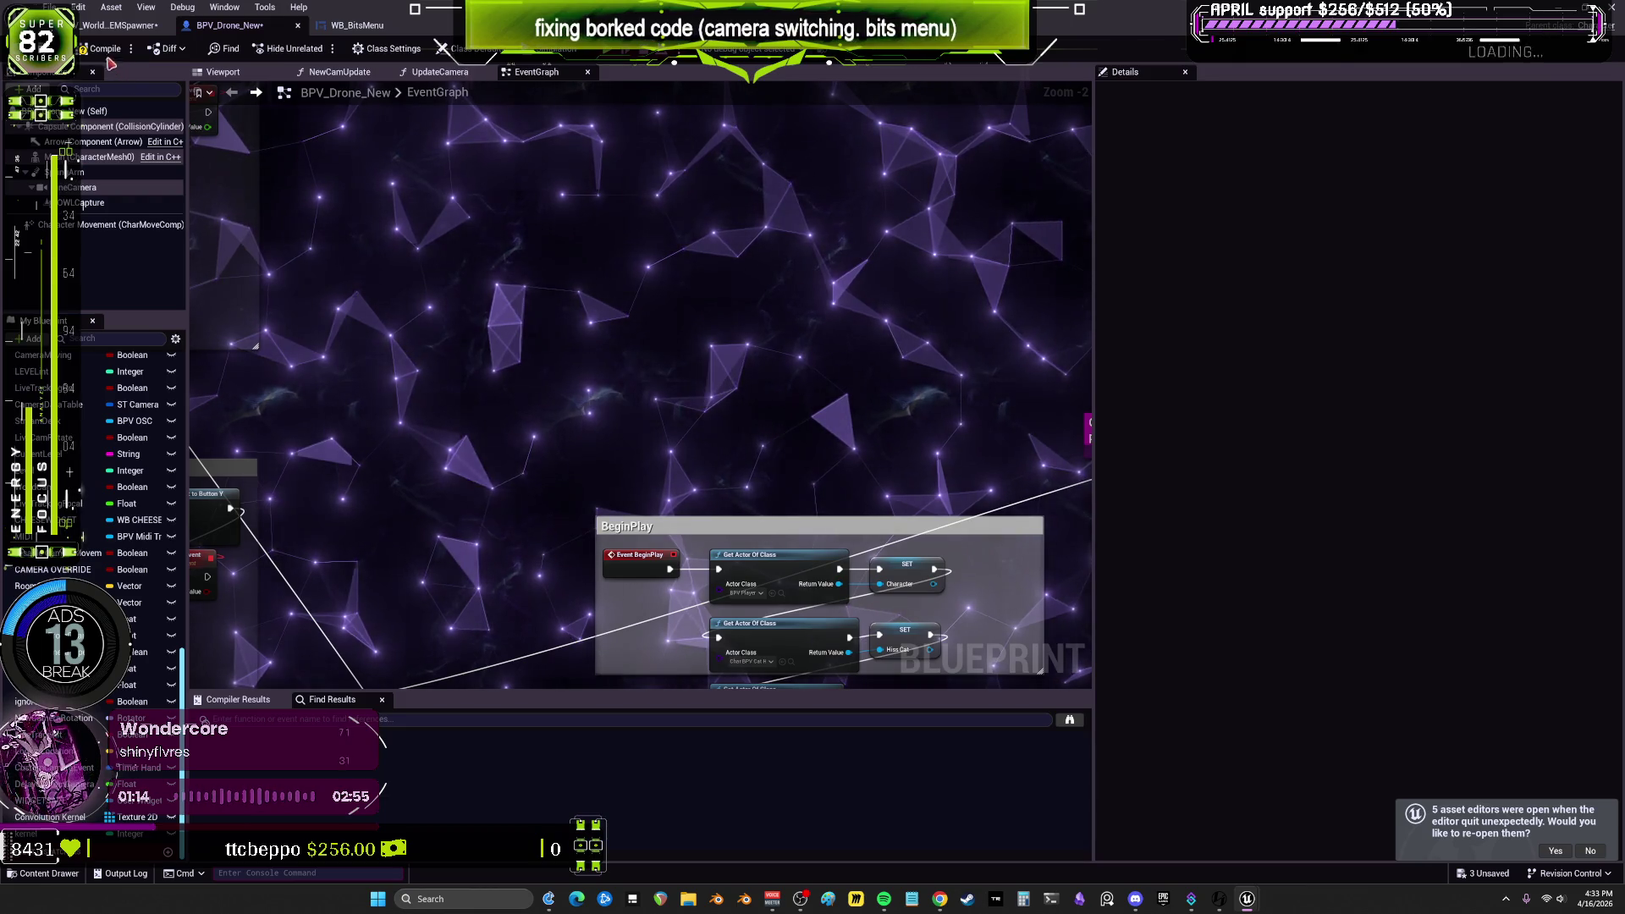
pyautogui.click(103, 49)
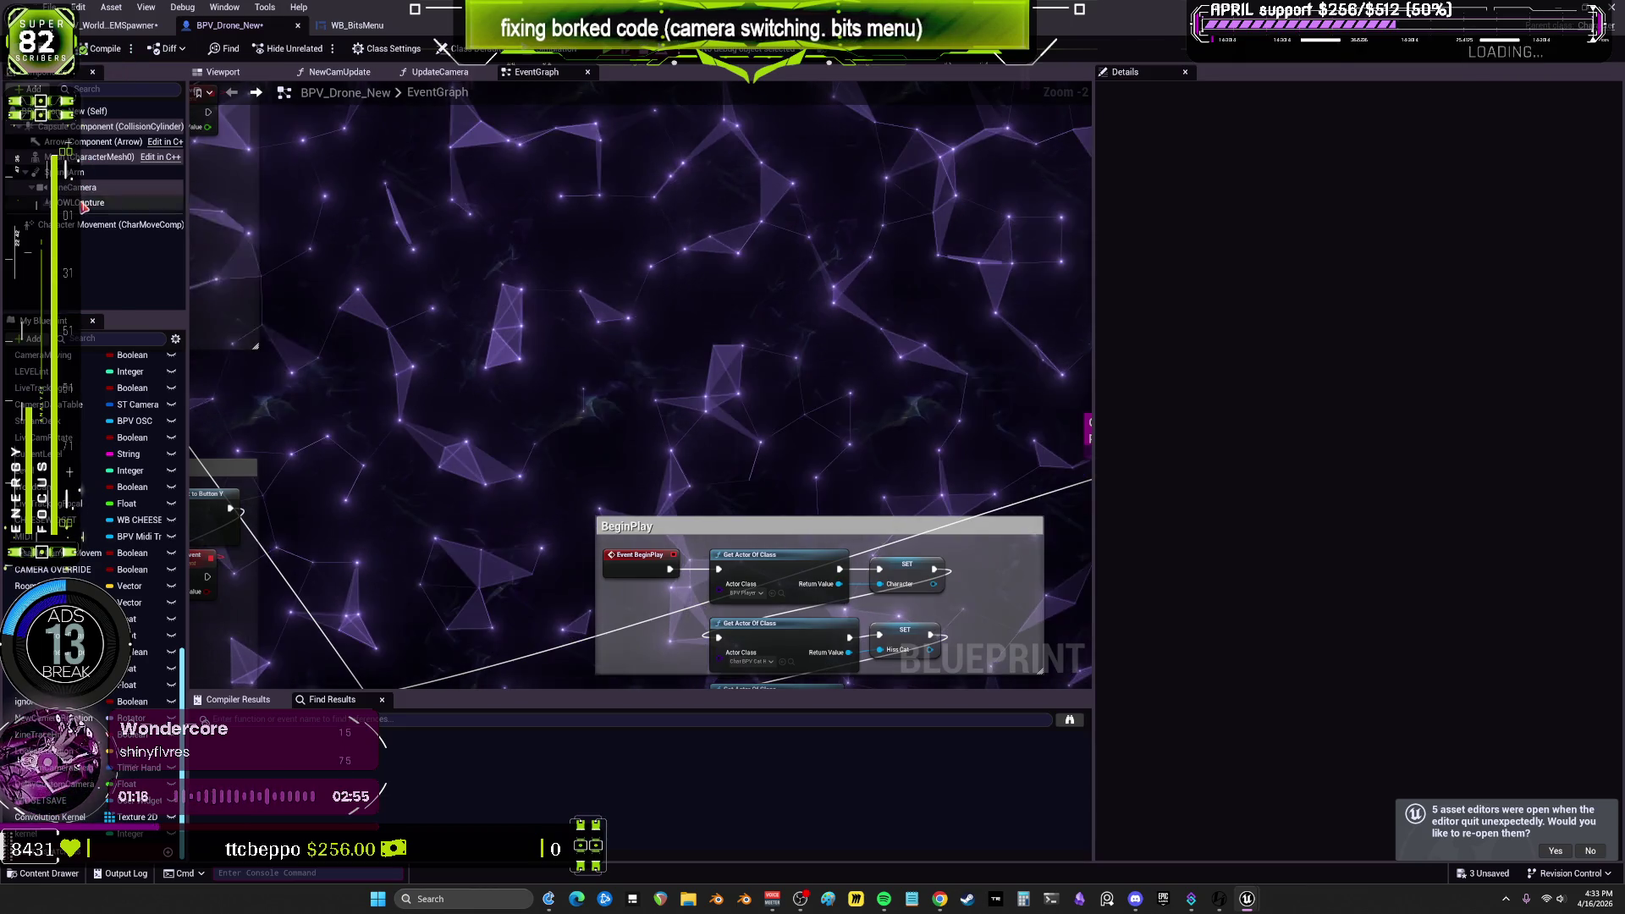
# Step: Check the OWLCapture component's UMG Rendering settings, then go to BPV_WorldITEMSpawner's BitMenu graph
pyautogui.click(85, 203)
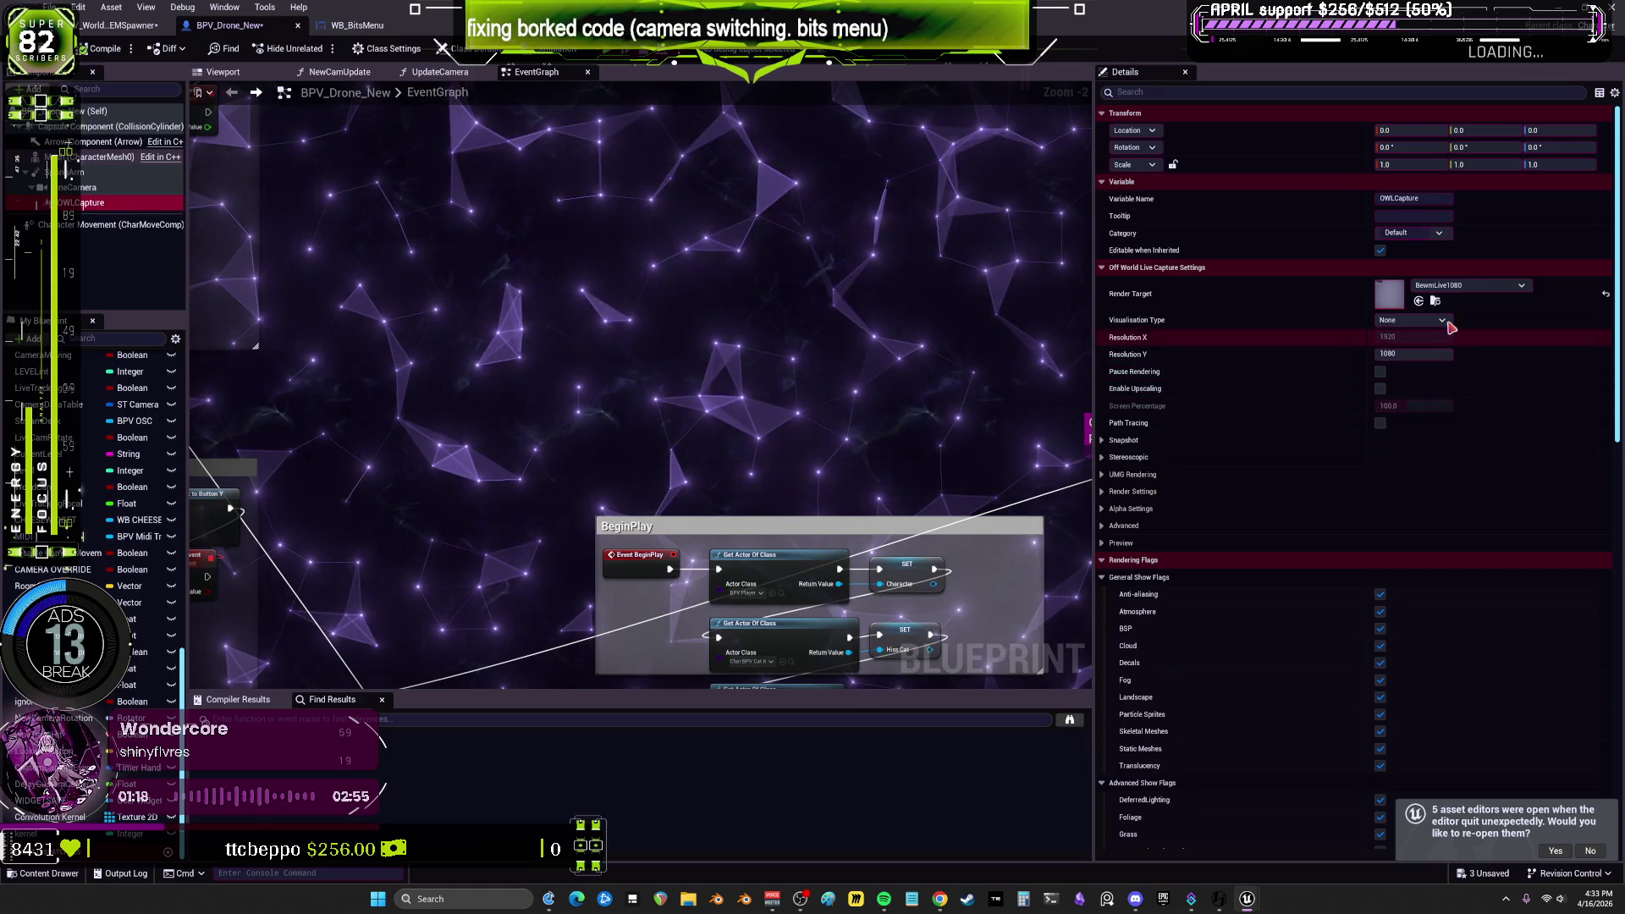
pyautogui.scroll(-3, 1206, 373)
pyautogui.click(1132, 352)
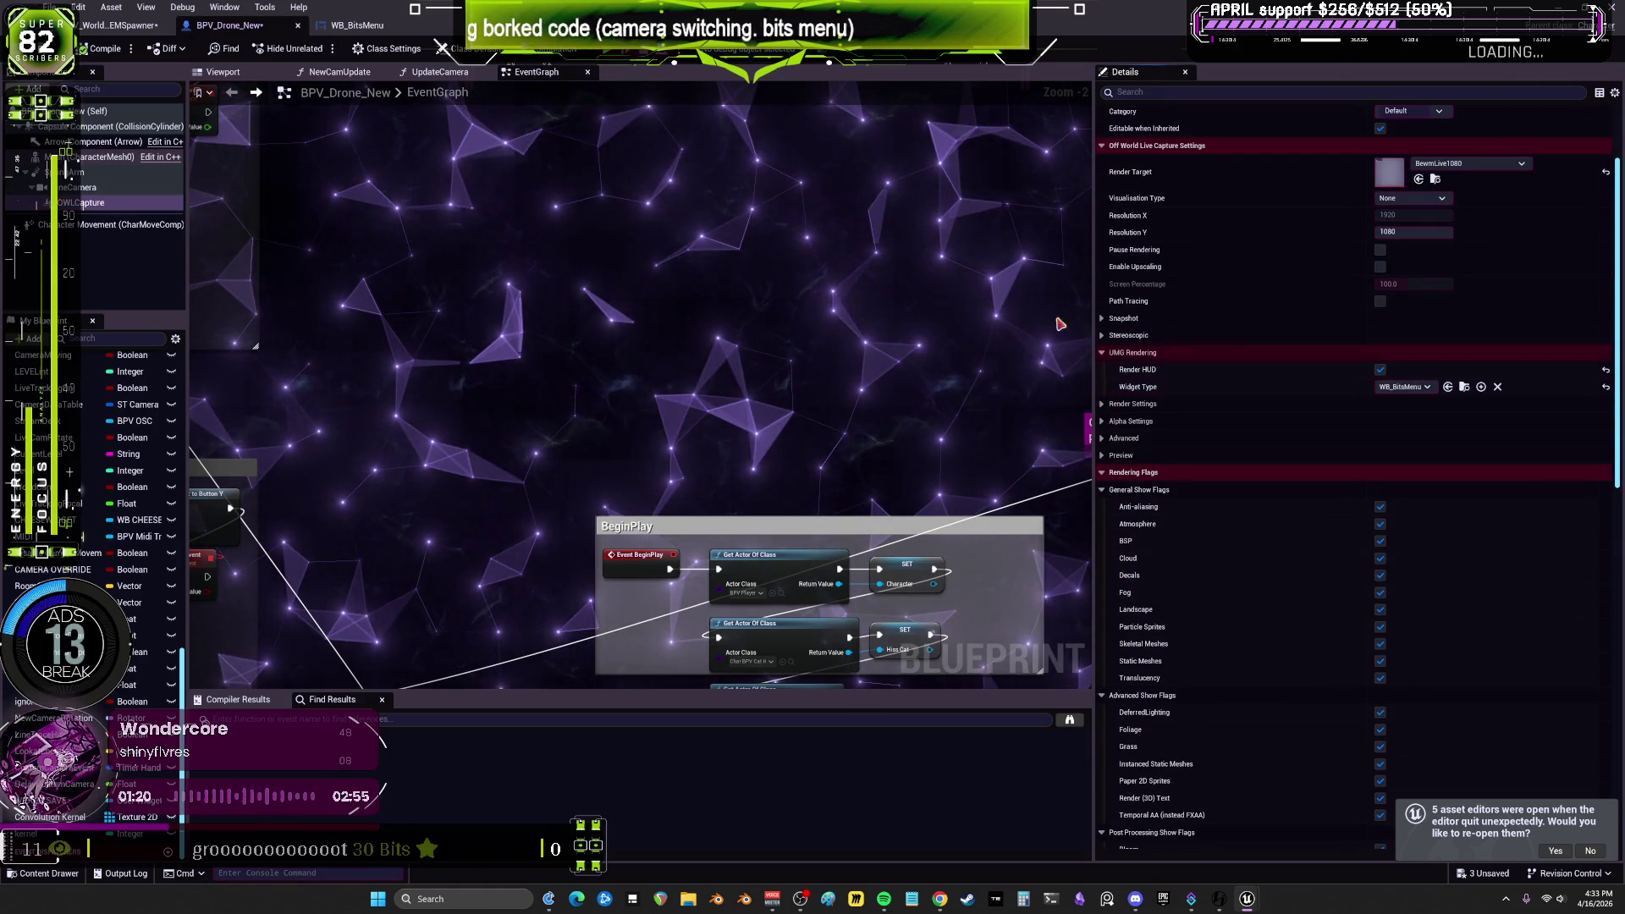
pyautogui.click(133, 28)
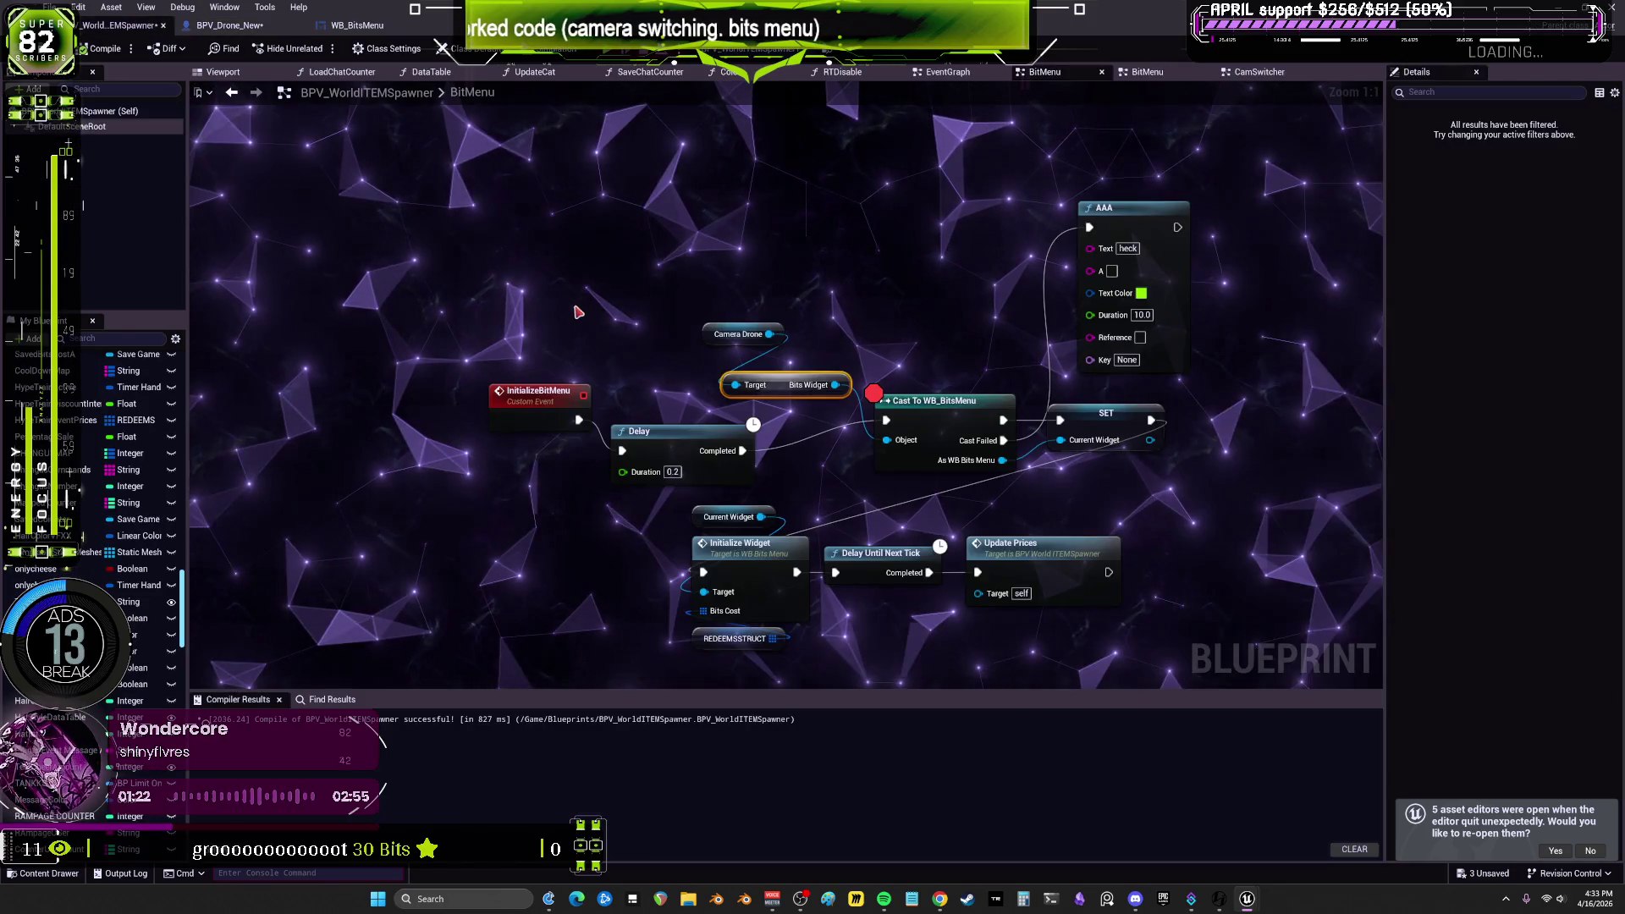
# Step: Add a Get All Widgets Of Class node with its Widget Class set to WB_BitsMenu
pyautogui.rightClick(692, 268)
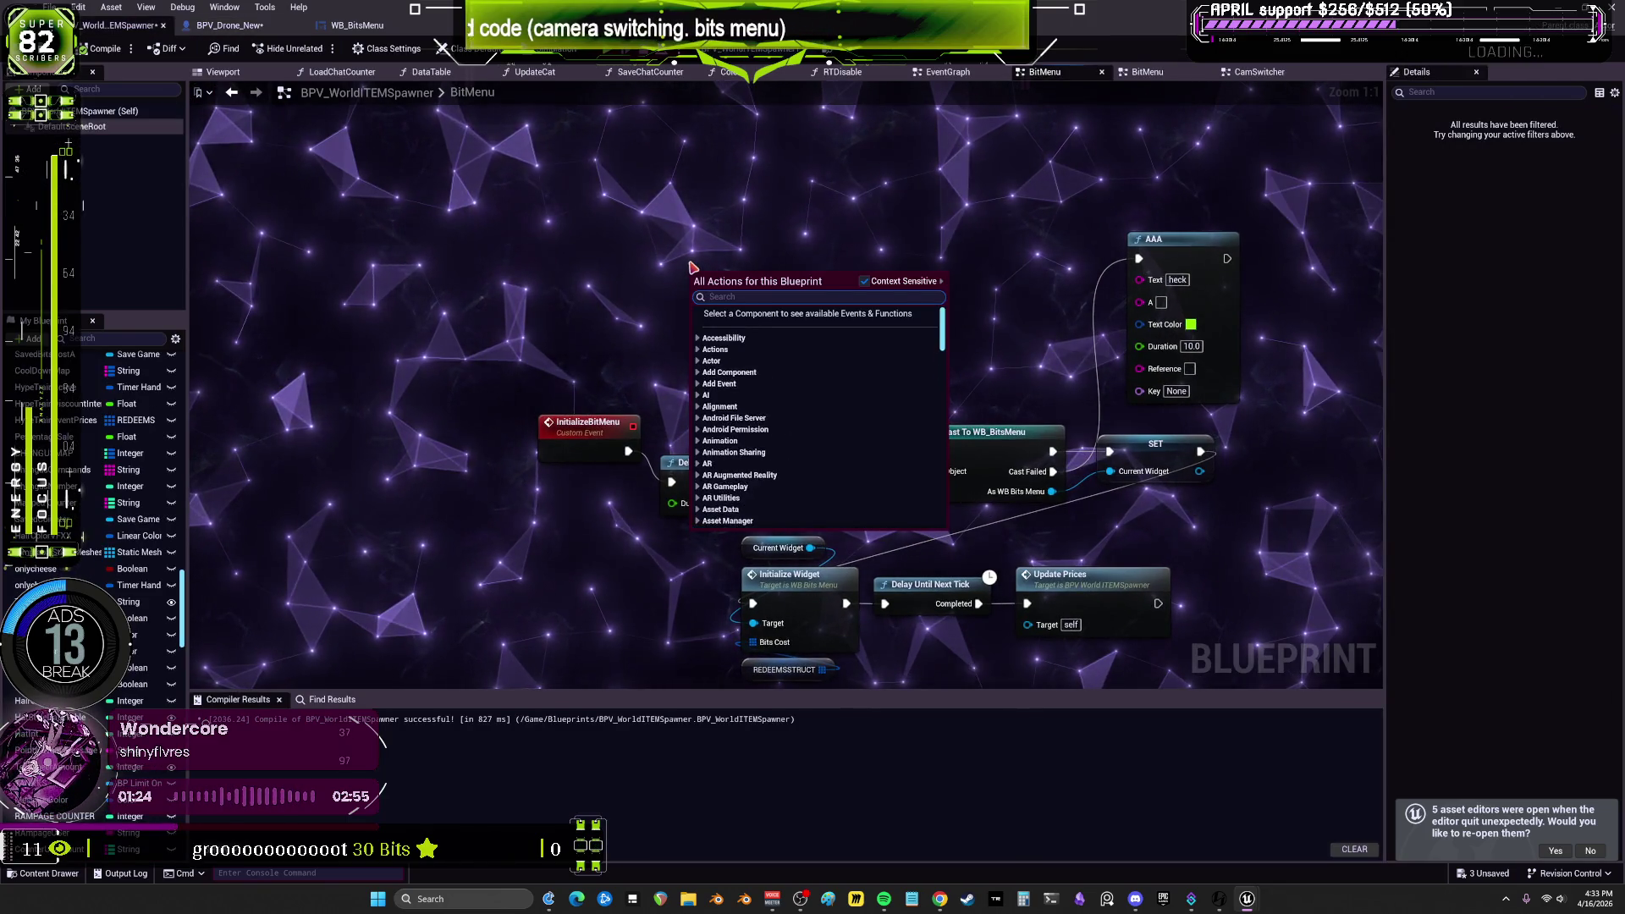
pyautogui.write('get widge')
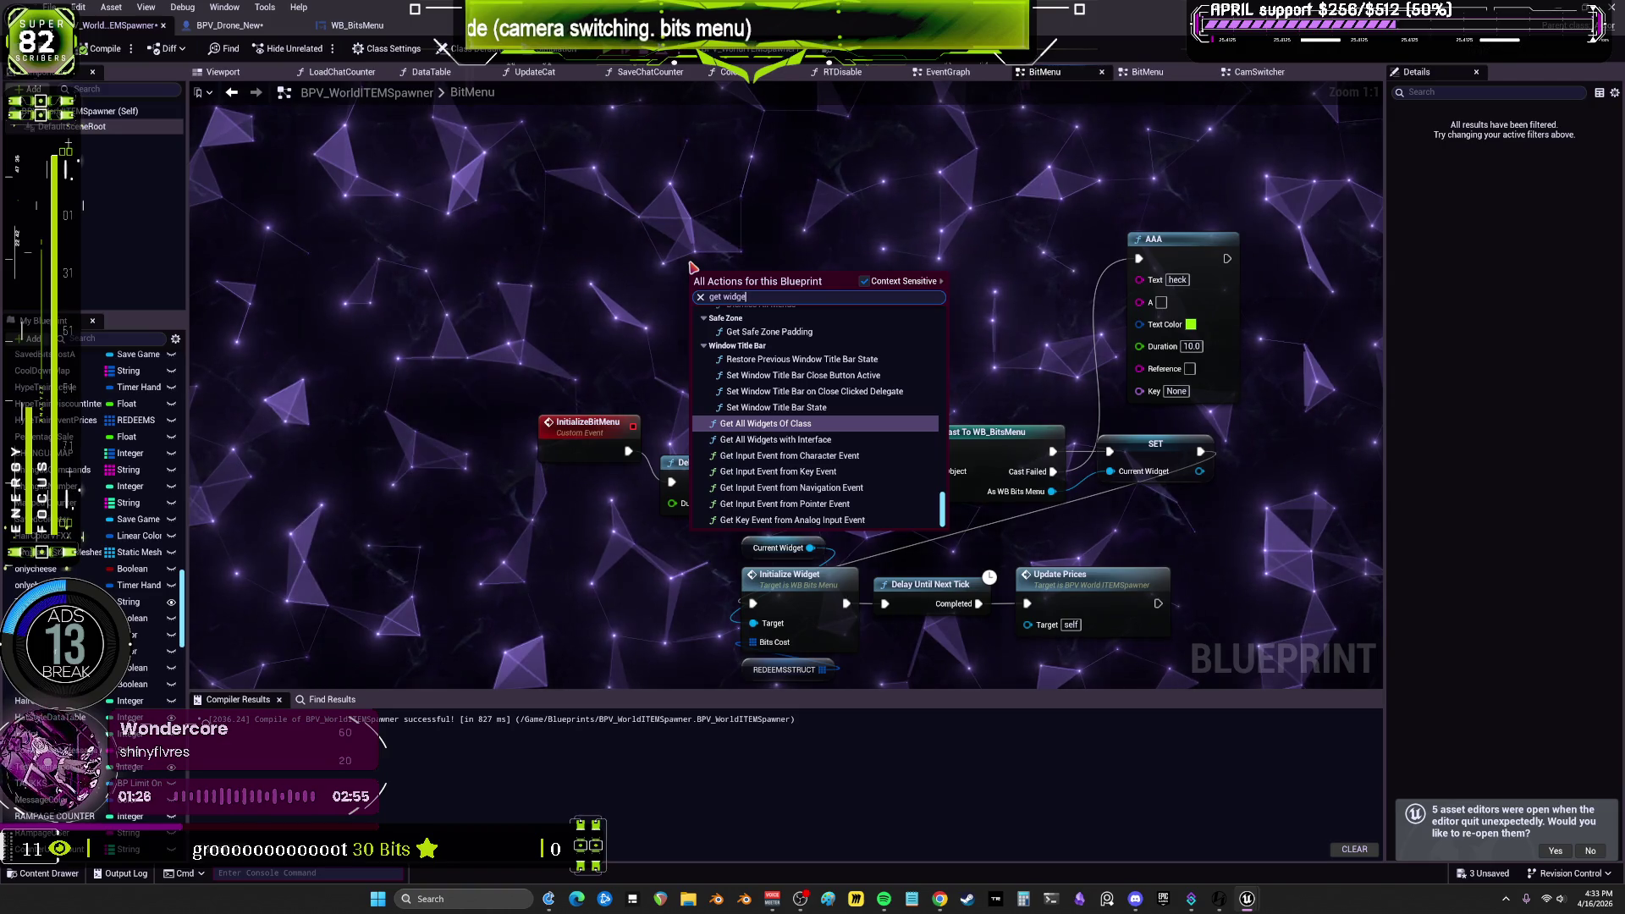
pyautogui.write('ts')
pyautogui.press('Return')
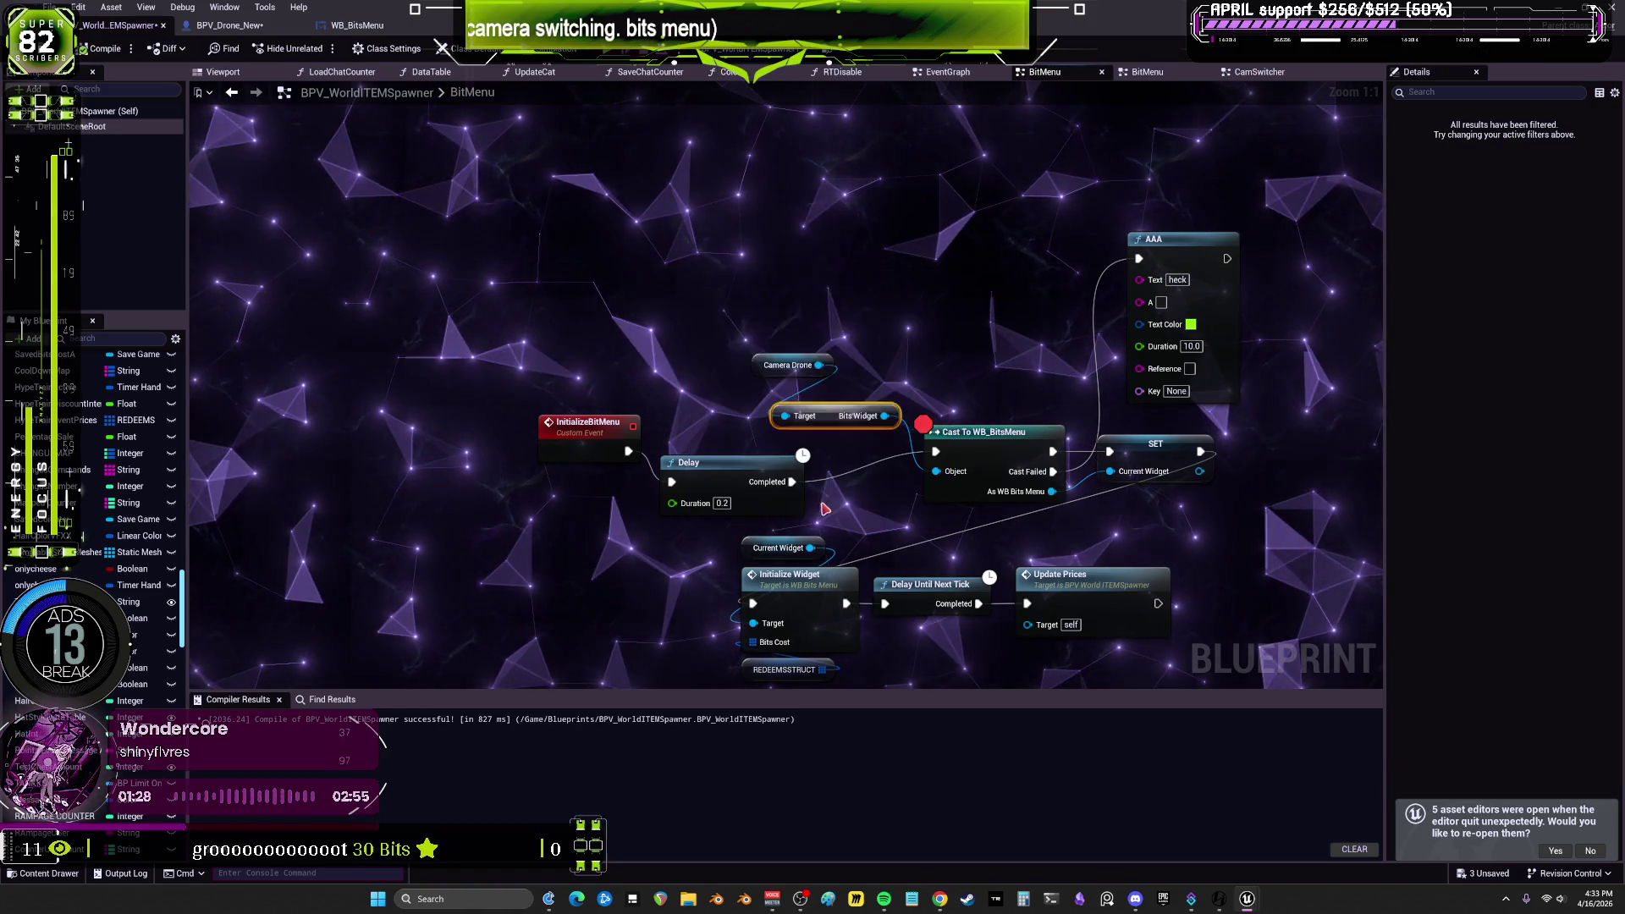
pyautogui.click(770, 292)
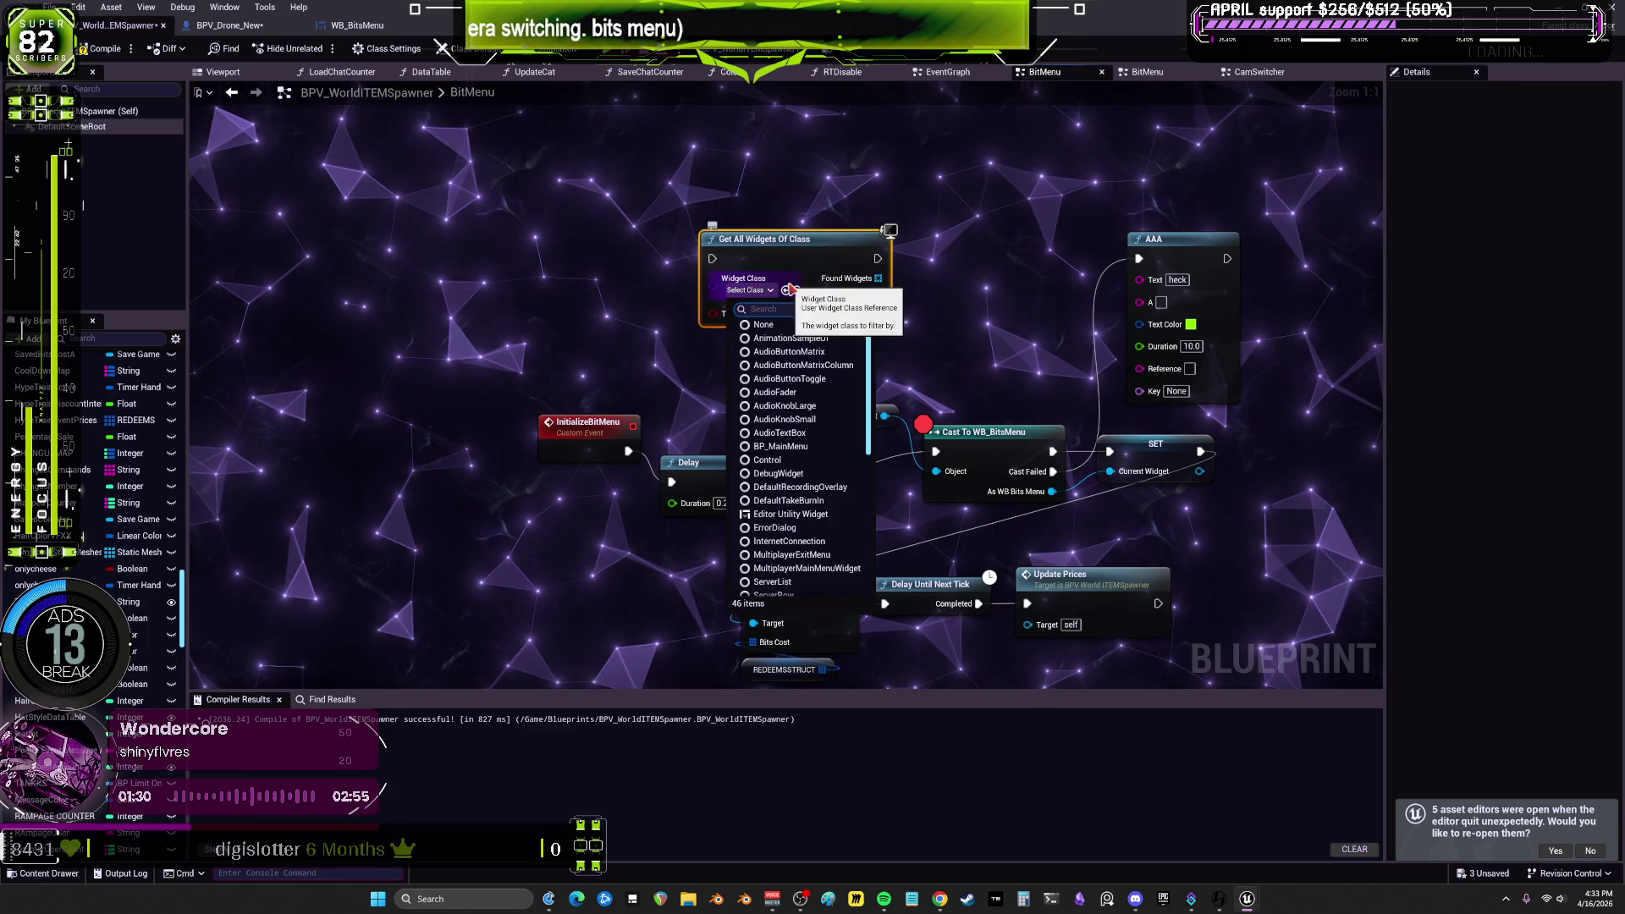
pyautogui.write('bits')
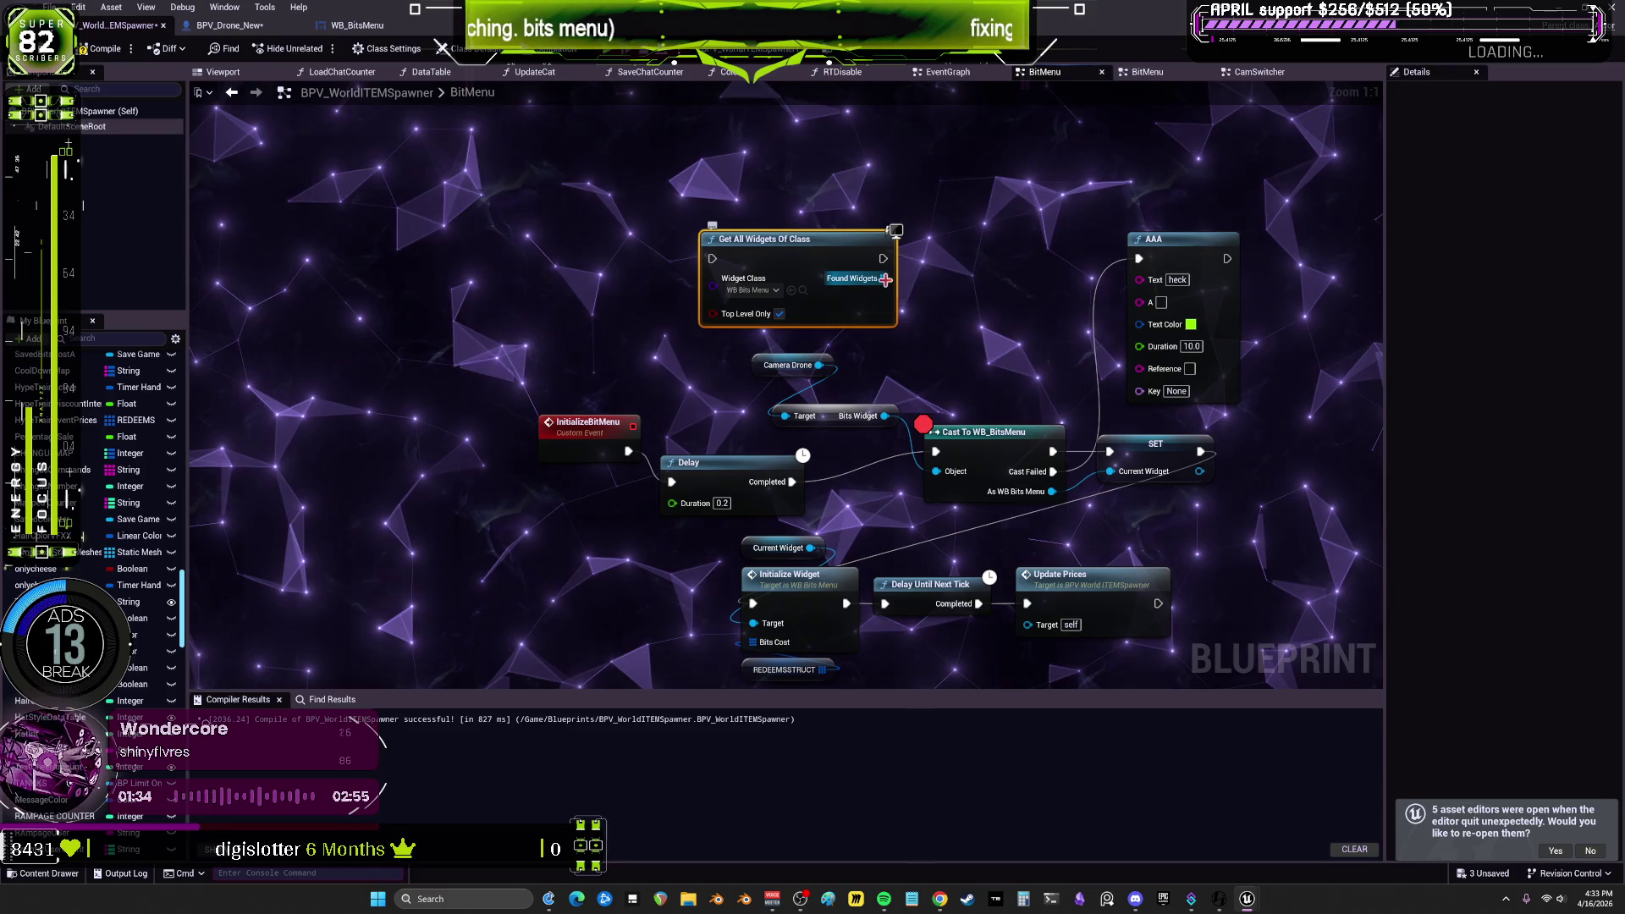
# Step: Pull a new node from Found Widgets, discarding an unwanted GET array node first
pyautogui.moveTo(885, 279); pyautogui.dragTo(921, 305)
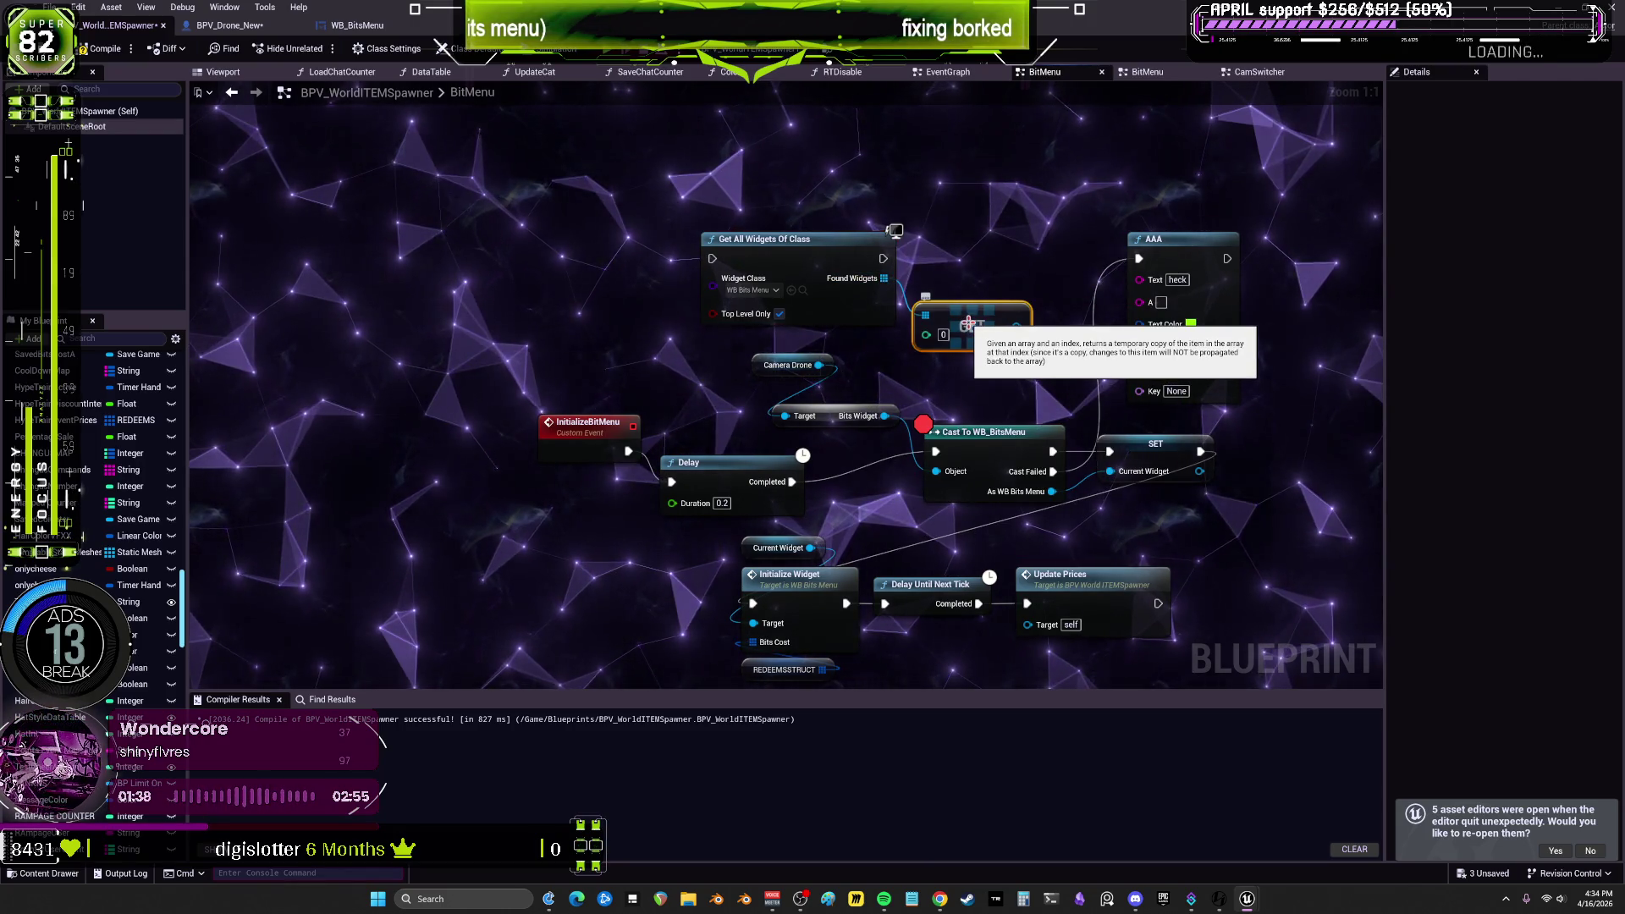
pyautogui.press('Delete')
pyautogui.moveTo(926, 332); pyautogui.dragTo(926, 333)
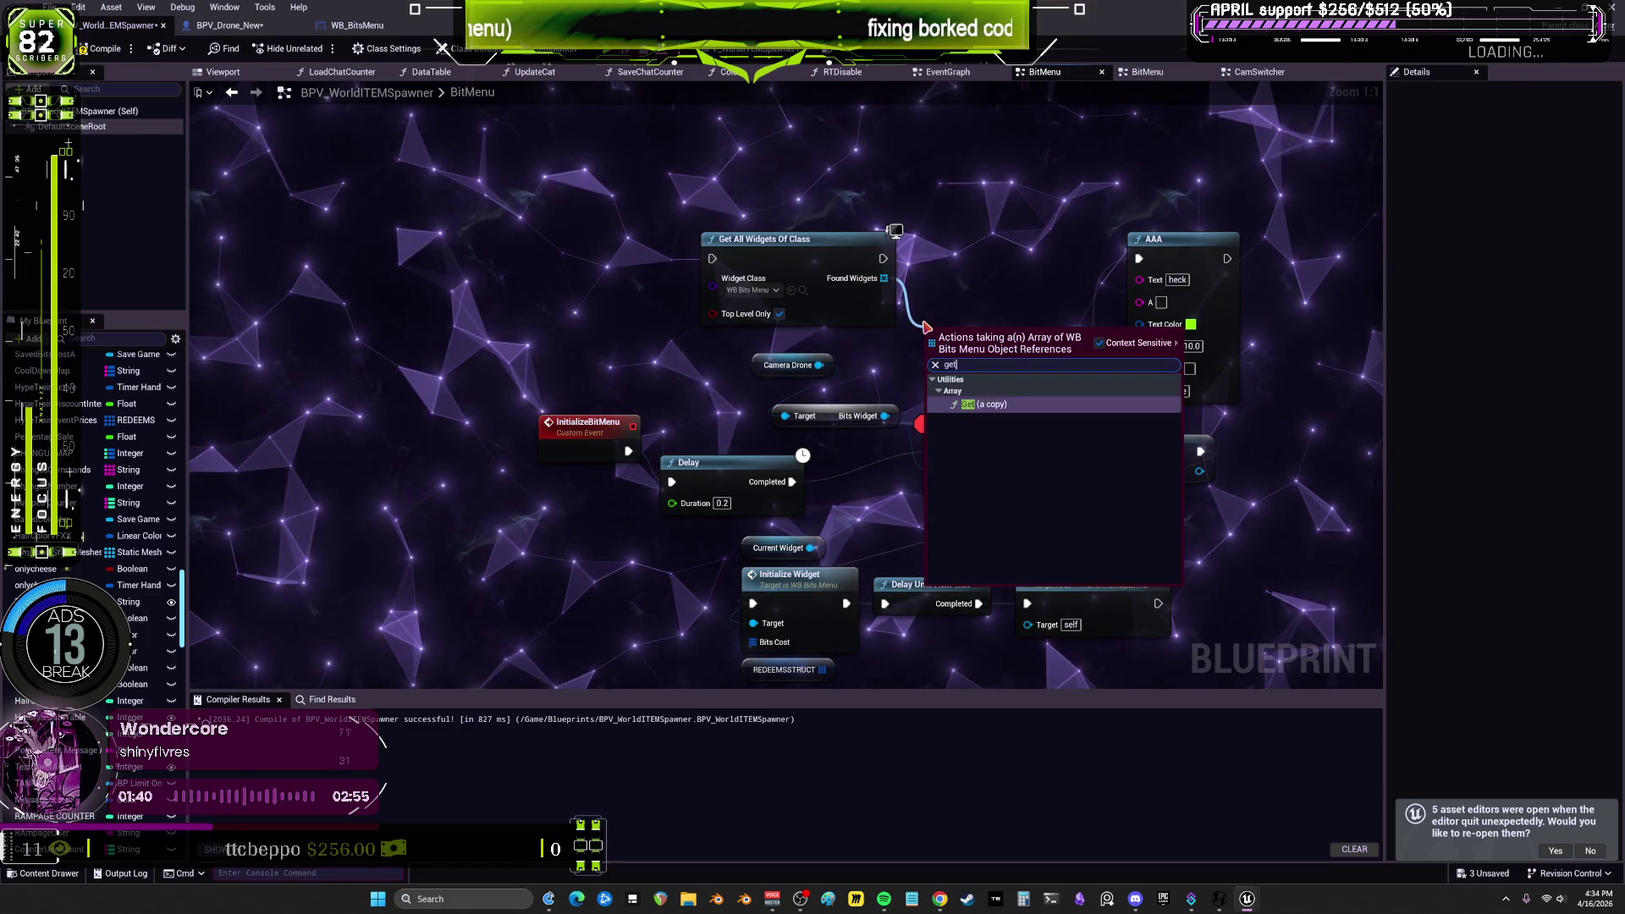
# Step: Search 'get ref' off Found Widgets and add the Utilities > Array > Get (a ref) node
pyautogui.write('get ref')
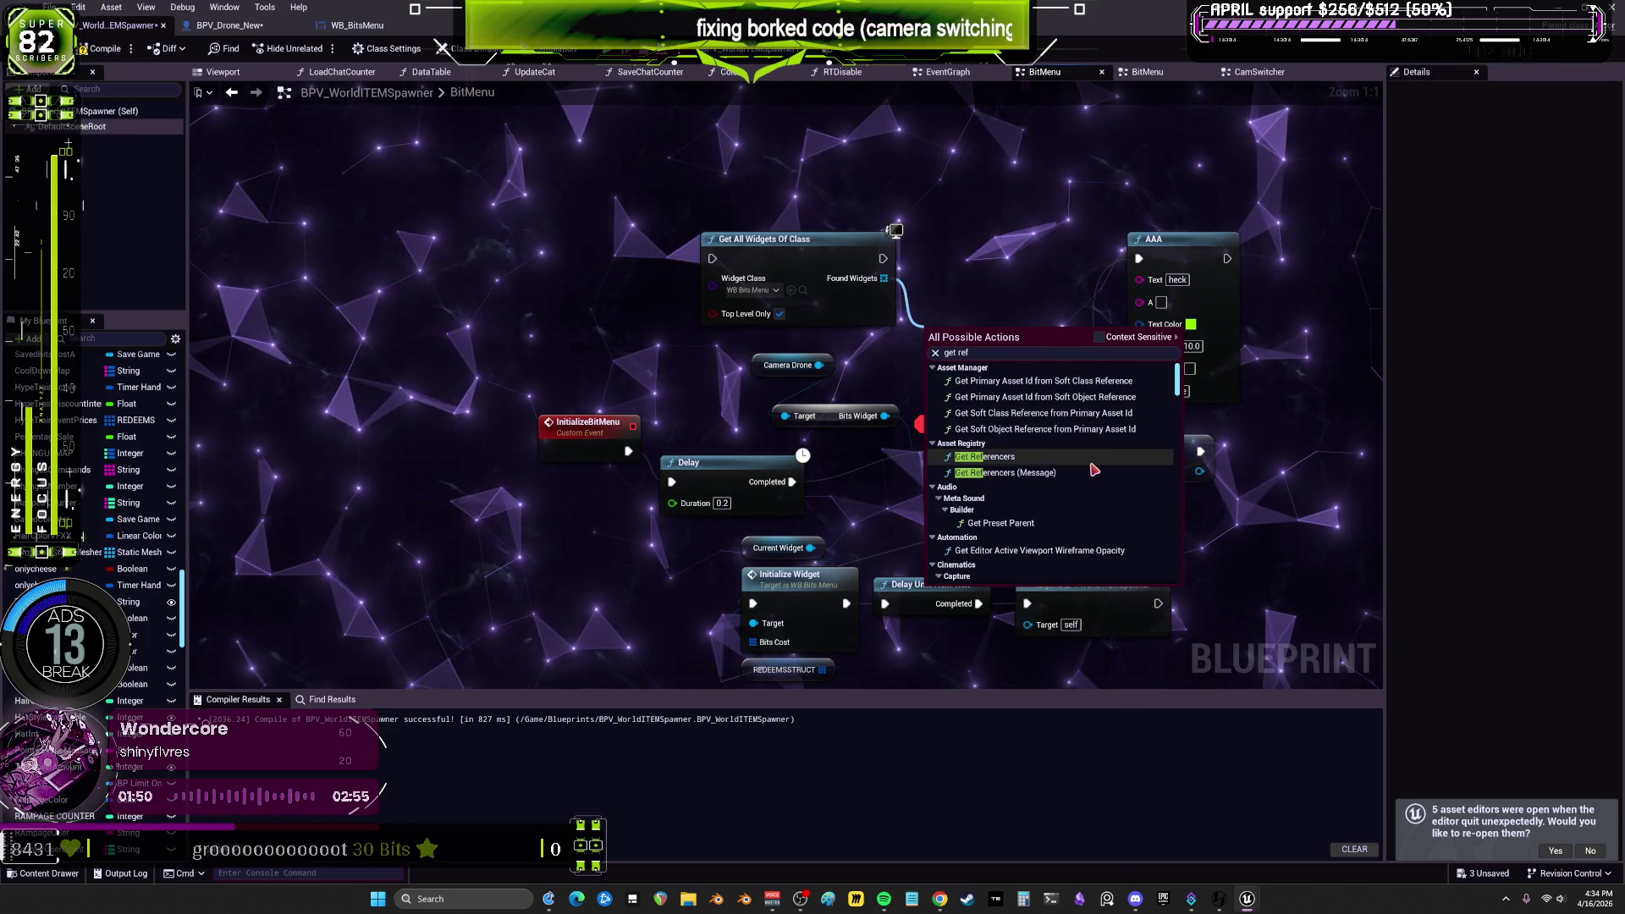
pyautogui.scroll(-3, 1092, 470)
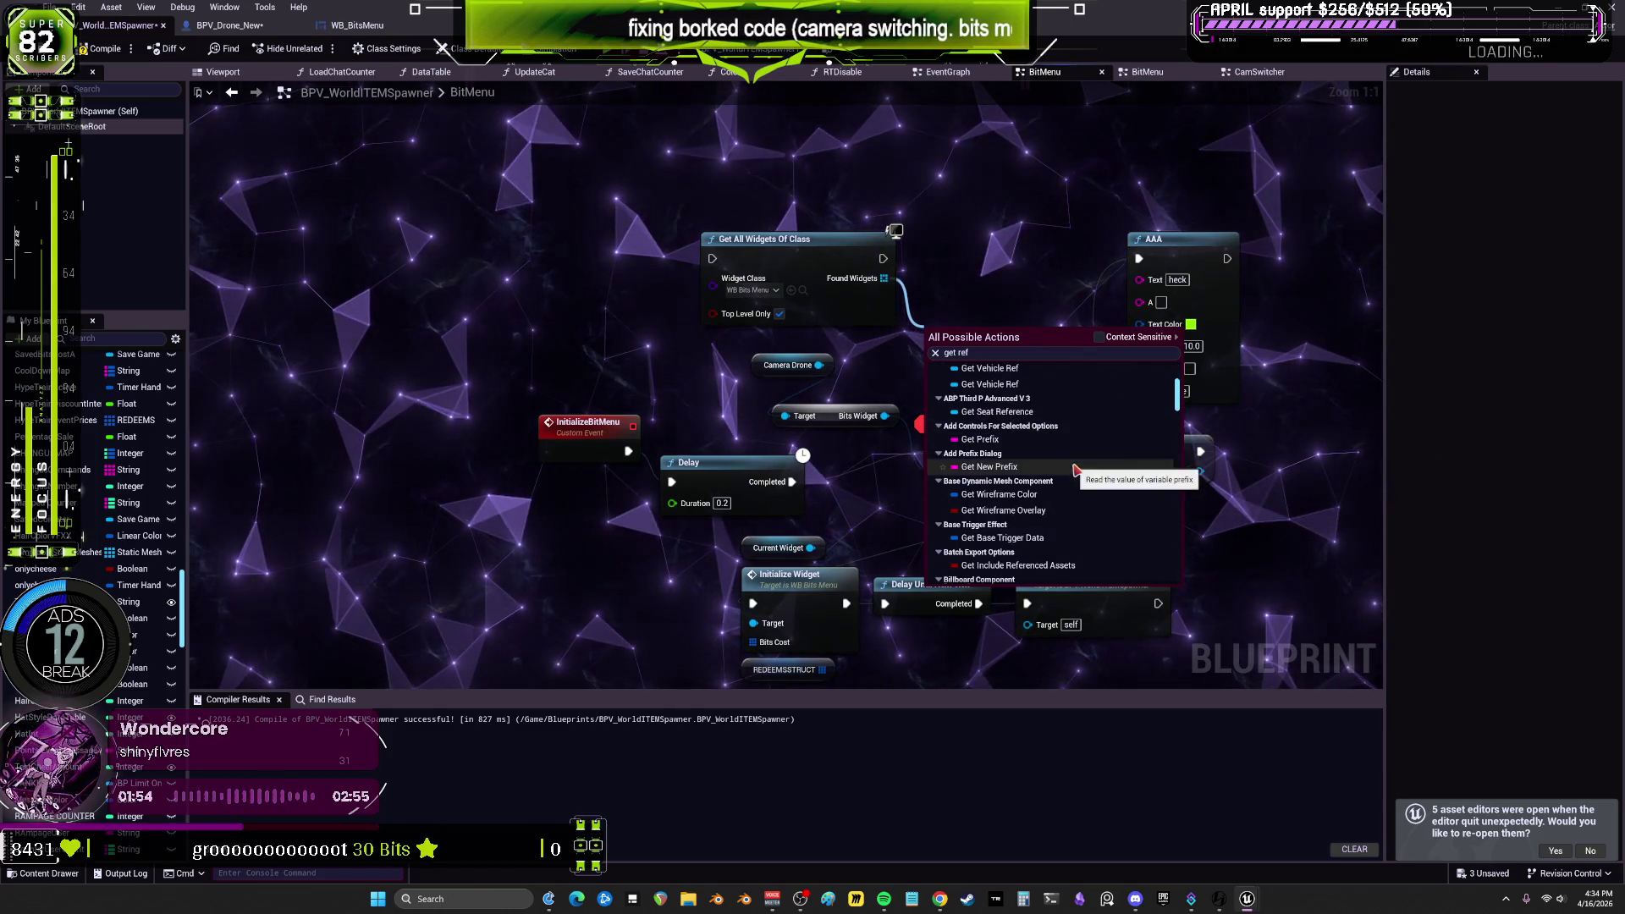
pyautogui.scroll(-4, 1075, 469)
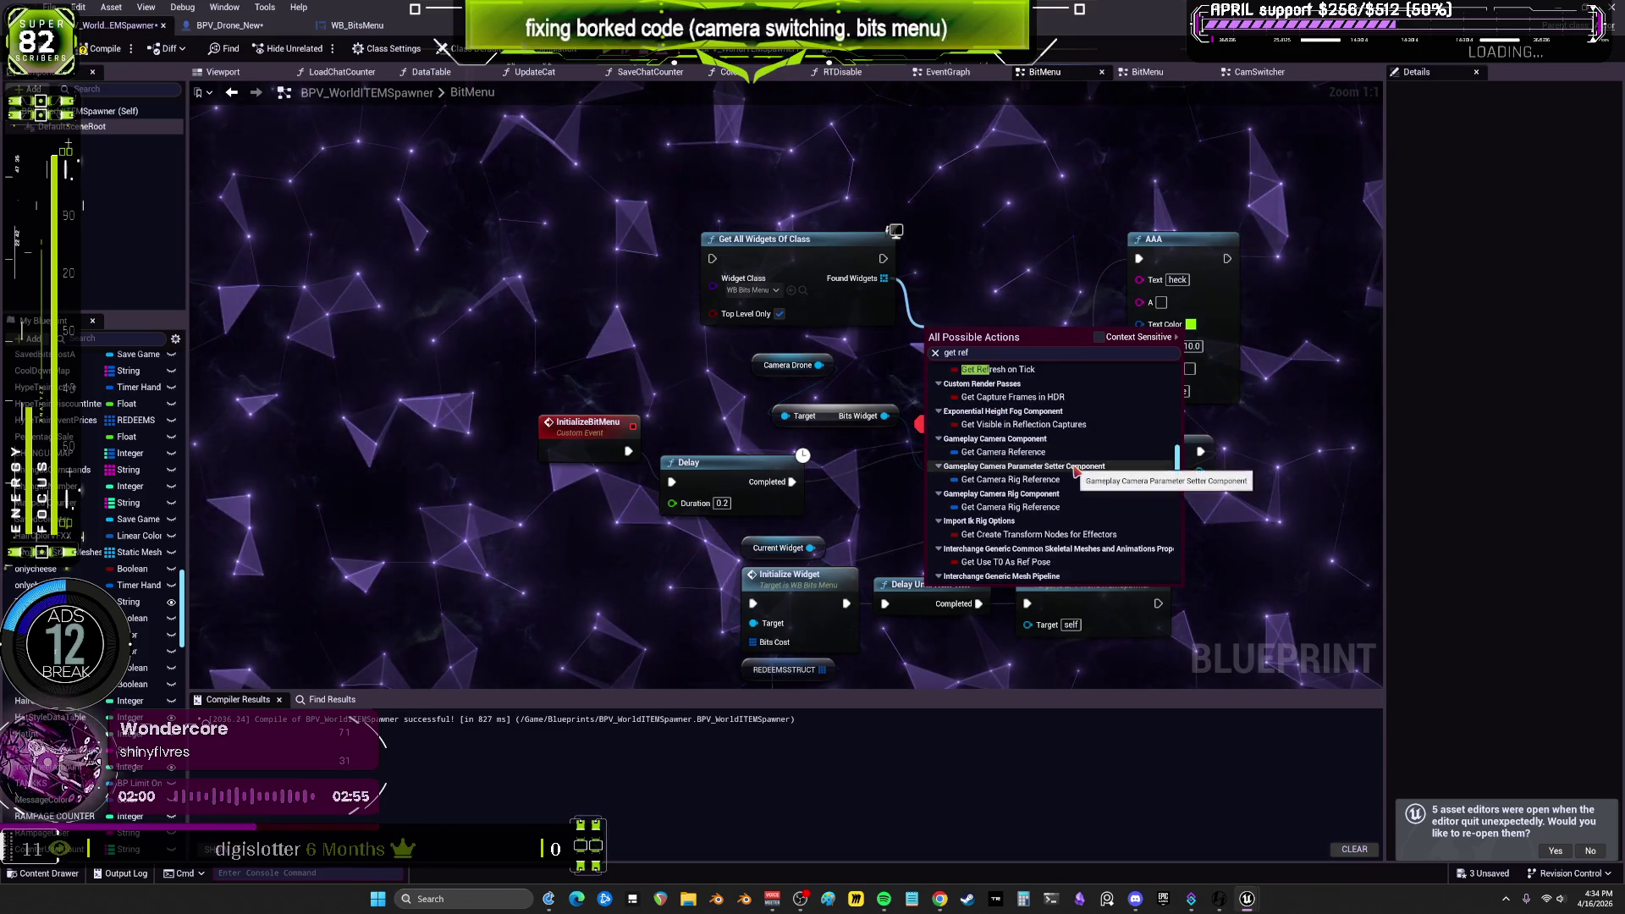
pyautogui.scroll(-5, 1077, 470)
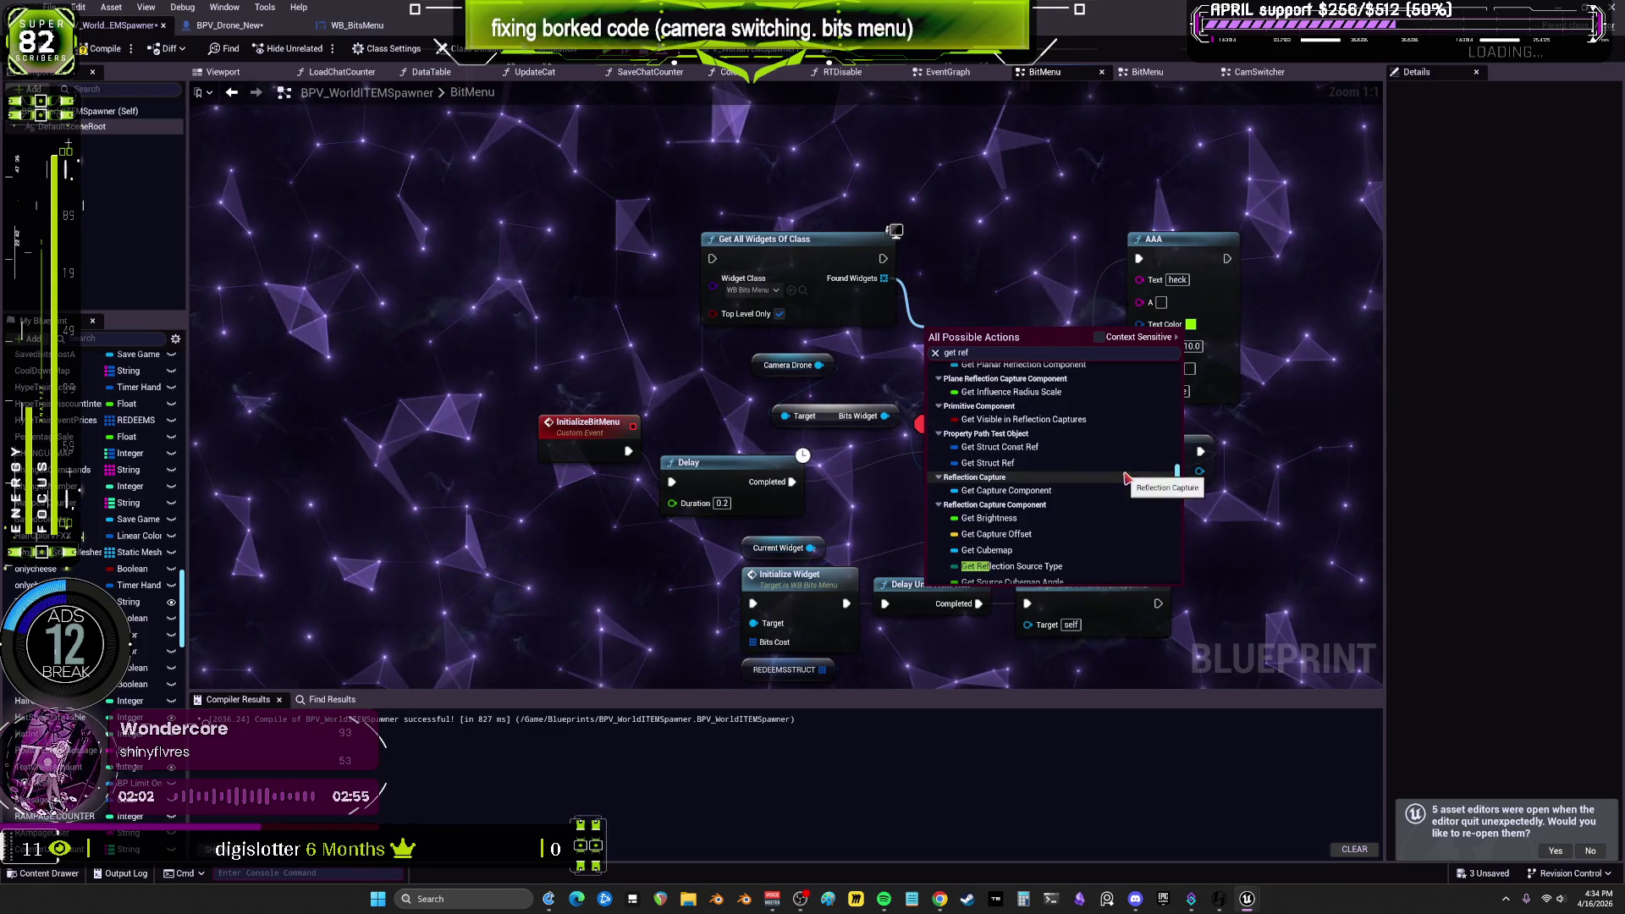
pyautogui.scroll(-4, 1126, 478)
pyautogui.scroll(-4, 1121, 474)
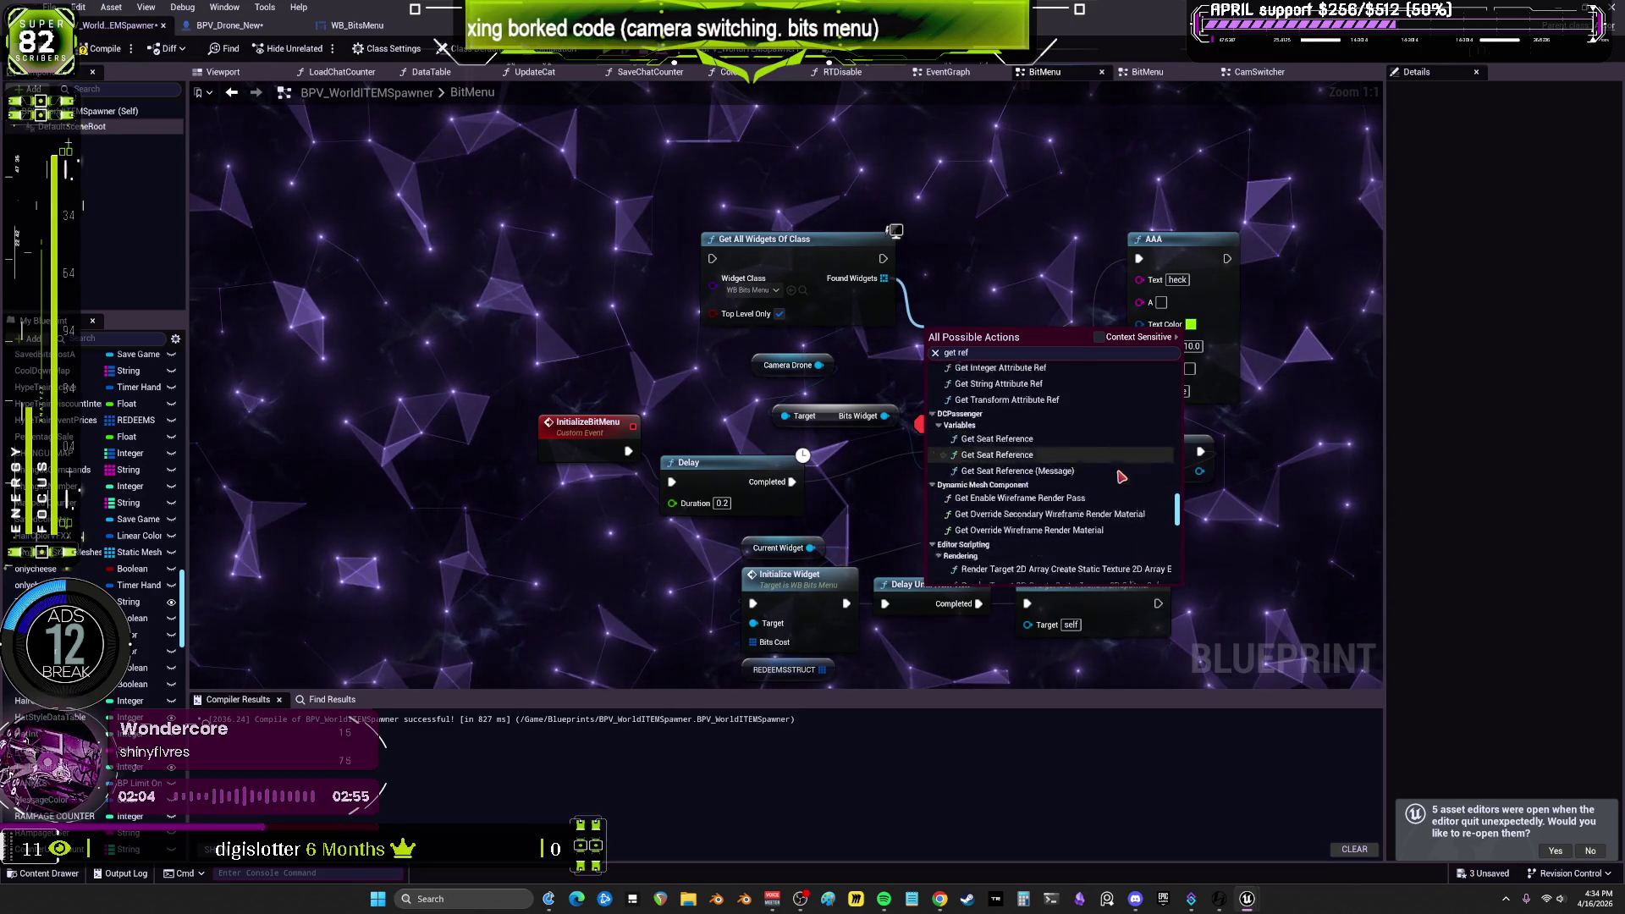
pyautogui.scroll(-4, 1119, 469)
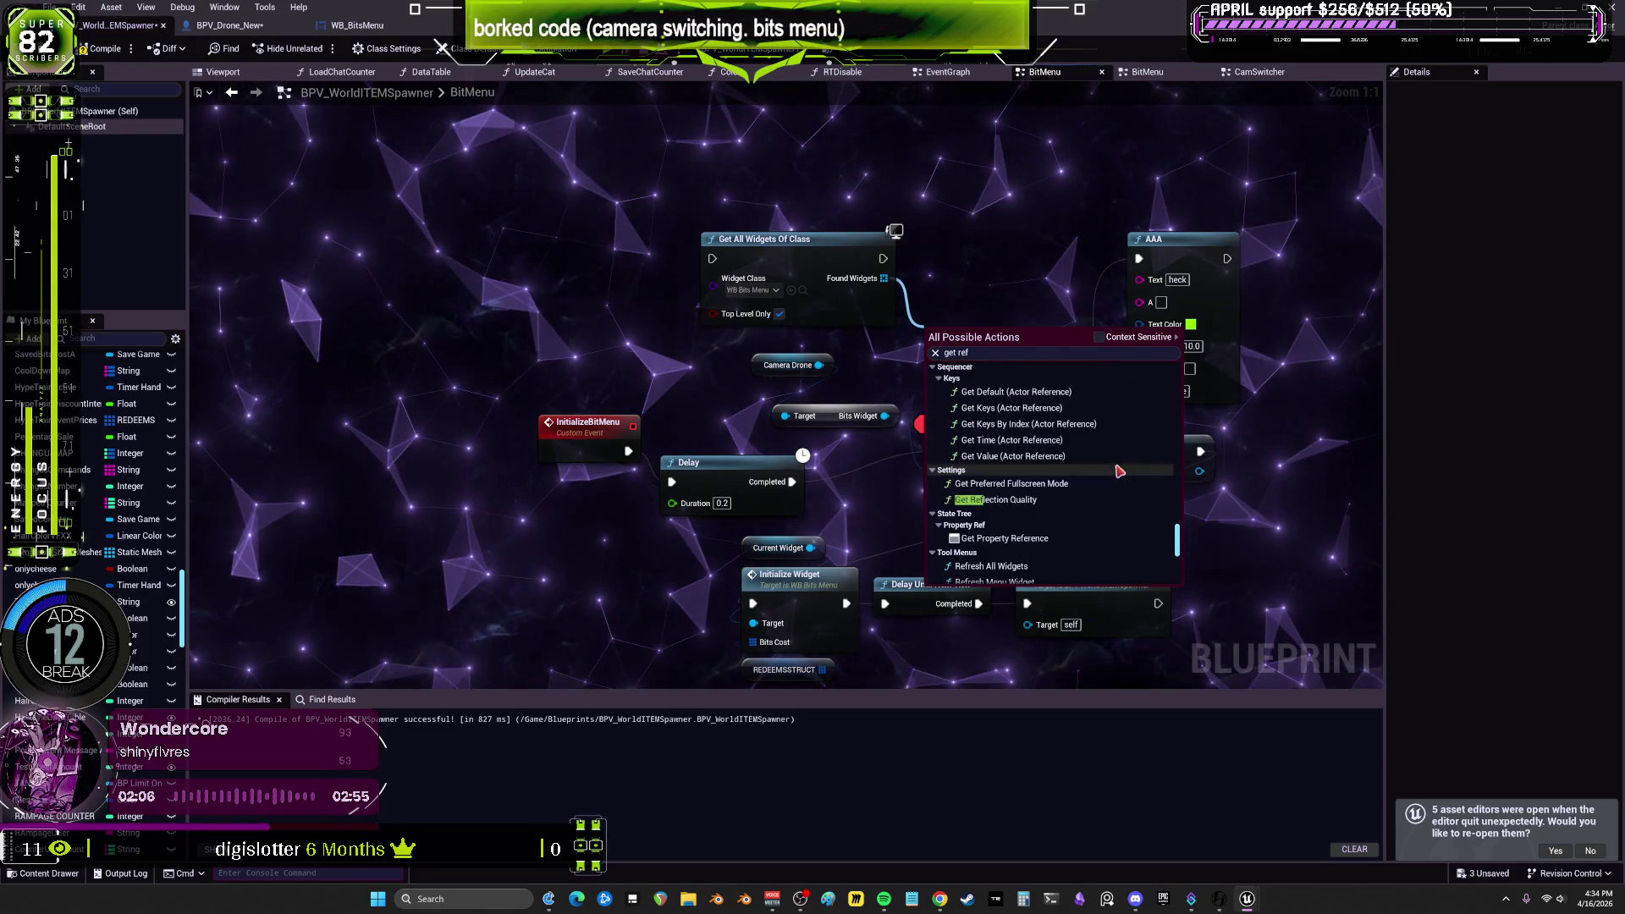
pyautogui.scroll(-4, 1120, 466)
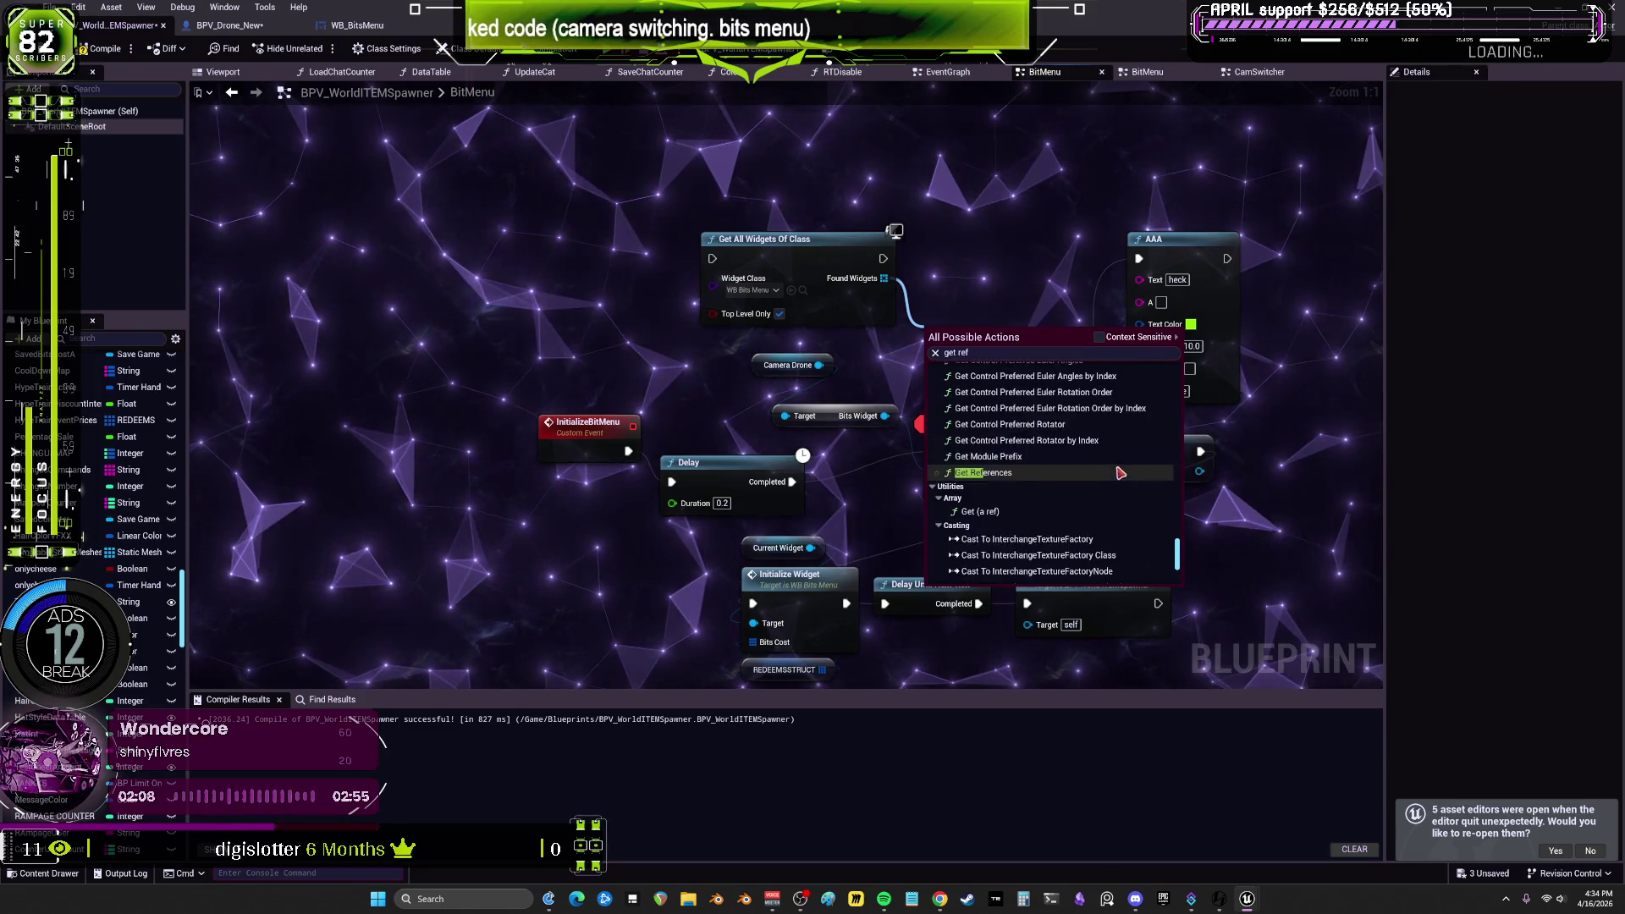
pyautogui.scroll(1, 1117, 464)
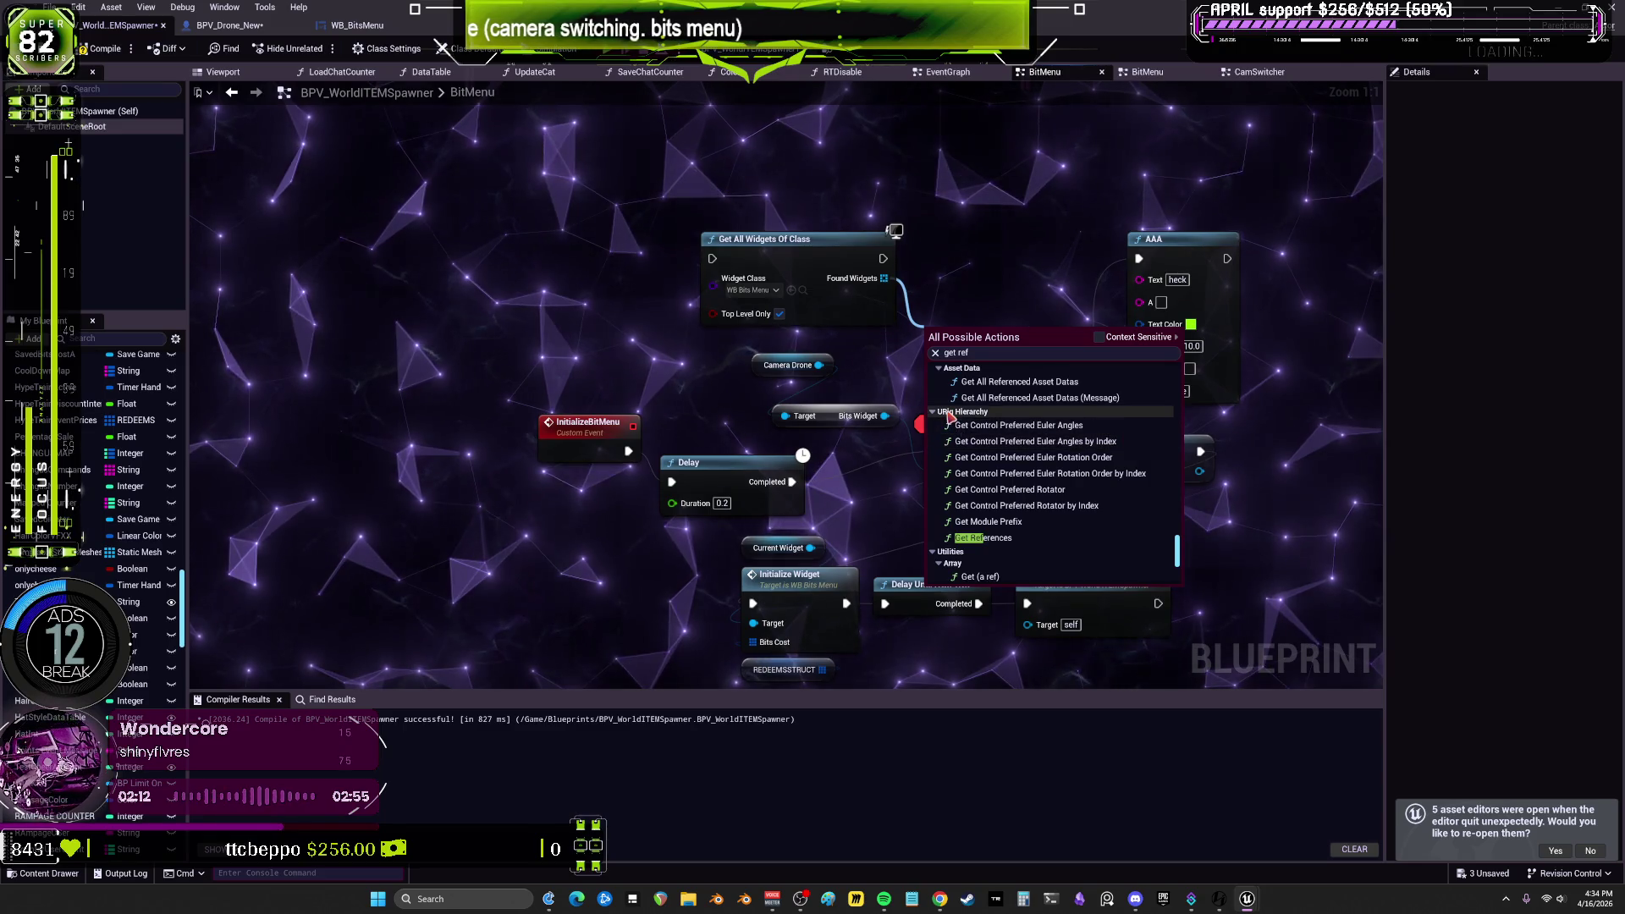
pyautogui.scroll(-2, 1126, 500)
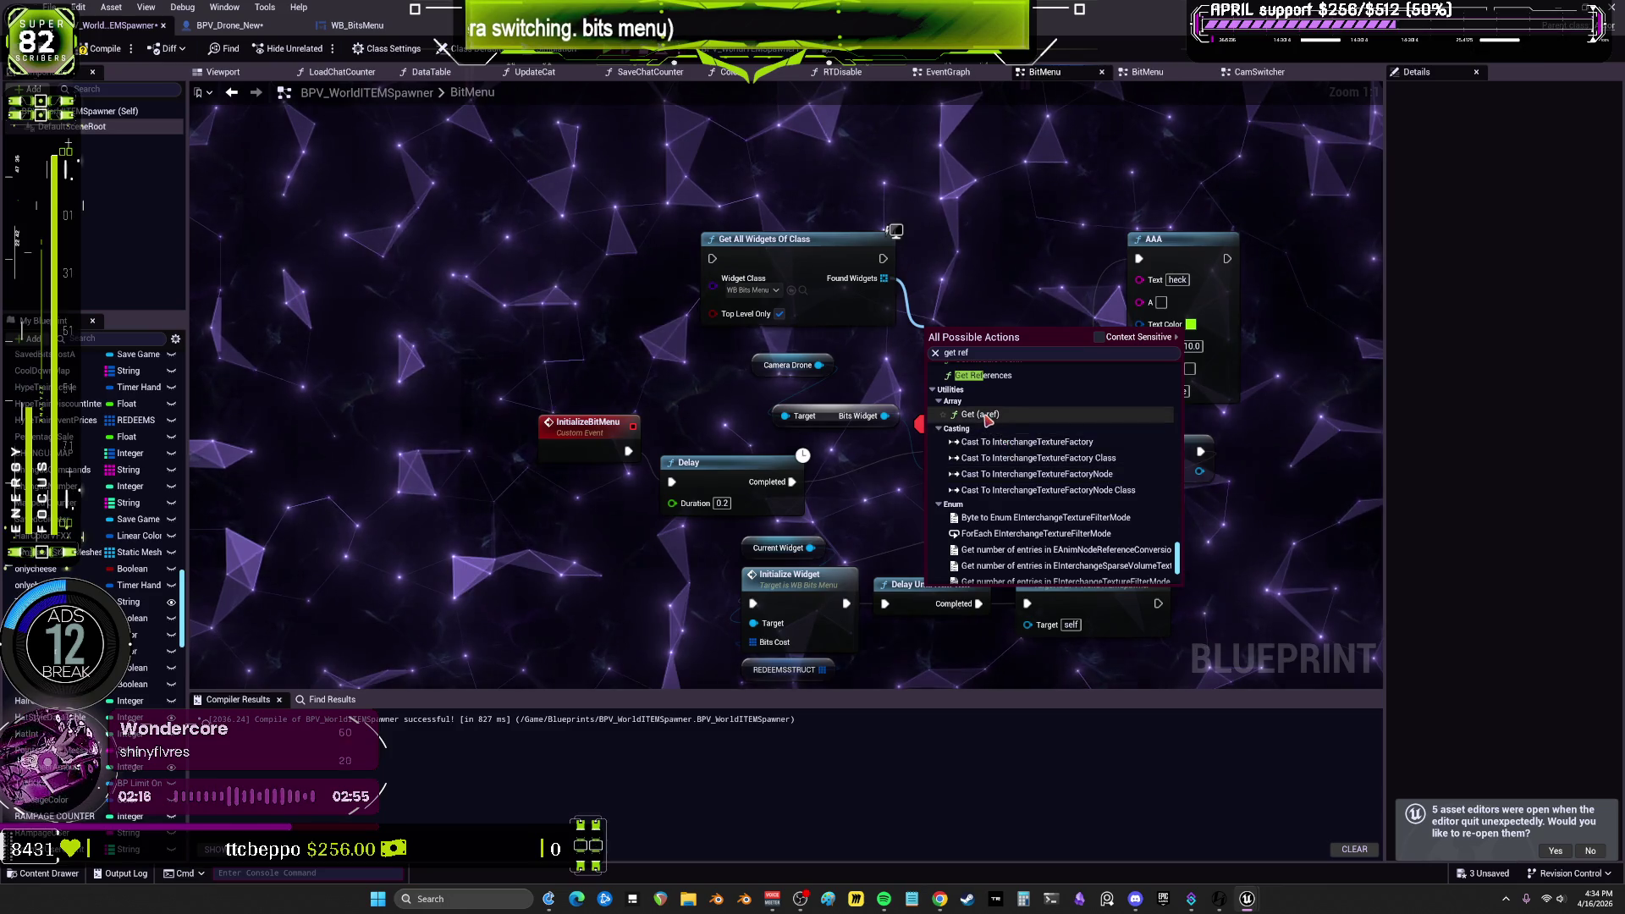
pyautogui.click(987, 416)
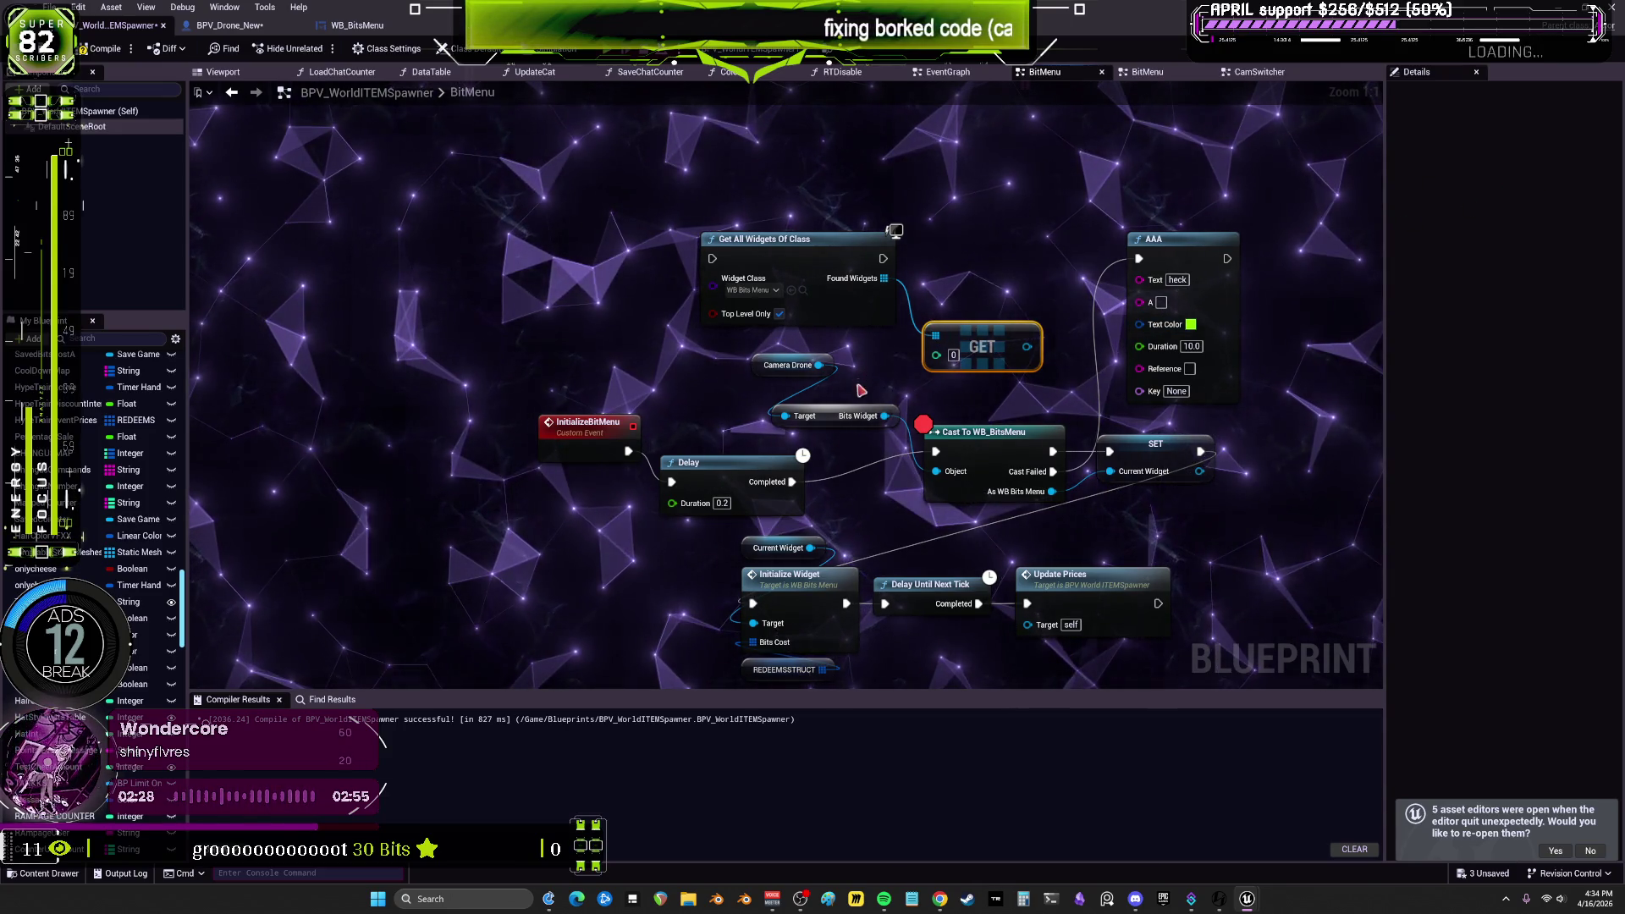
# Step: Replace the old Bits Widget getter with the array item into the Cast's Object, and untick Top Level Only
pyautogui.press('Delete')
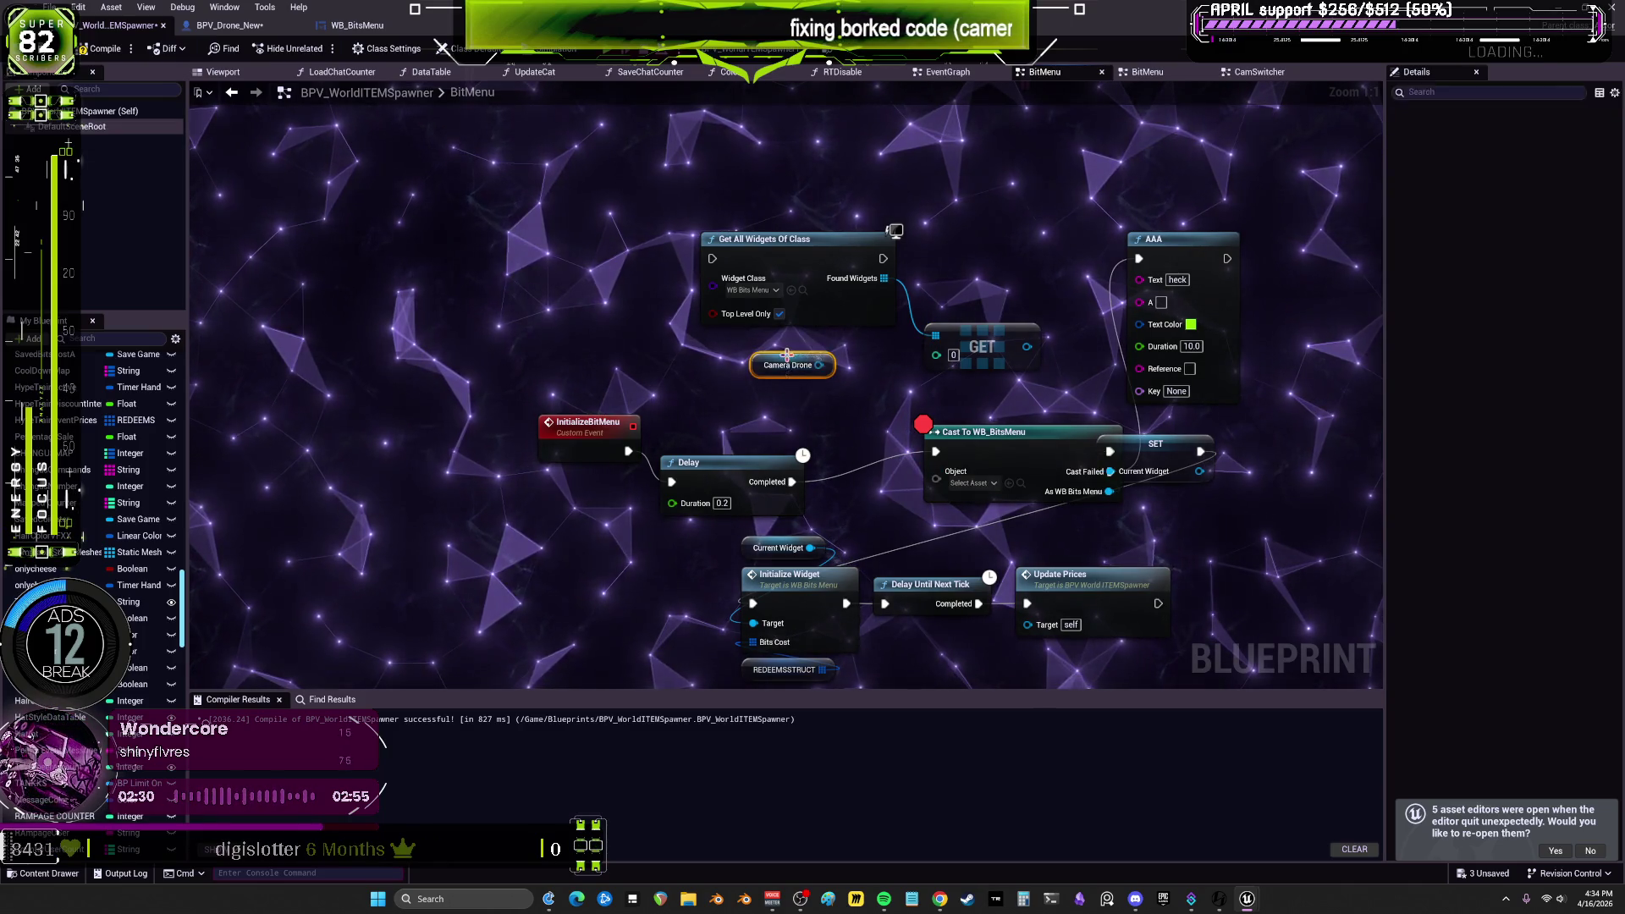
pyautogui.moveTo(965, 441); pyautogui.dragTo(836, 449)
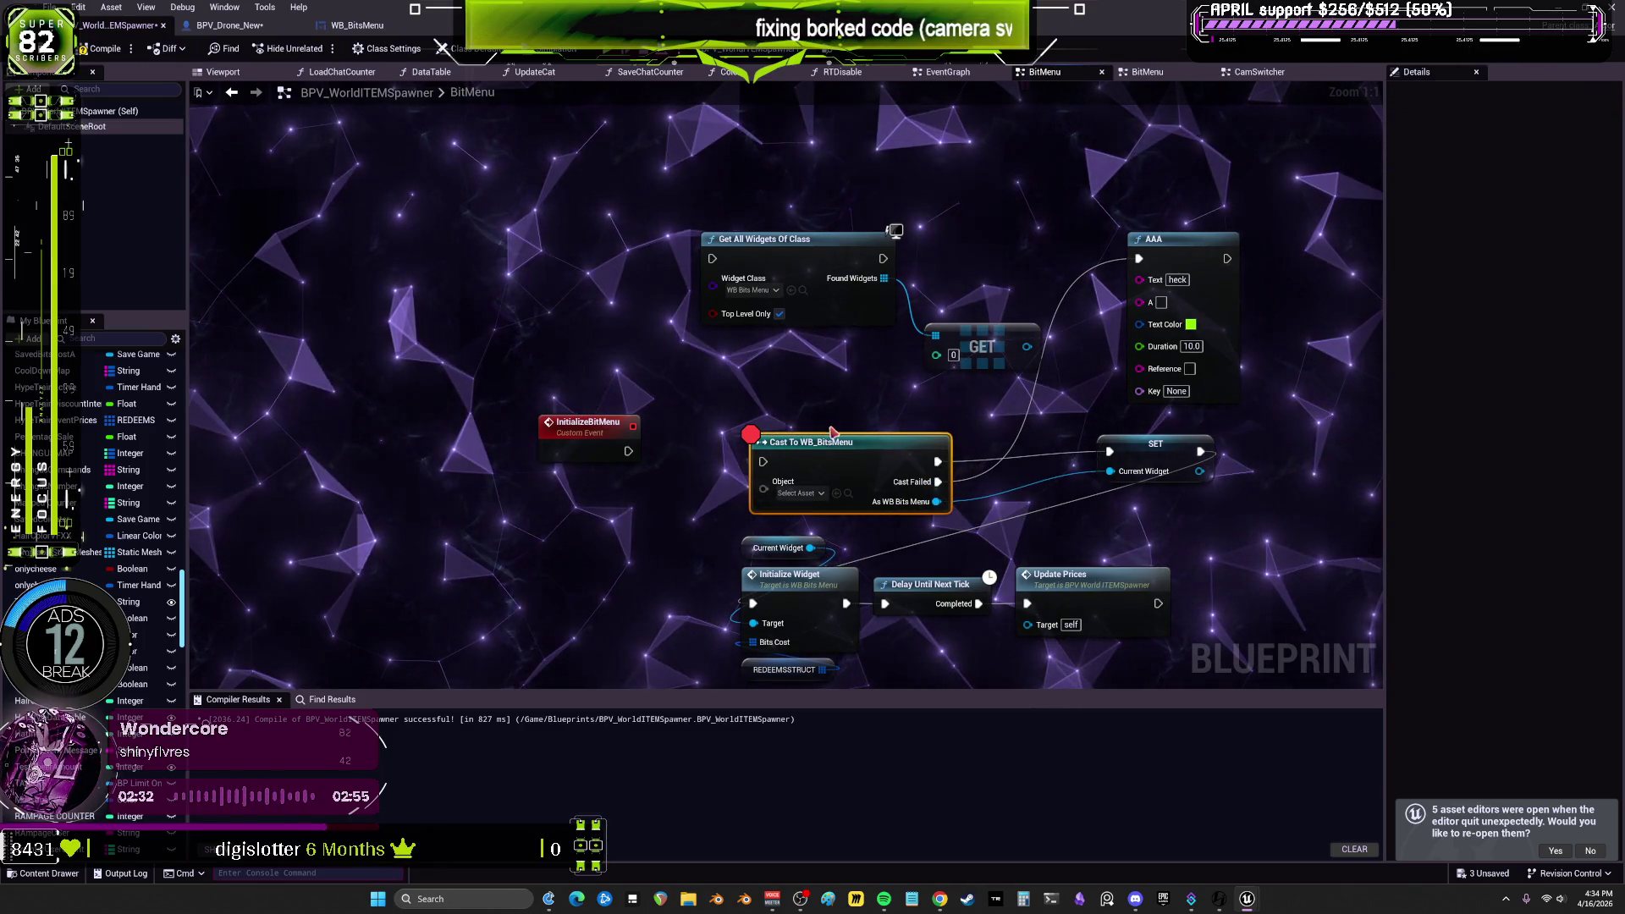
pyautogui.click(846, 405)
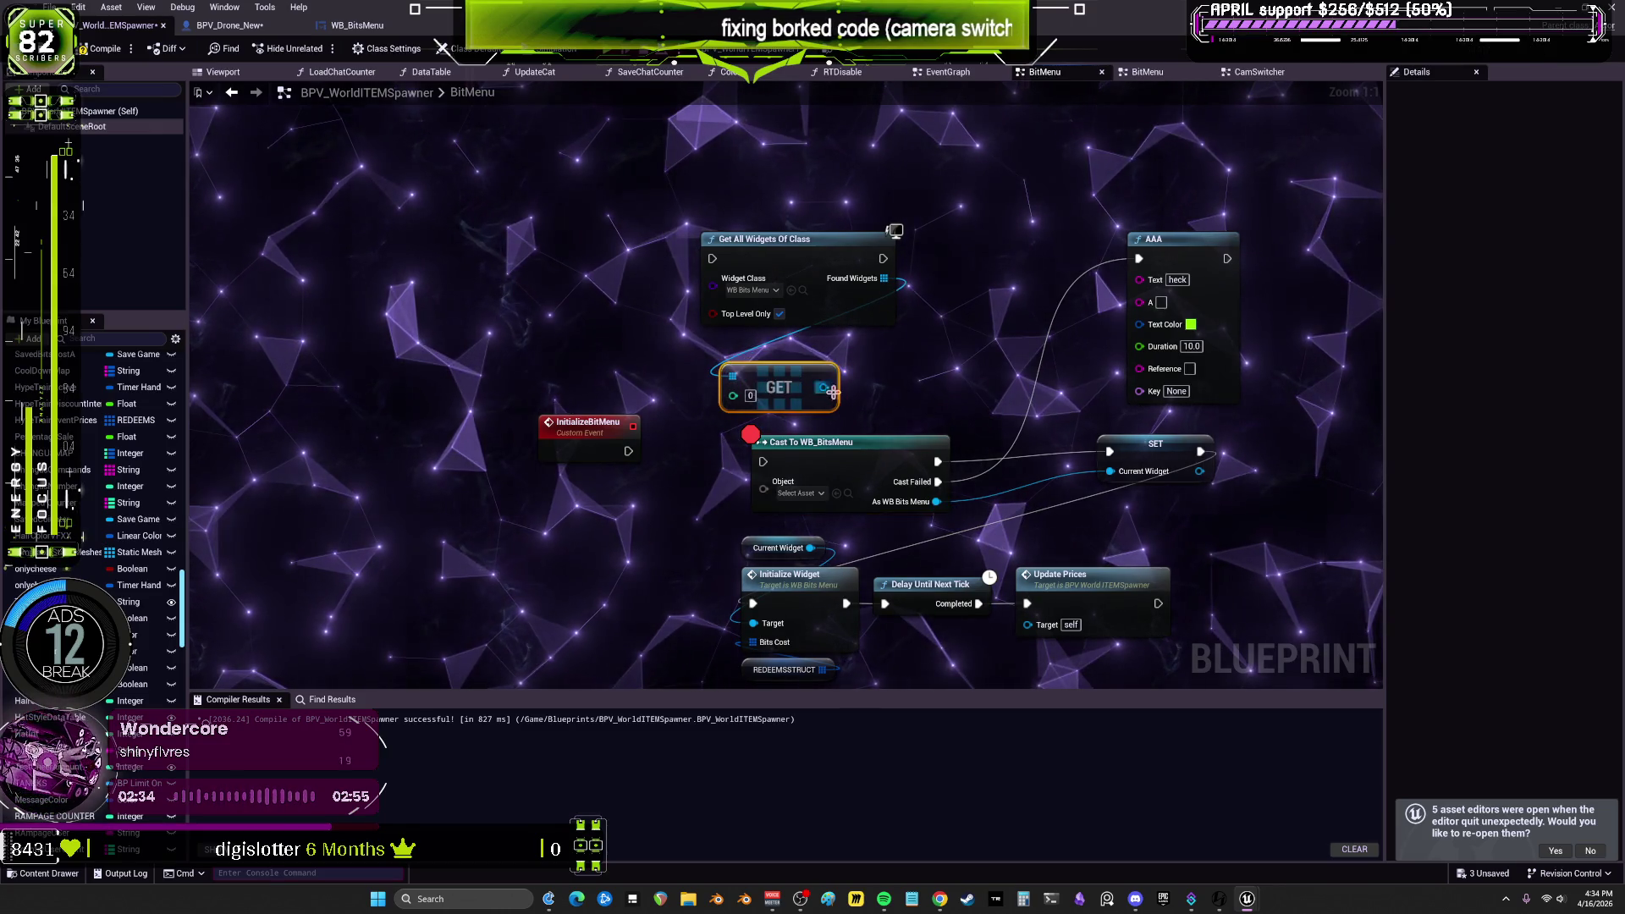
pyautogui.moveTo(823, 387); pyautogui.dragTo(763, 482)
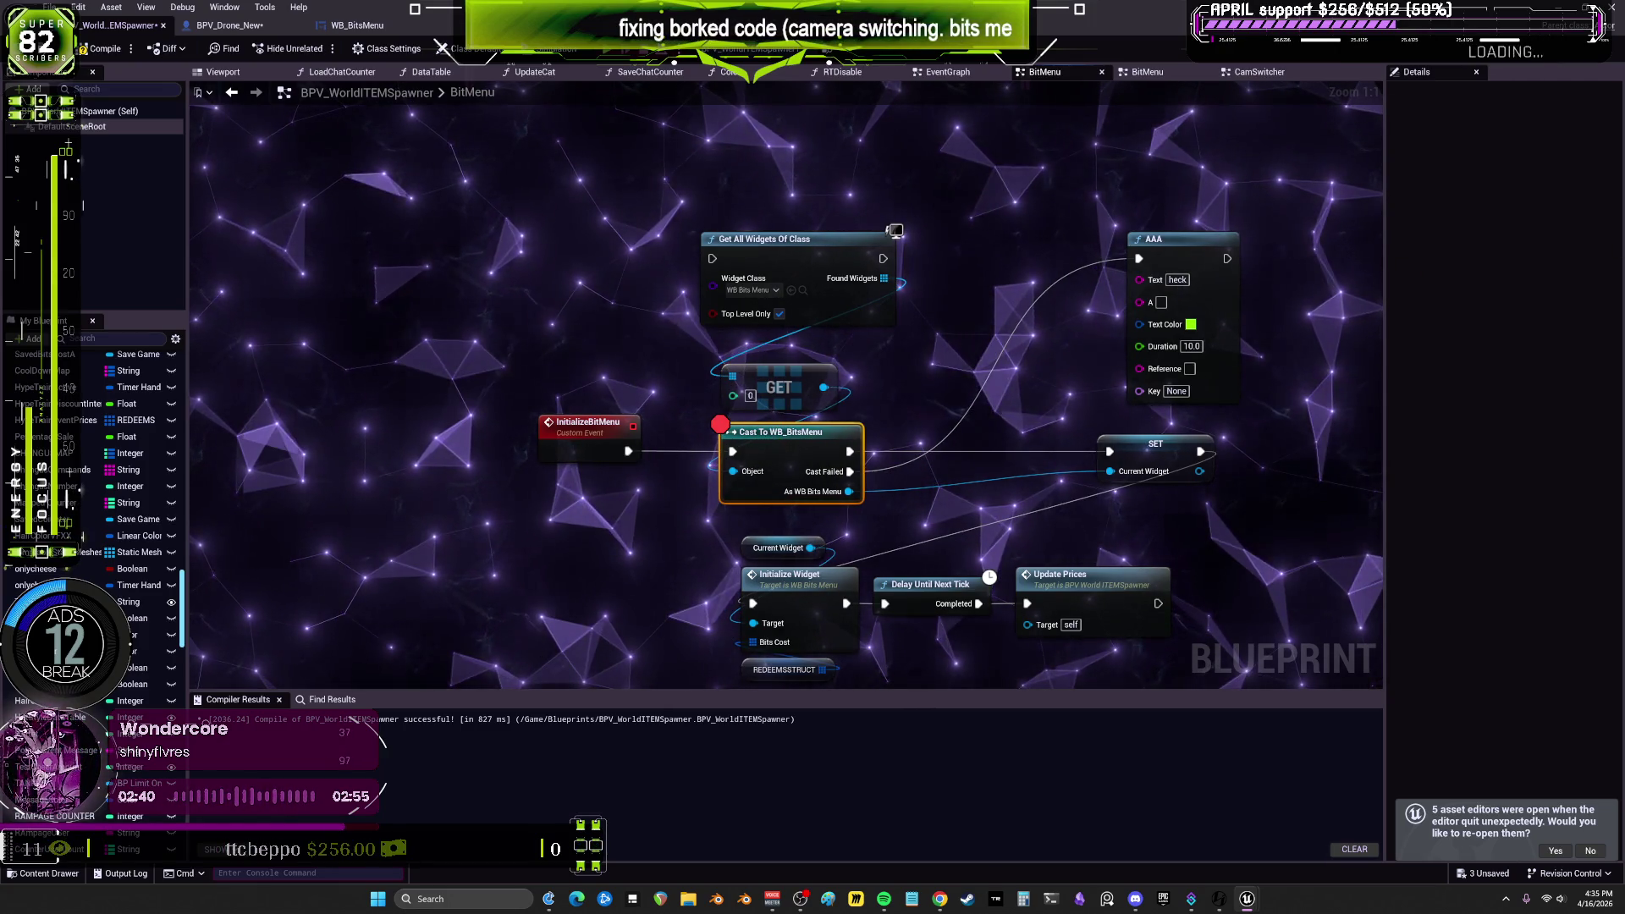
pyautogui.moveTo(1205, 252); pyautogui.dragTo(1148, 258)
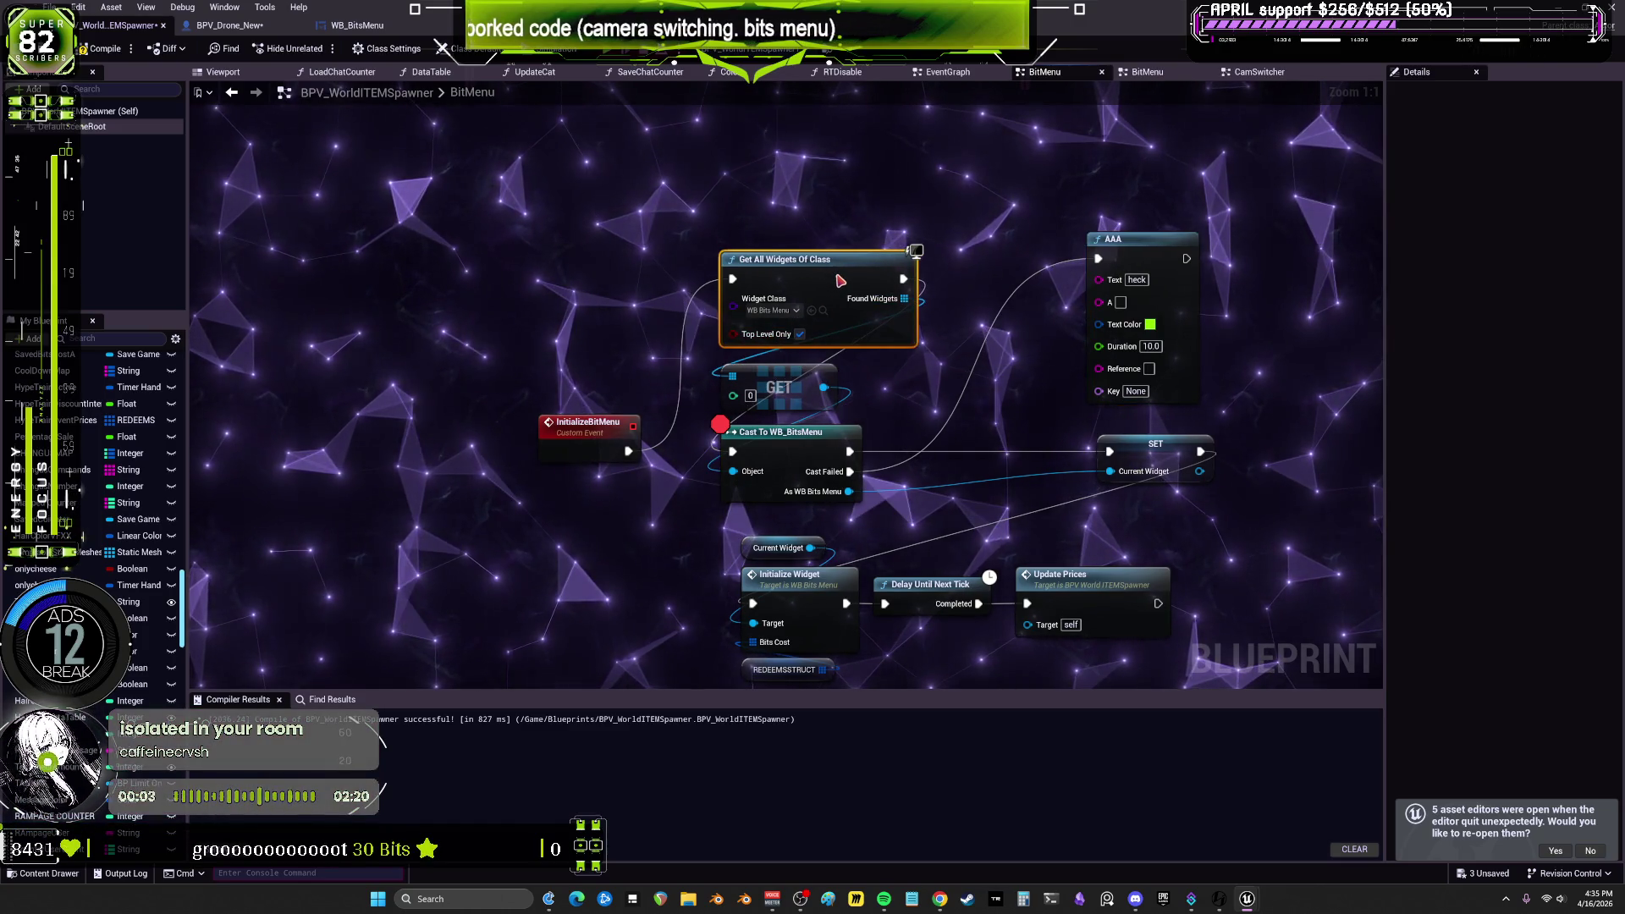
pyautogui.click(800, 334)
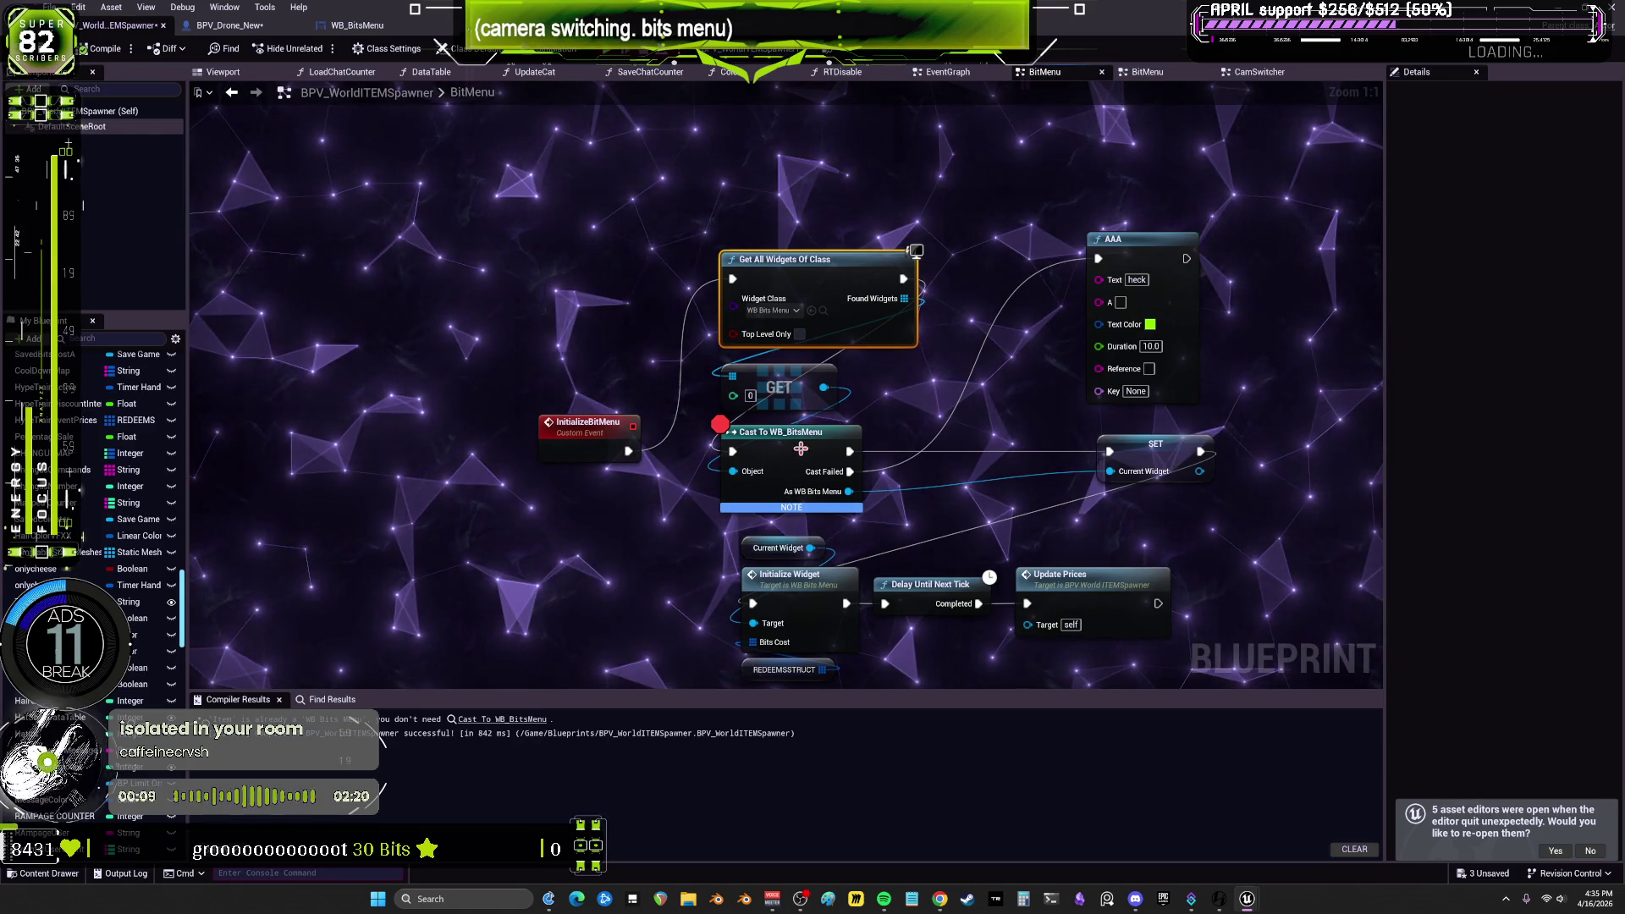
# Step: Move the breakpoint from Cast To WB_BitsMenu onto SET Current Widget and run a quick playtest
pyautogui.rightClick(801, 448)
pyautogui.click(856, 714)
pyautogui.click(1156, 443)
pyautogui.press('F9')
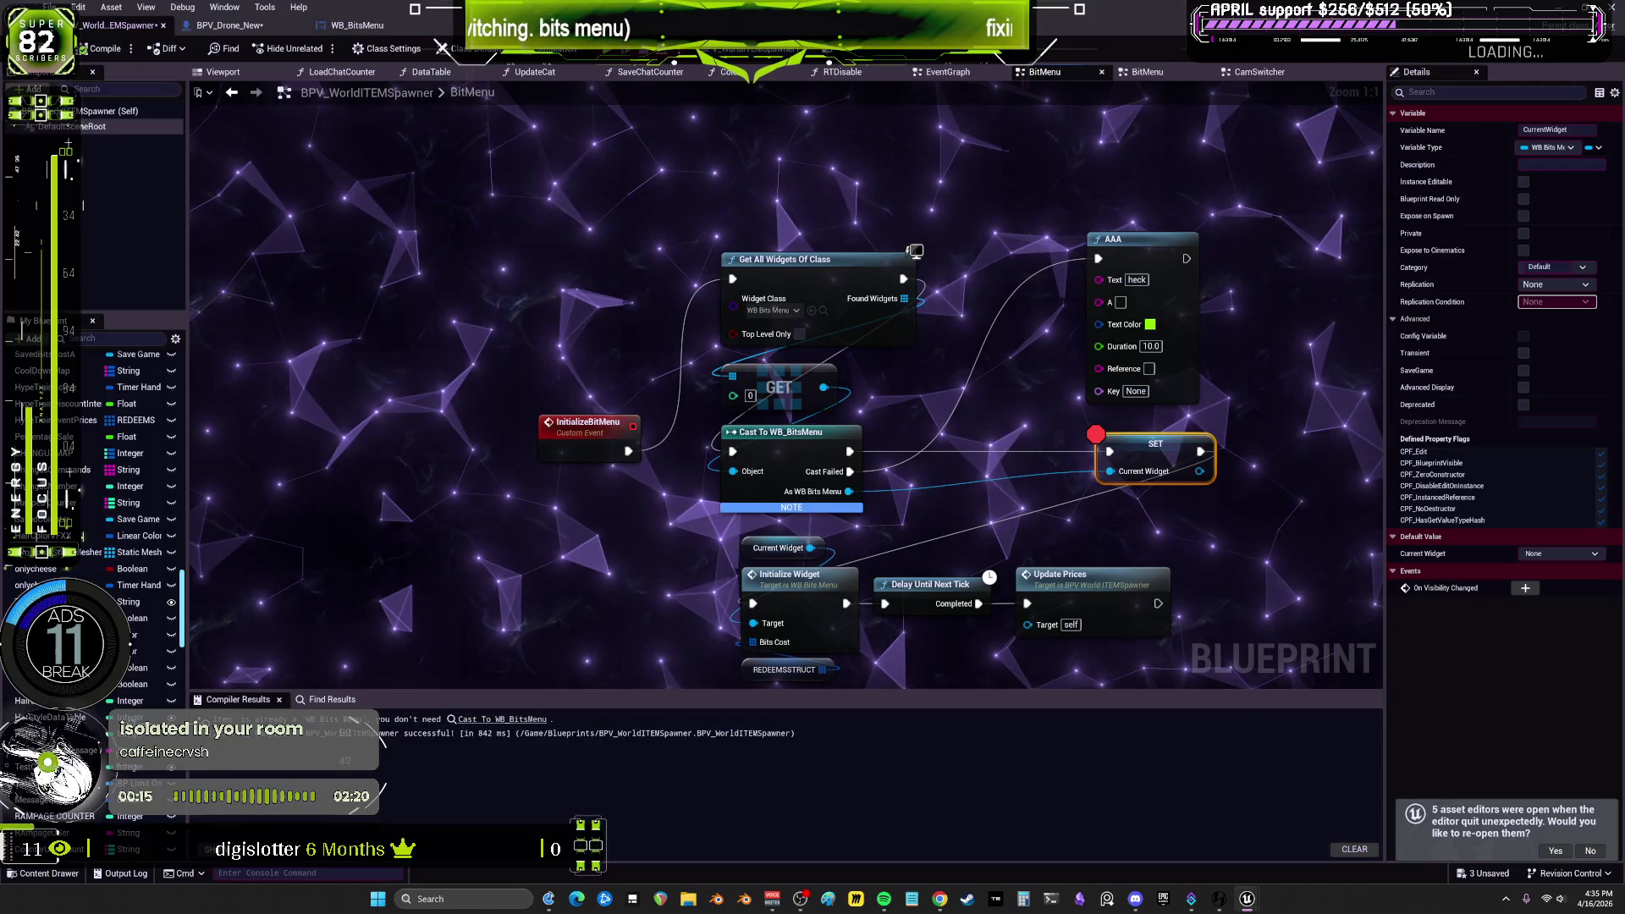
pyautogui.hotkey('alt', 'p')
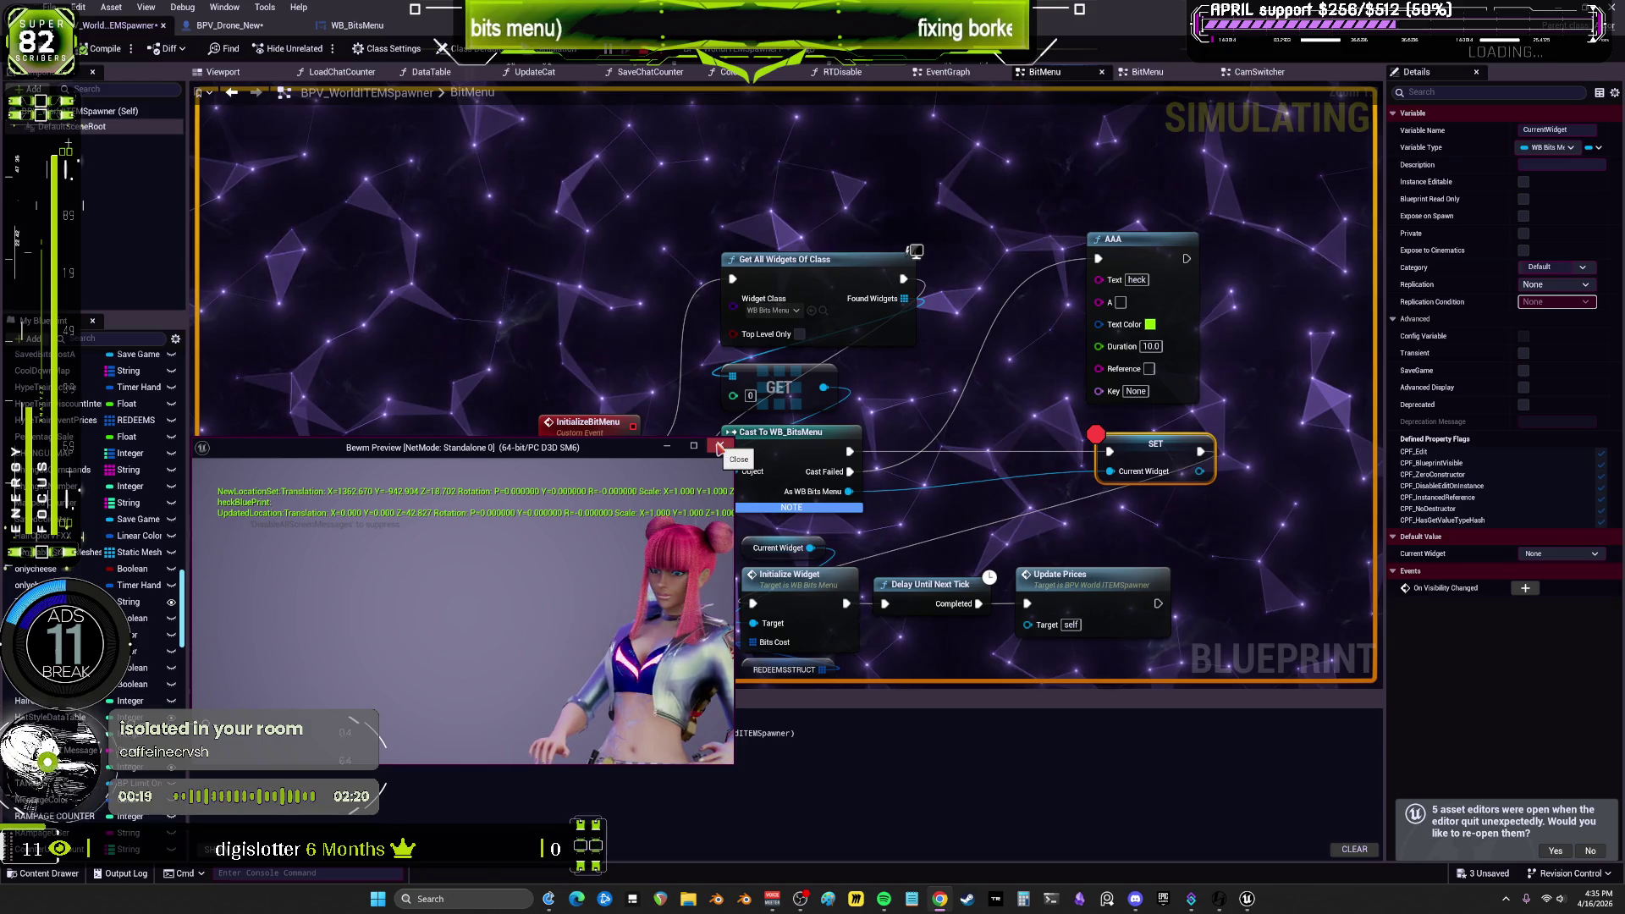
pyautogui.rightClick(935, 375)
pyautogui.press('Escape')
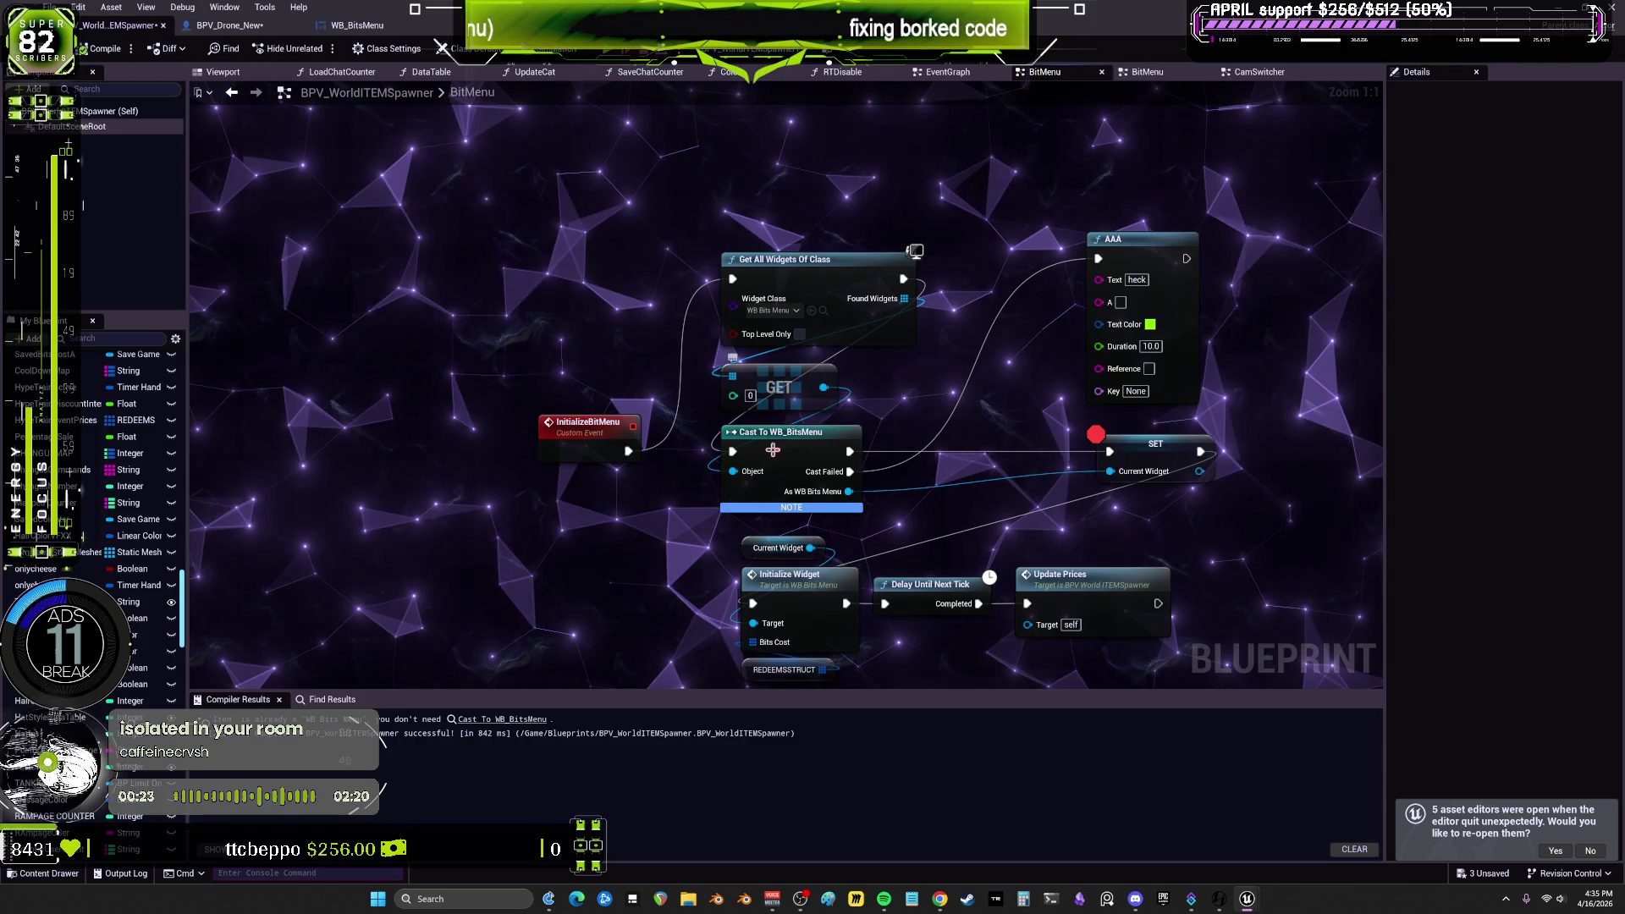
# Step: Remove the breakpoint from the SET Current Widget node
pyautogui.rightClick(772, 441)
pyautogui.press('Escape')
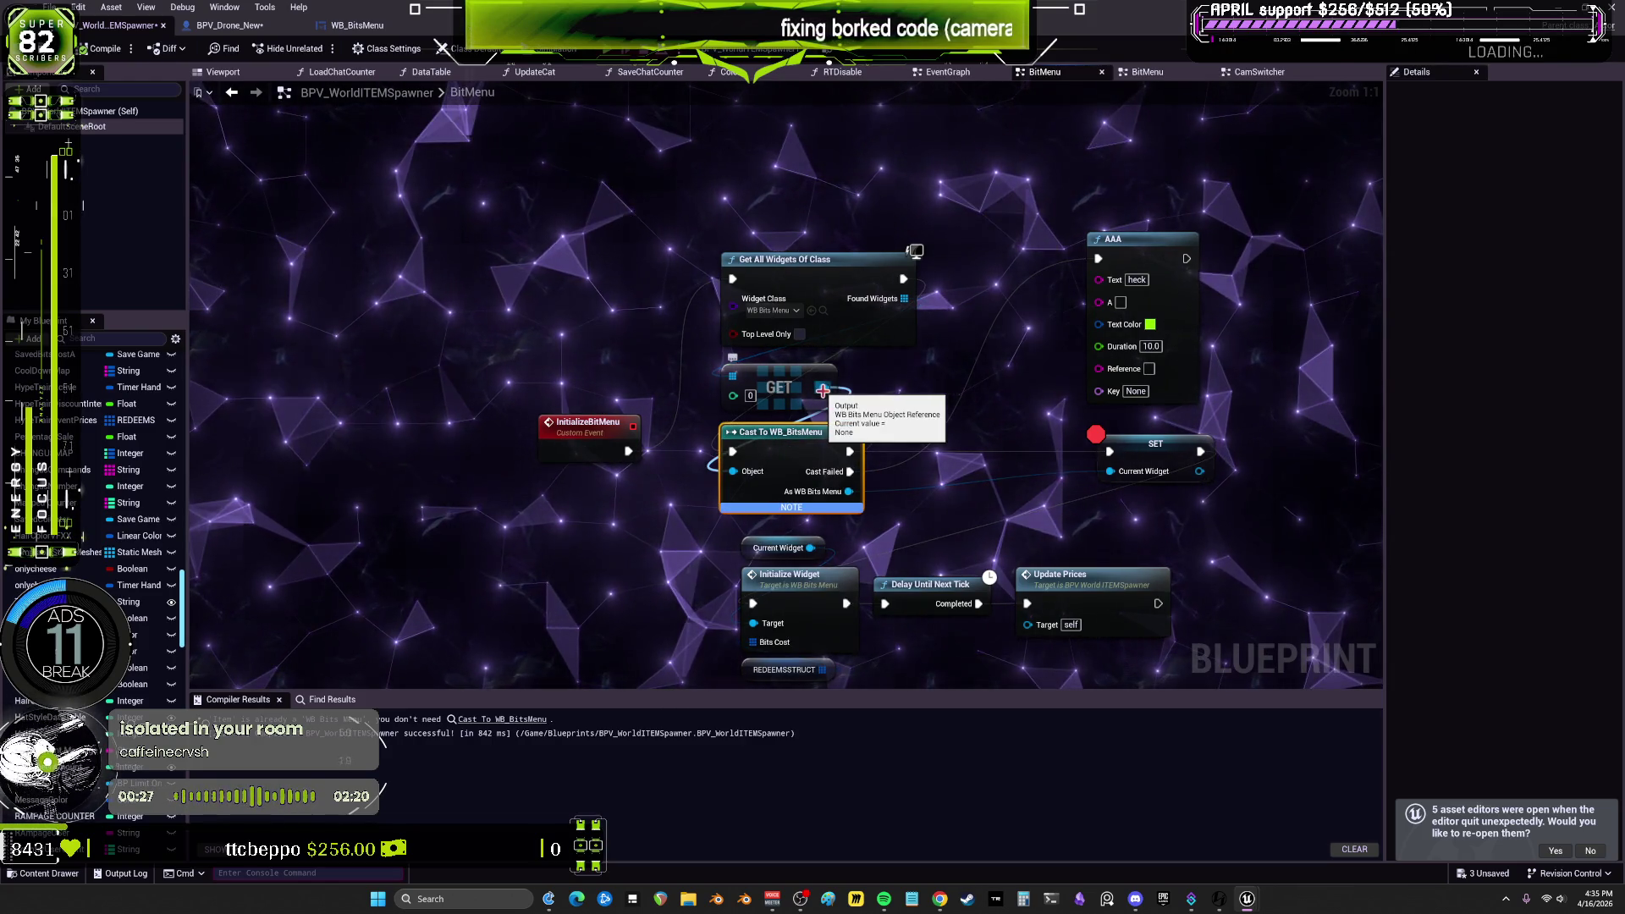
pyautogui.rightClick(1155, 450)
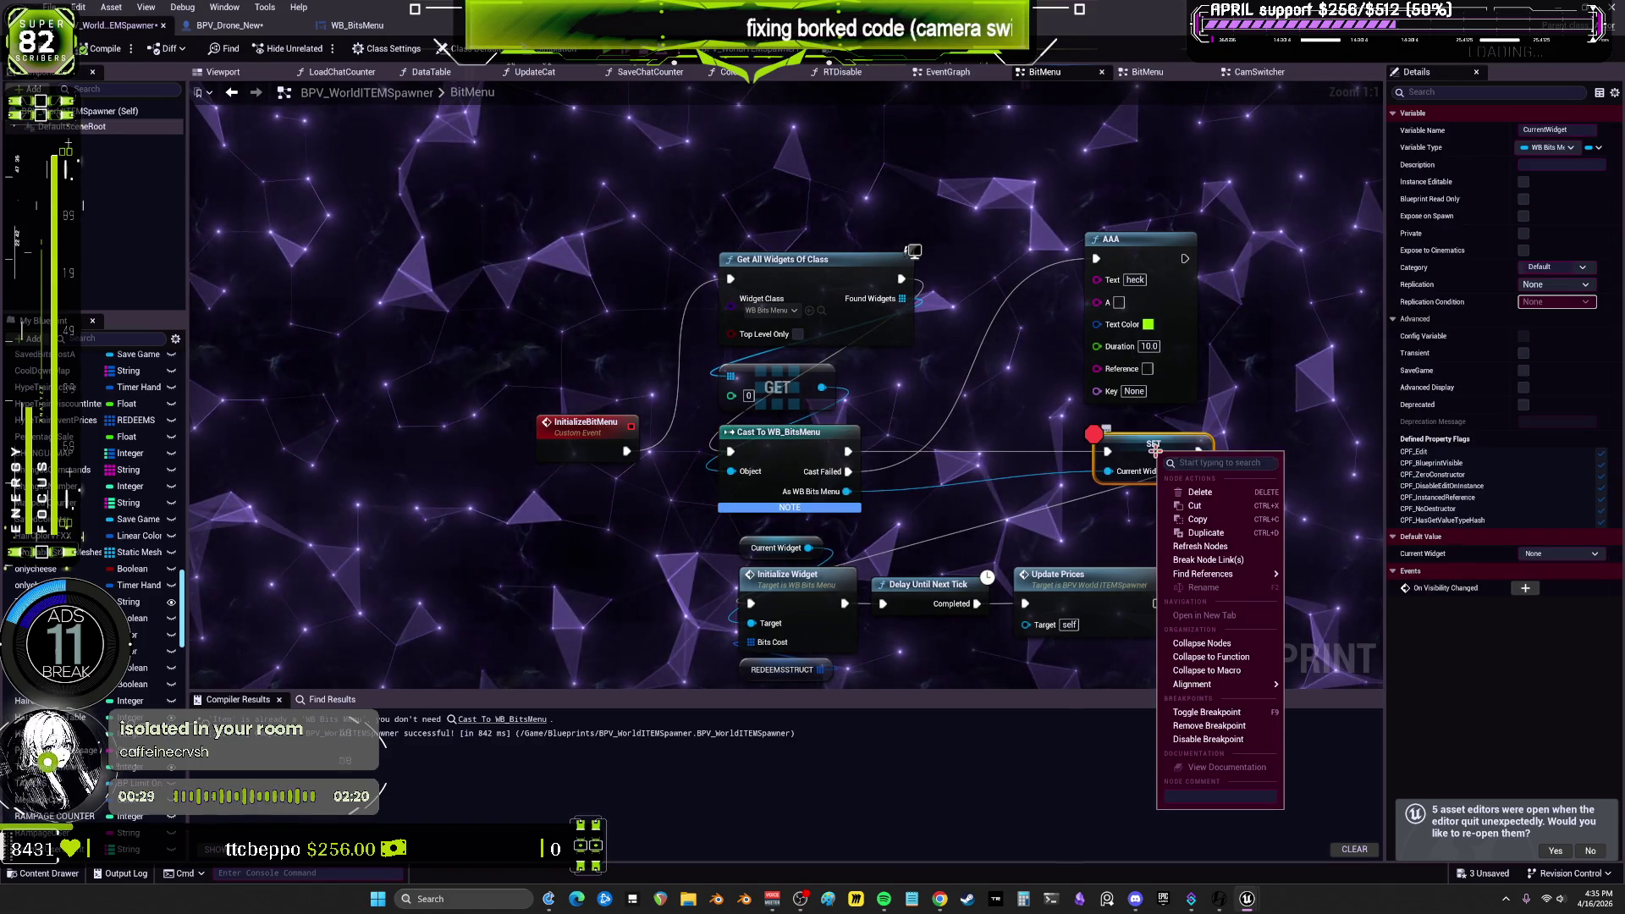
pyautogui.click(1210, 725)
pyautogui.rightClick(791, 379)
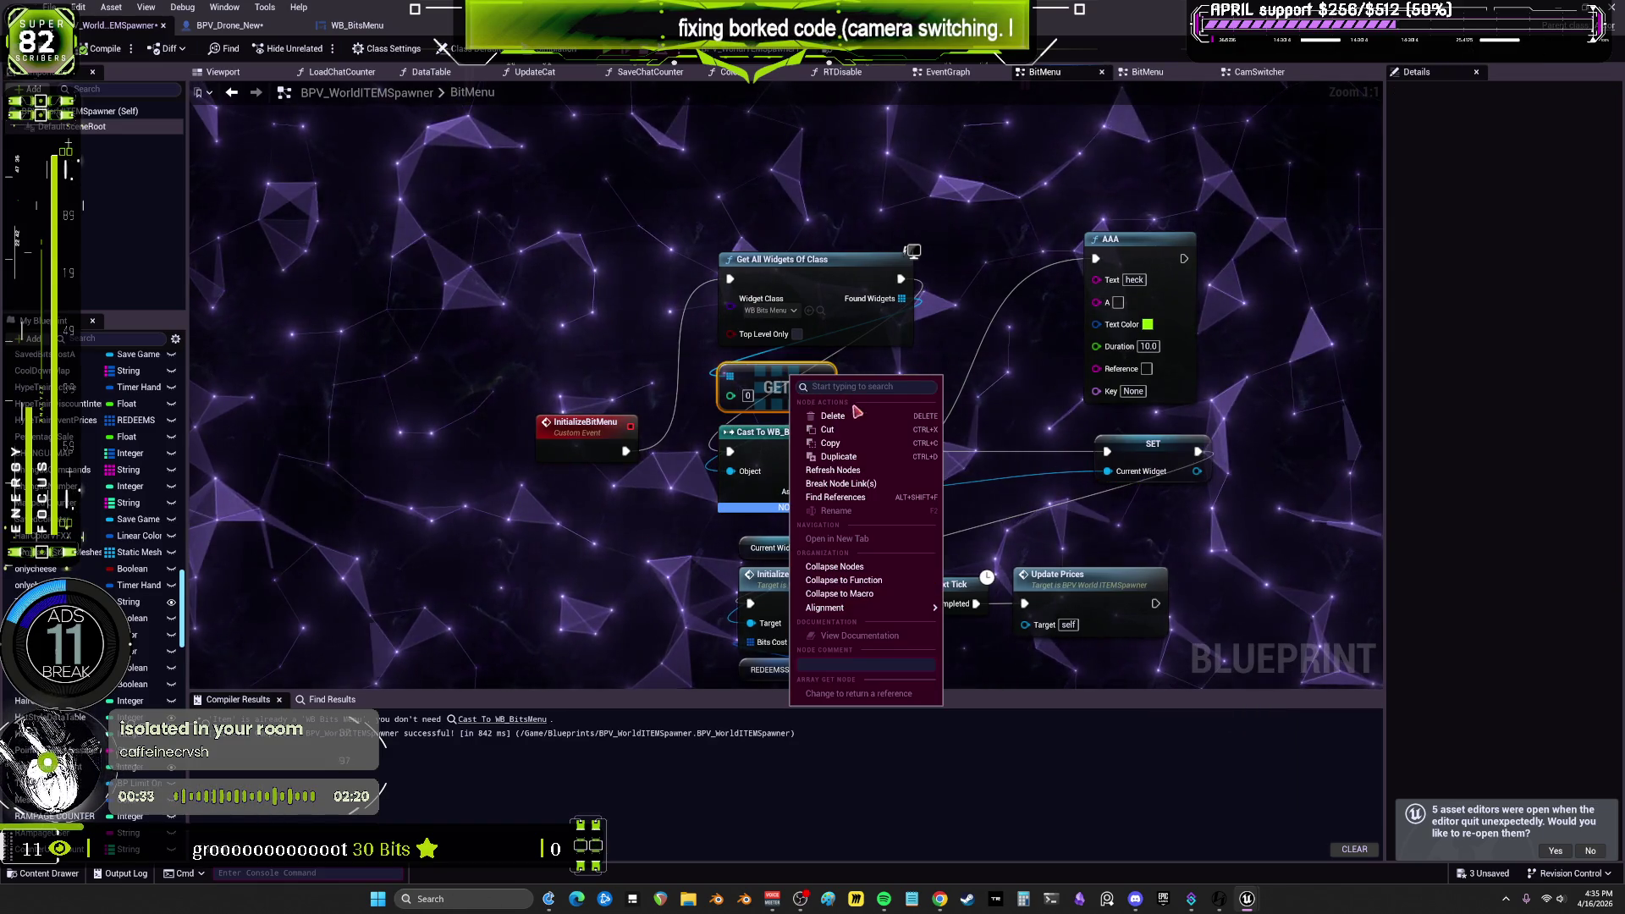
pyautogui.click(919, 292)
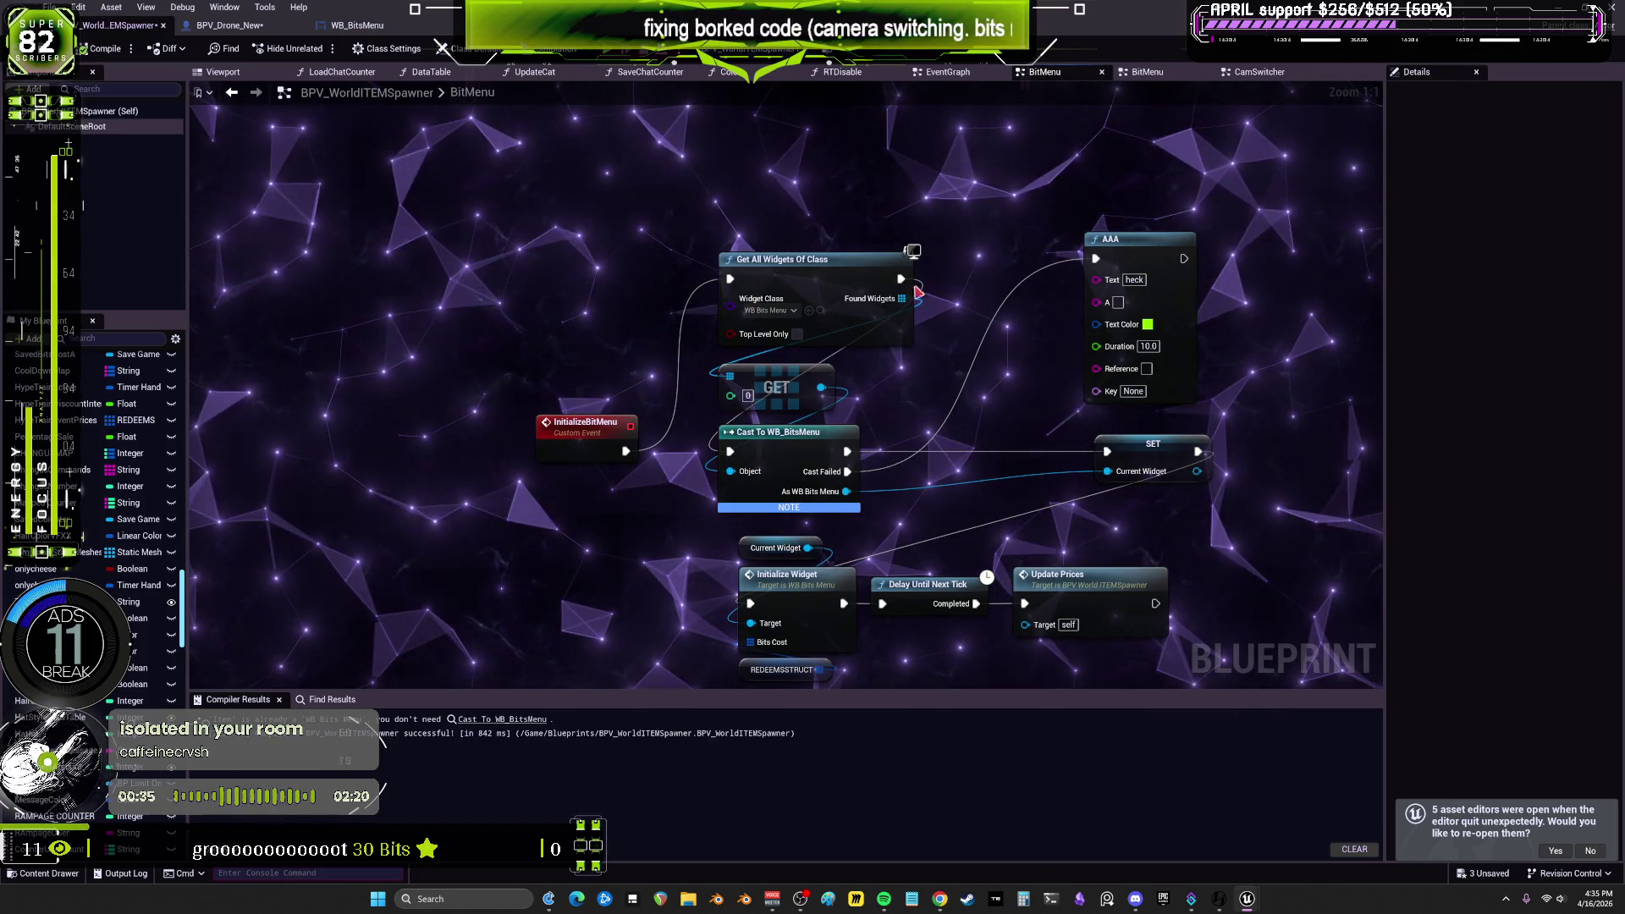
# Step: Promote Found Widgets to a variable and run its SET right after Get All Widgets Of Class
pyautogui.click(968, 394)
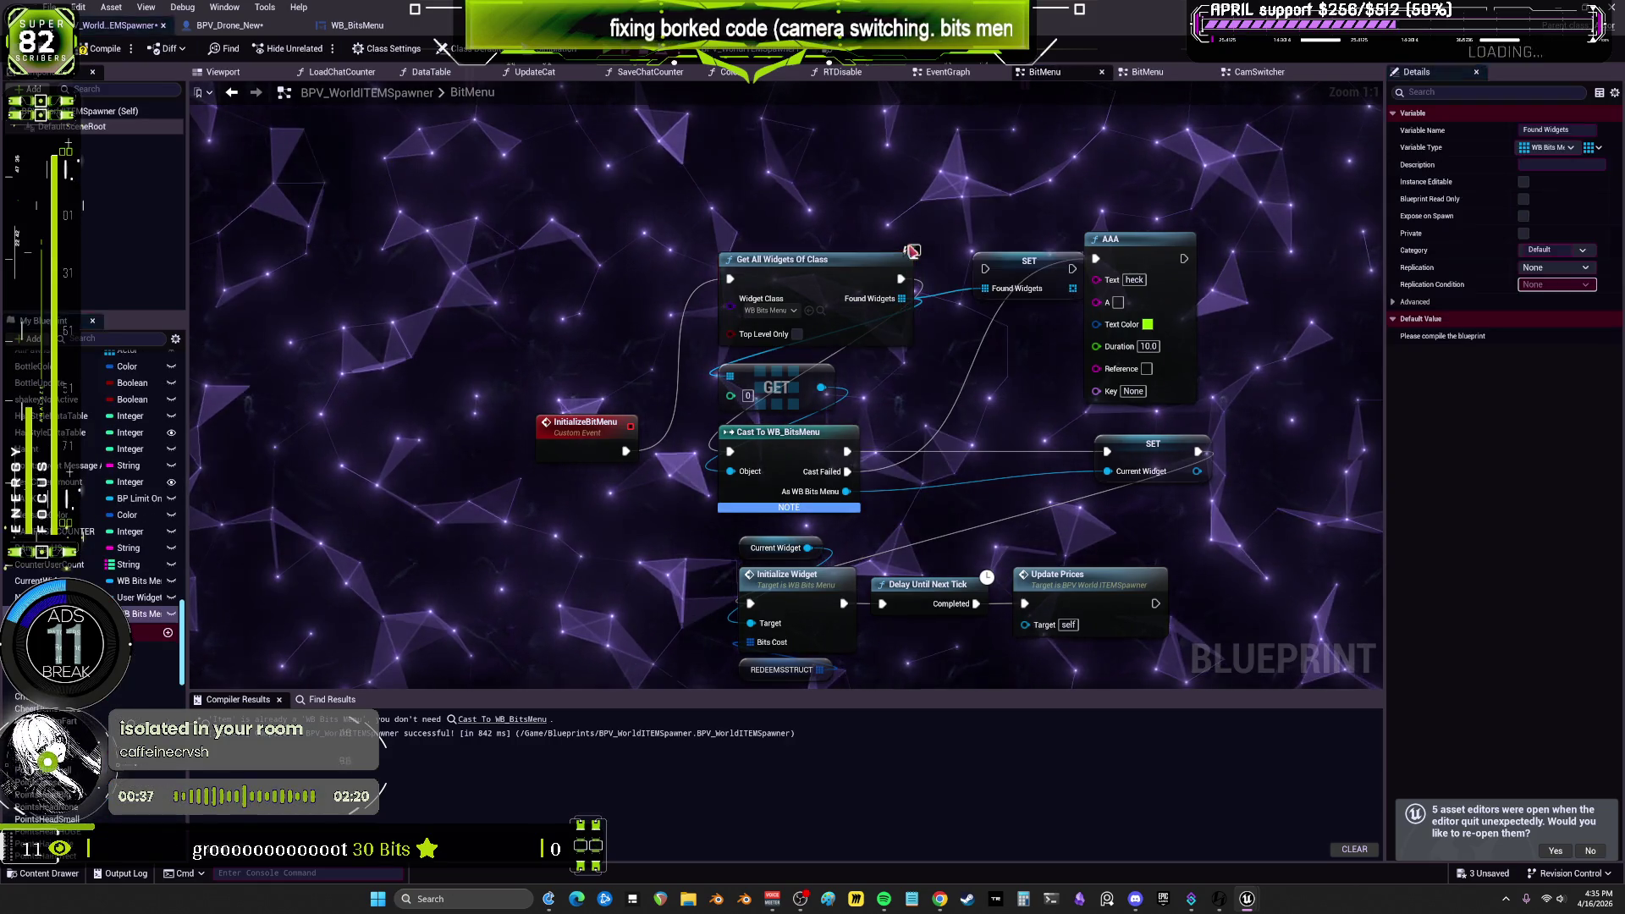
pyautogui.moveTo(890, 322); pyautogui.dragTo(830, 321)
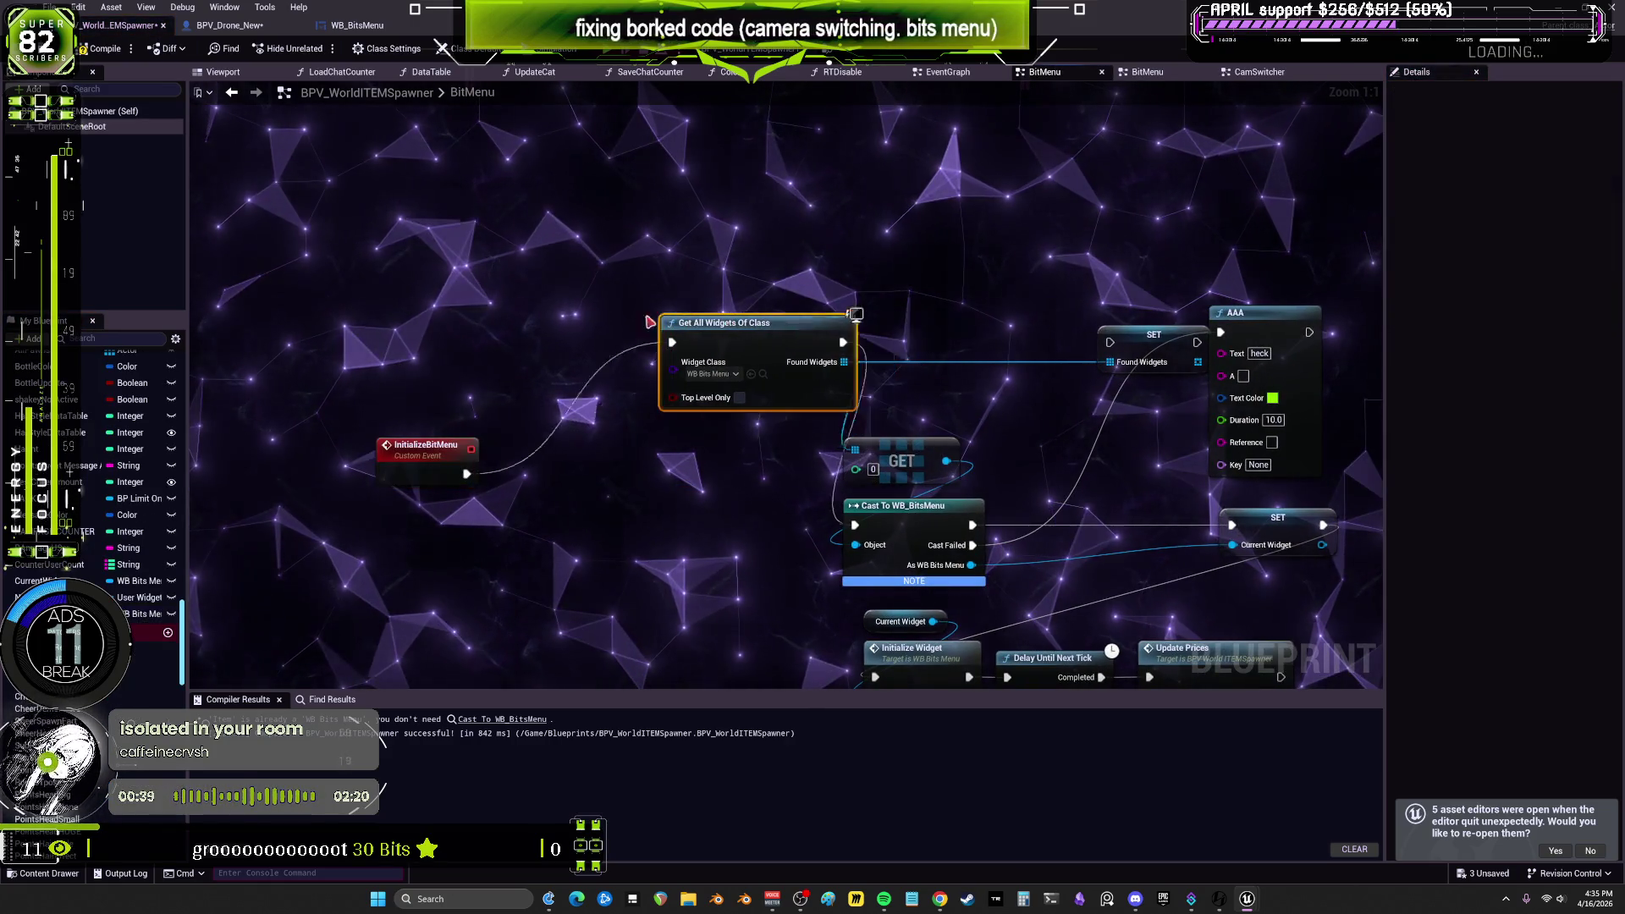
pyautogui.moveTo(1129, 335); pyautogui.dragTo(804, 315)
pyautogui.moveTo(681, 335); pyautogui.dragTo(785, 321)
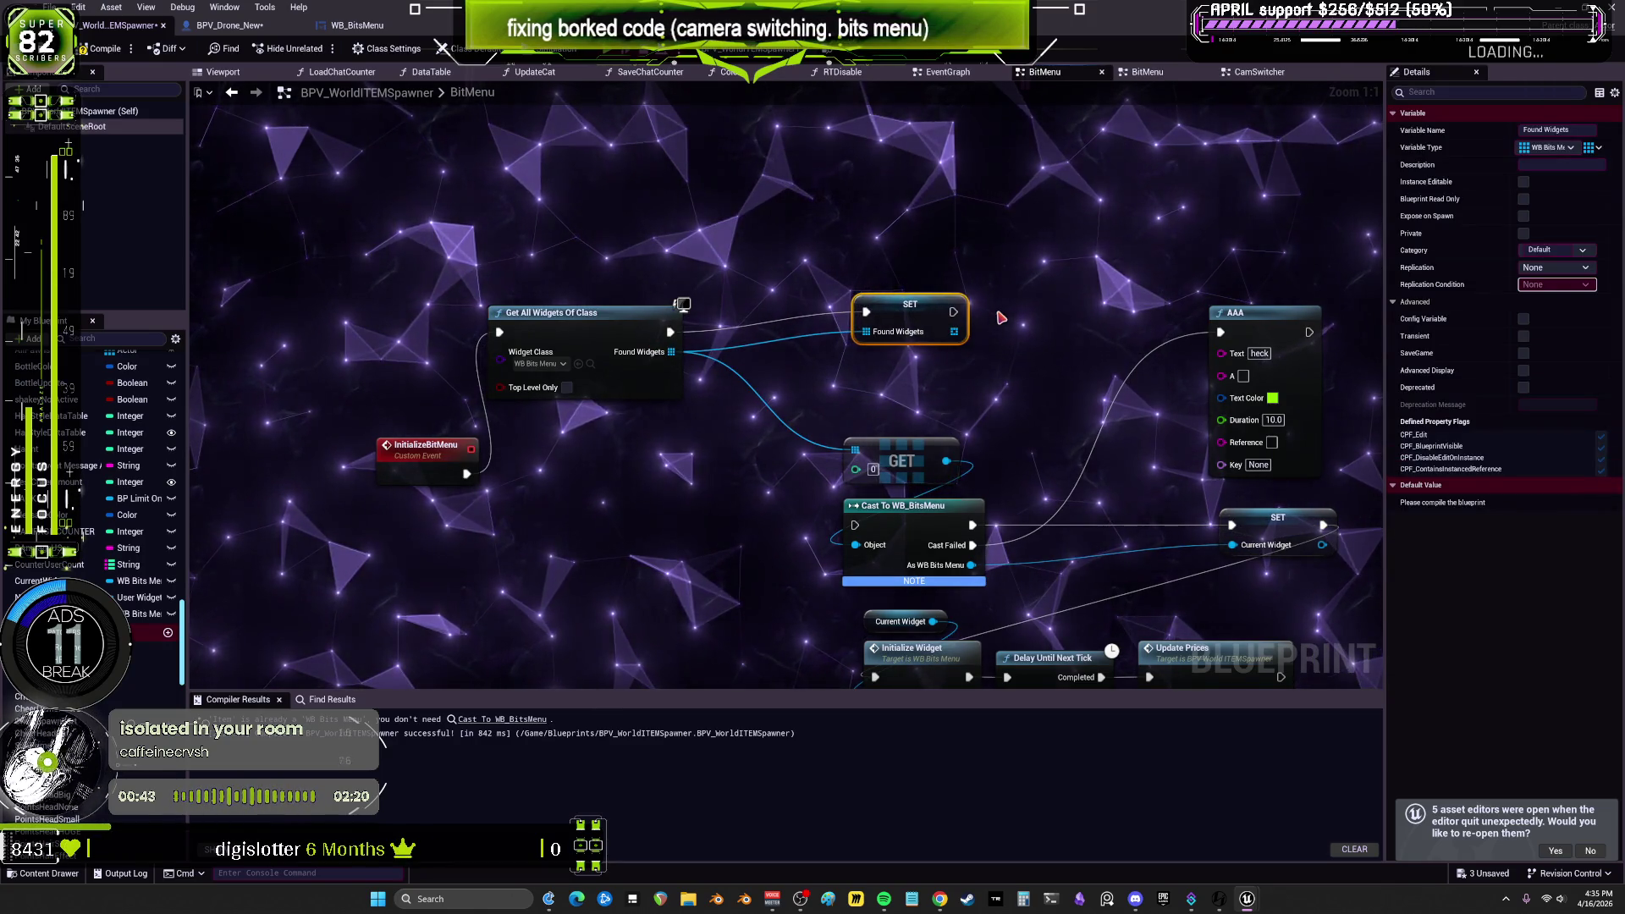
# Step: Wrap the Found Widgets setter in a comment and add a For Each Loop after it
pyautogui.press('c')
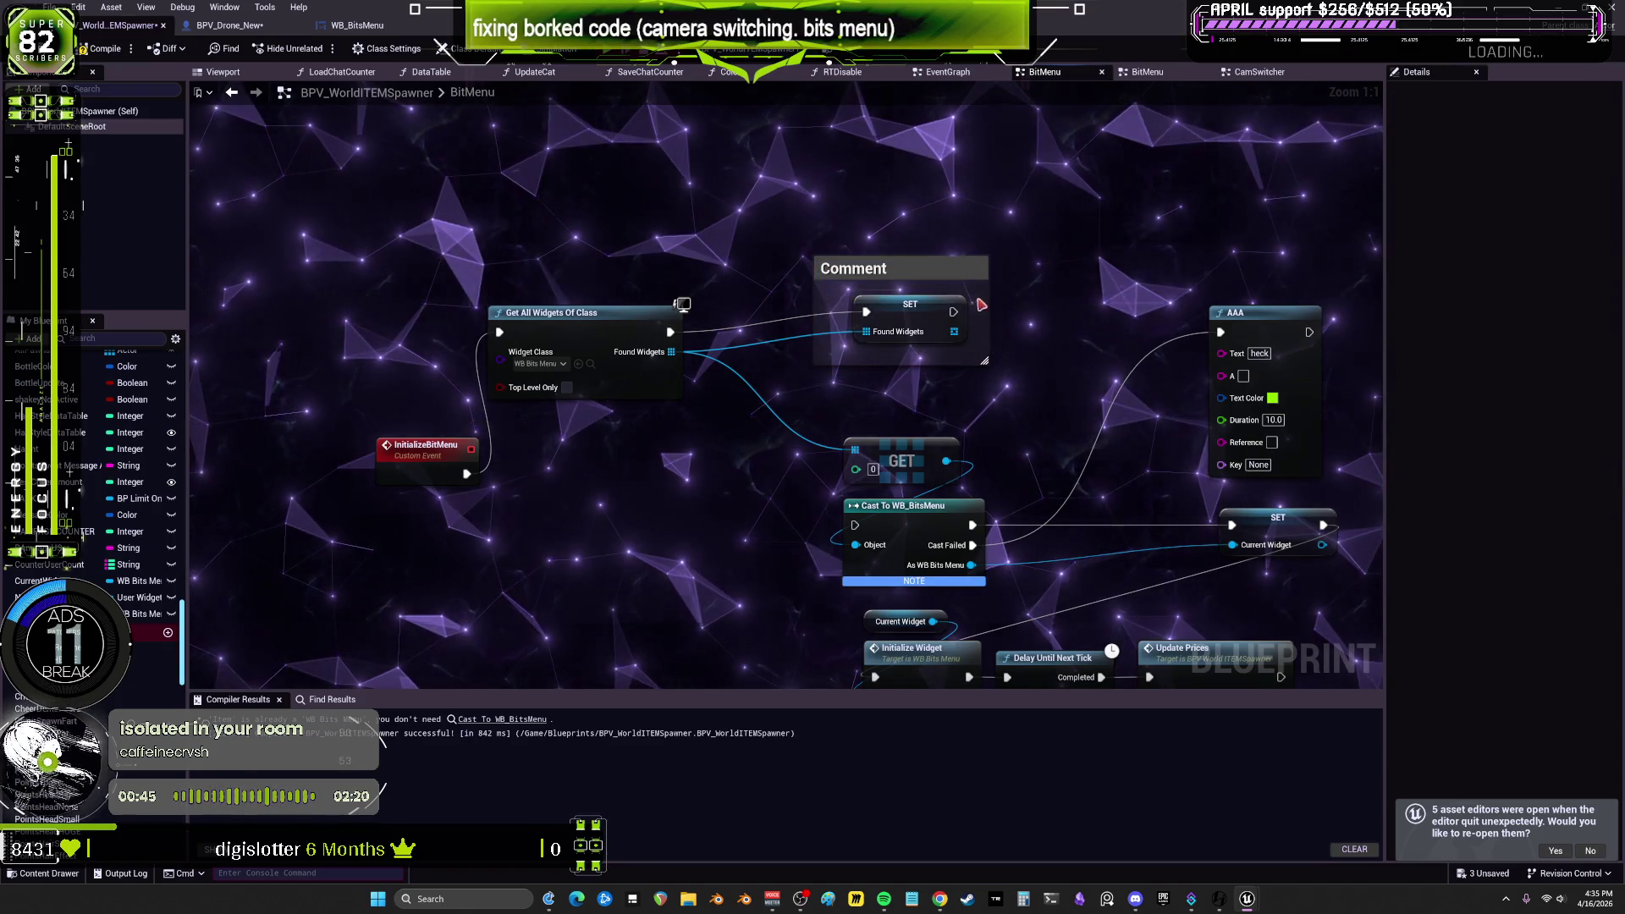
pyautogui.moveTo(953, 311); pyautogui.dragTo(1037, 293)
pyautogui.press('Return')
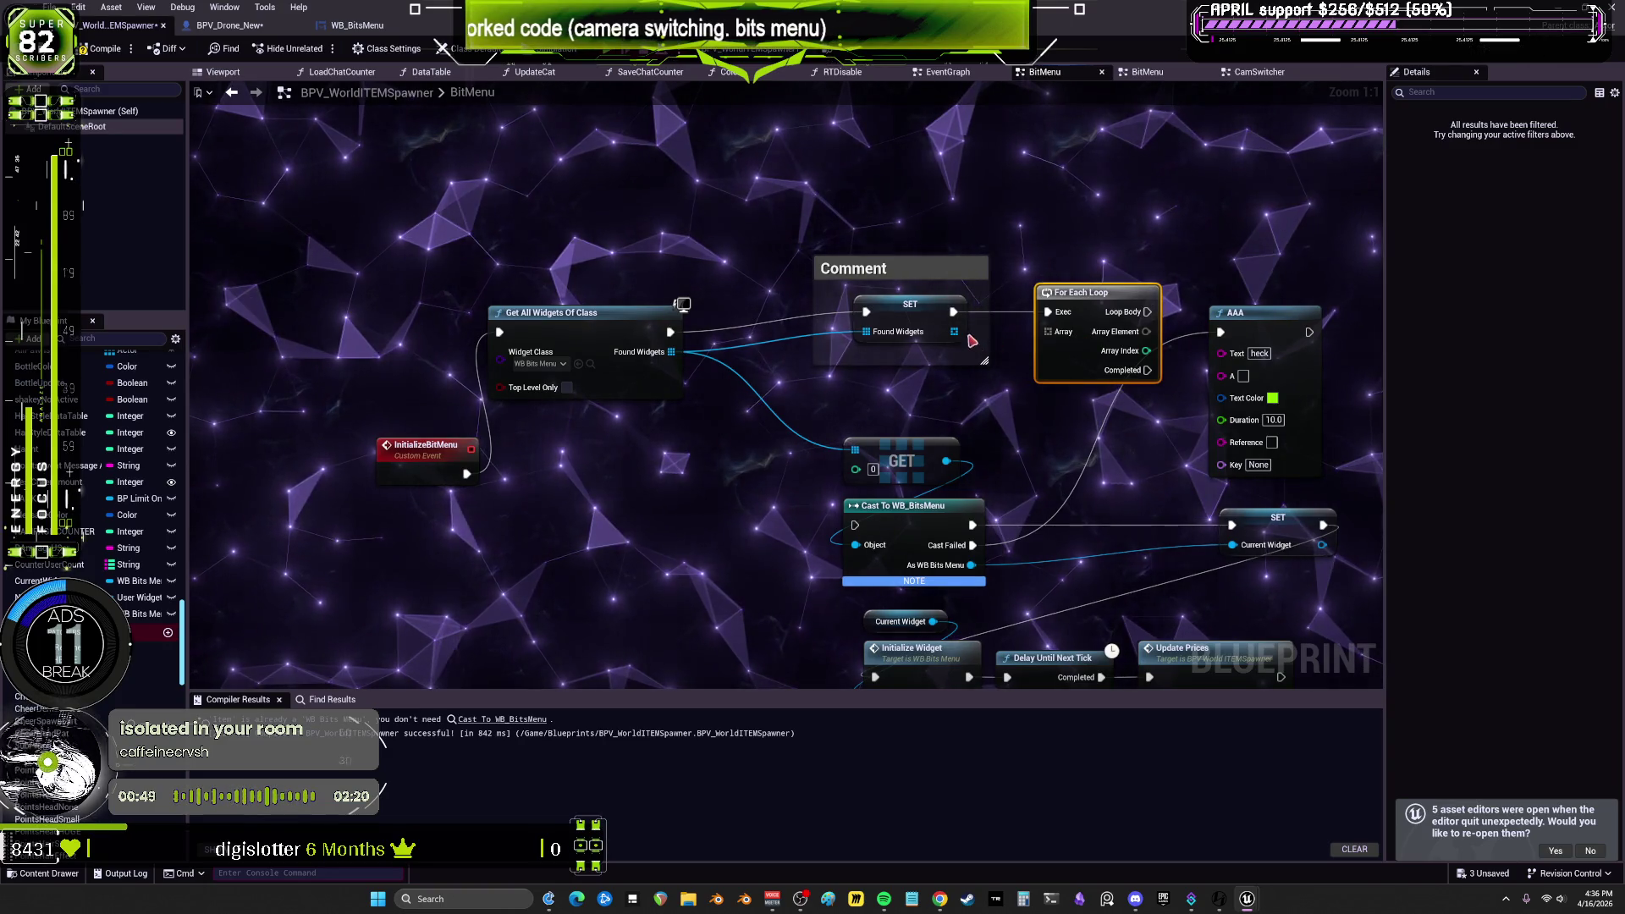
# Step: Run AAA per loop iteration with each widget's Get Display Name as Text, then playtest
pyautogui.moveTo(1229, 342)
pyautogui.mouseDown()
pyautogui.moveTo(1185, 349)
pyautogui.moveTo(1222, 352)
pyautogui.moveTo(1222, 373)
pyautogui.mouseUp()
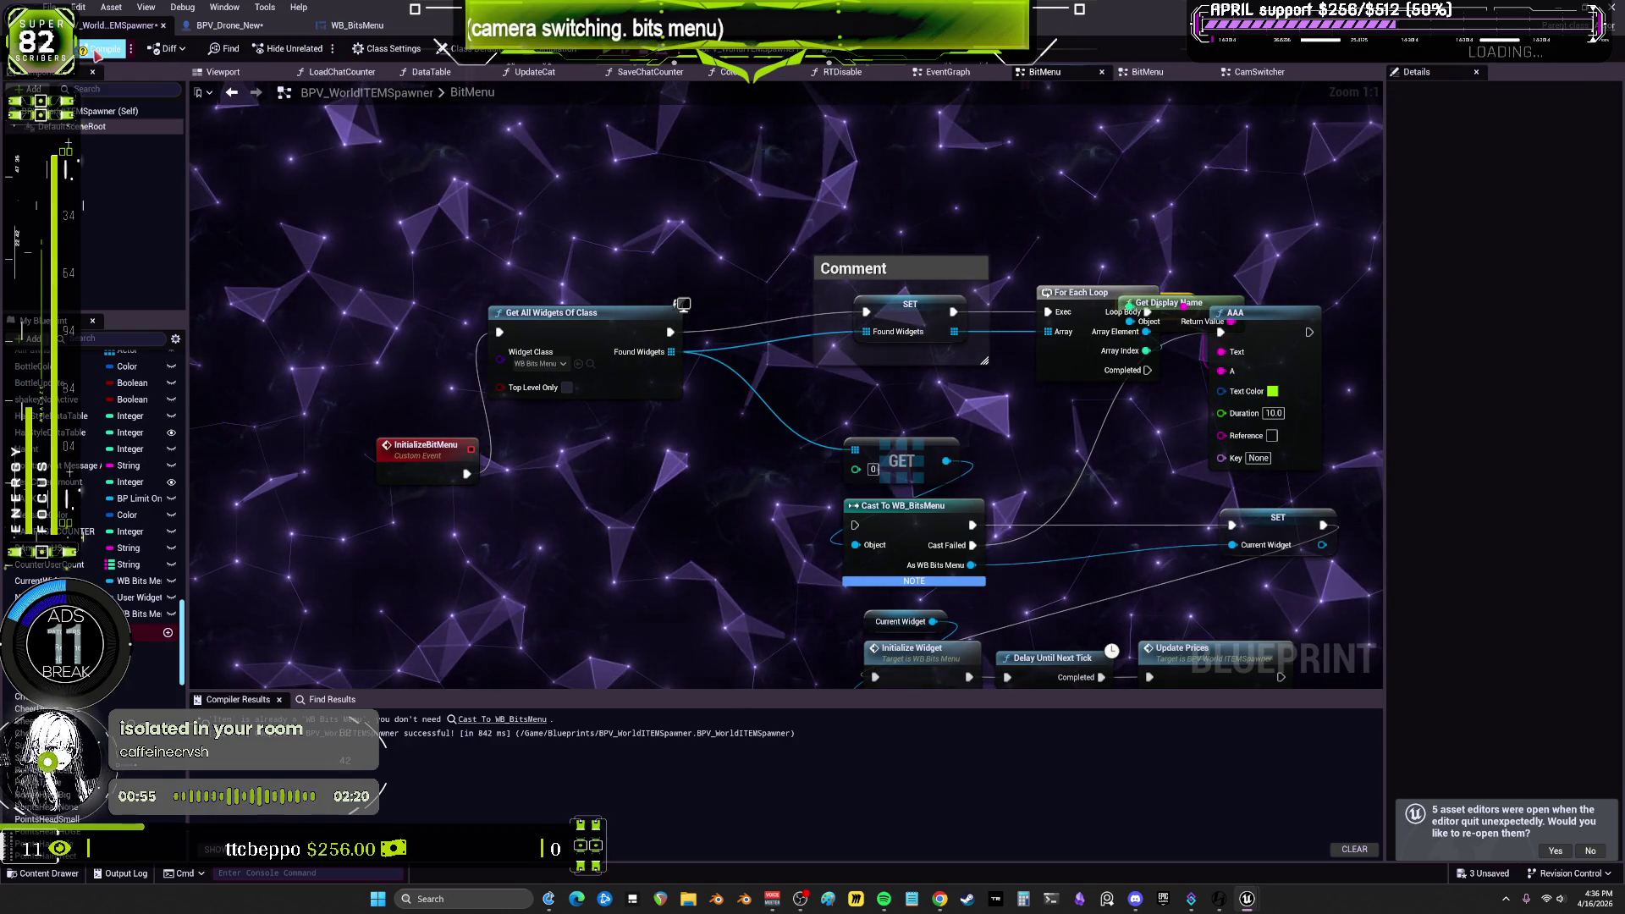
pyautogui.hotkey('alt', 'p')
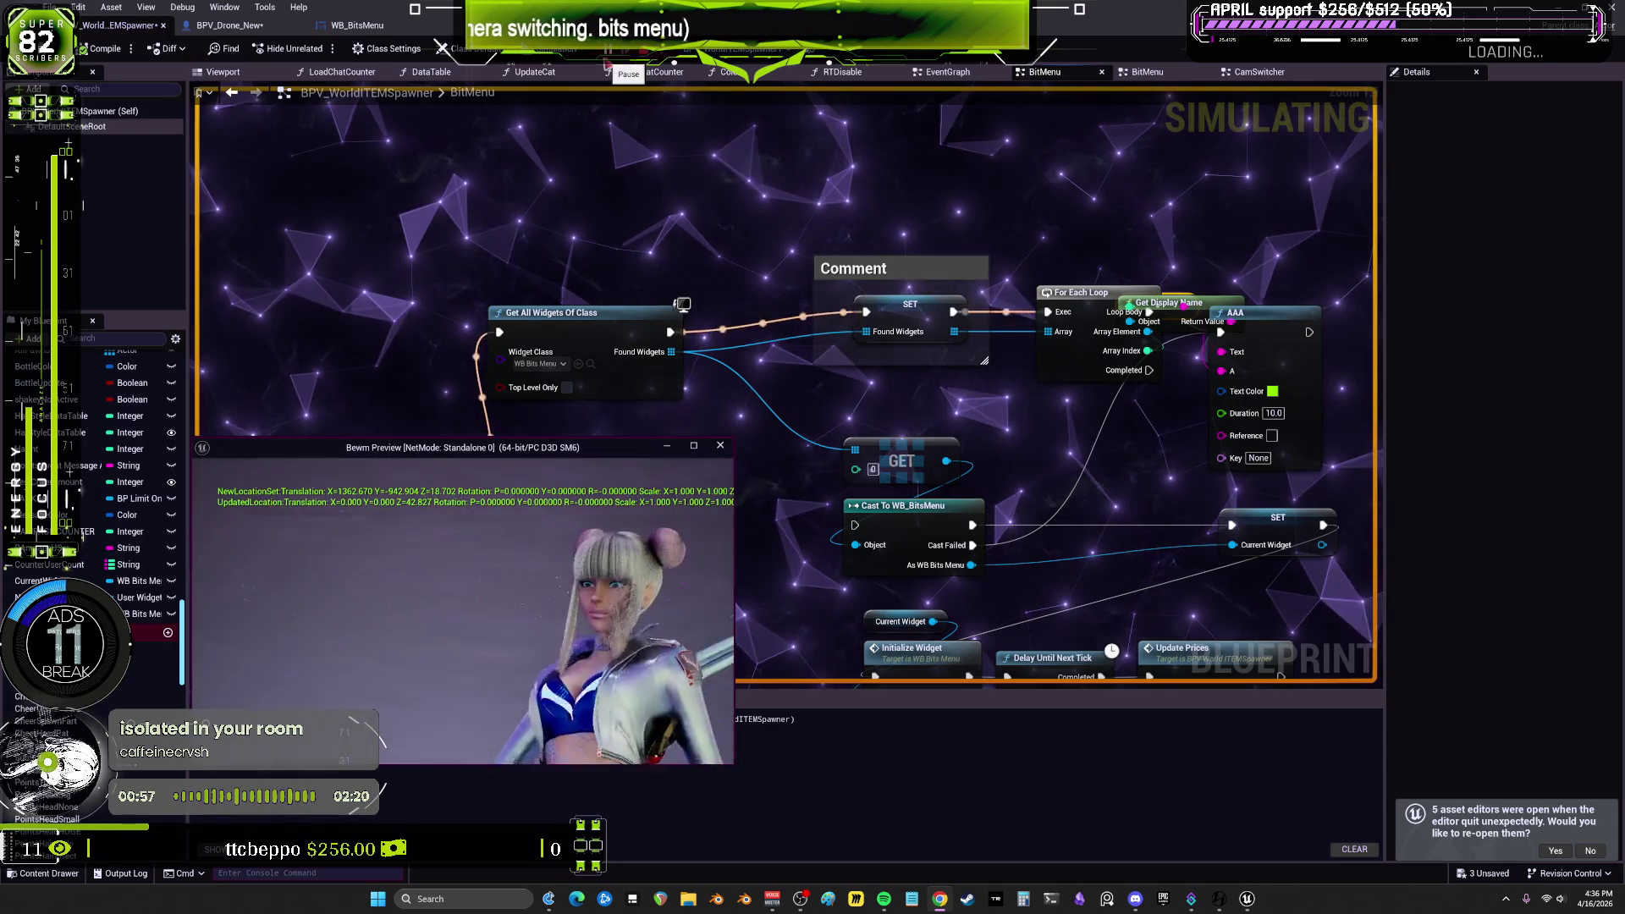
pyautogui.press('Escape')
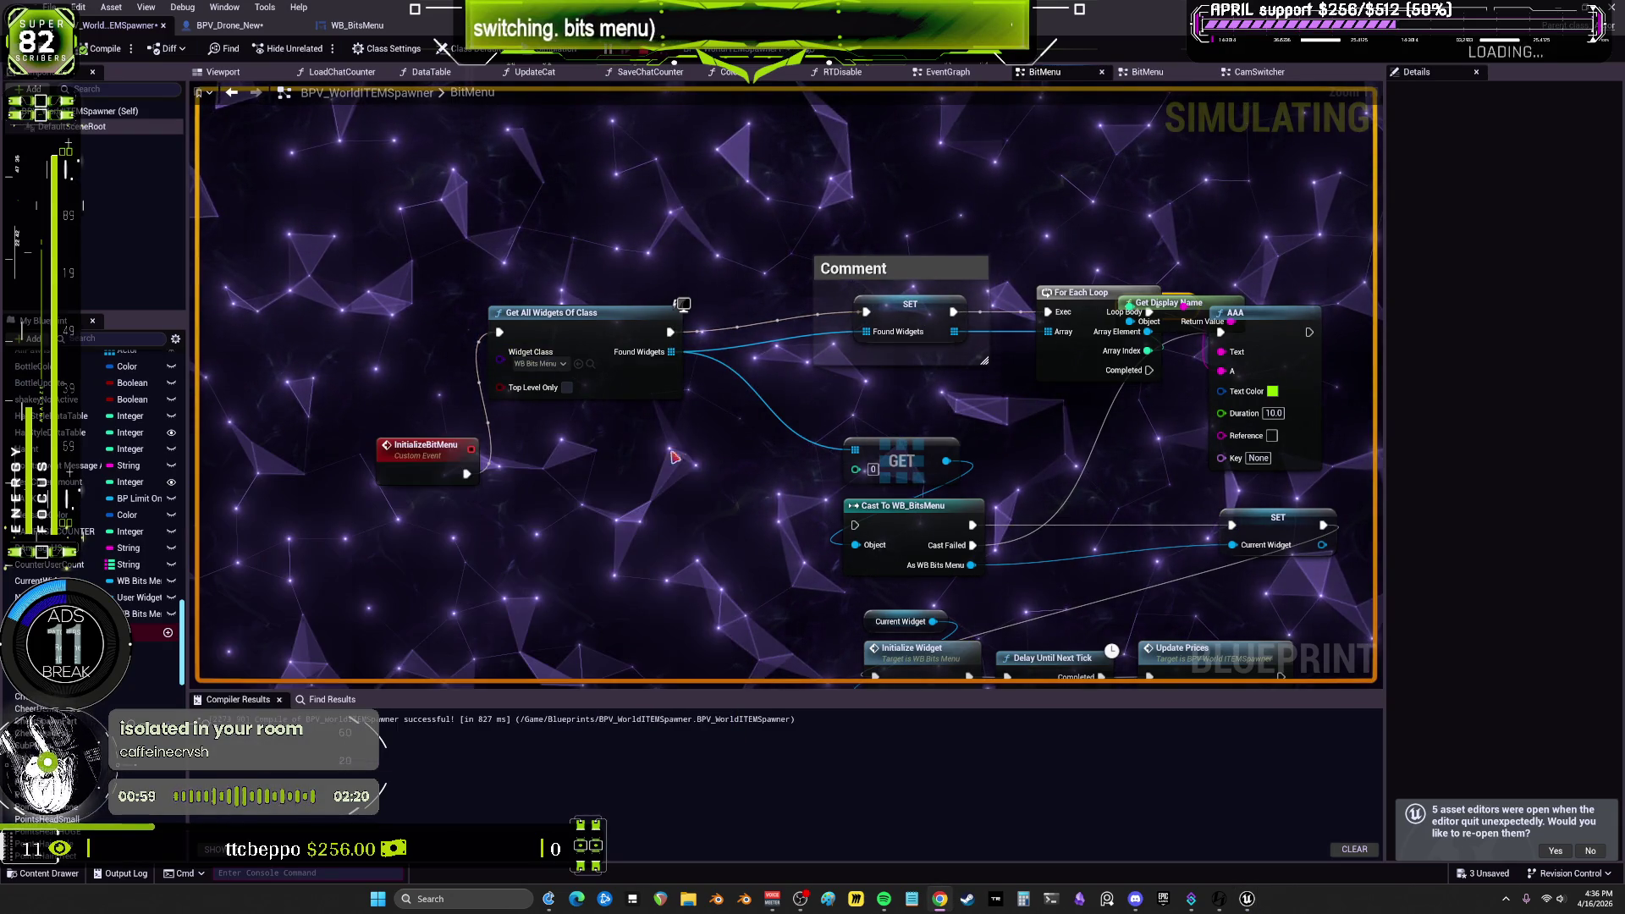
pyautogui.write('delay')
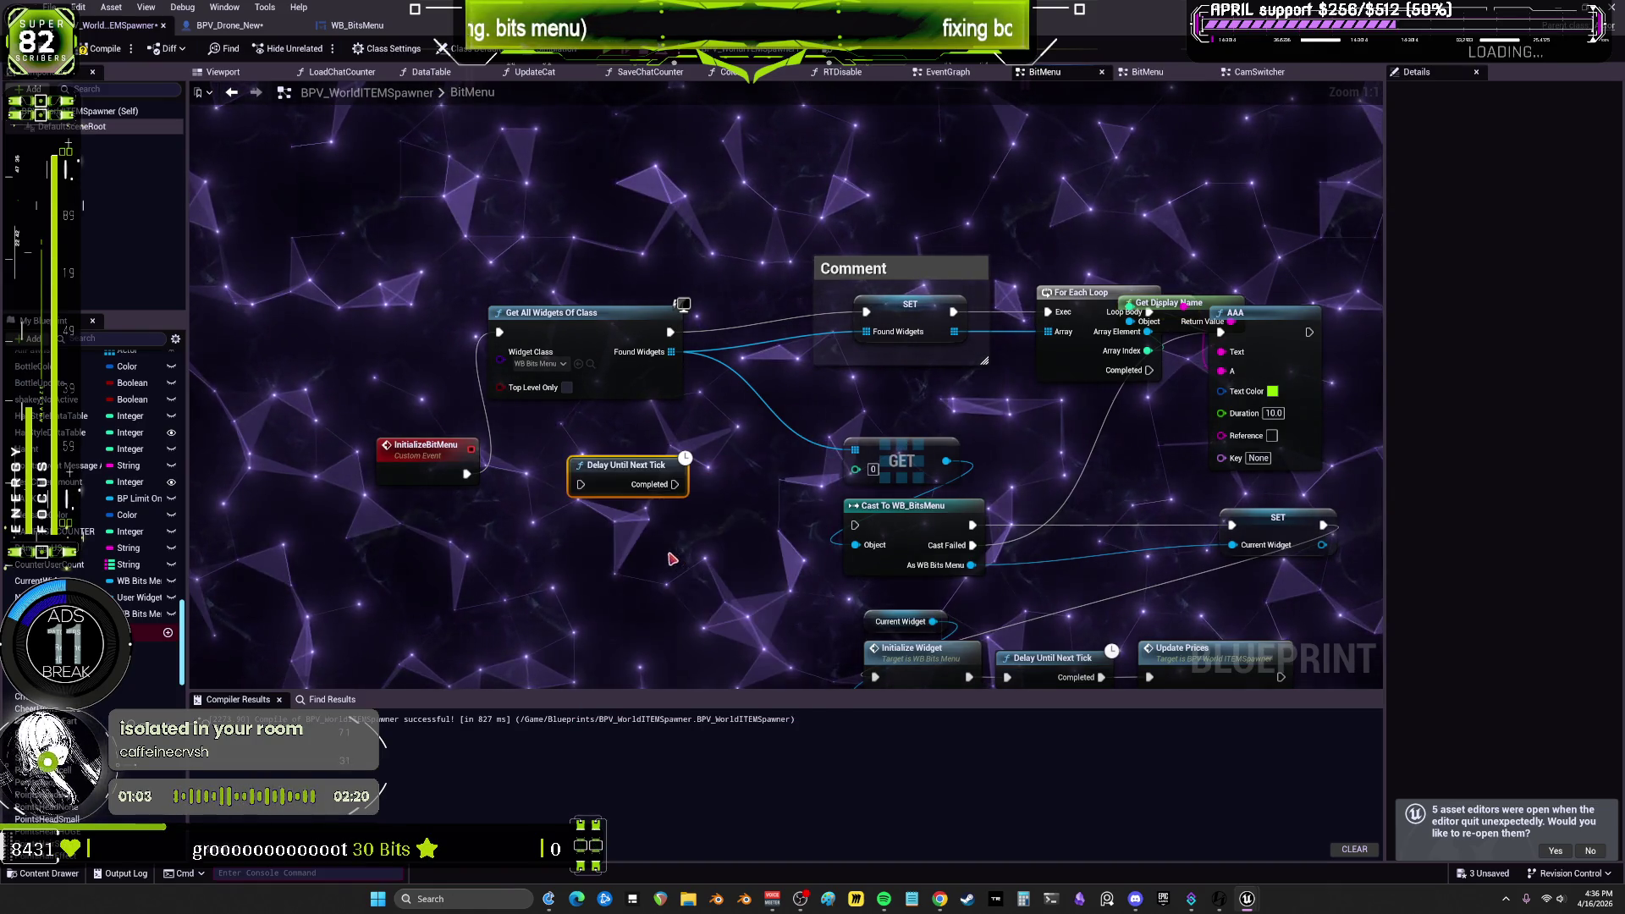
# Step: Try Delay Until Next Tick before the widget search in a playtest, then remove it
pyautogui.moveTo(675, 485); pyautogui.dragTo(499, 332)
pyautogui.moveTo(467, 474); pyautogui.dragTo(581, 484)
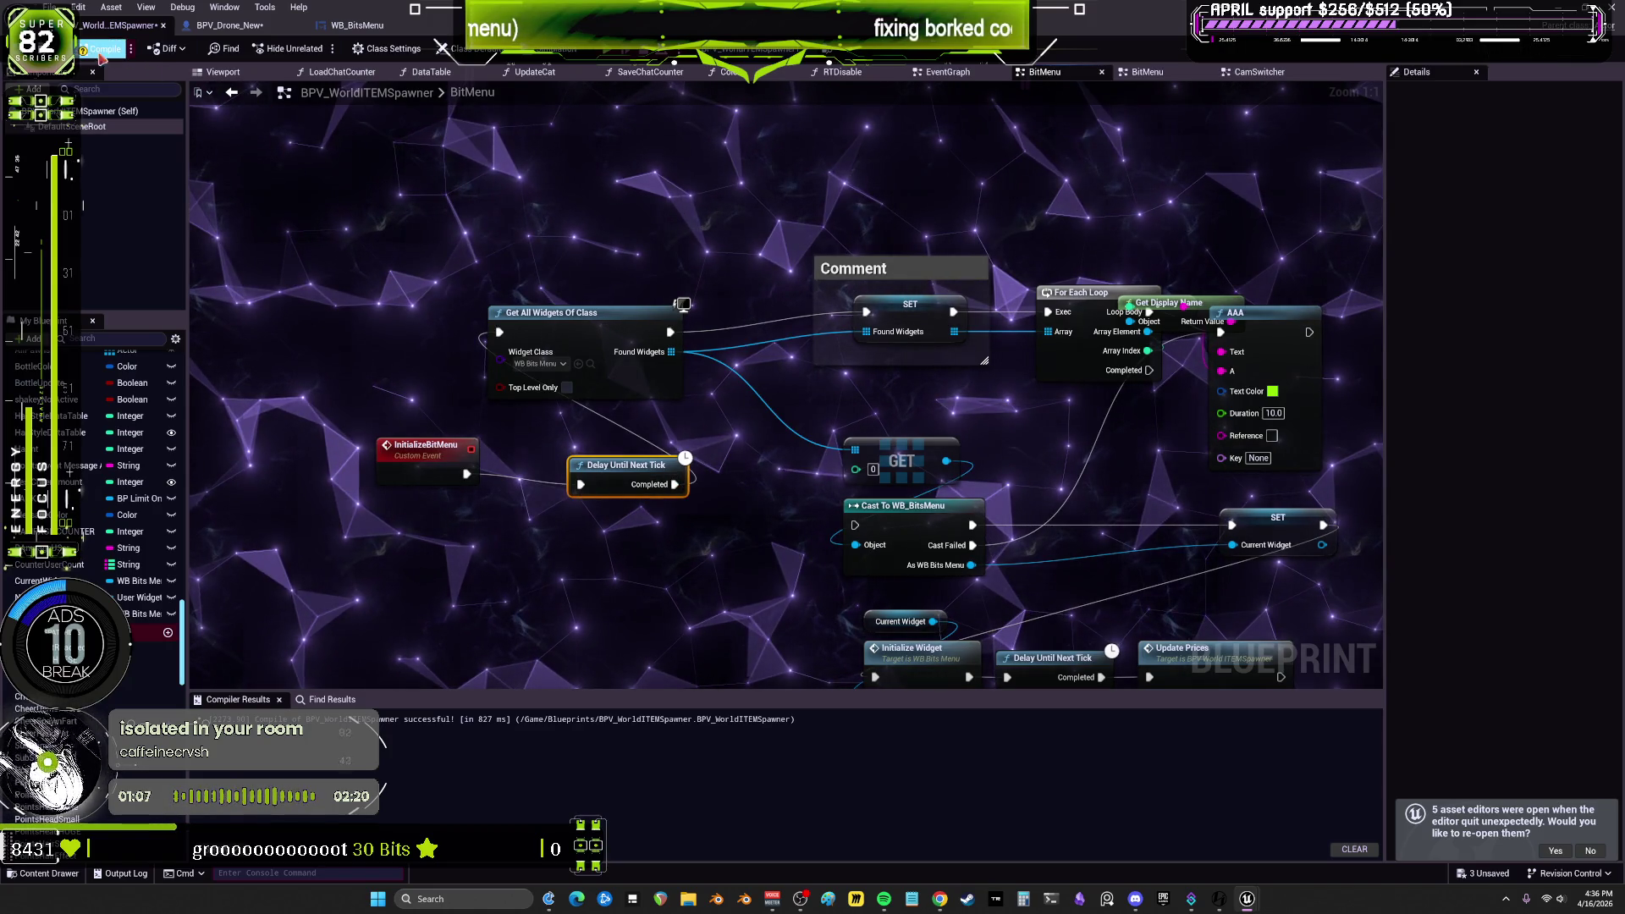
pyautogui.hotkey('alt', 'p')
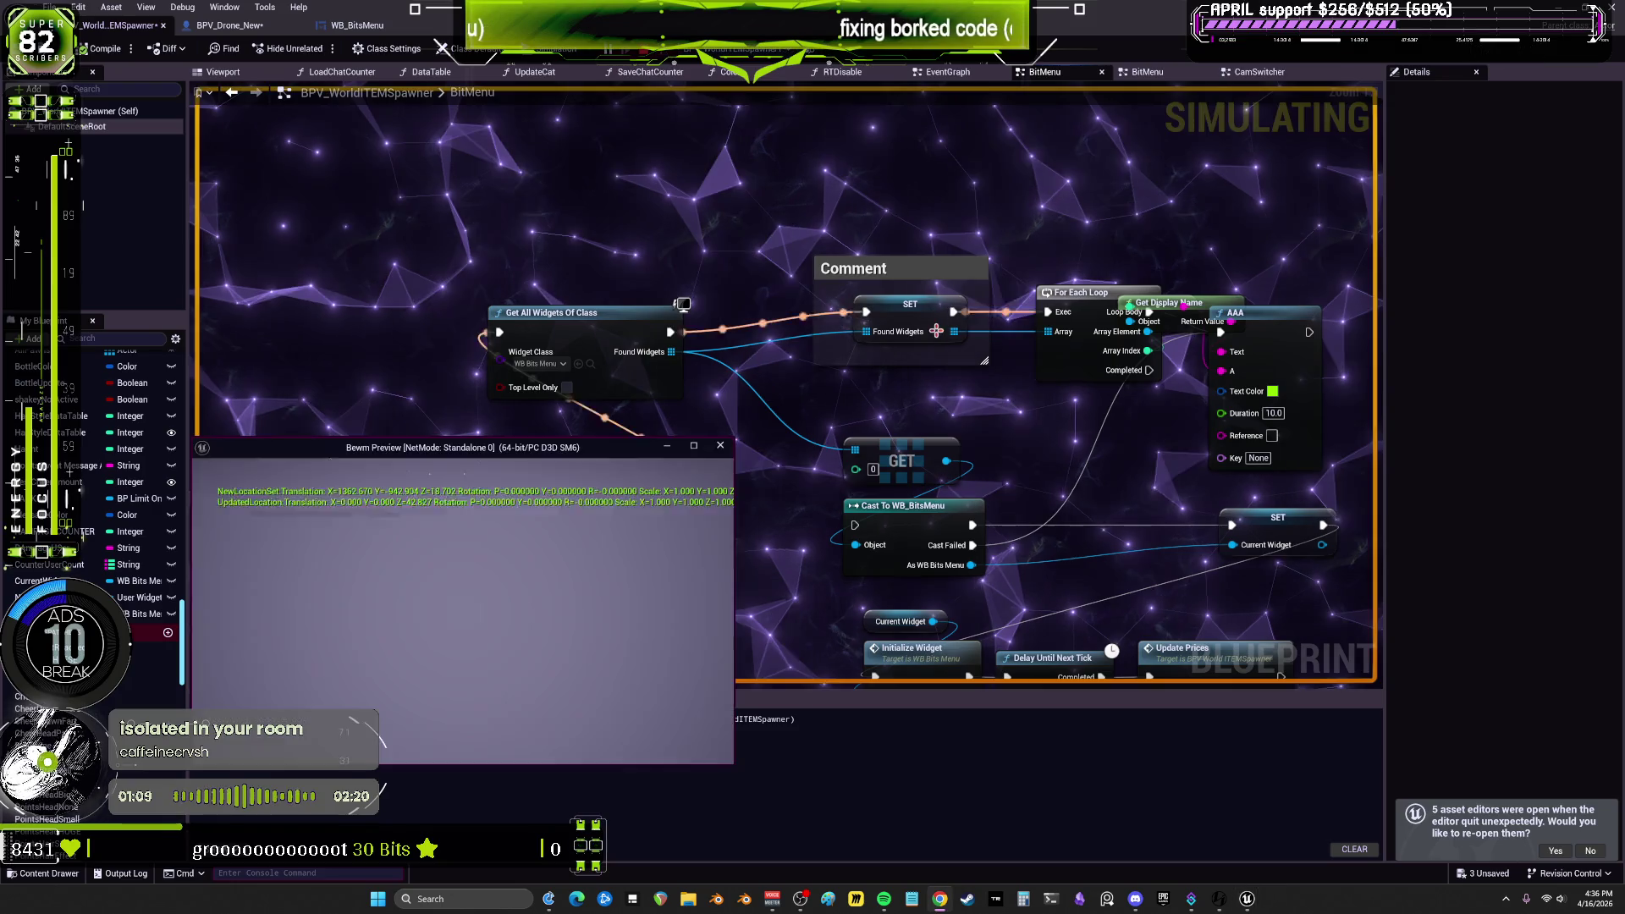
pyautogui.press('Escape')
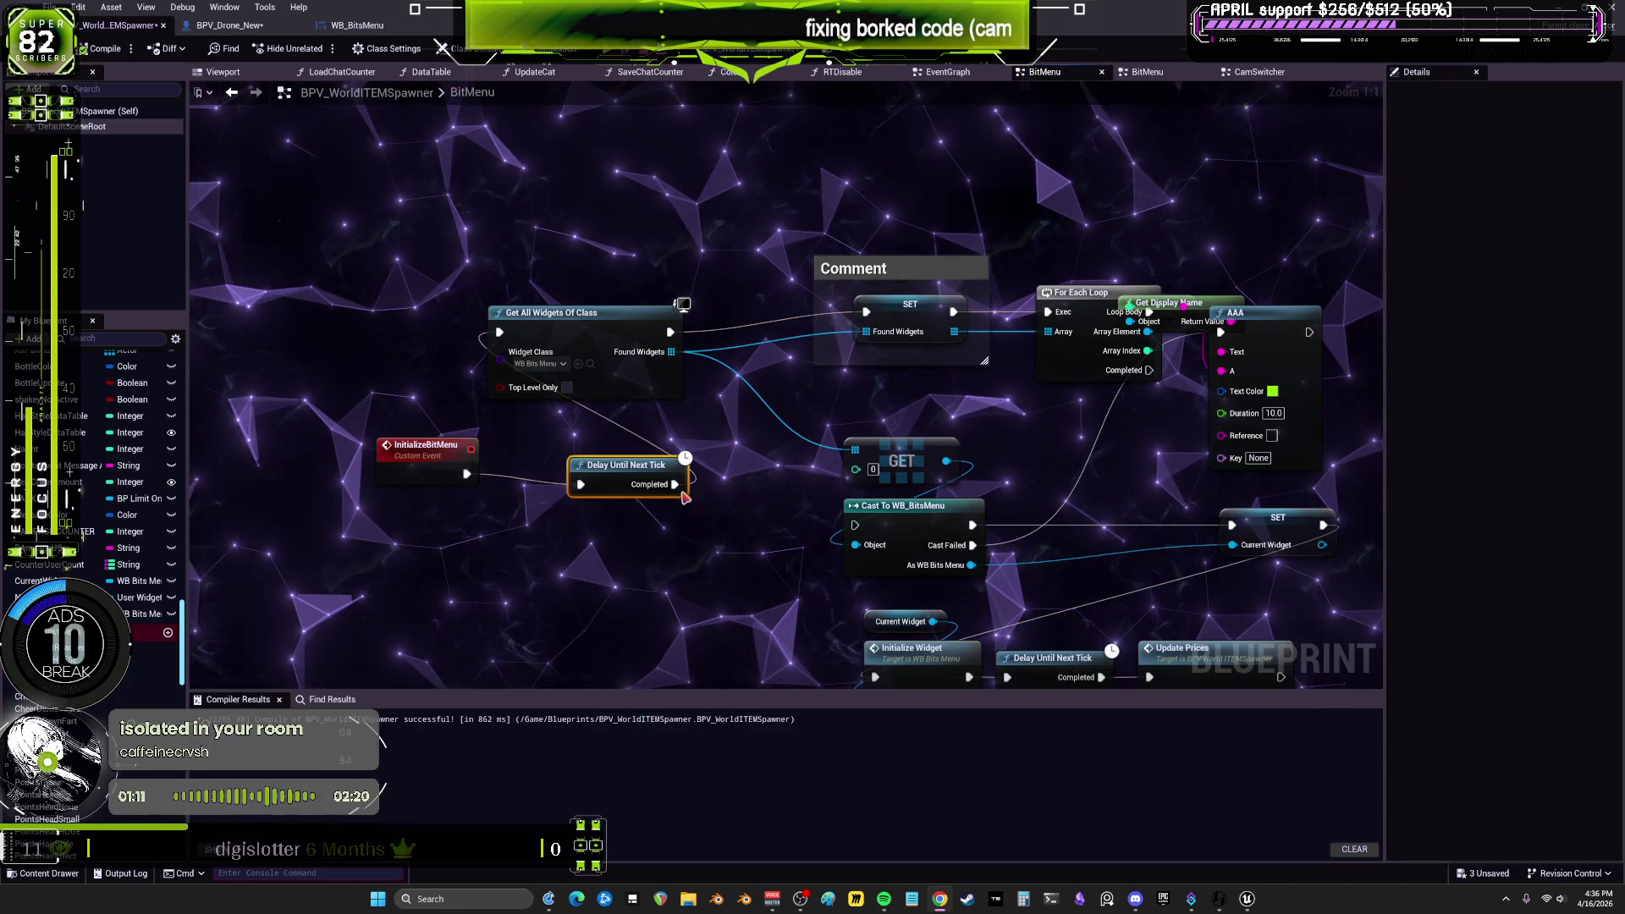
pyautogui.press('Delete')
# Step: Insert a 1.0-second Delay between InitializeBitMenu and Get All Widgets Of Class, then play
pyautogui.moveTo(468, 474); pyautogui.dragTo(513, 479)
pyautogui.write('delay')
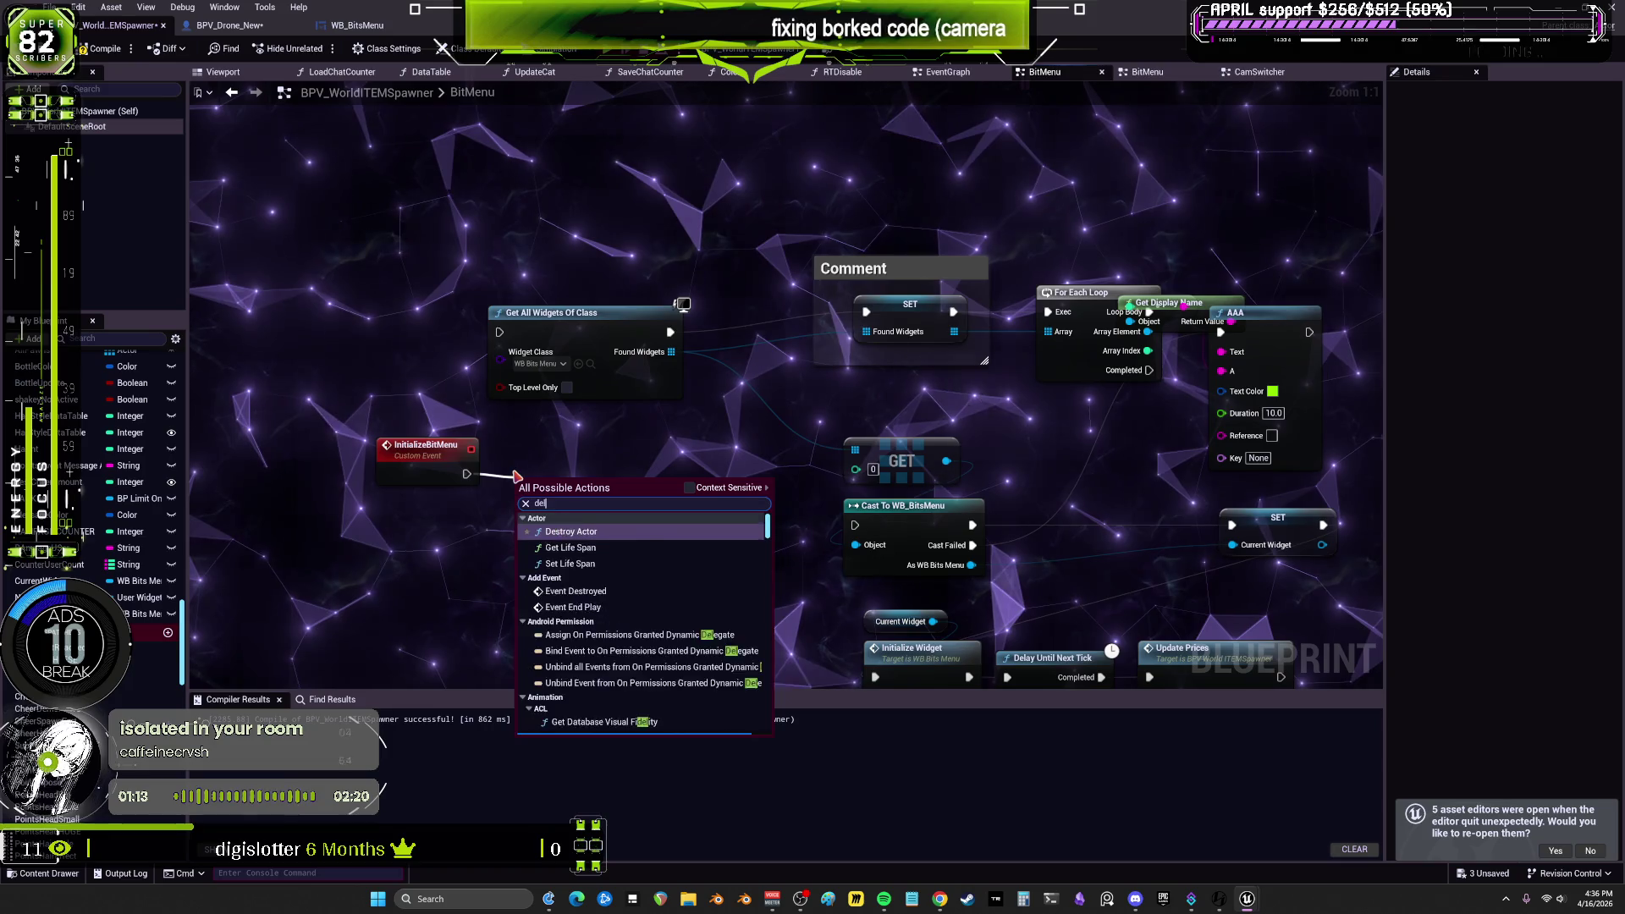
pyautogui.click(586, 537)
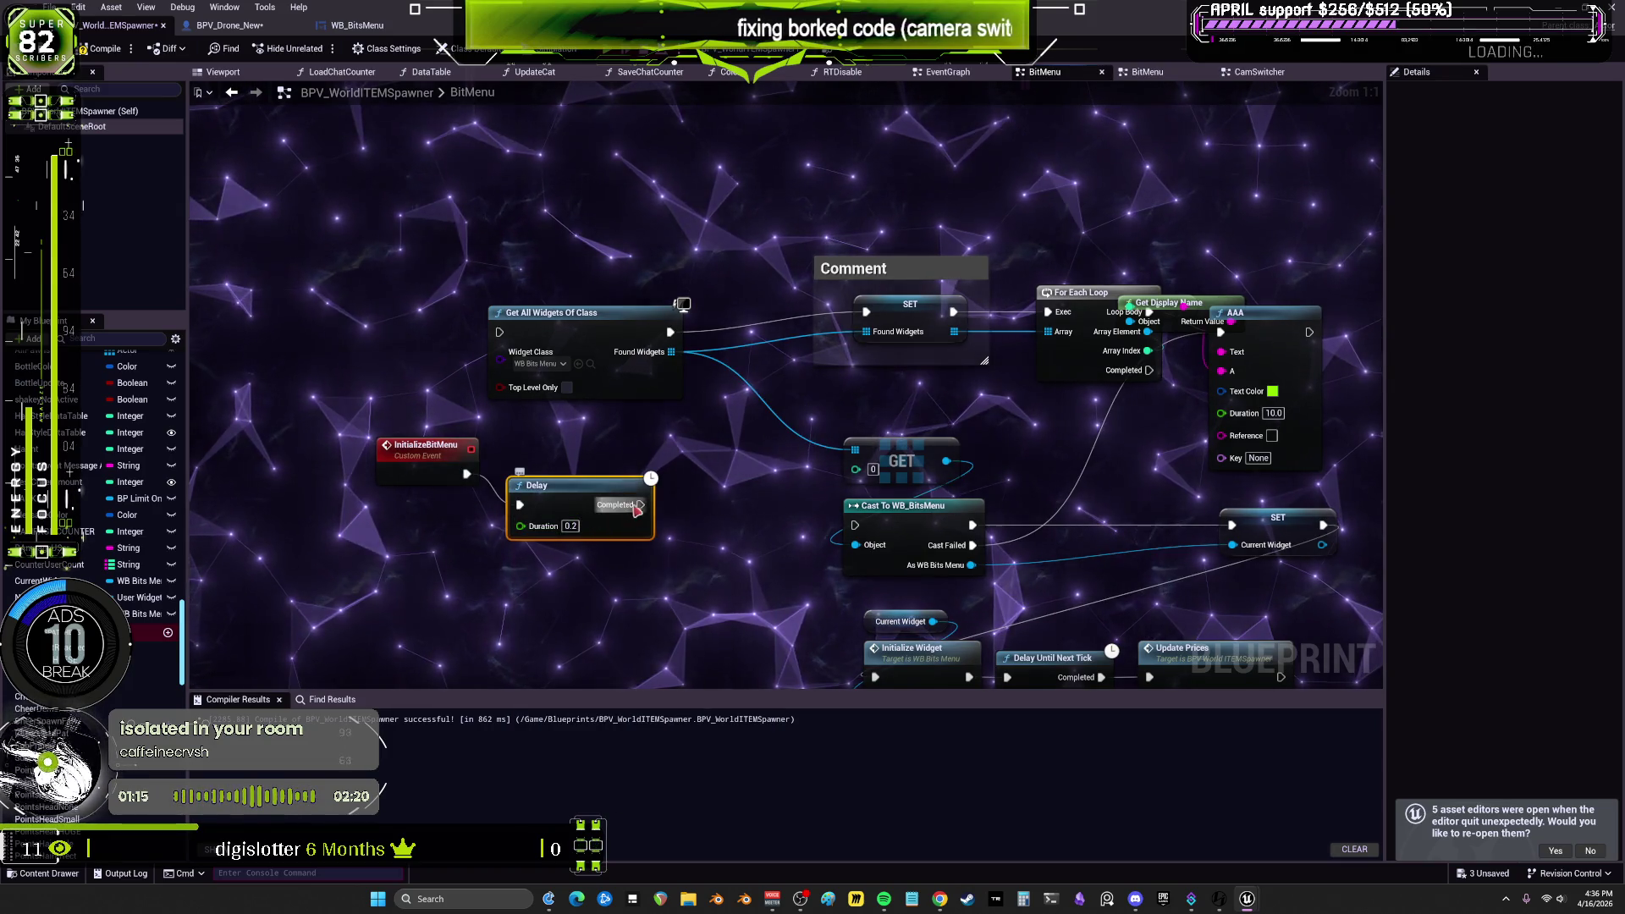
pyautogui.moveTo(503, 335); pyautogui.dragTo(501, 333)
pyautogui.click(569, 527)
pyautogui.write('1')
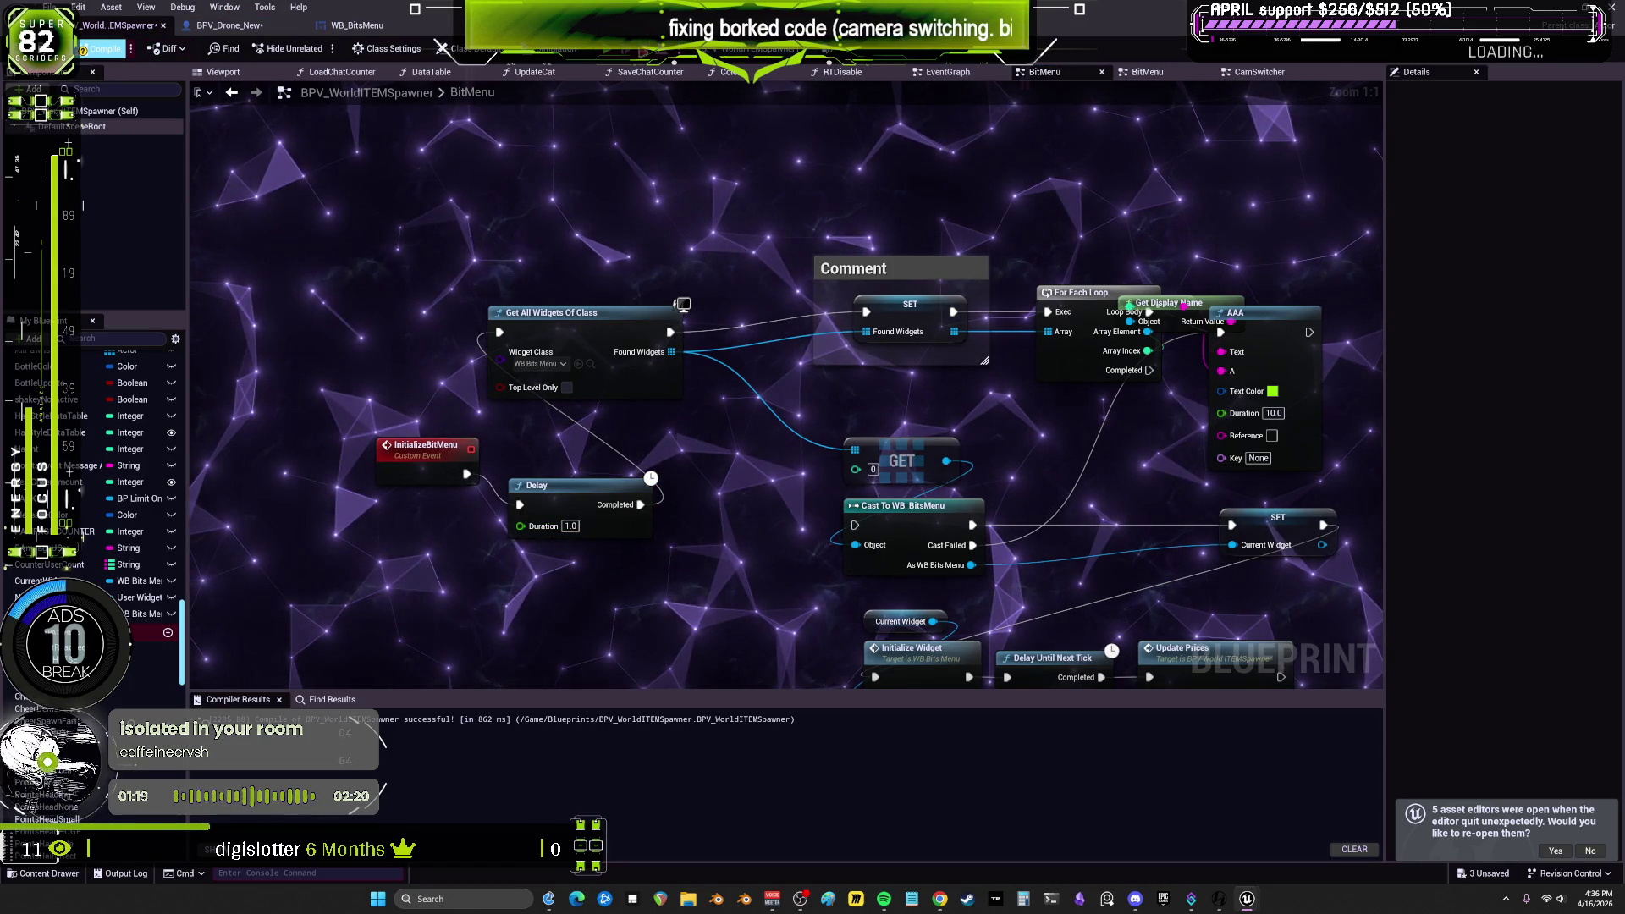
pyautogui.click(607, 48)
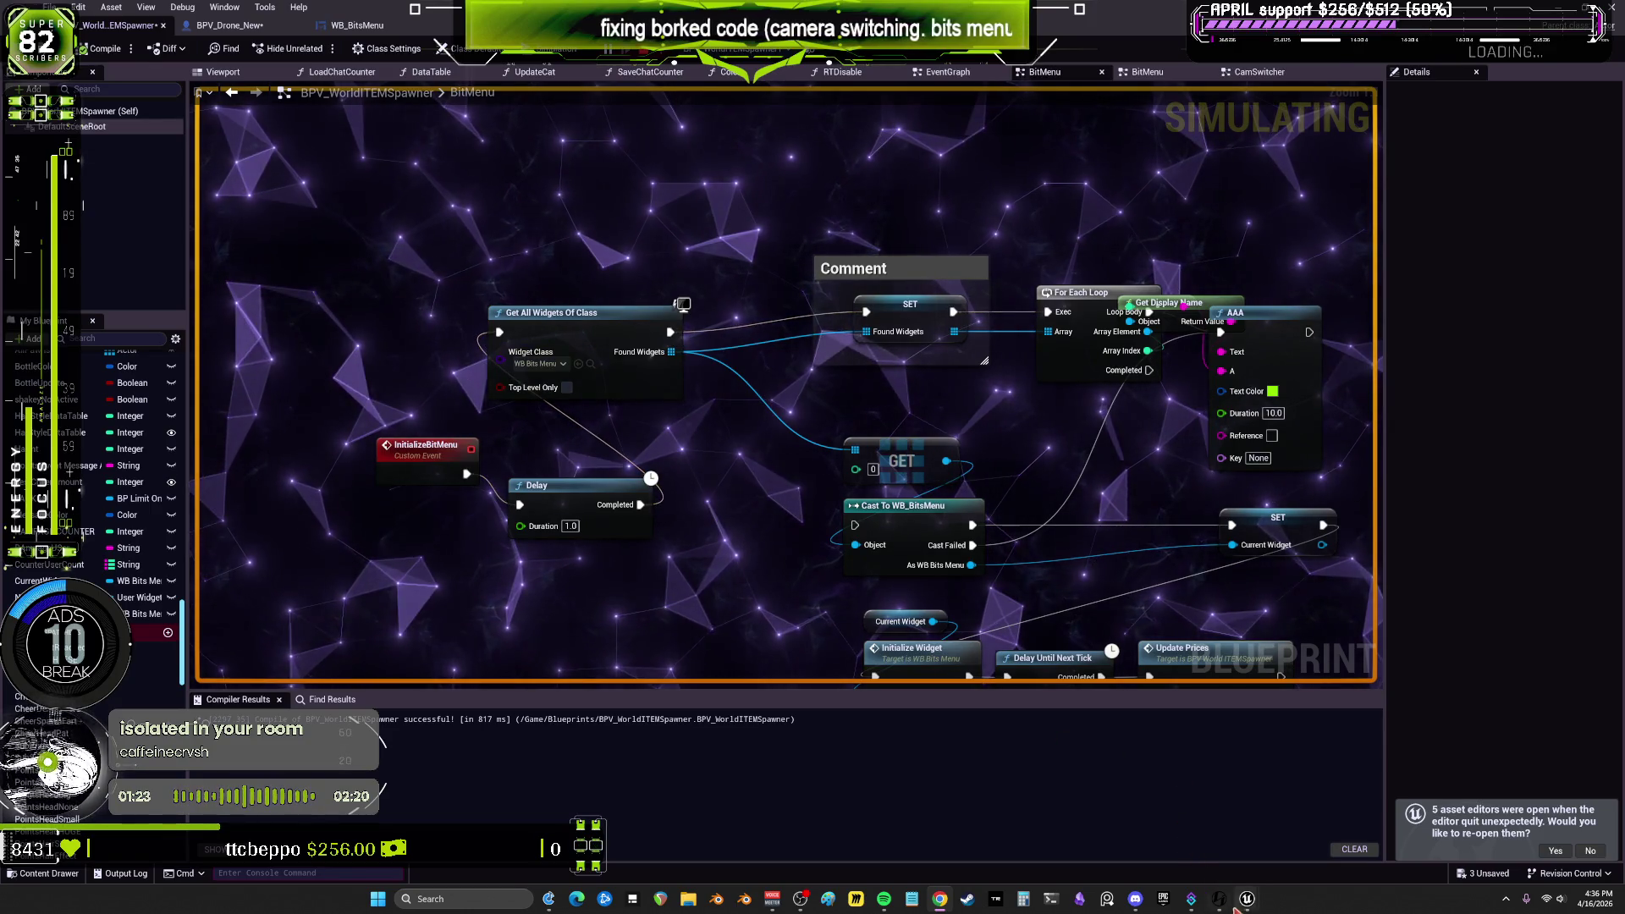
# Step: Close the running game window to end the playtest and select the Delay node
pyautogui.moveTo(1246, 899)
pyautogui.click(1365, 849)
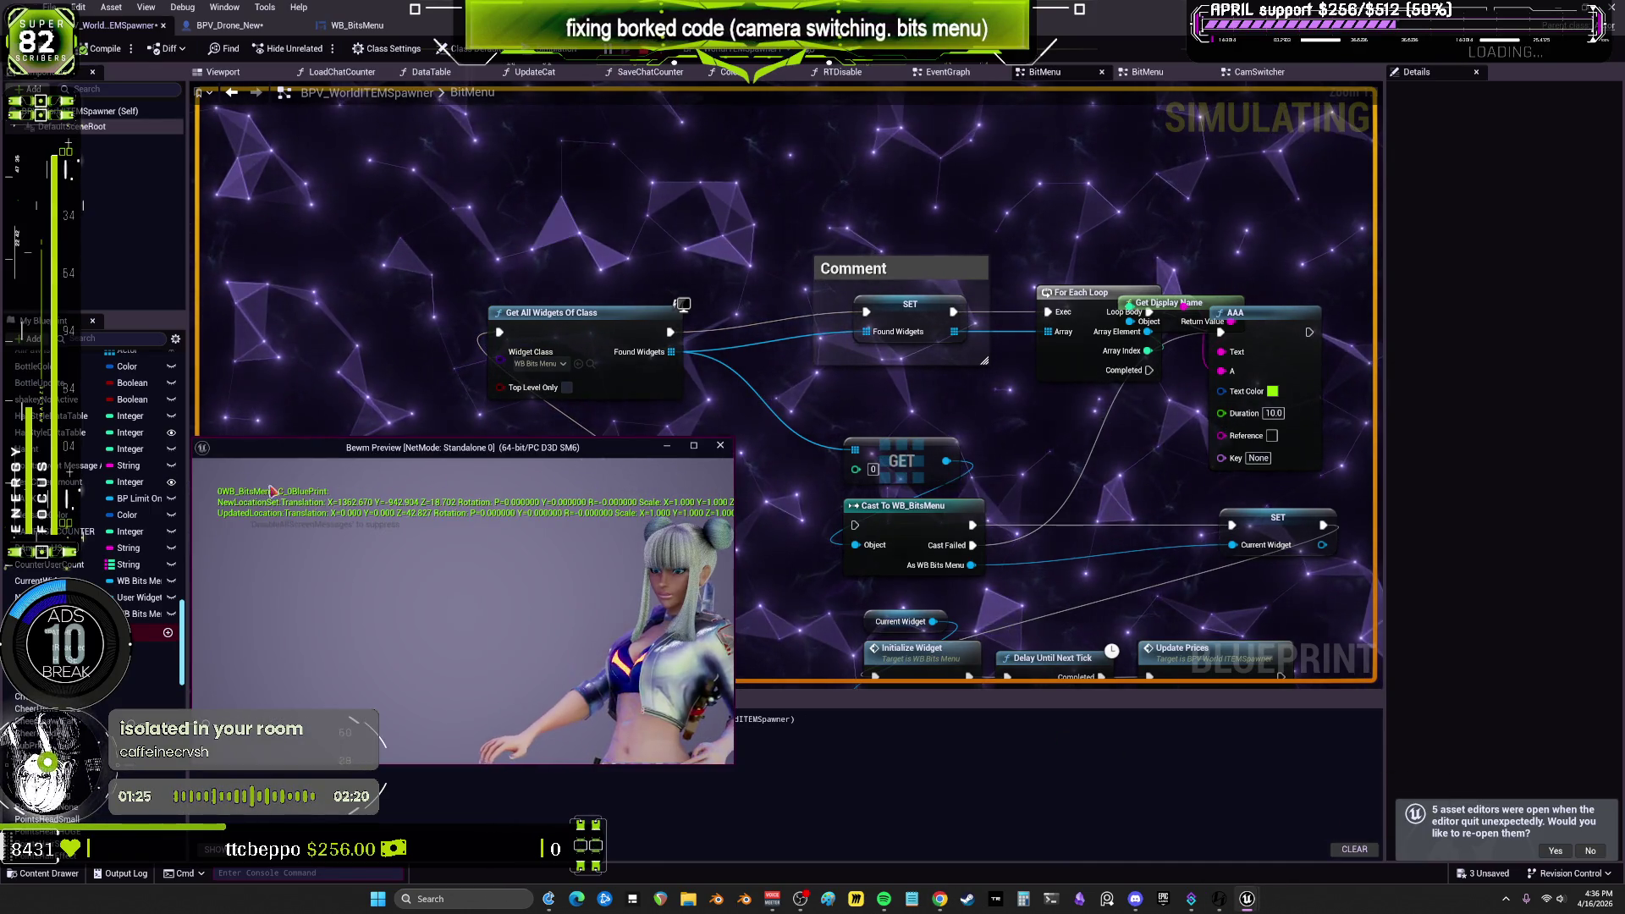
pyautogui.click(720, 445)
pyautogui.moveTo(701, 563); pyautogui.dragTo(582, 440)
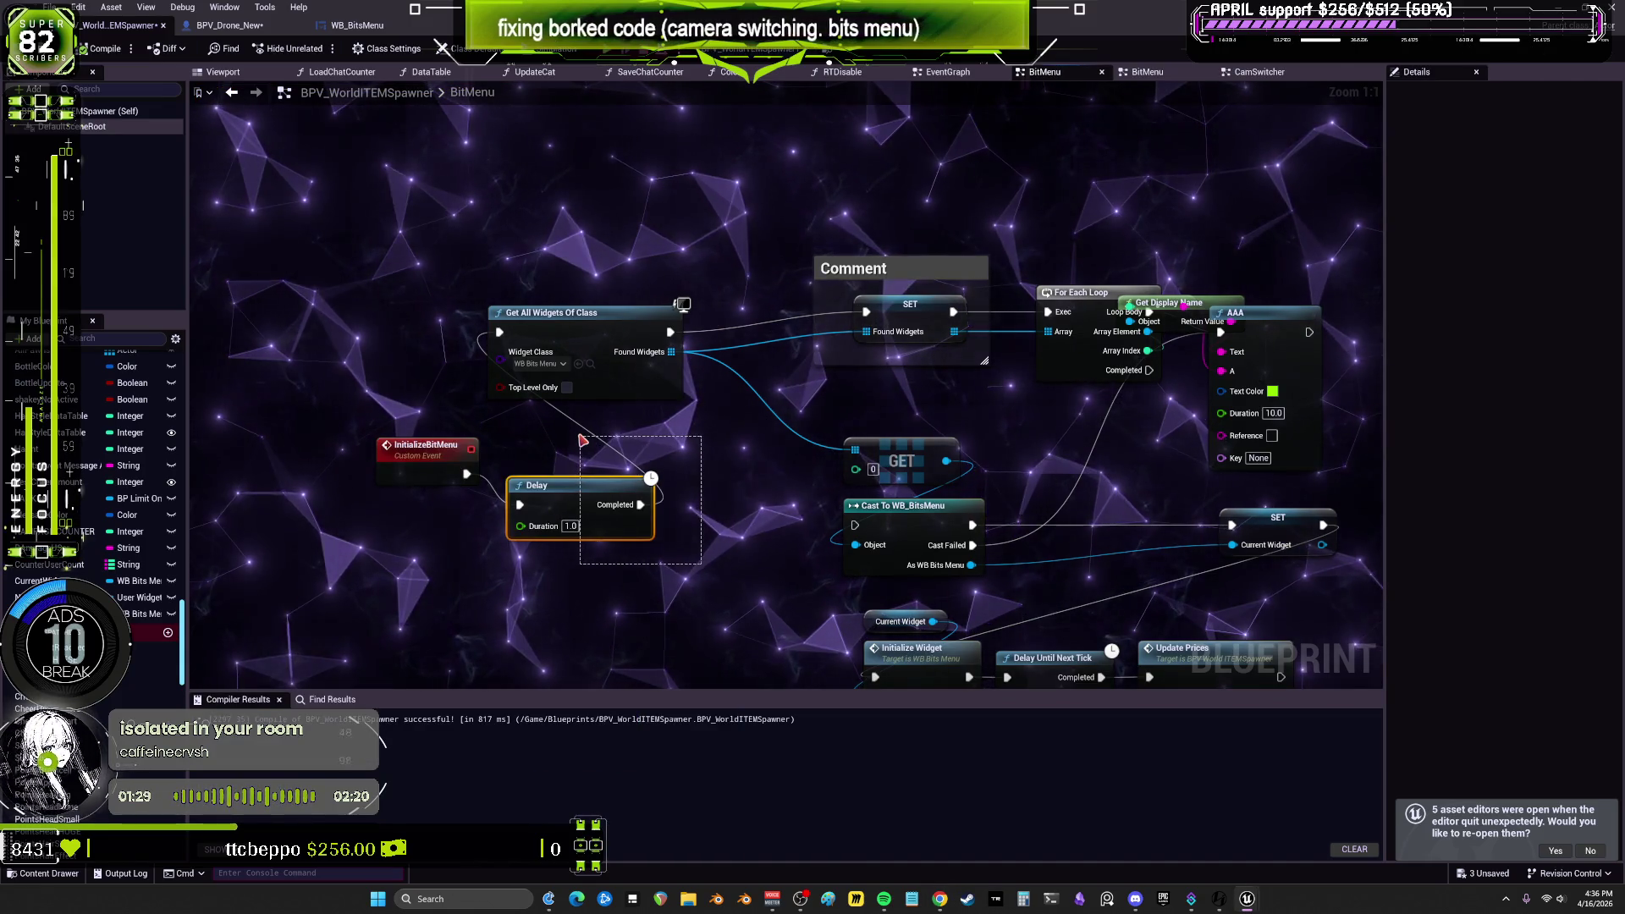
pyautogui.moveTo(941, 442); pyautogui.dragTo(921, 429)
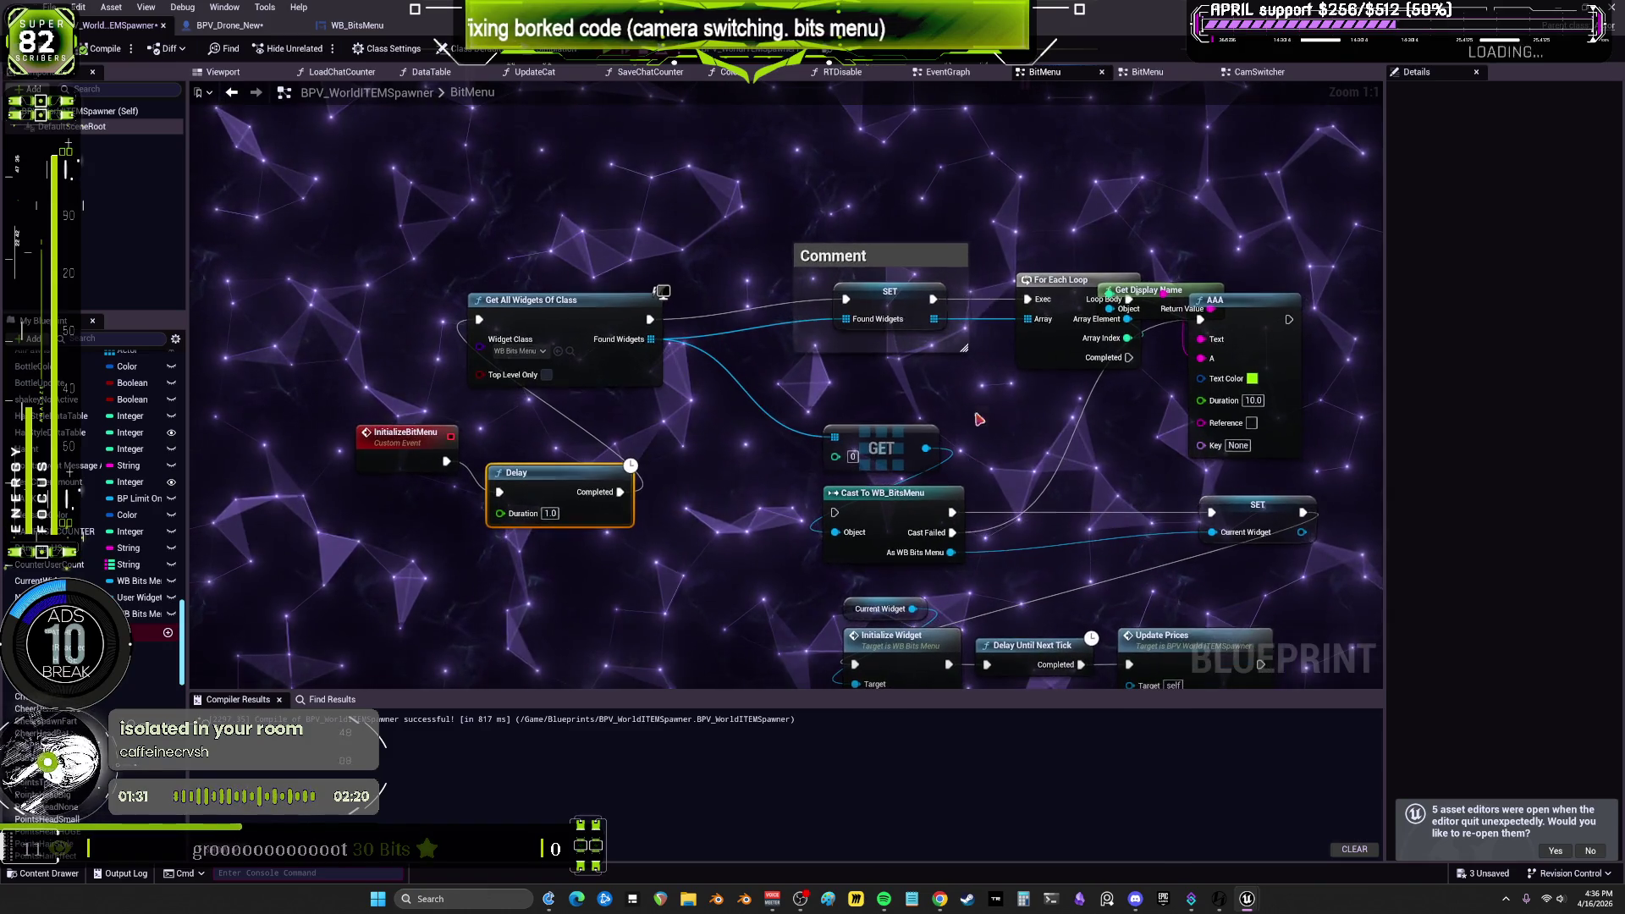
# Step: Delete the For Each Loop and Get Display Name nodes and connect SET's exec into Cast To WB_BitsMenu
pyautogui.moveTo(1057, 224); pyautogui.dragTo(1185, 315)
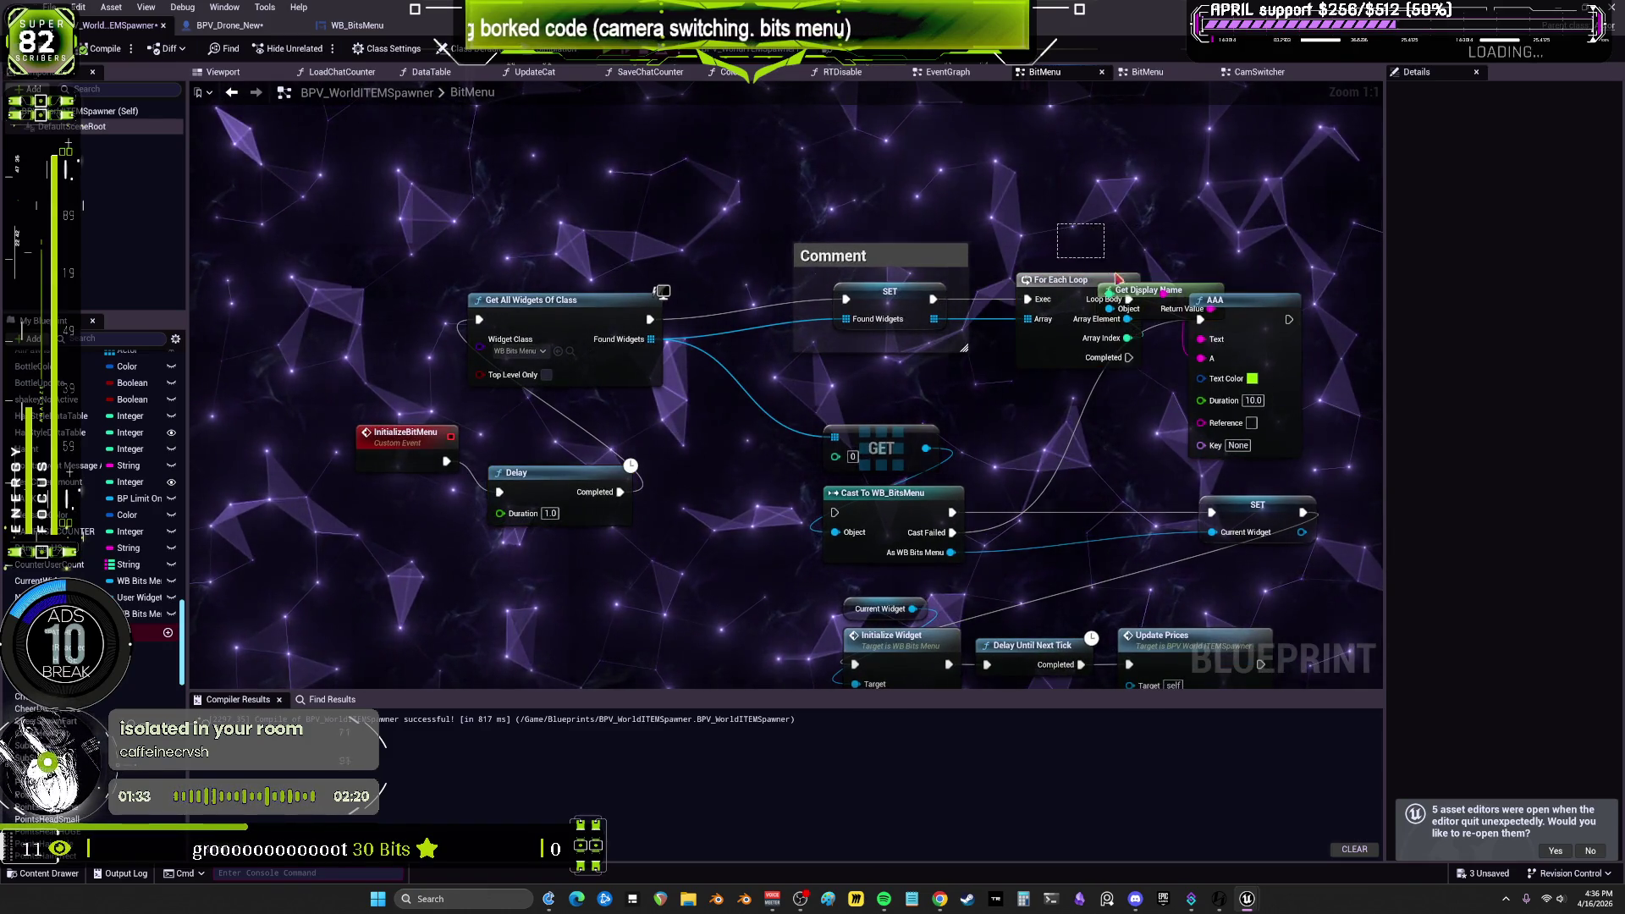
pyautogui.press('Delete')
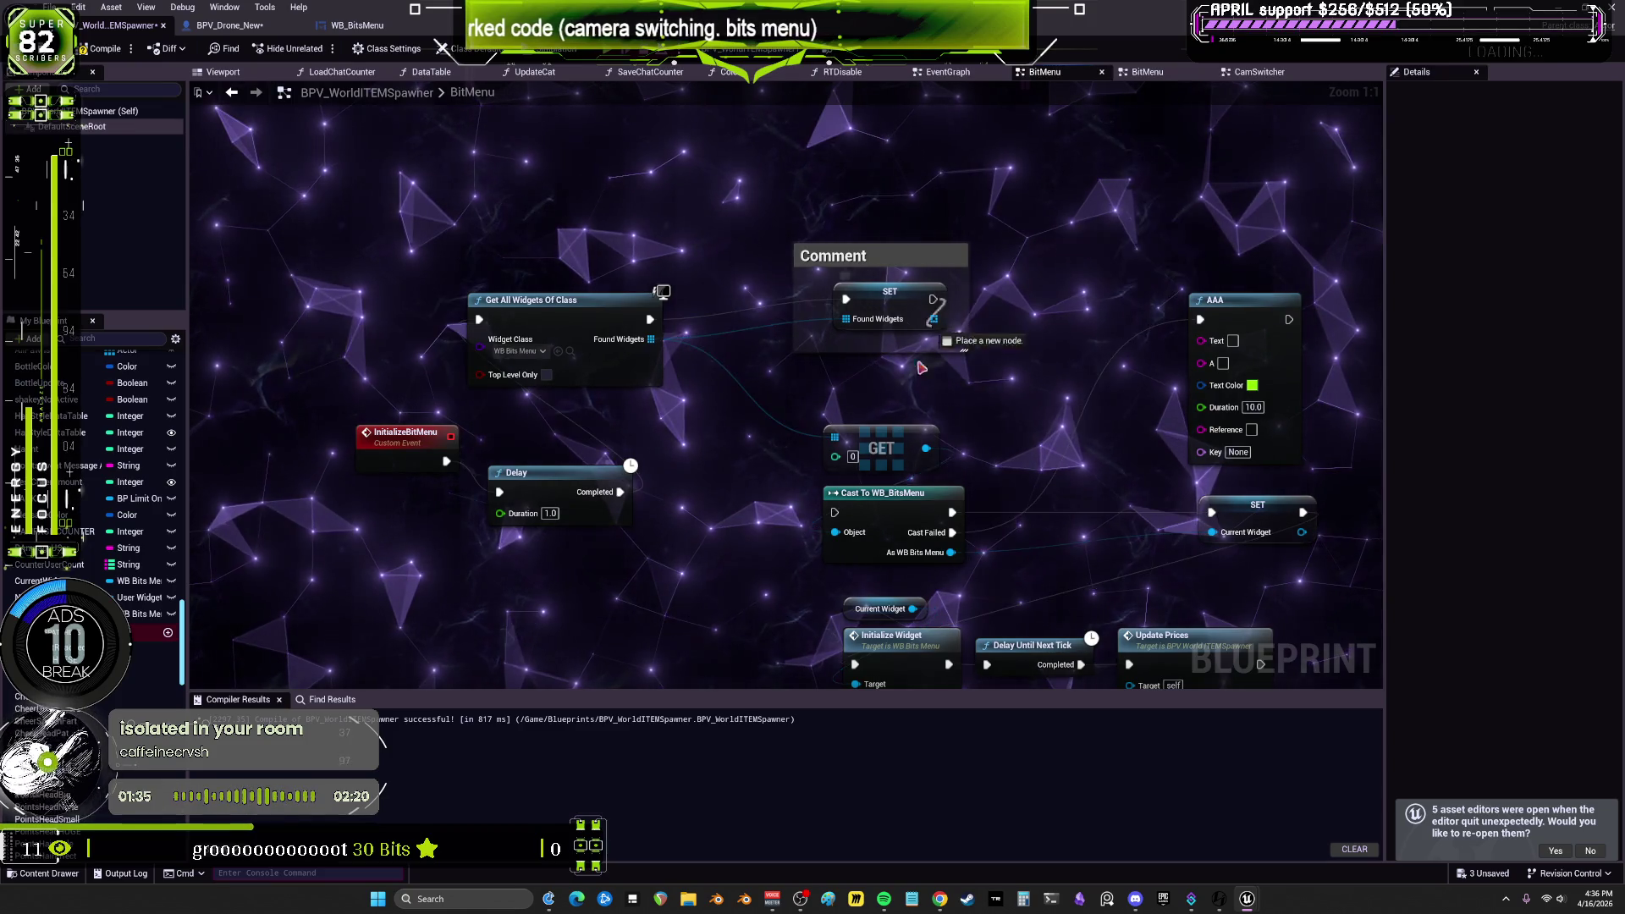
pyautogui.moveTo(865, 488)
pyautogui.mouseDown()
pyautogui.moveTo(1028, 298)
pyautogui.moveTo(974, 309)
pyautogui.moveTo(1092, 301)
pyautogui.moveTo(932, 316)
pyautogui.moveTo(835, 526)
pyautogui.mouseUp()
pyautogui.click(948, 217)
pyautogui.click(1050, 386)
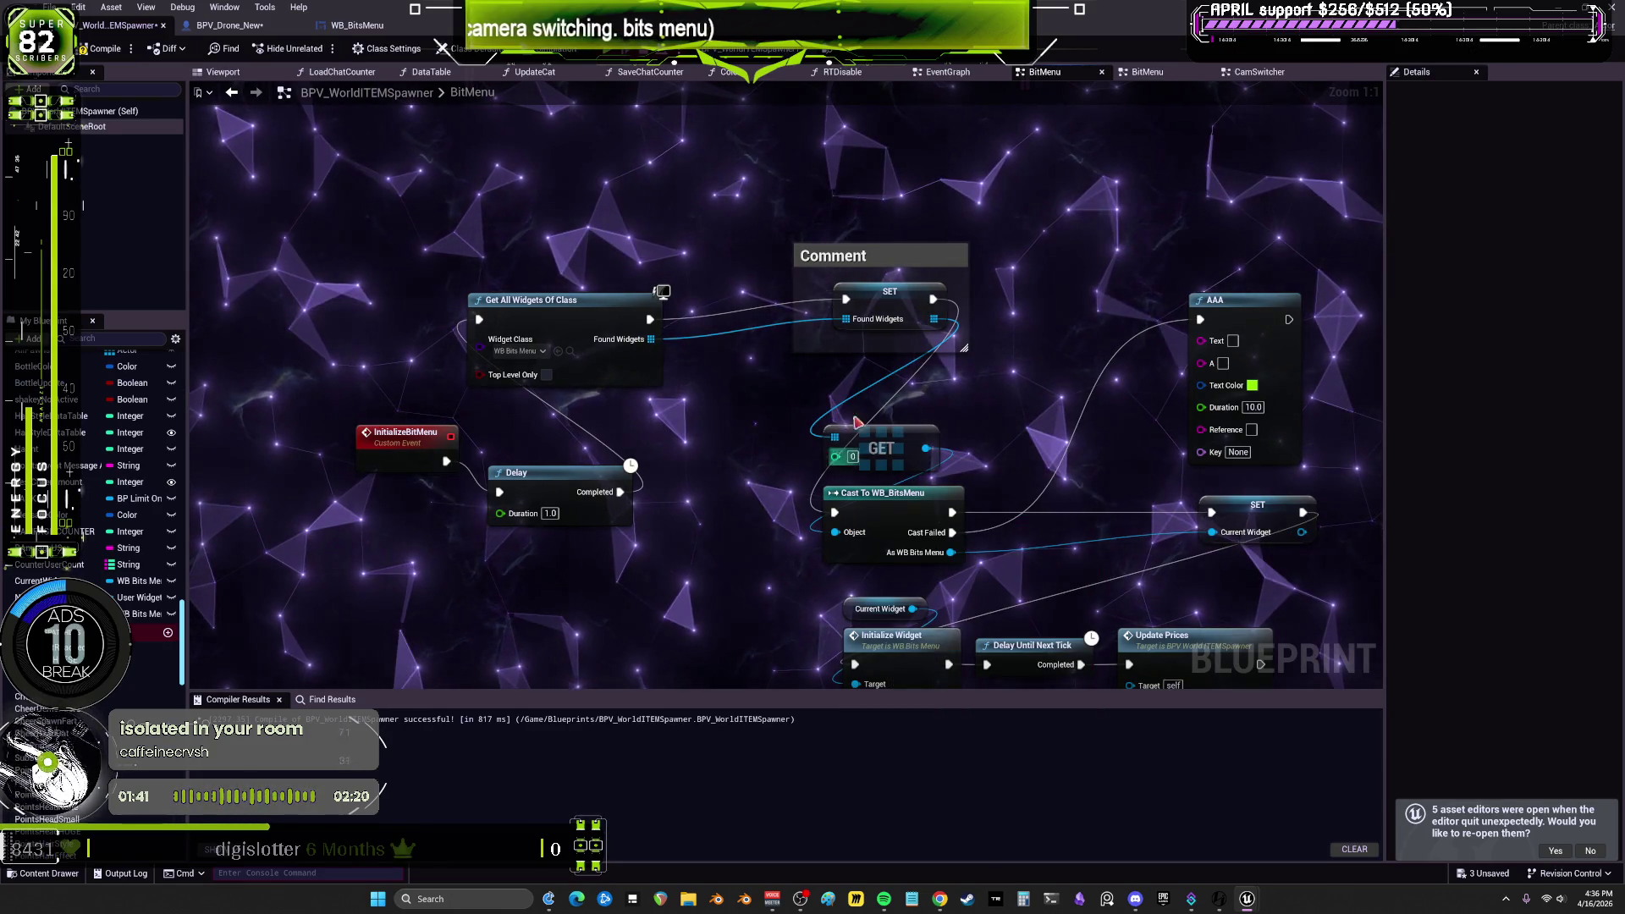
pyautogui.moveTo(1049, 386); pyautogui.dragTo(951, 340)
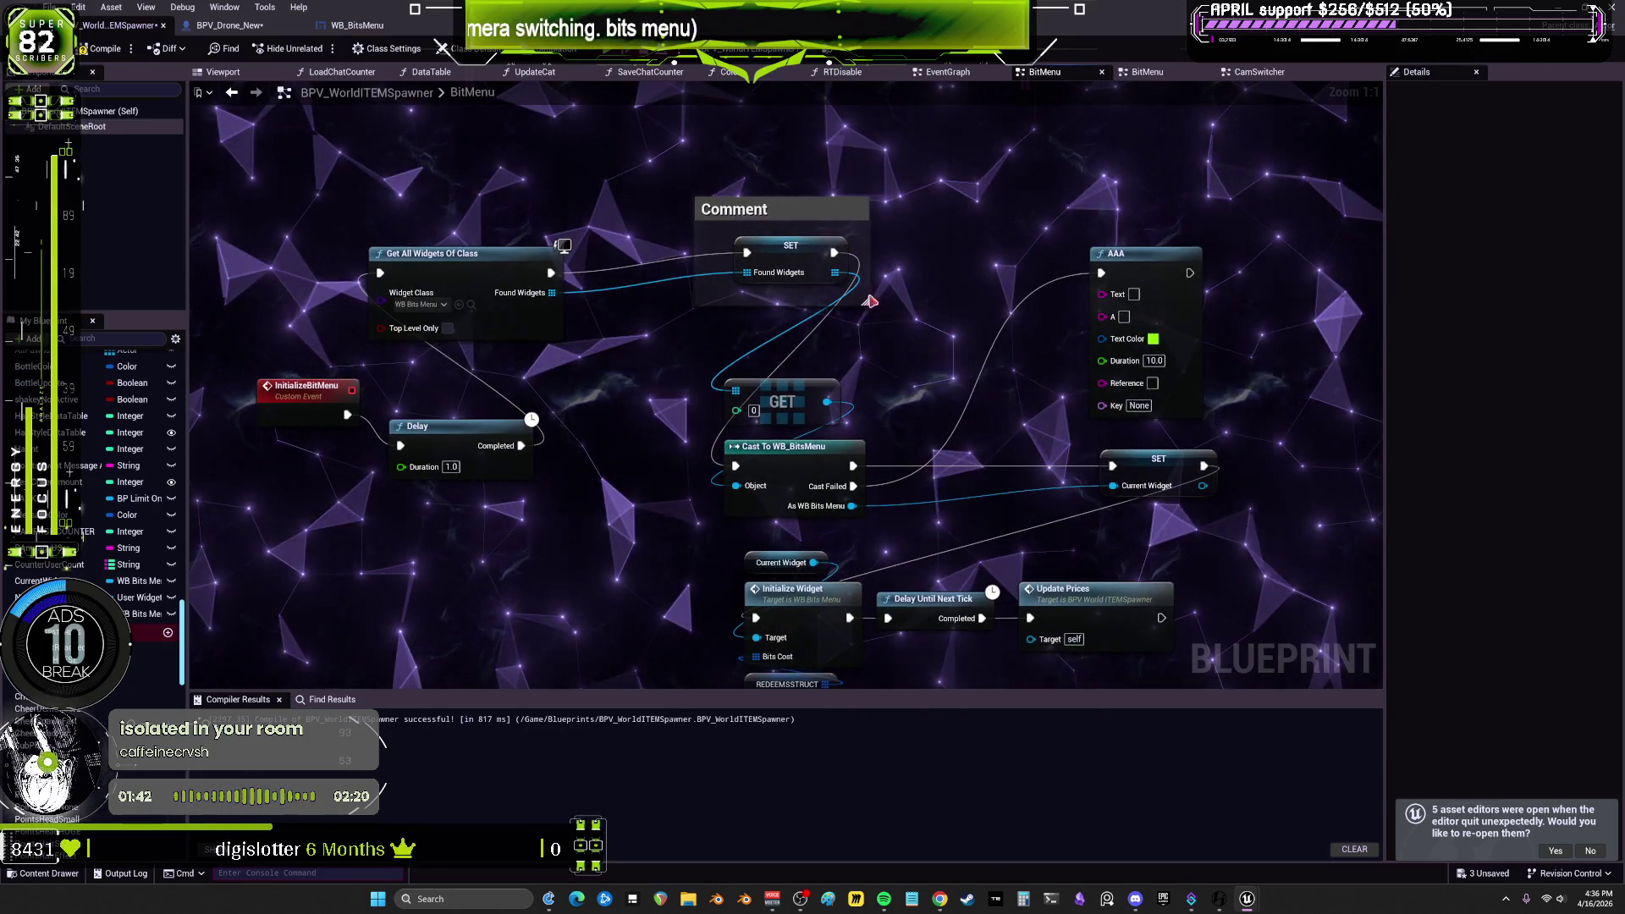
# Step: Toggle a breakpoint on Cast To WB_BitsMenu, recompile, and start a simulated run
pyautogui.rightClick(764, 471)
pyautogui.click(807, 741)
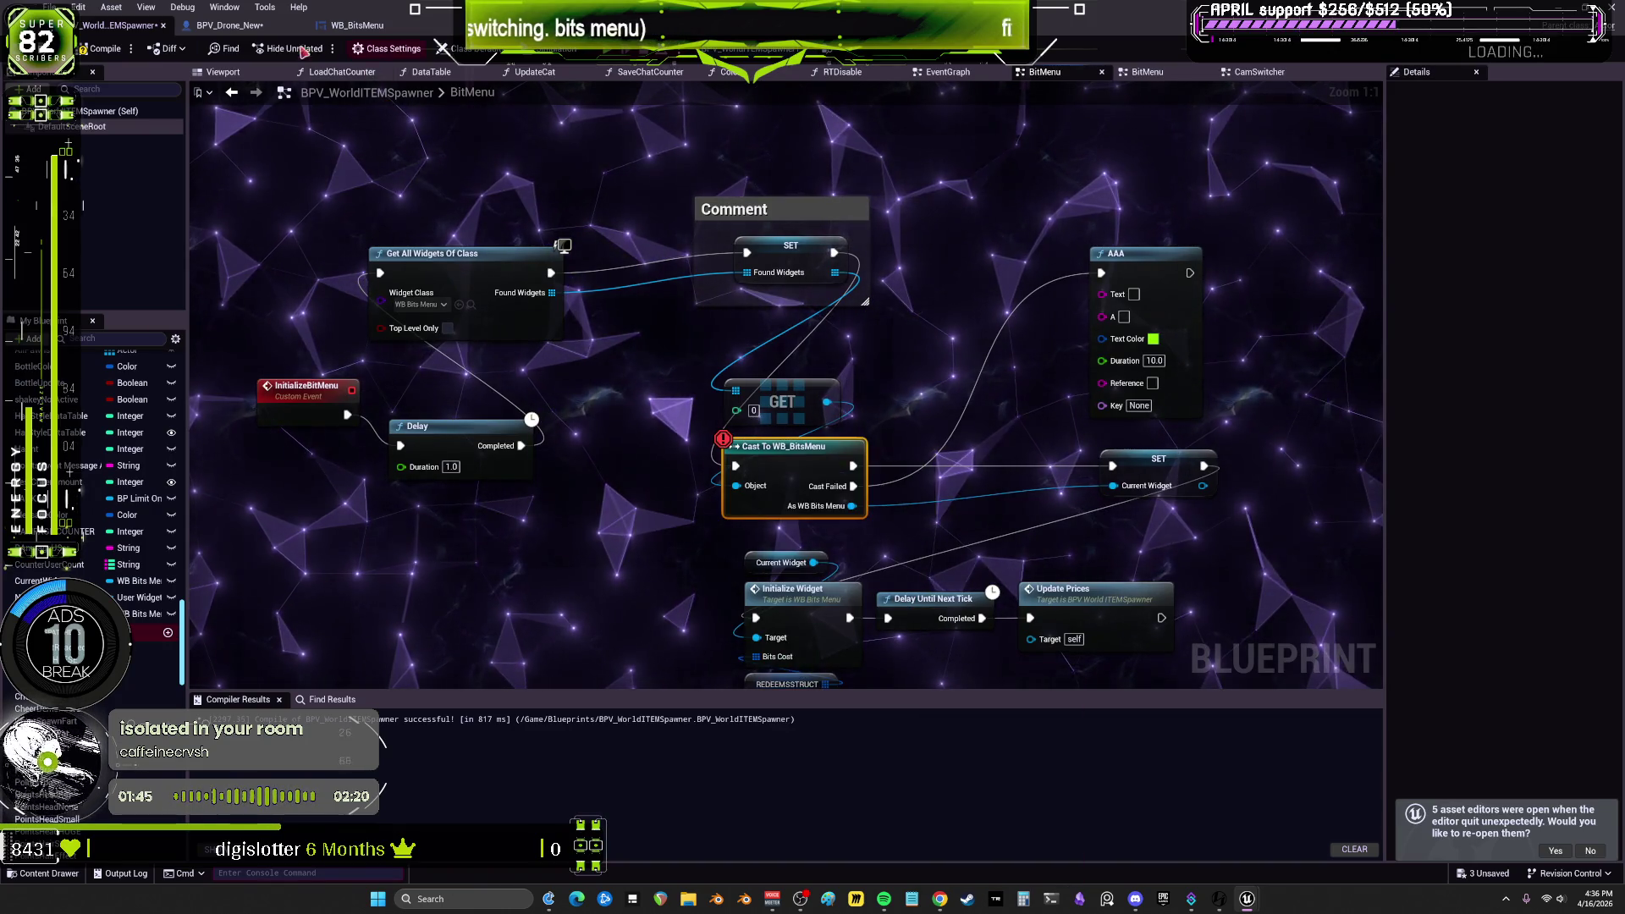
pyautogui.click(102, 49)
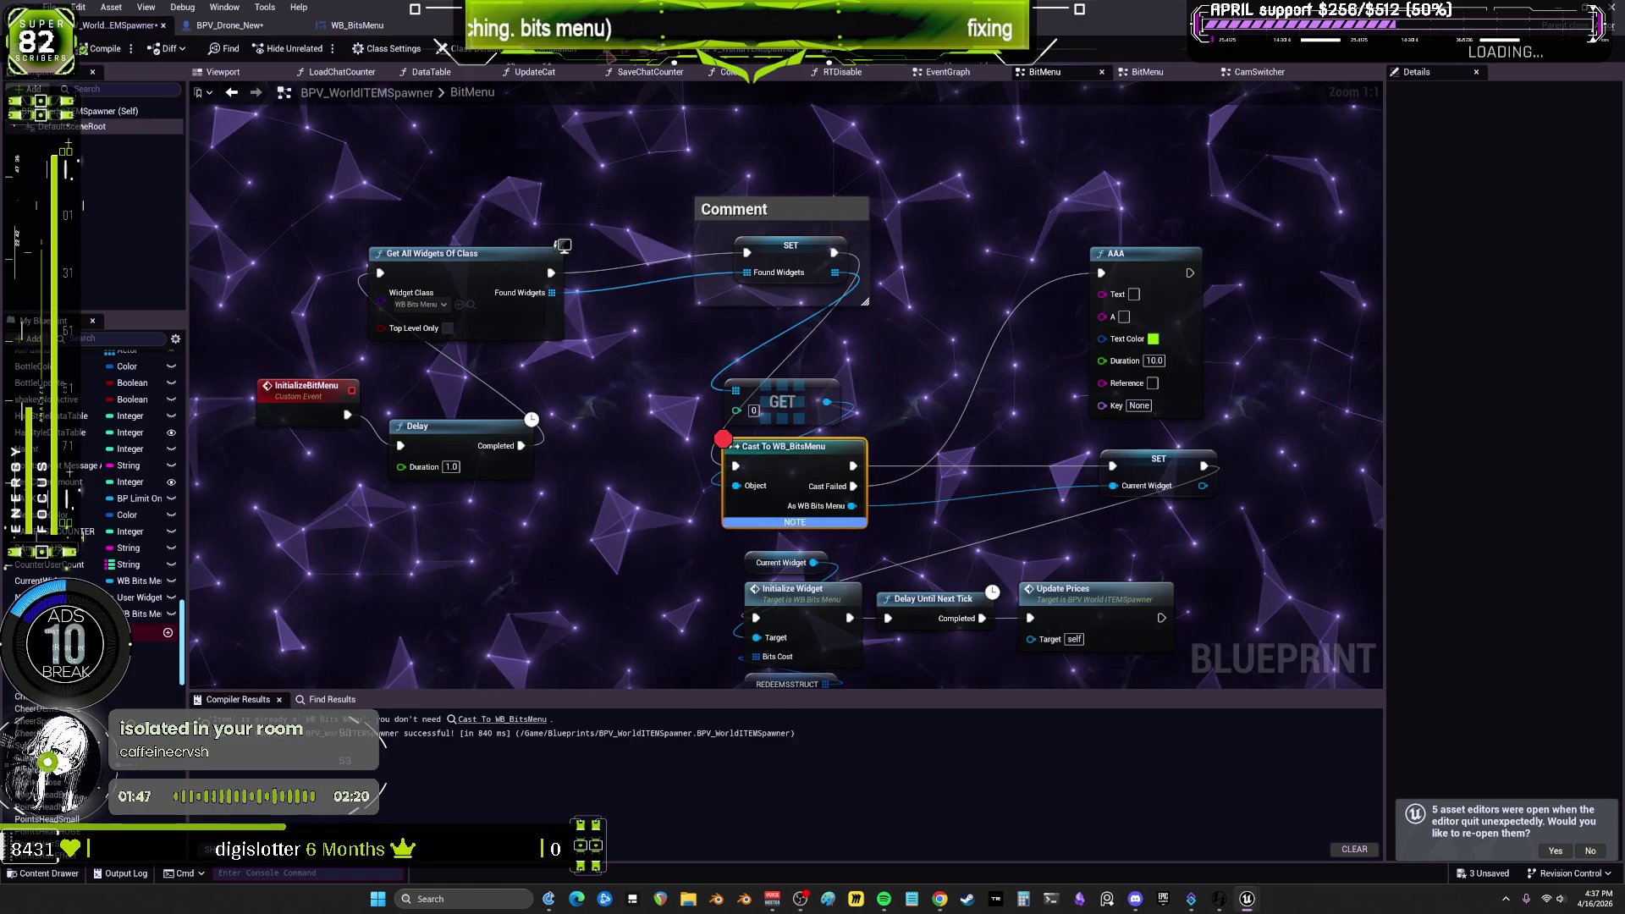
pyautogui.hotkey('alt', 's')
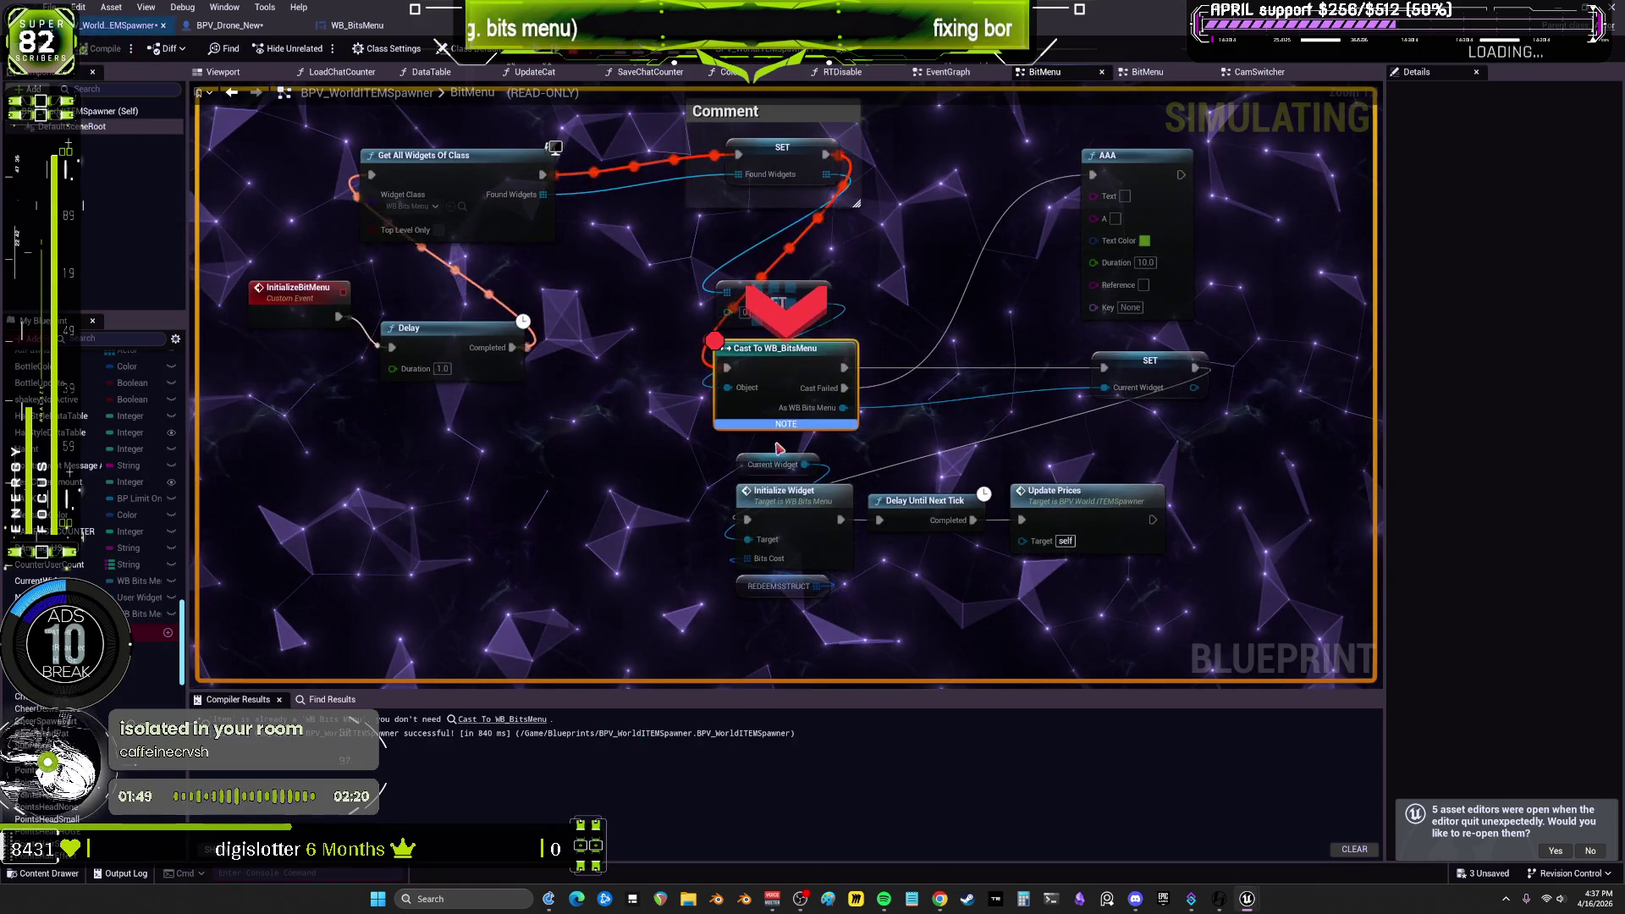
# Step: Inspect the widget arriving at the Cast's Object pin, then move over to SET Current Widget
pyautogui.moveTo(728, 390)
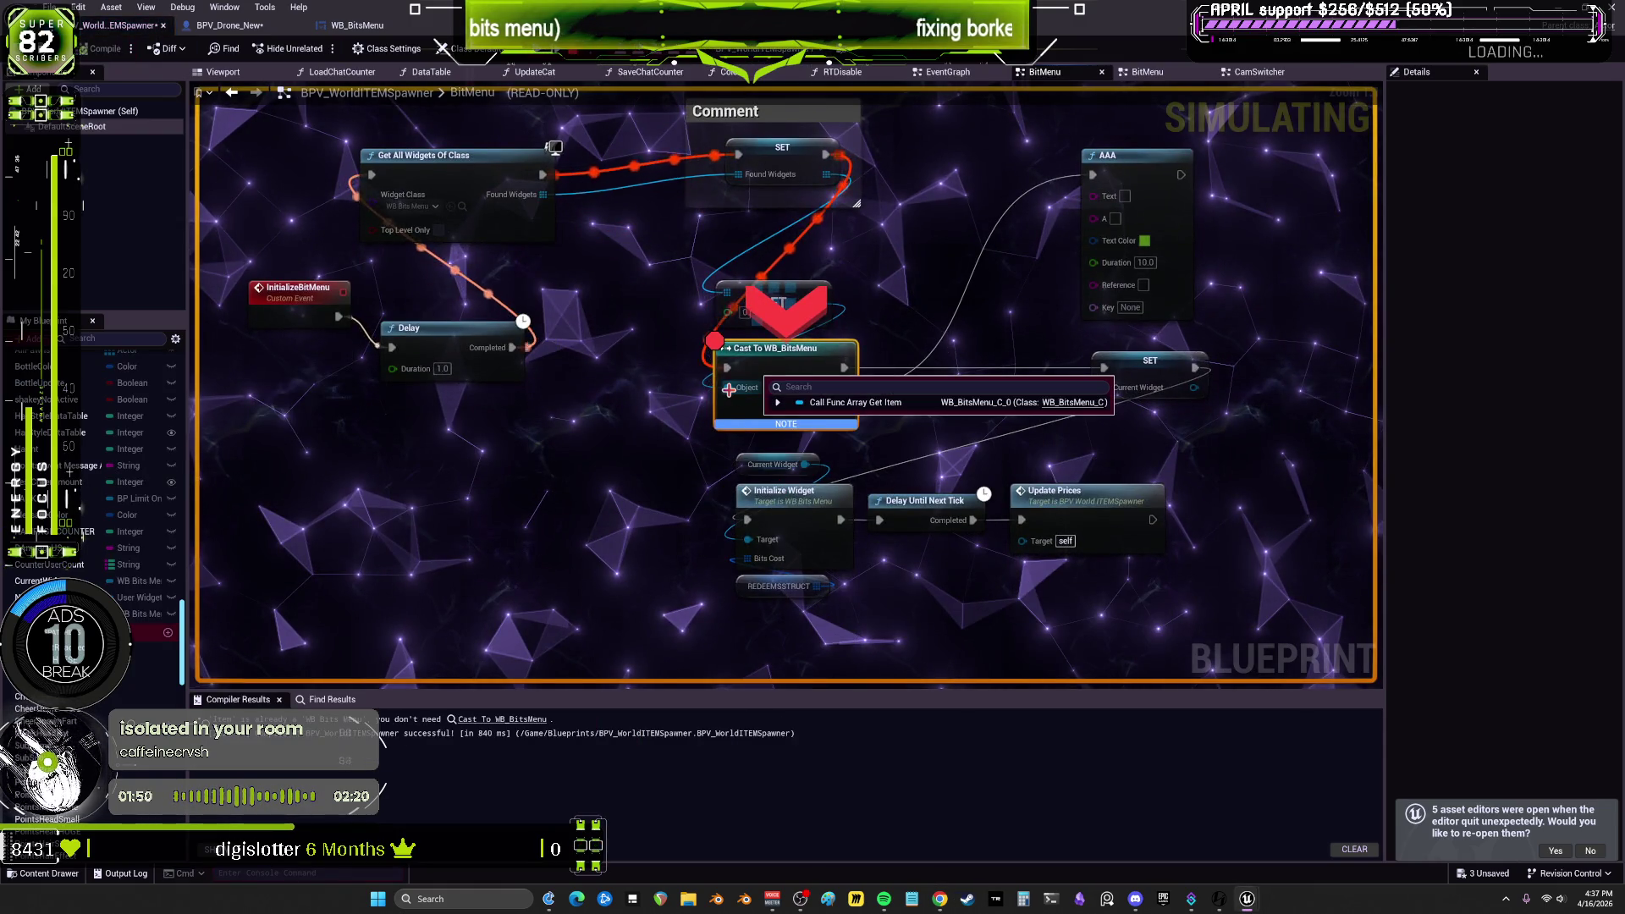
pyautogui.click(778, 402)
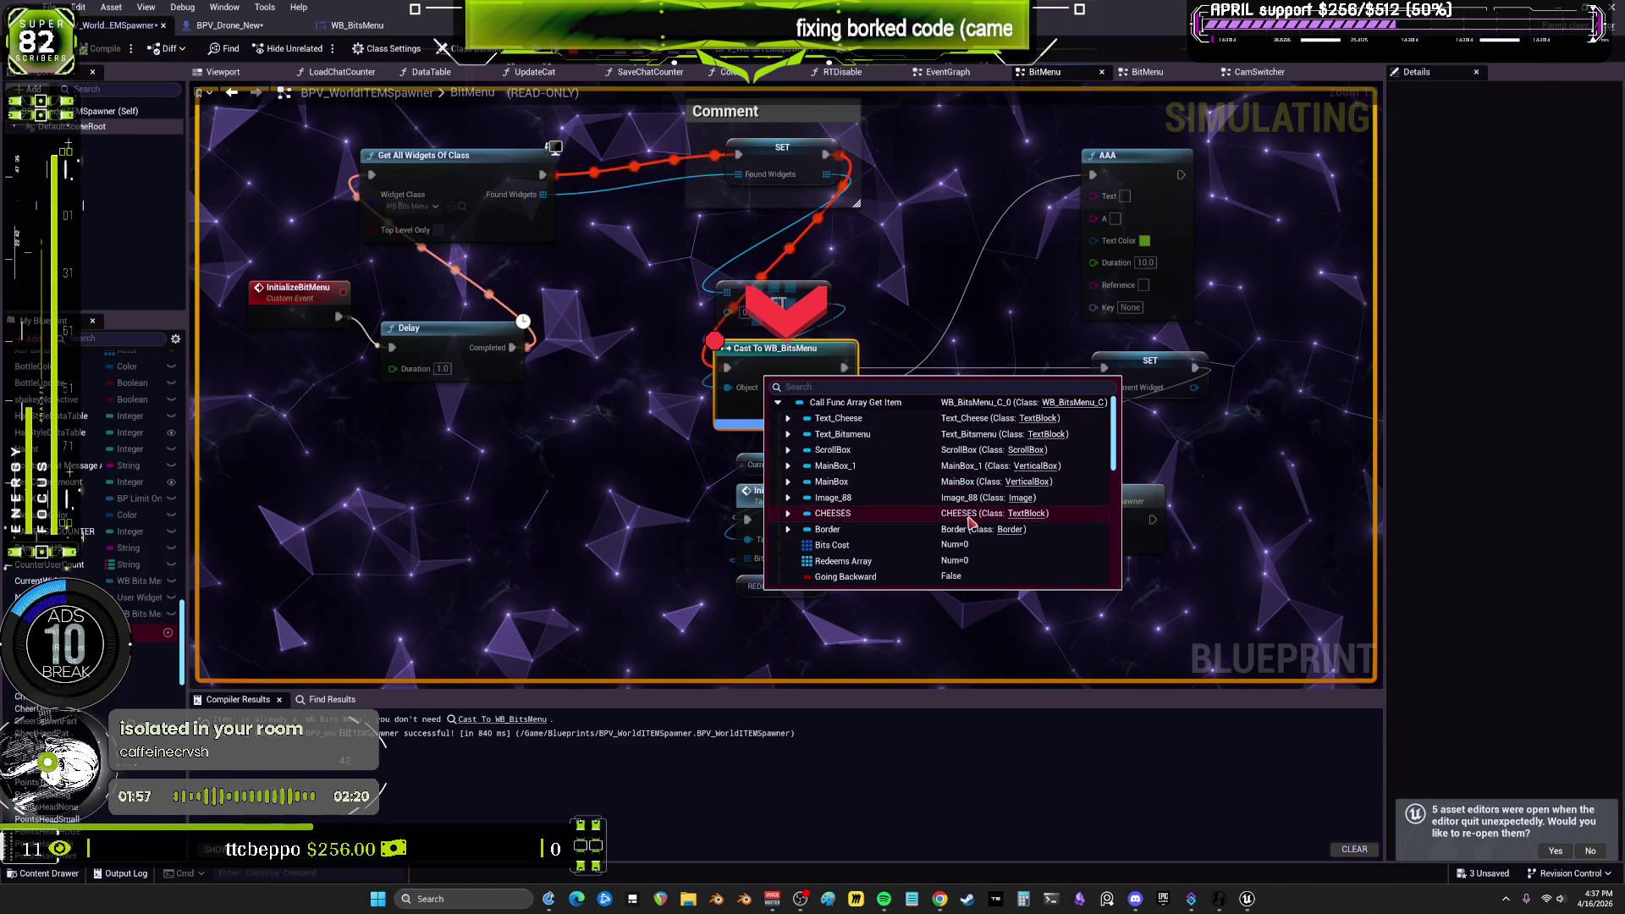
pyautogui.scroll(-15, 970, 519)
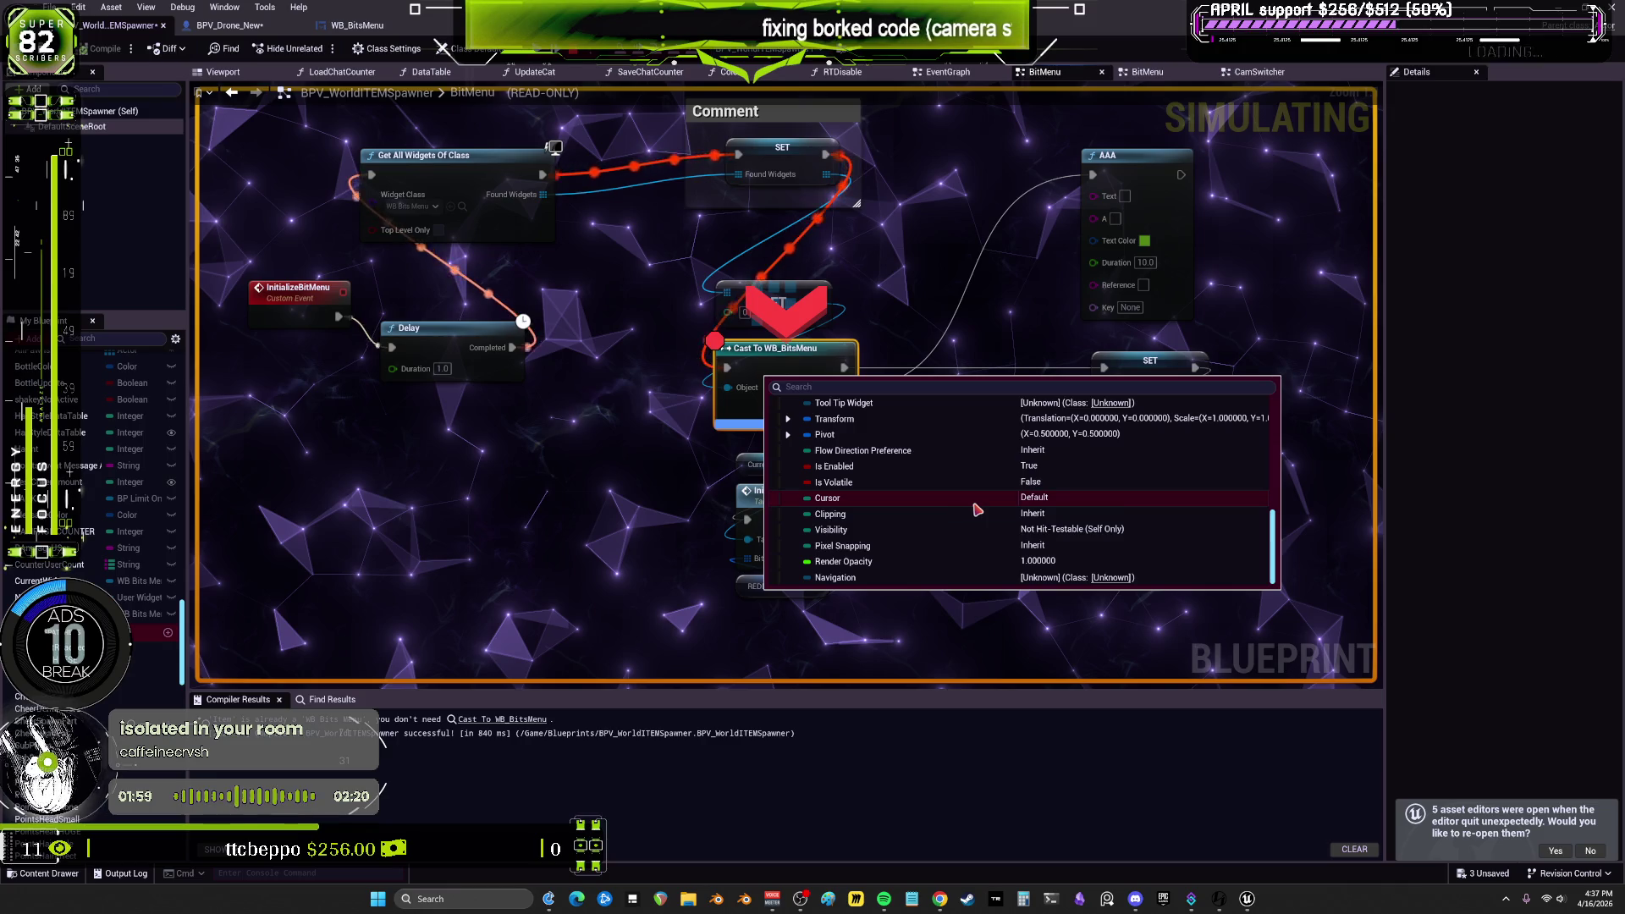
pyautogui.scroll(4, 977, 508)
pyautogui.scroll(8, 977, 509)
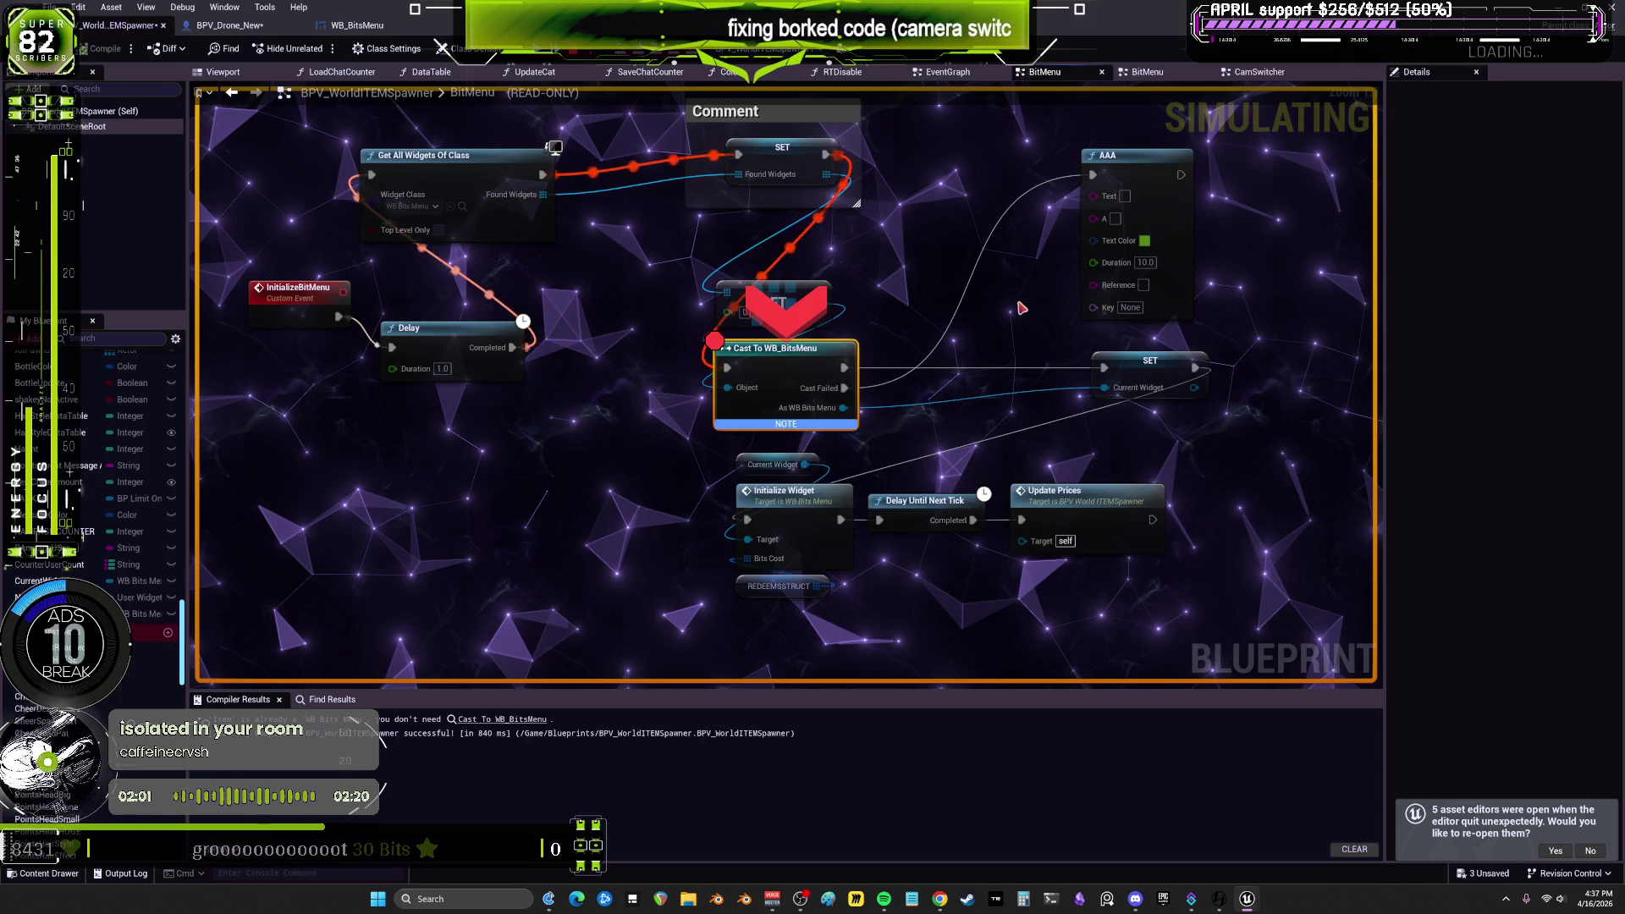
pyautogui.click(1133, 394)
pyautogui.moveTo(1134, 394); pyautogui.dragTo(769, 408)
pyautogui.moveTo(766, 407)
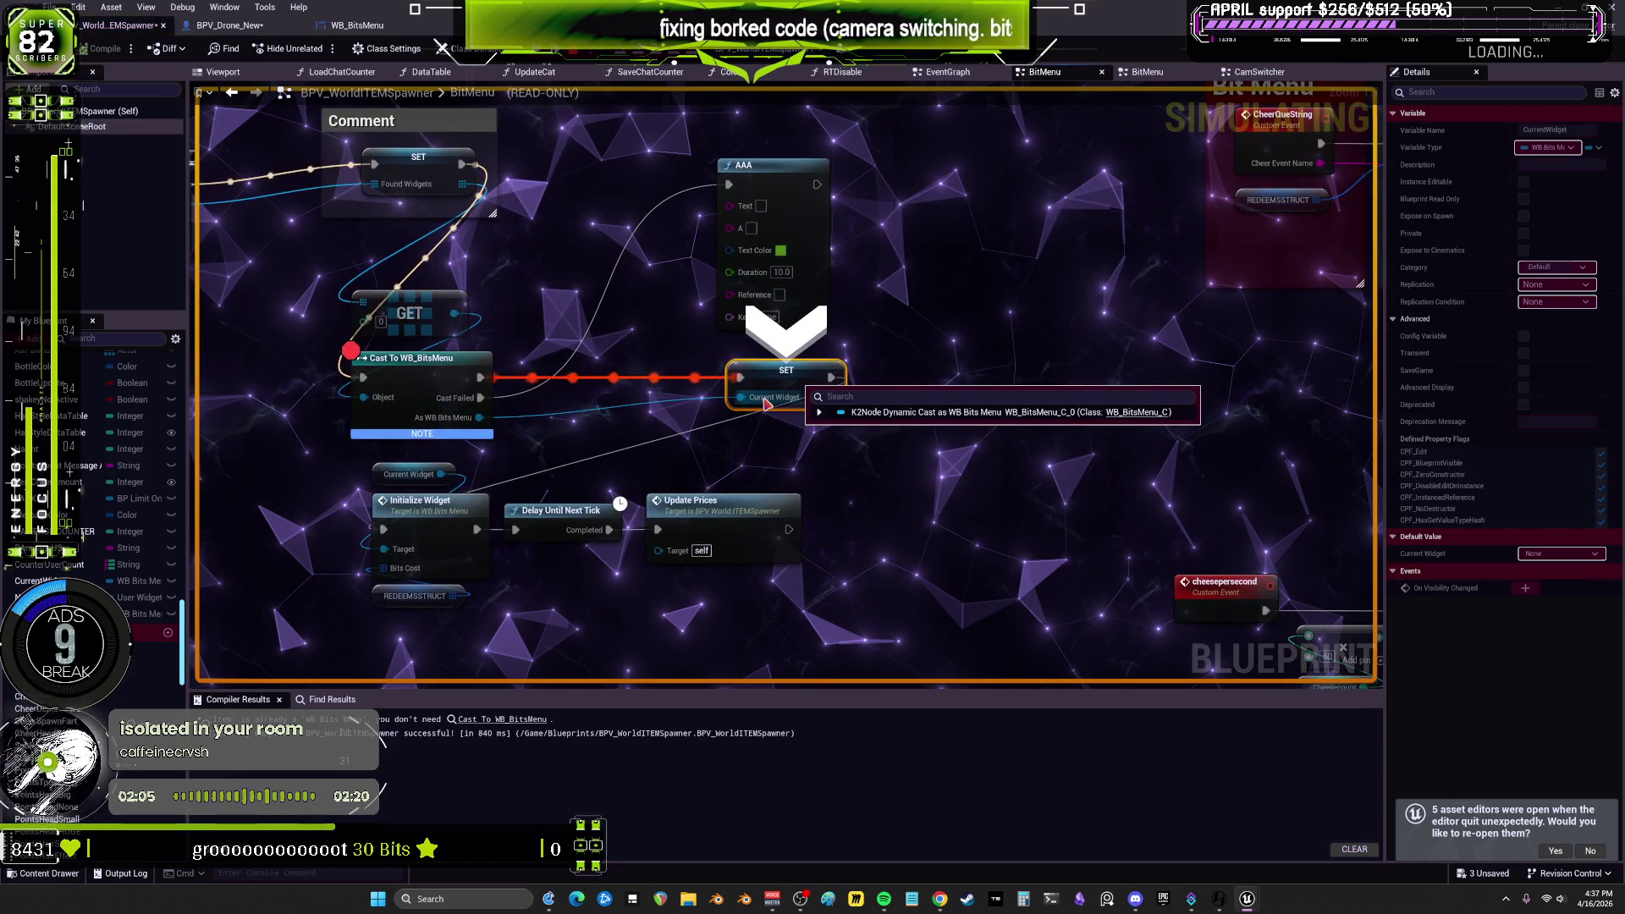
pyautogui.click(766, 404)
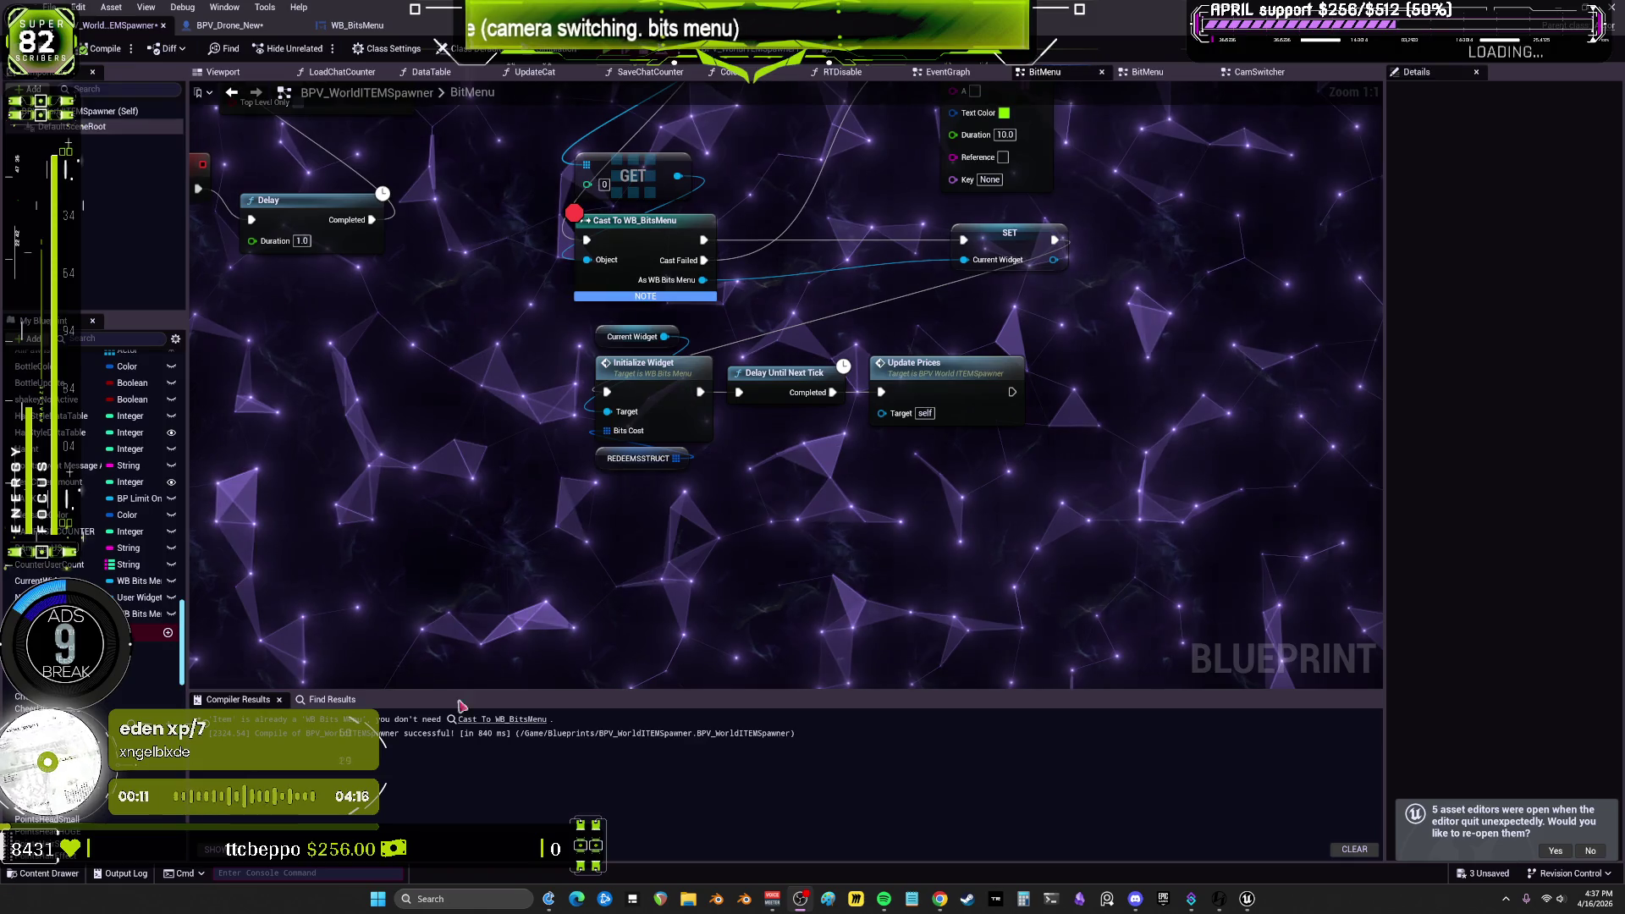
# Step: Remove the breakpoint from the Cast To WB_BitsMenu node
pyautogui.rightClick(773, 397)
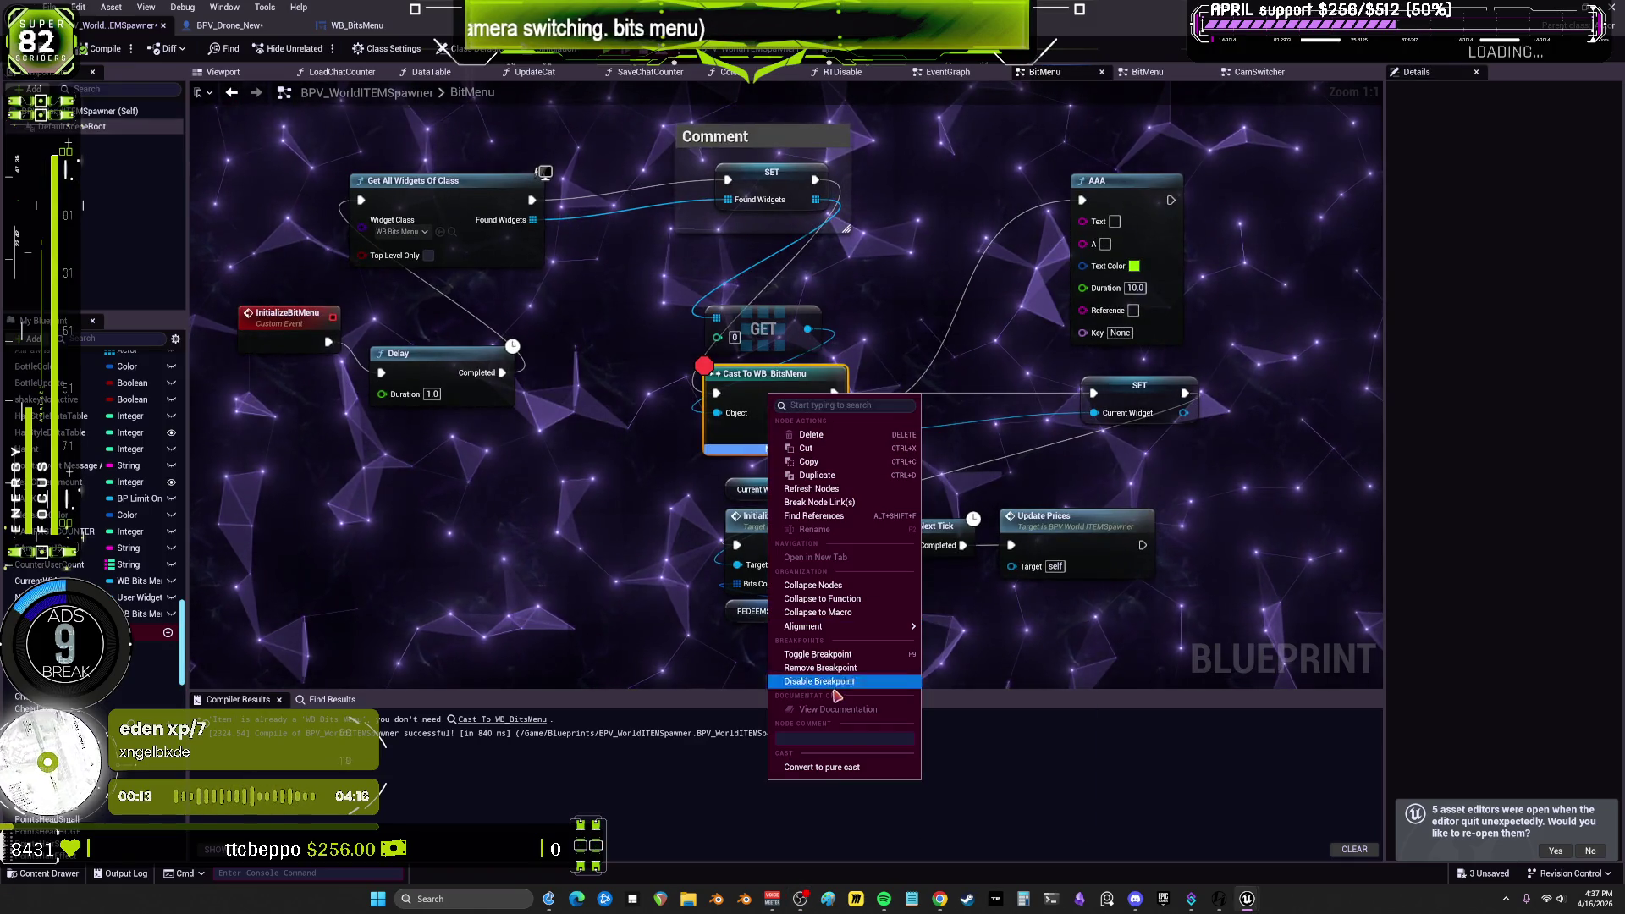
pyautogui.click(816, 668)
pyautogui.moveTo(902, 330); pyautogui.dragTo(1001, 369)
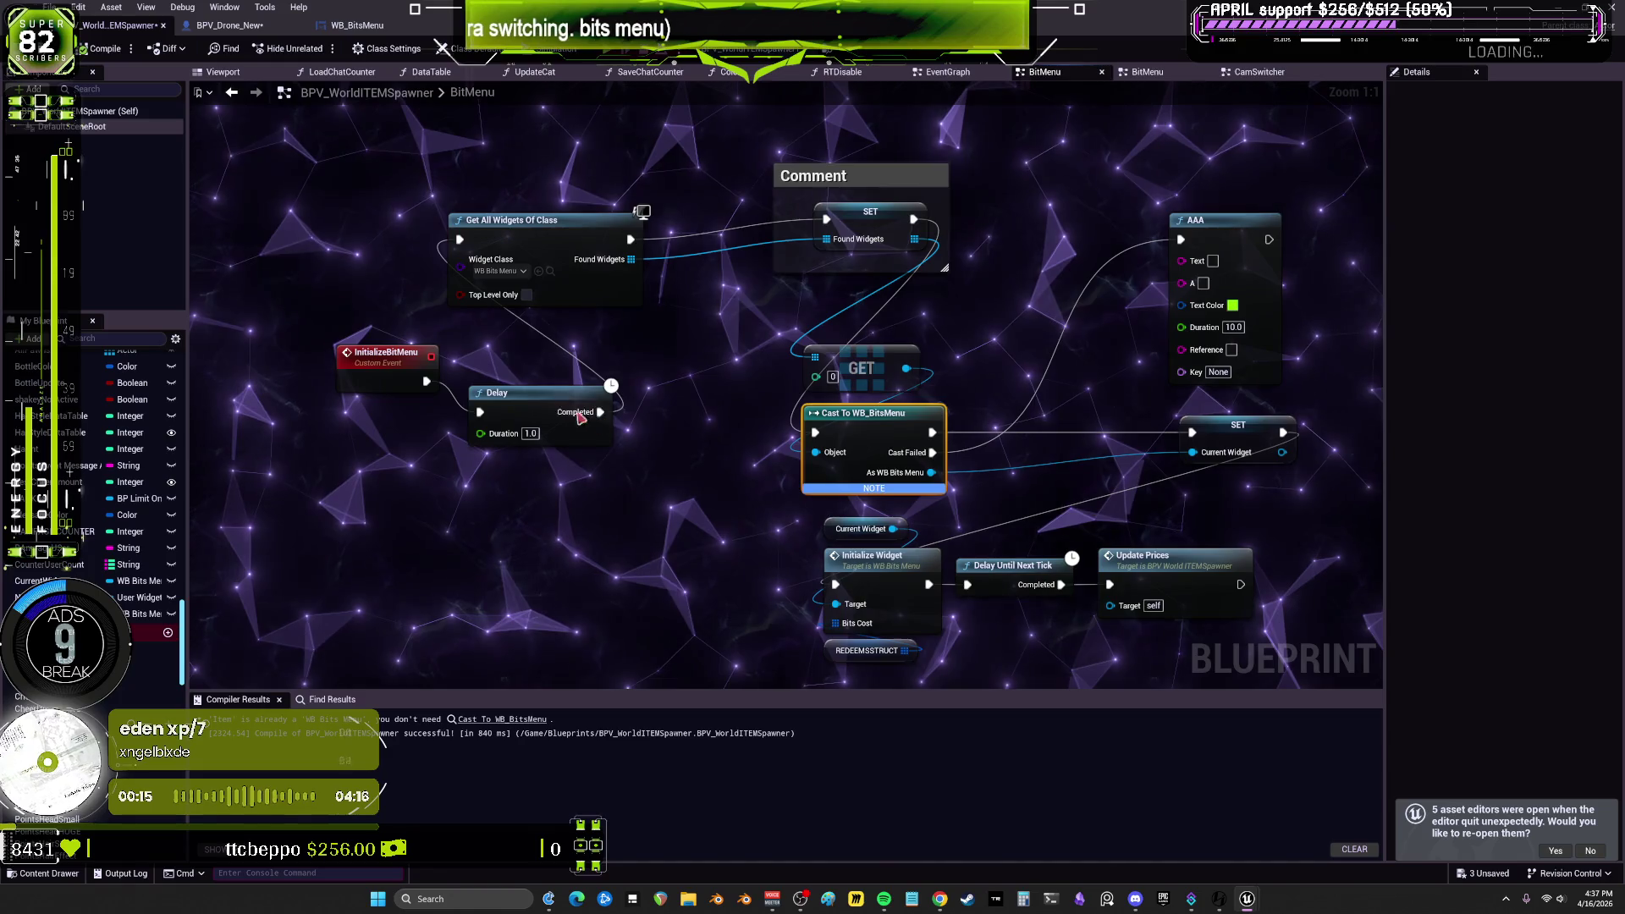
# Step: Delete the Comment box and line up Delay, Get All Widgets, SET, GET and Cast in a row
pyautogui.moveTo(508, 395); pyautogui.dragTo(485, 354)
pyautogui.moveTo(547, 255); pyautogui.dragTo(690, 387)
pyautogui.moveTo(403, 380); pyautogui.dragTo(230, 319)
pyautogui.click(881, 176)
pyautogui.press('Delete')
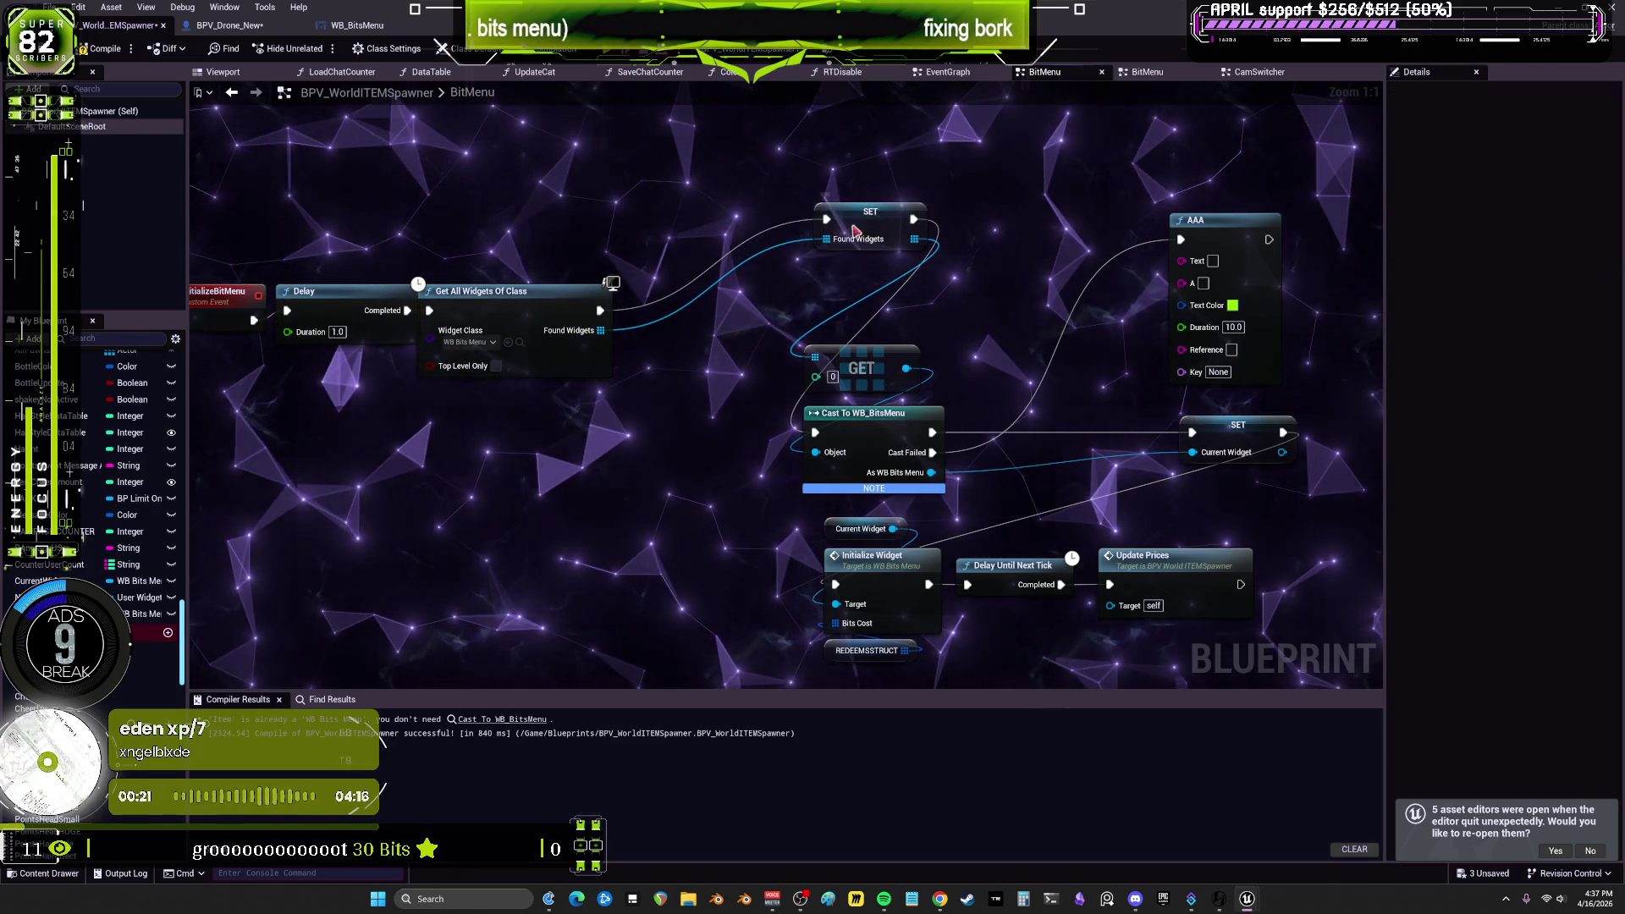
pyautogui.moveTo(871, 212); pyautogui.dragTo(687, 303)
pyautogui.moveTo(862, 351); pyautogui.dragTo(692, 360)
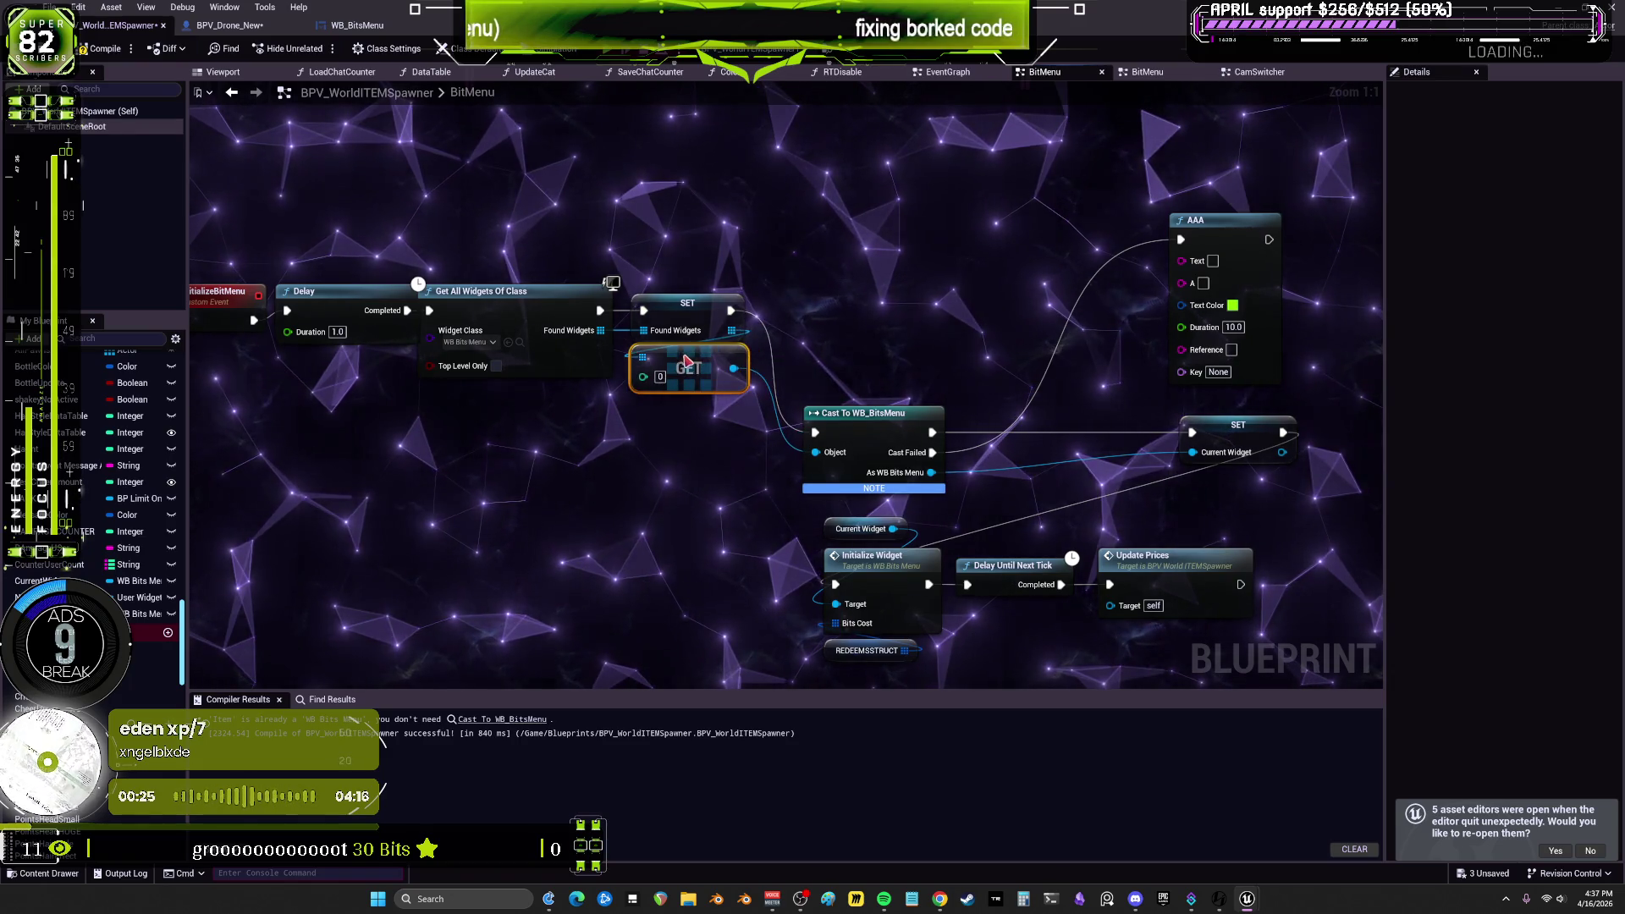
pyautogui.moveTo(861, 422); pyautogui.dragTo(821, 301)
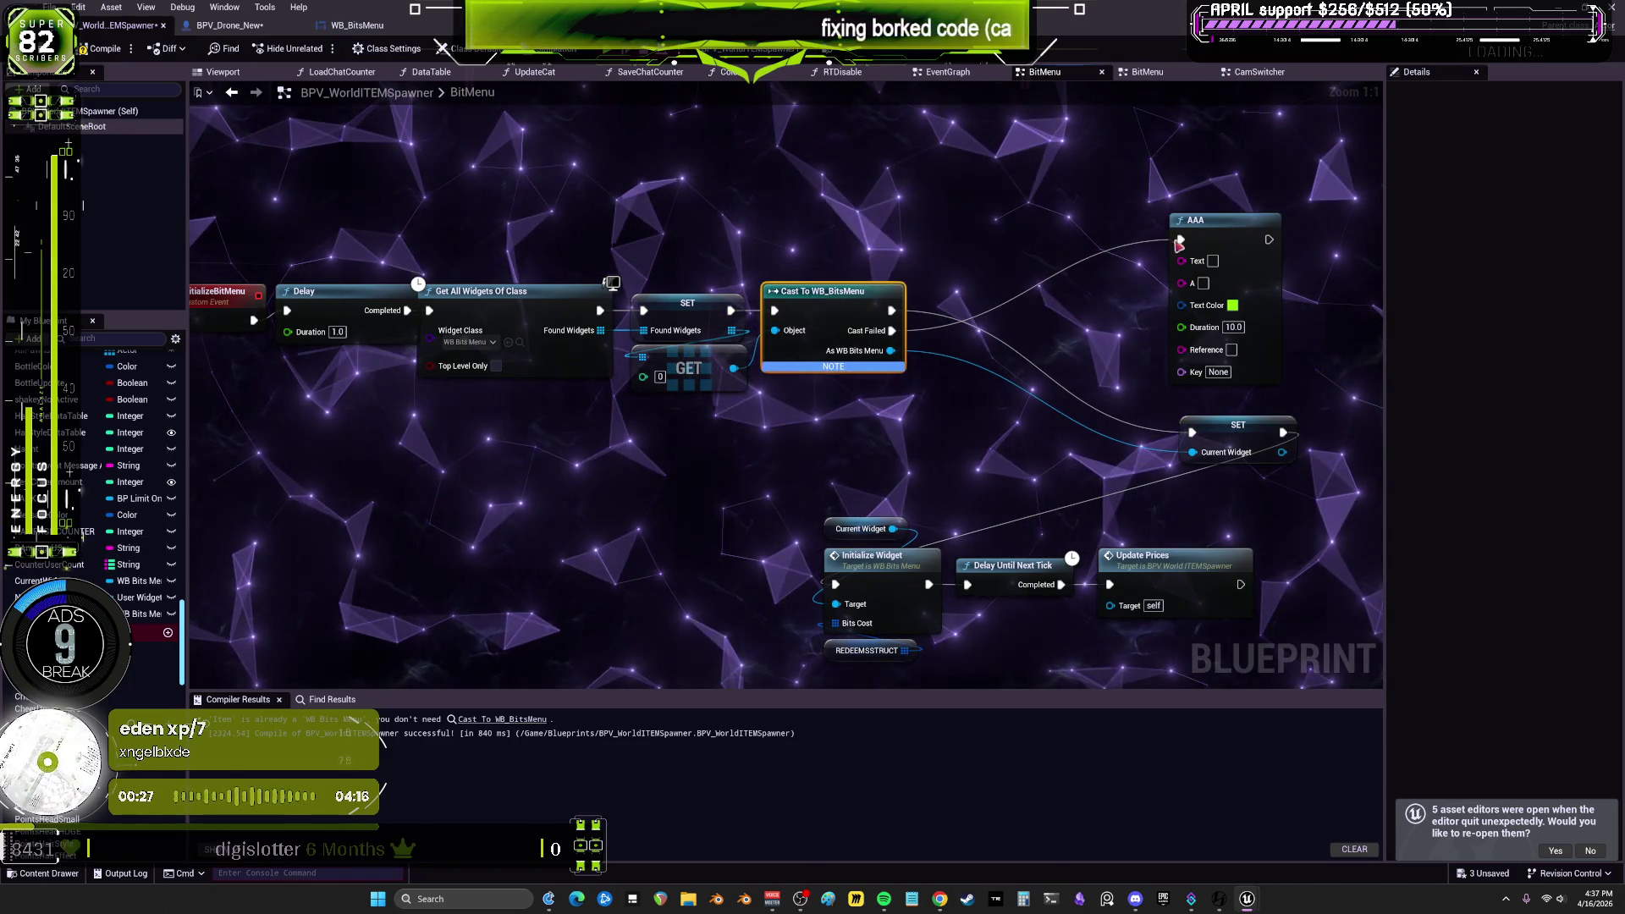
# Step: Delete the AAA node and bring SET Current Widget and Initialize Widget into the row
pyautogui.click(1224, 222)
pyautogui.press('Delete')
pyautogui.moveTo(1221, 428); pyautogui.dragTo(980, 320)
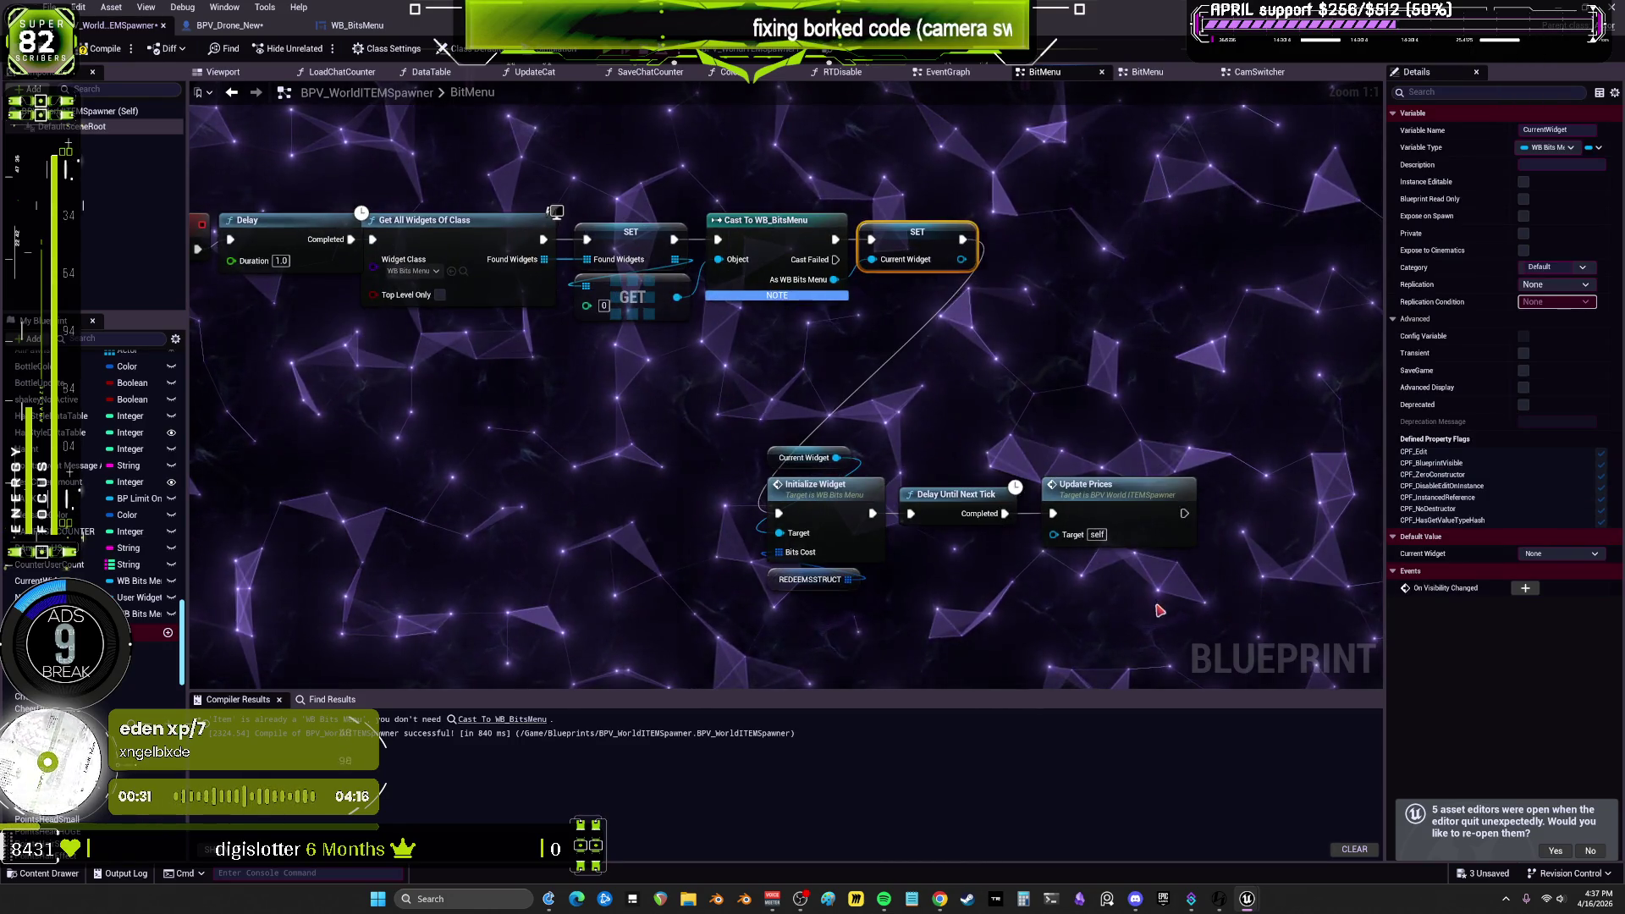
pyautogui.moveTo(783, 416); pyautogui.dragTo(783, 416)
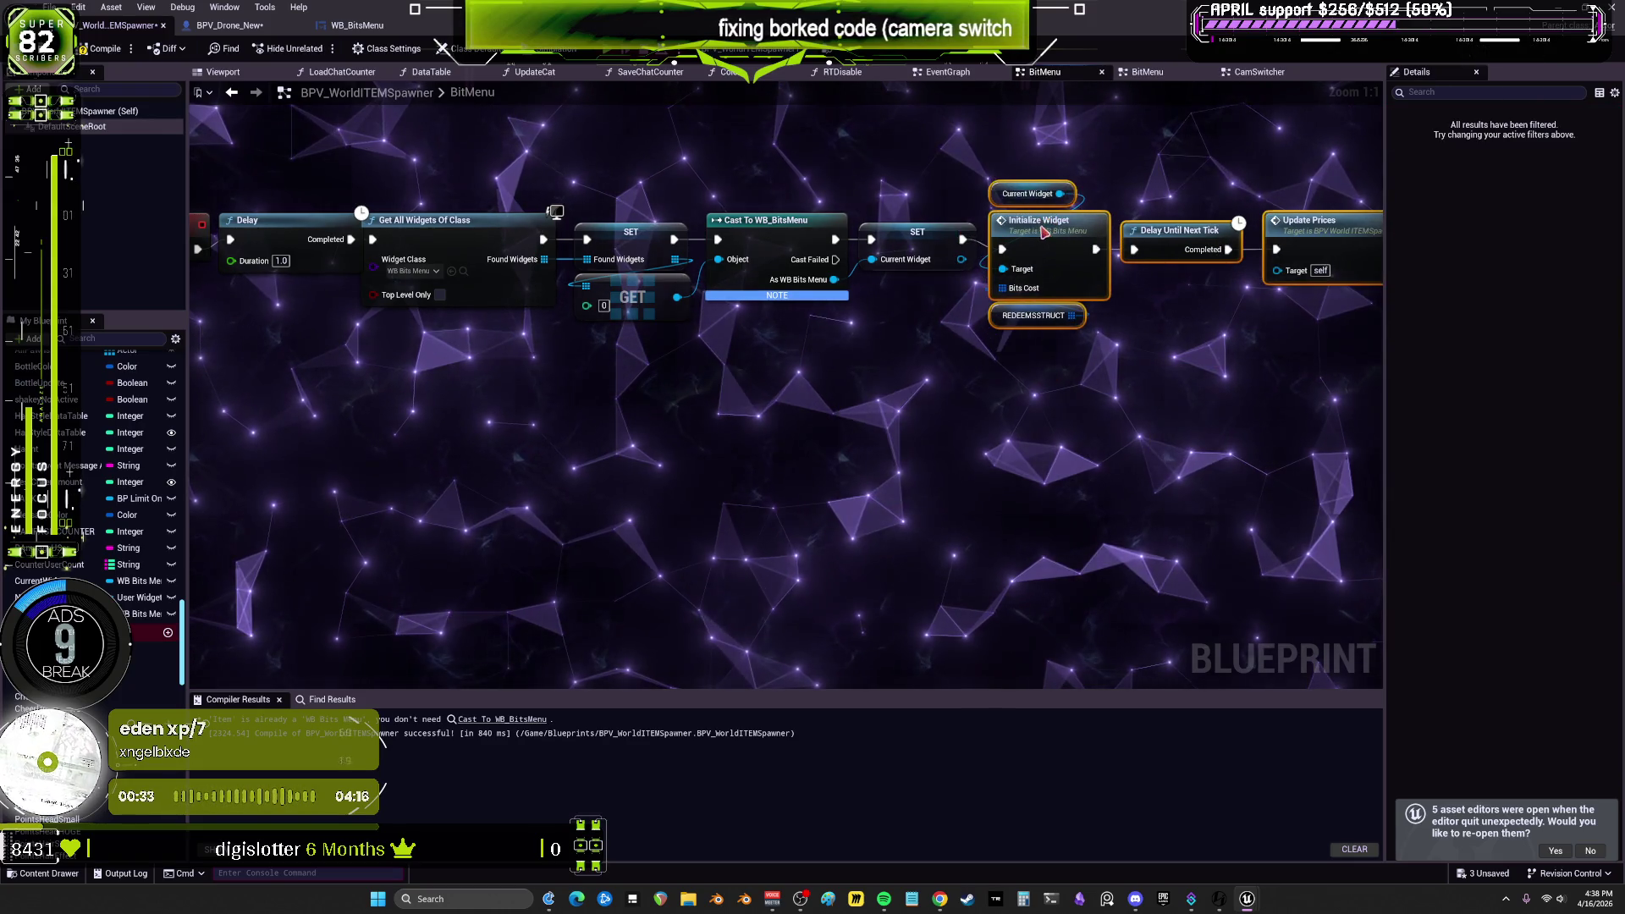
pyautogui.scroll(-4, 1038, 325)
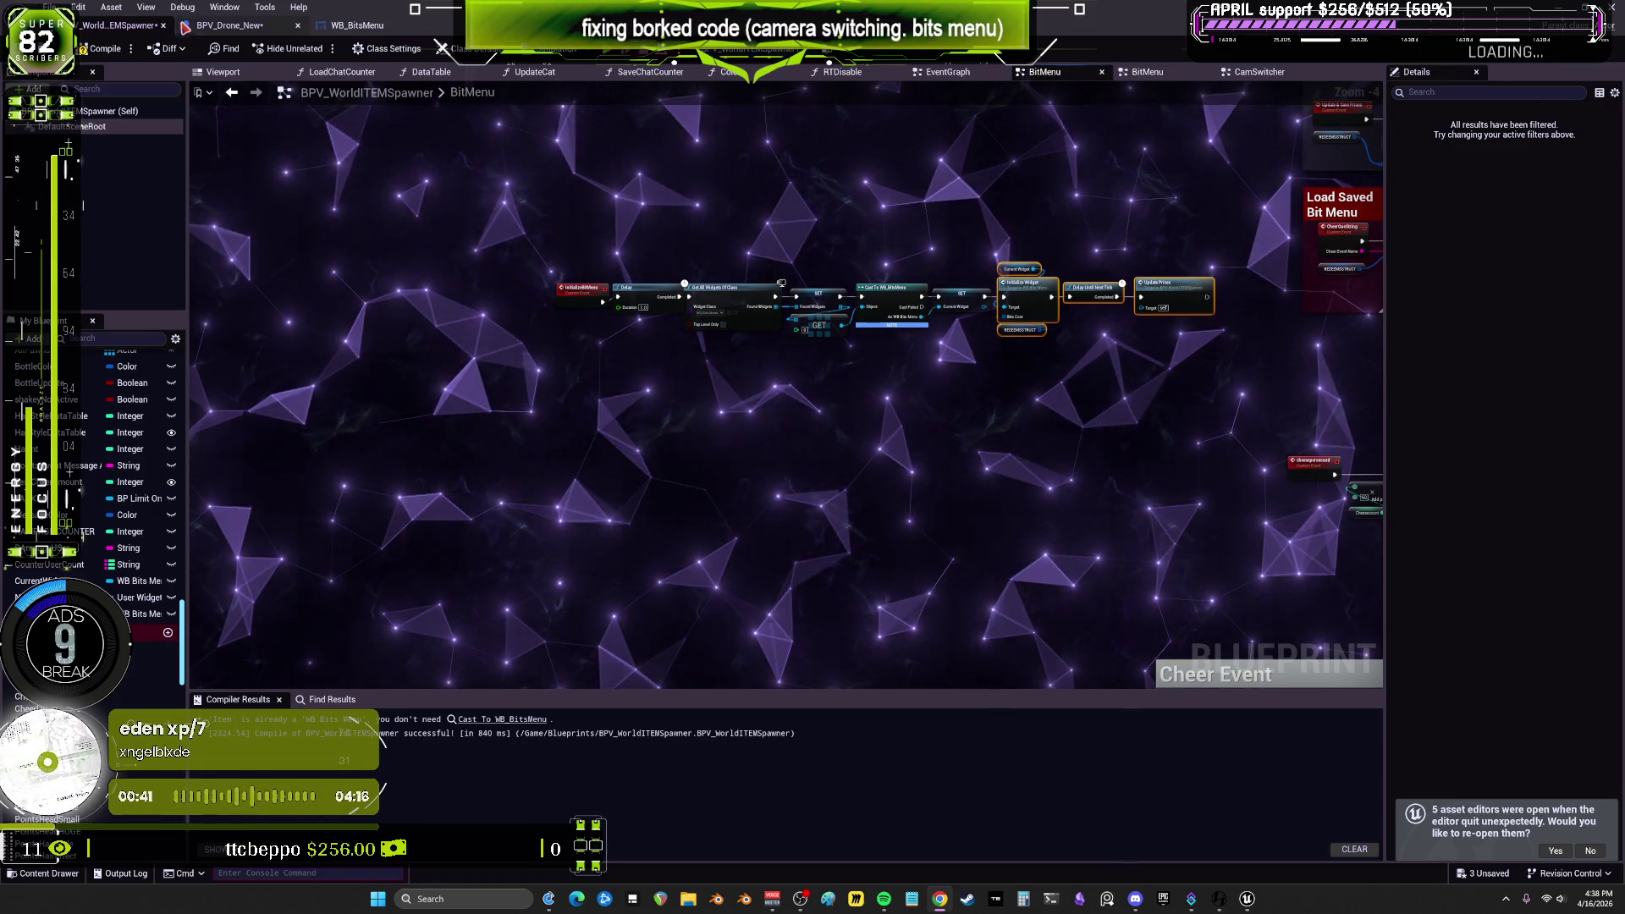
# Step: Compile the blueprint and save all changed assets with Ctrl+S
pyautogui.click(107, 50)
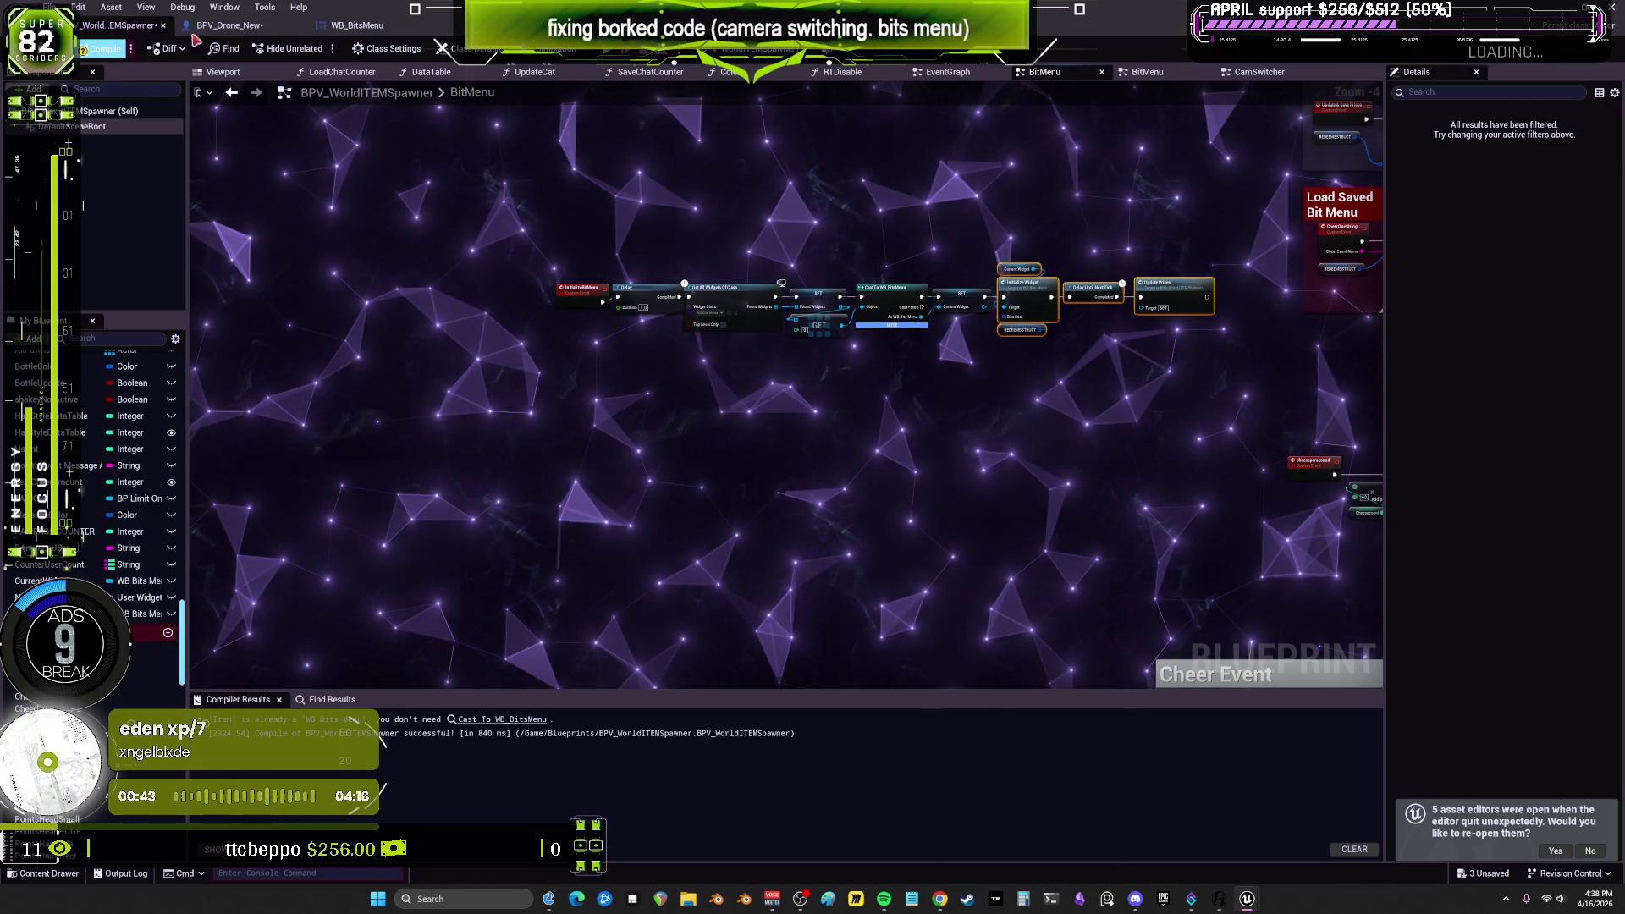
pyautogui.click(210, 30)
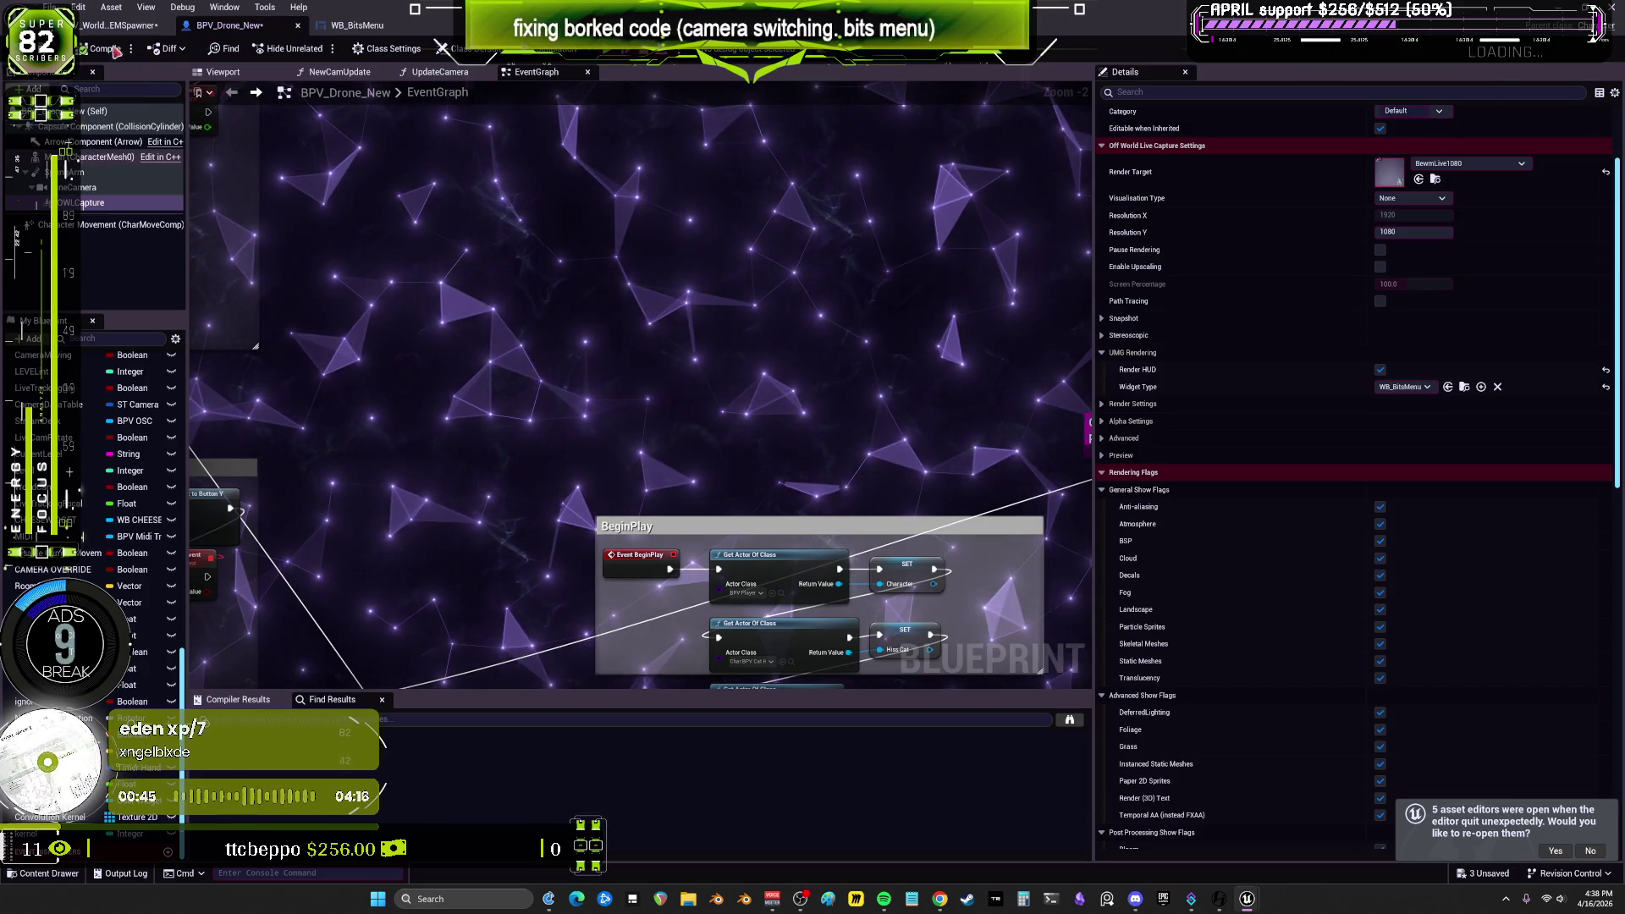
pyautogui.click(119, 25)
pyautogui.hotkey('ctrl', 's')
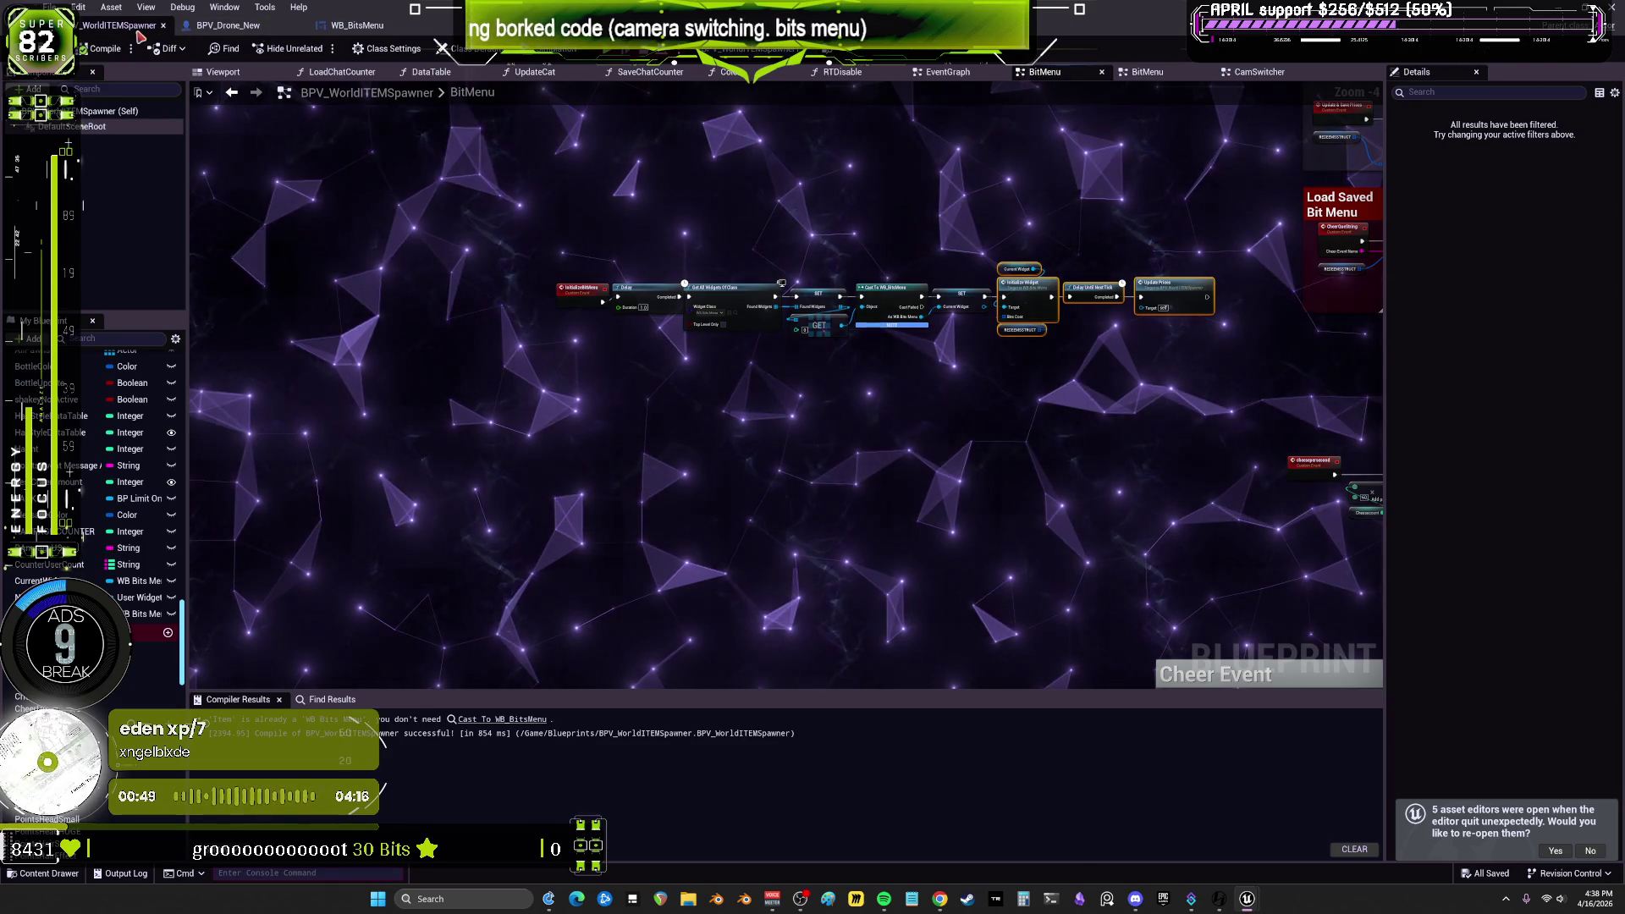
pyautogui.doubleClick(279, 26)
pyautogui.click(329, 45)
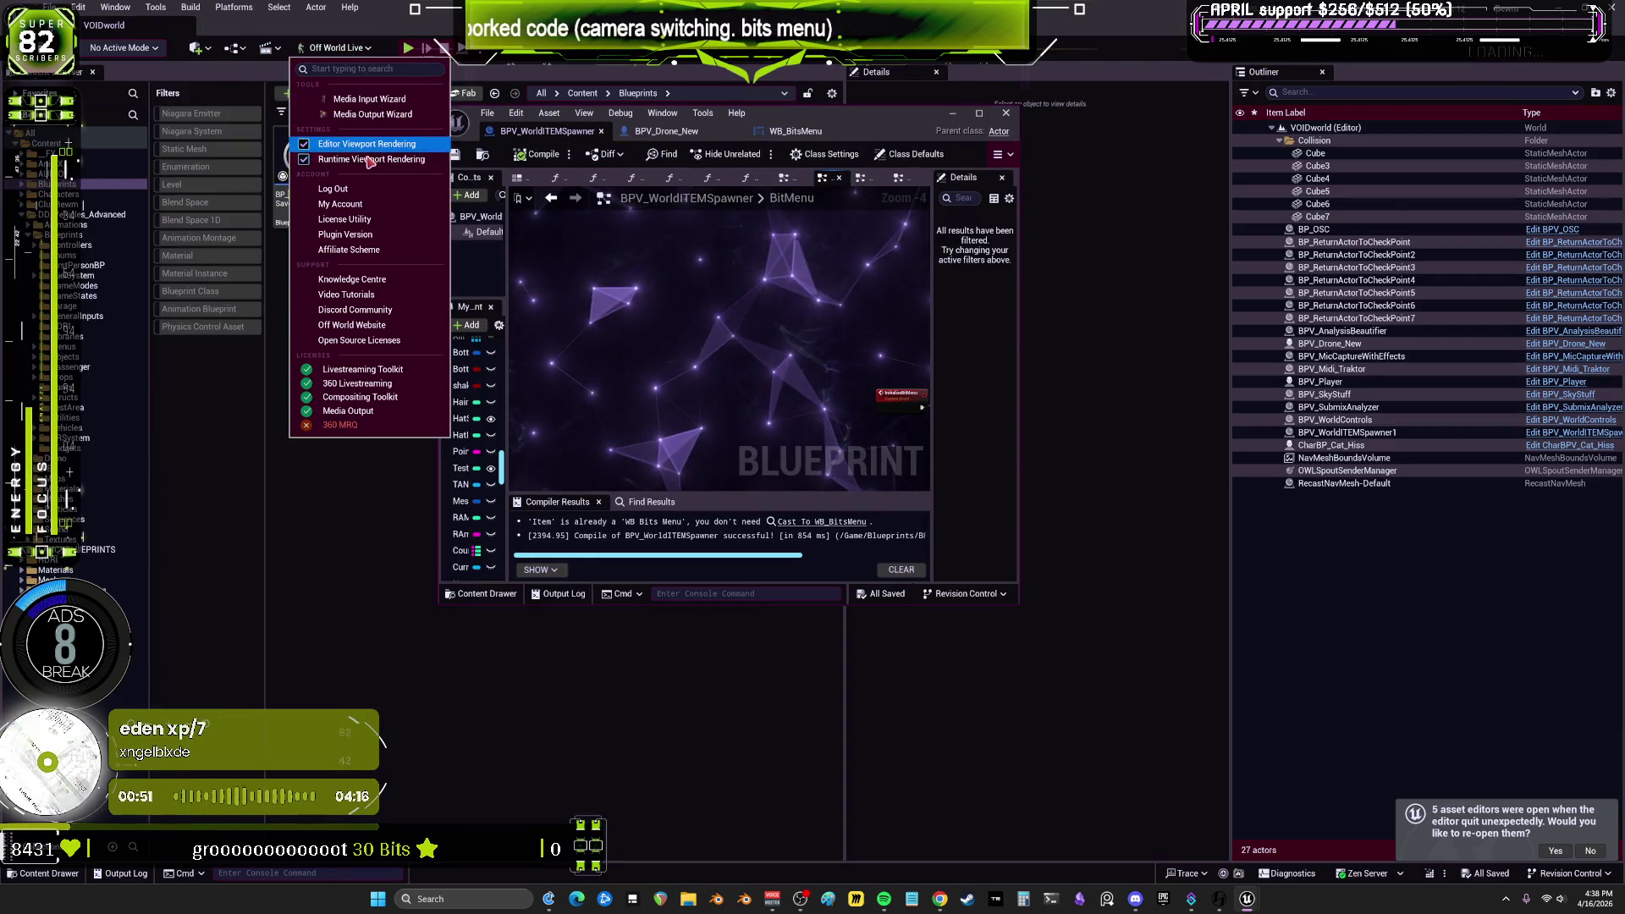
# Step: Close the Off World Live options, play-test the game, then stop the session with Esc
pyautogui.click(364, 153)
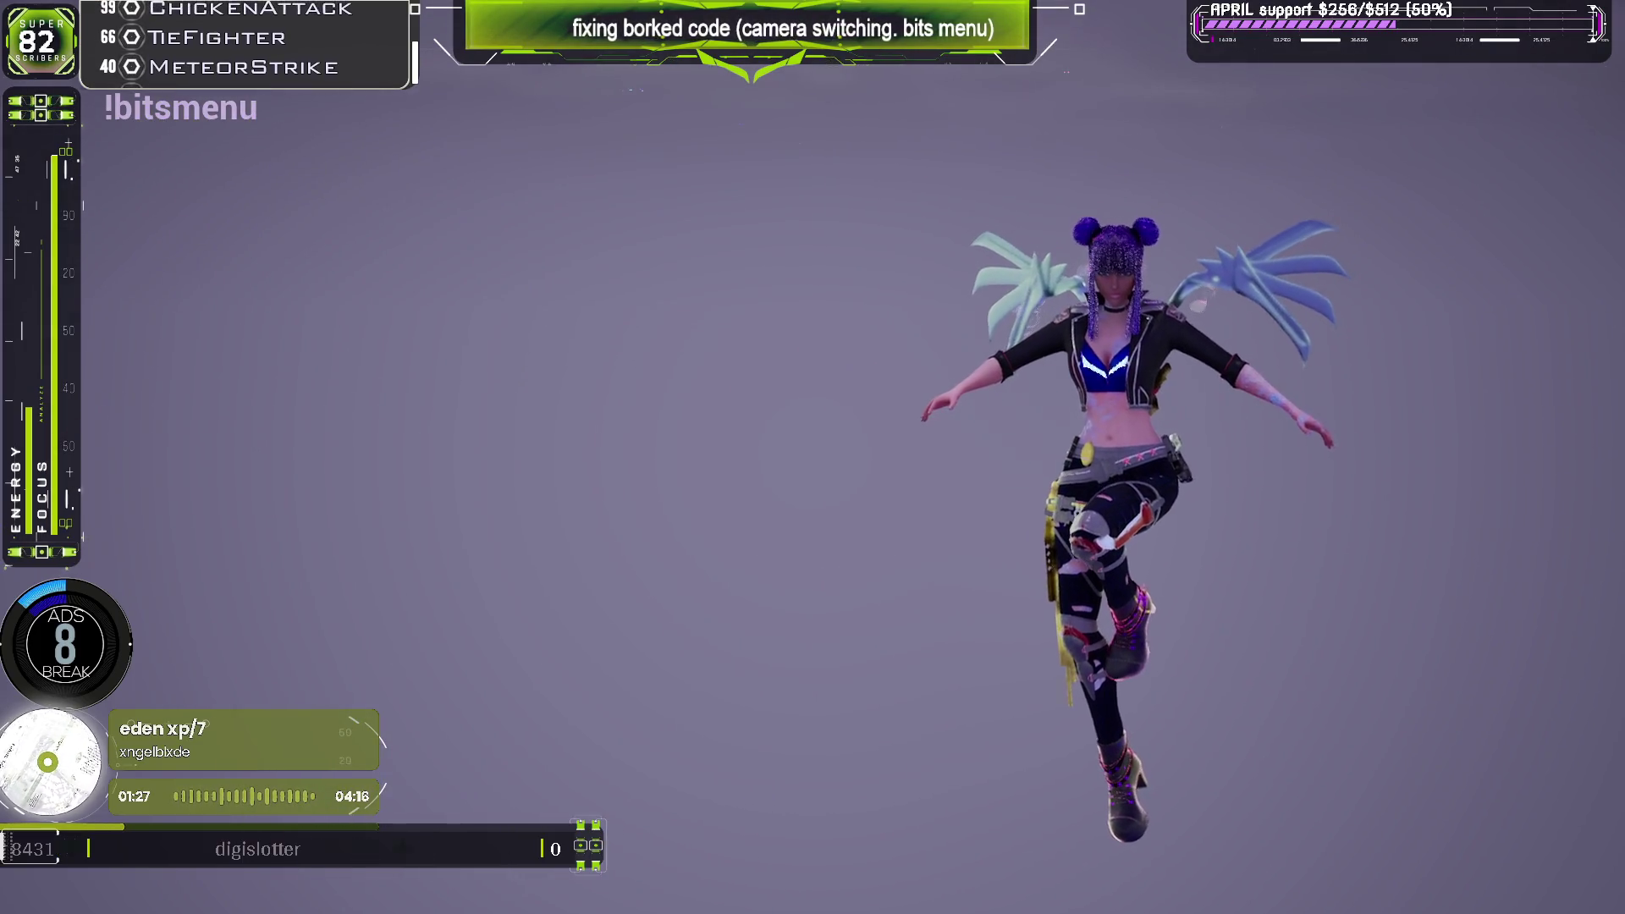
pyautogui.press('Escape')
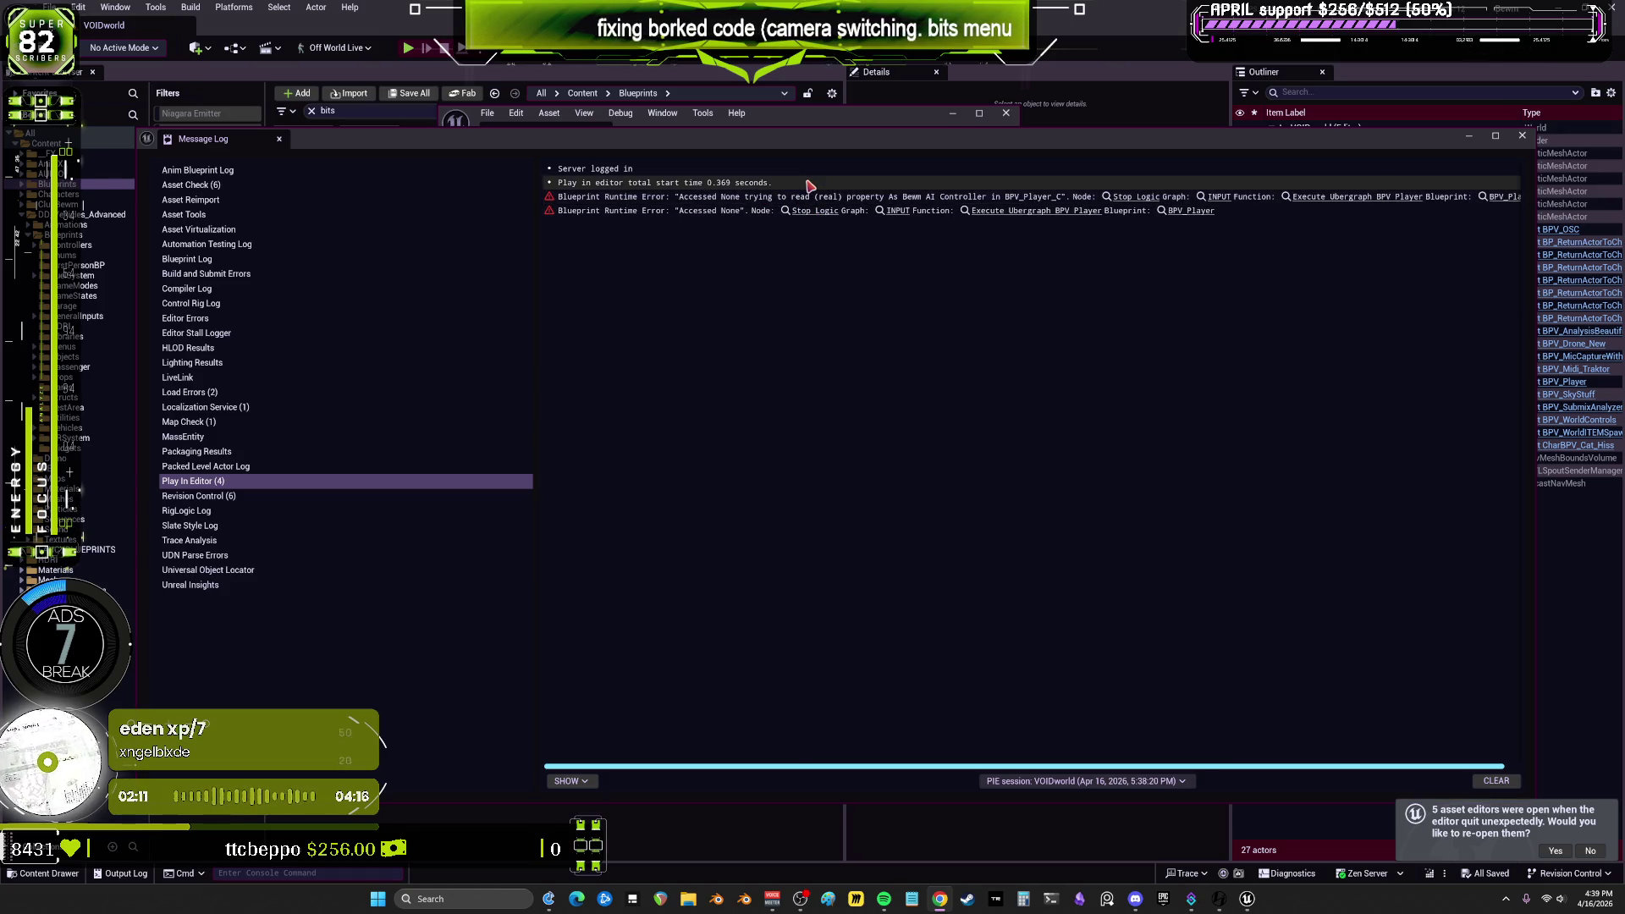
# Step: In BPV_Player's INPUT graph, add an Is Valid check on Brain Component that gates Stop Logic
pyautogui.click(1135, 196)
pyautogui.click(1004, 114)
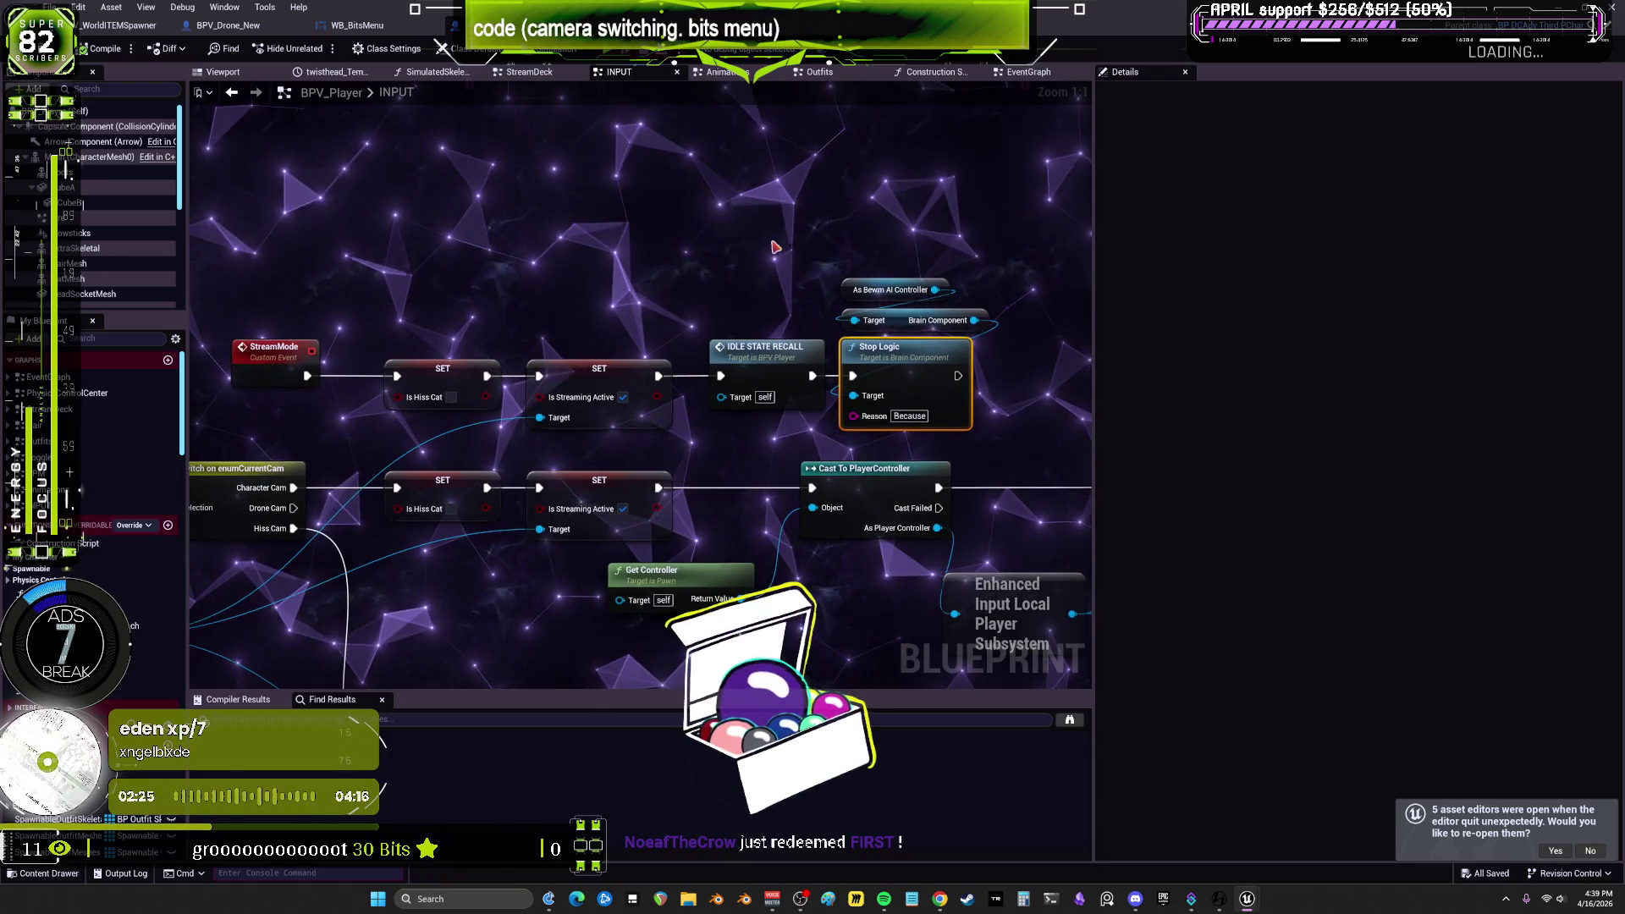
pyautogui.moveTo(841, 387); pyautogui.dragTo(848, 378)
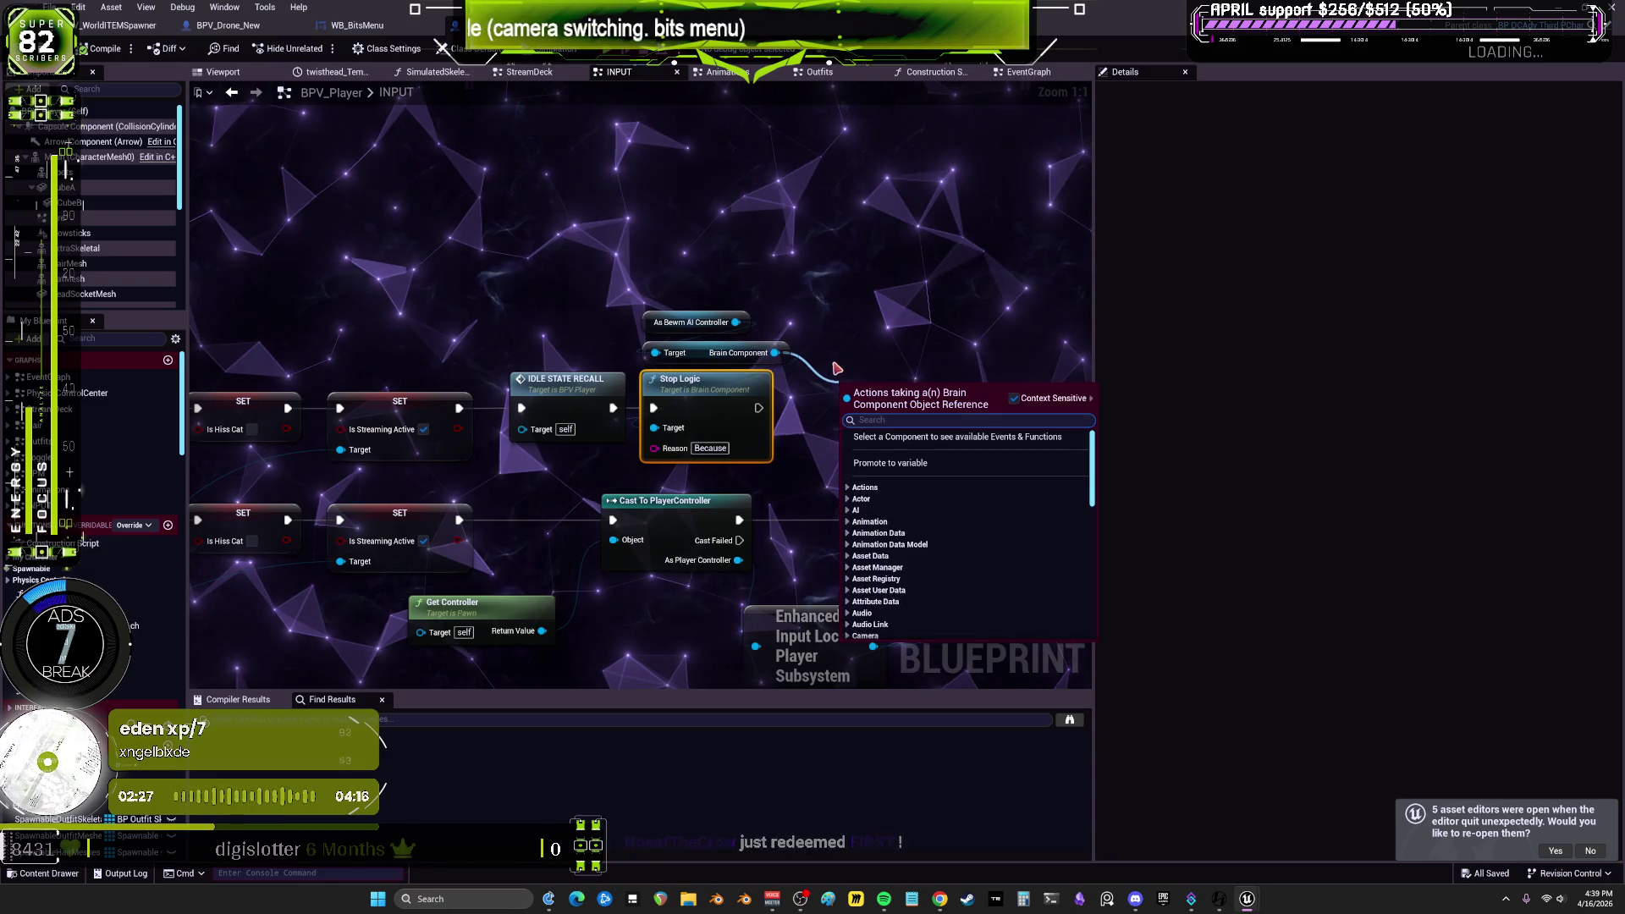
pyautogui.write('is')
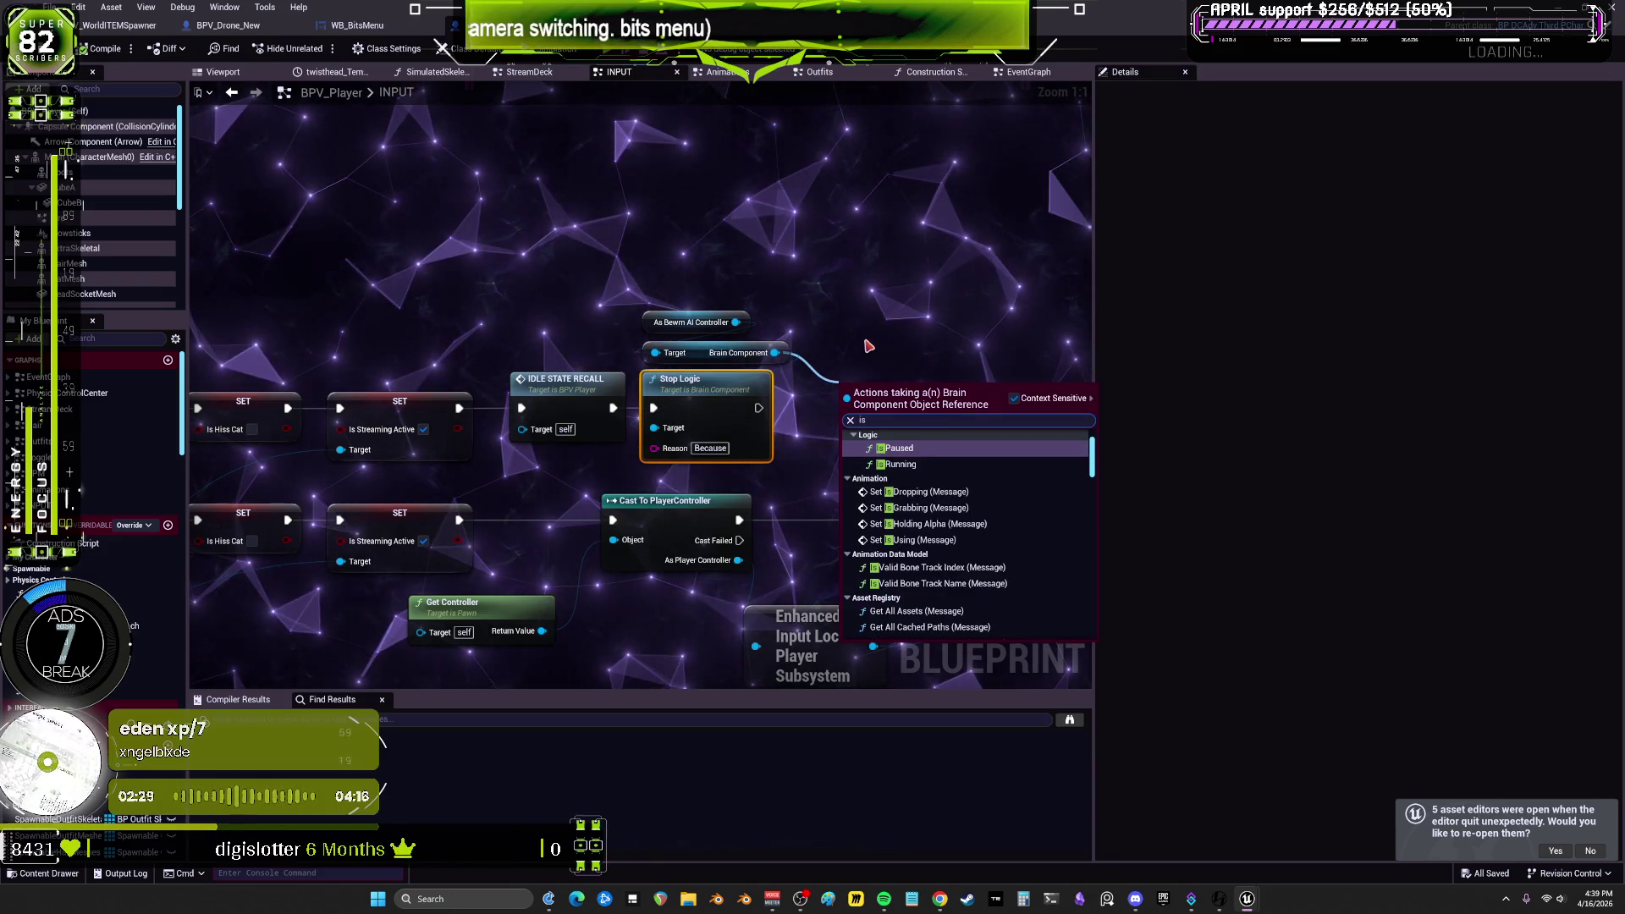
pyautogui.write(' valid')
pyautogui.click(919, 499)
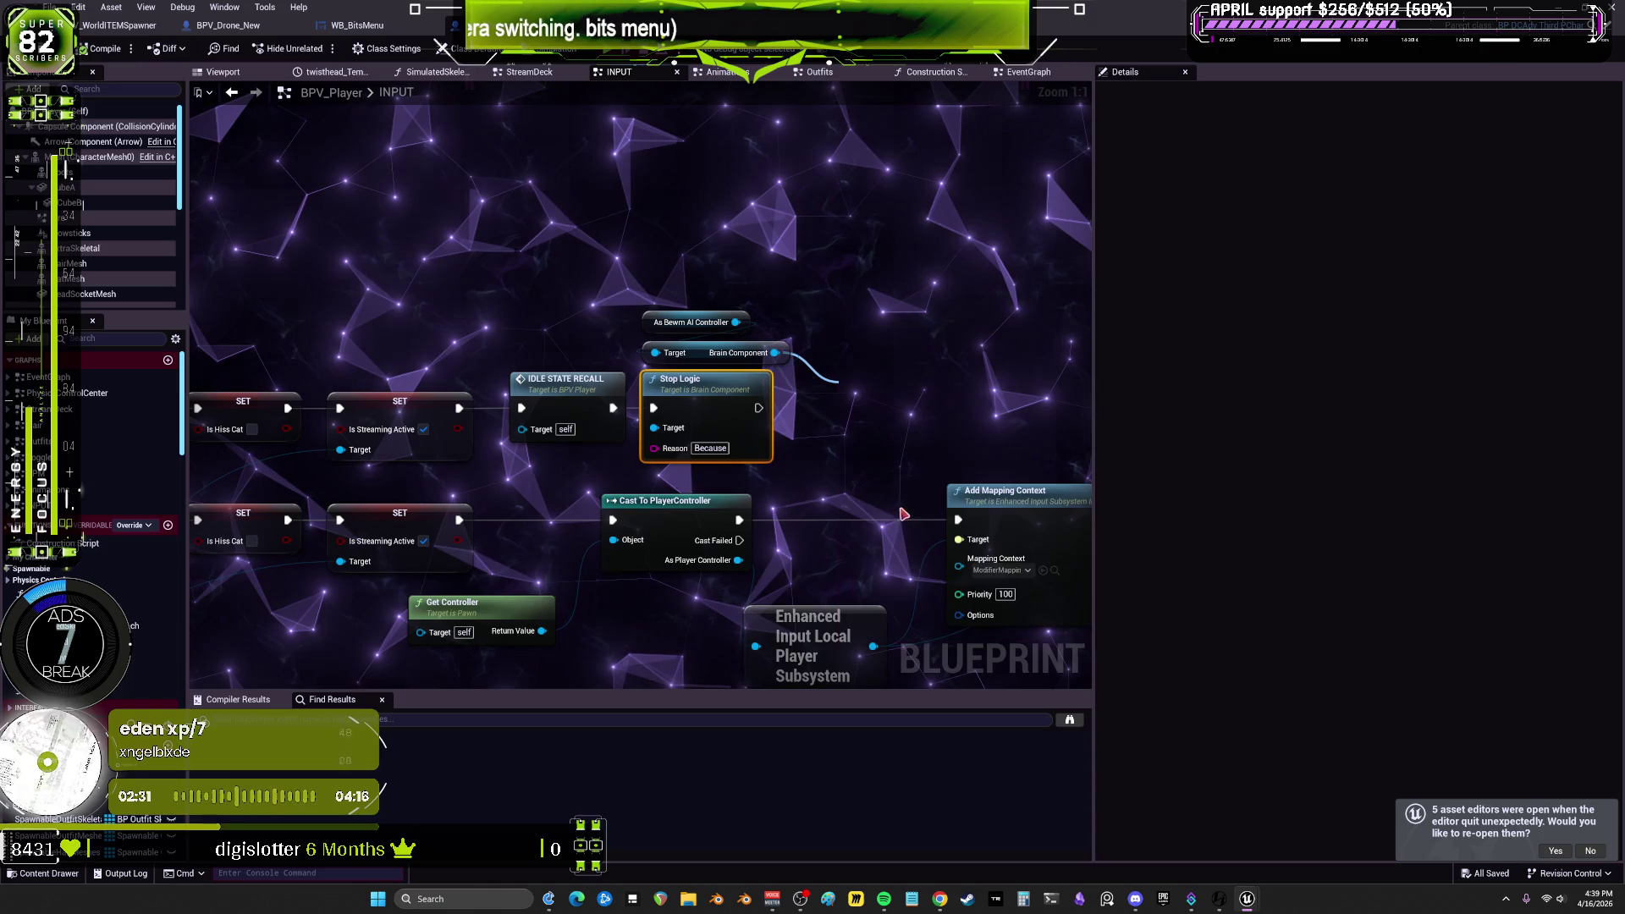
pyautogui.moveTo(800, 370)
pyautogui.mouseDown()
pyautogui.moveTo(636, 310)
pyautogui.moveTo(690, 210)
pyautogui.mouseUp()
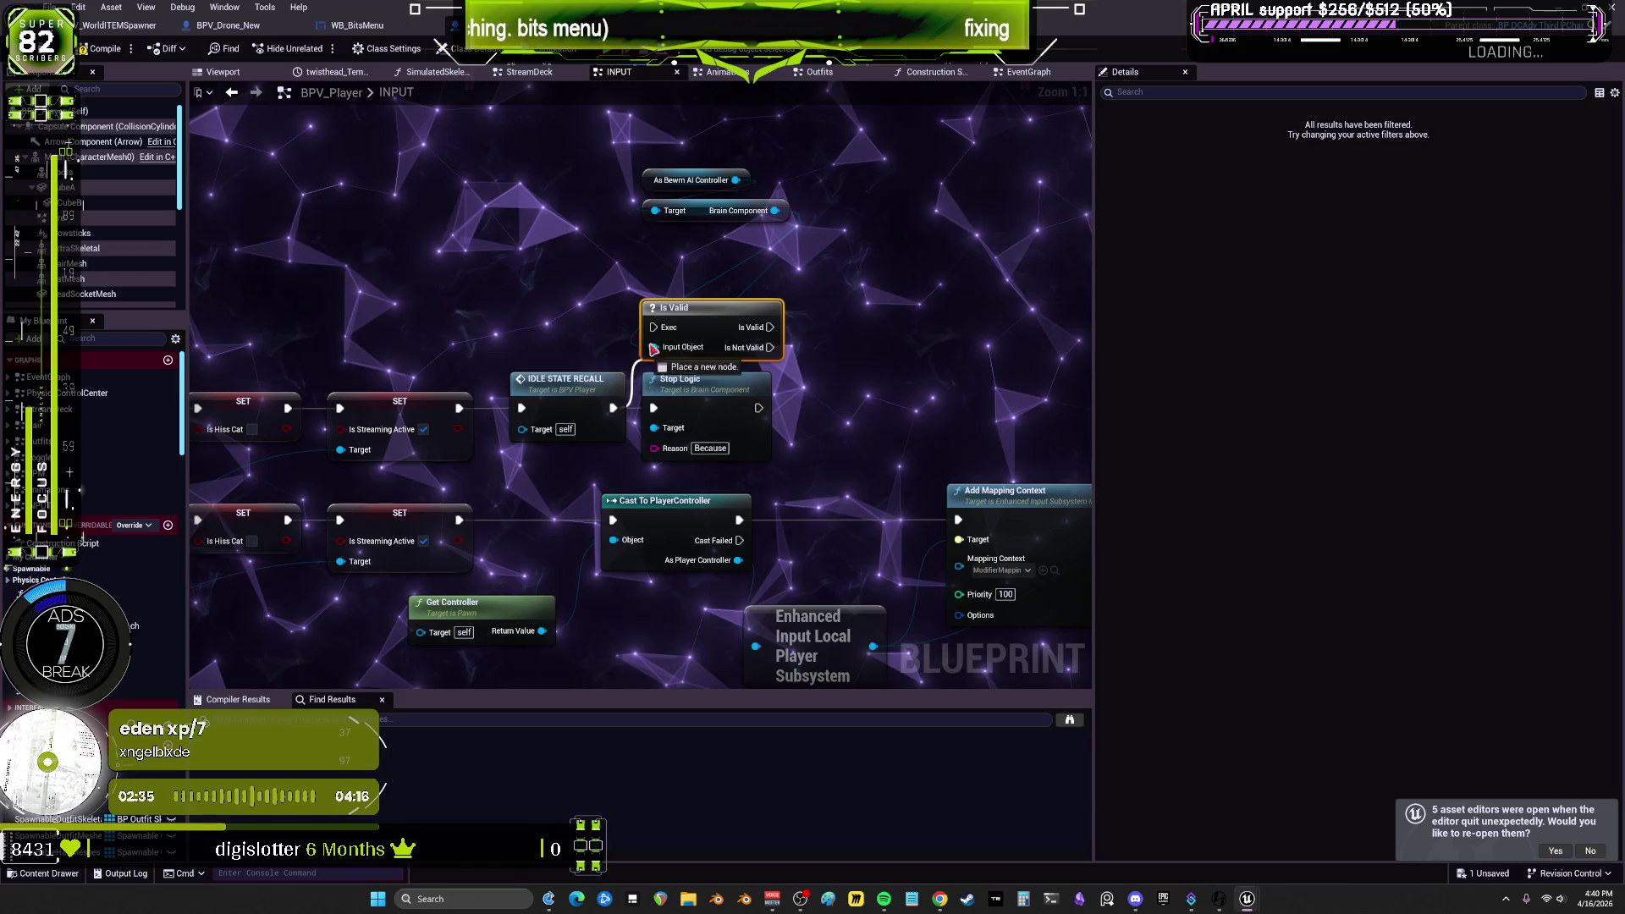
pyautogui.moveTo(663, 415); pyautogui.dragTo(657, 409)
pyautogui.moveTo(705, 397); pyautogui.dragTo(817, 377)
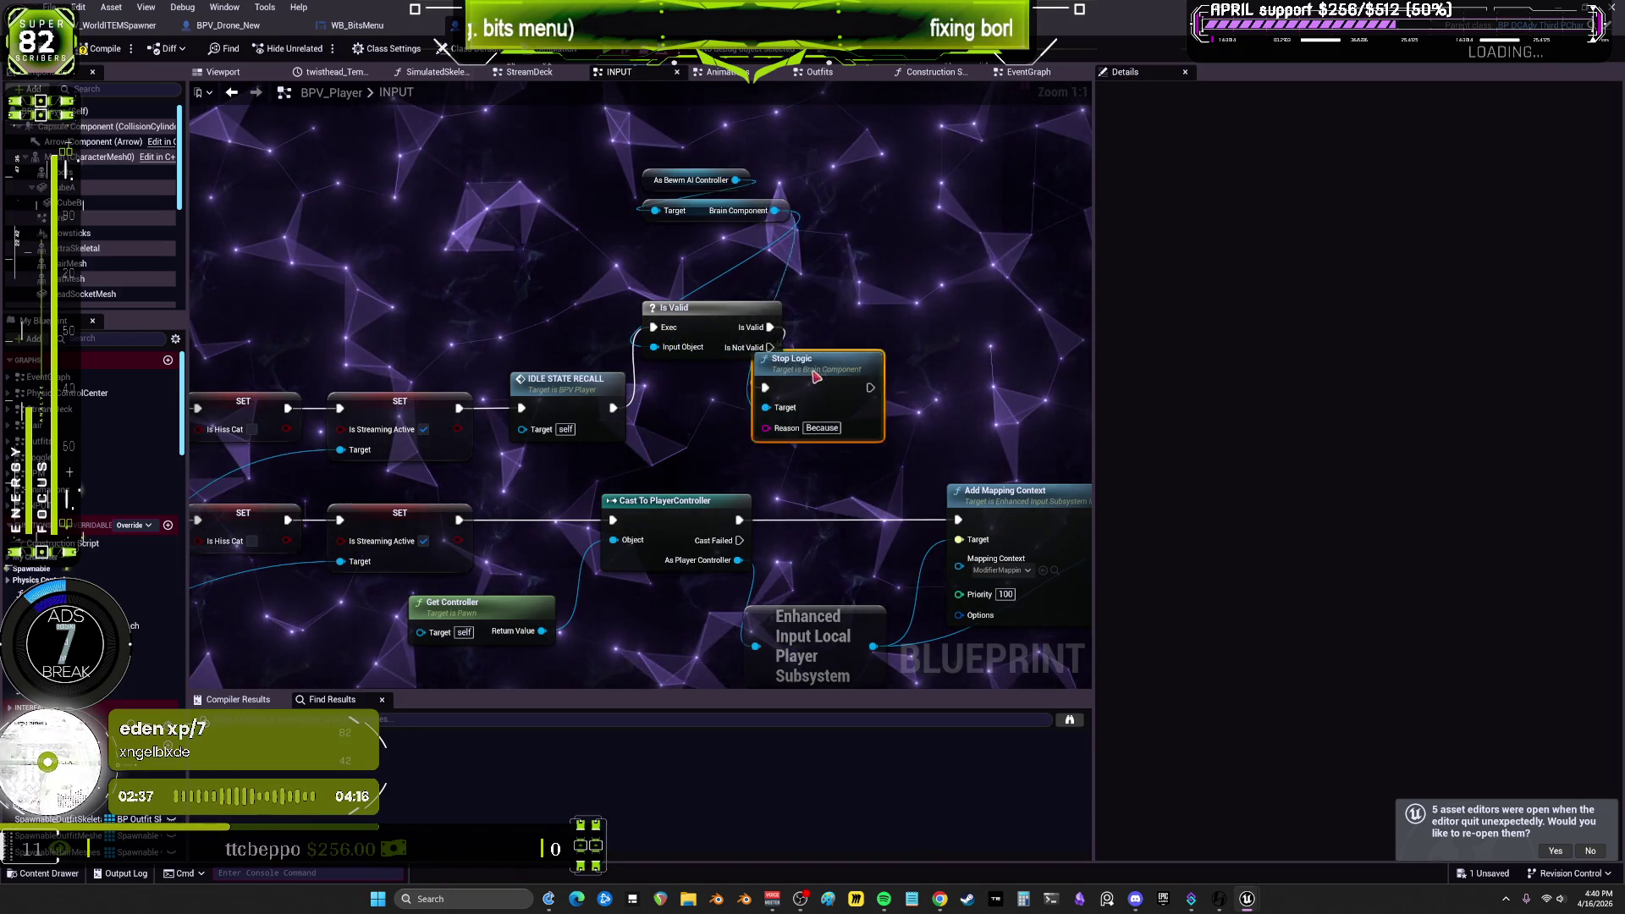
pyautogui.moveTo(736, 313); pyautogui.dragTo(749, 393)
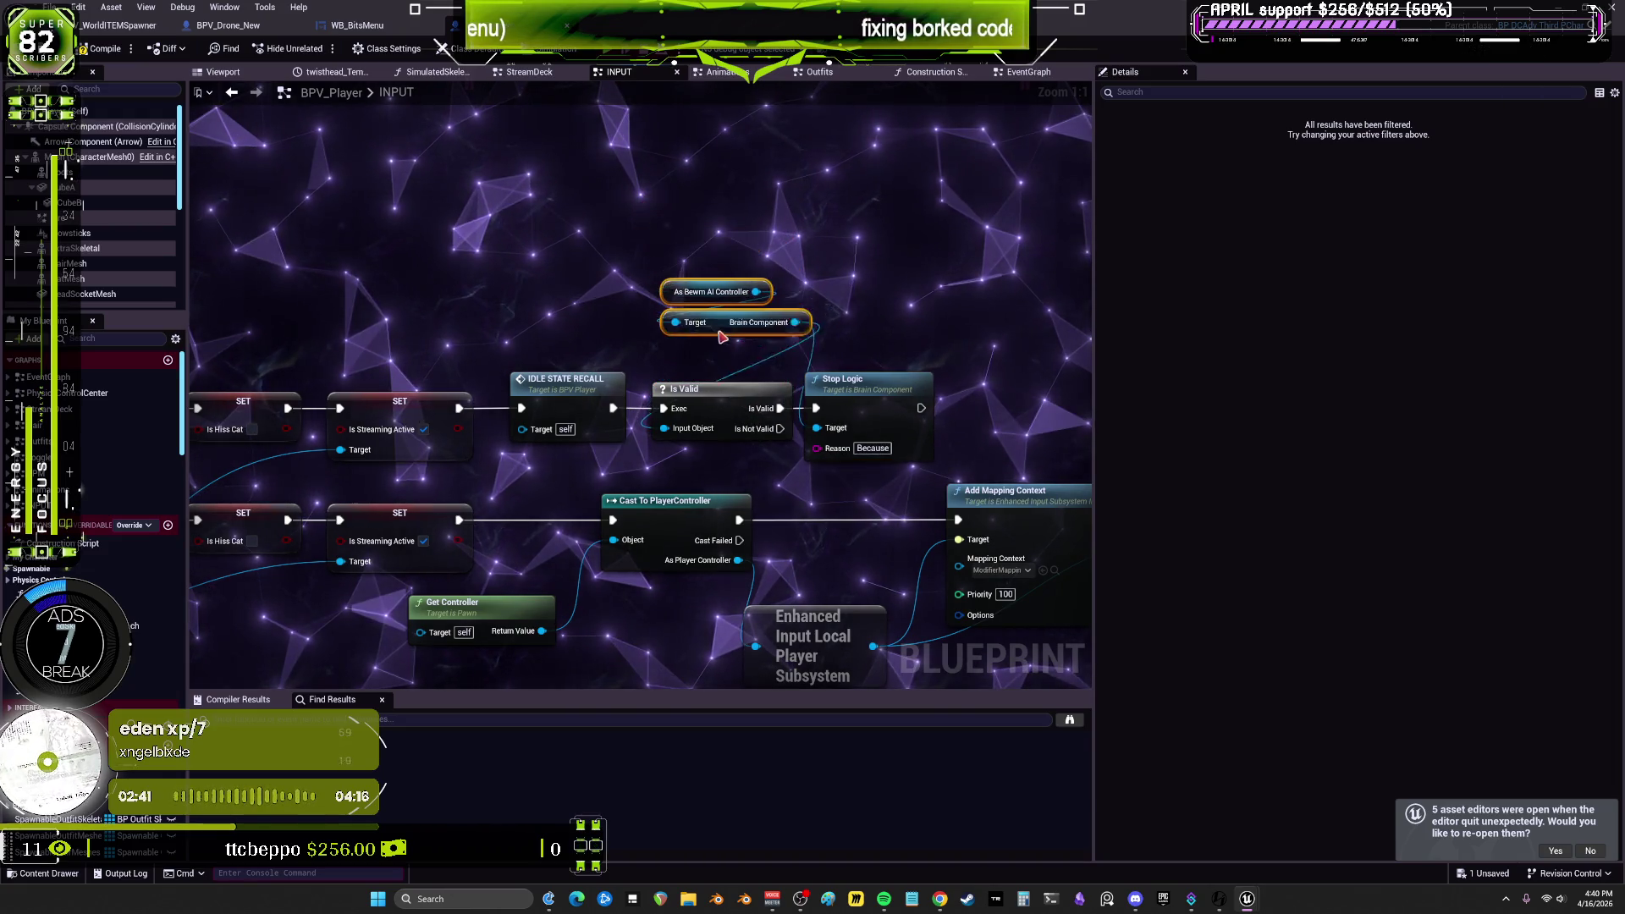
pyautogui.click(791, 290)
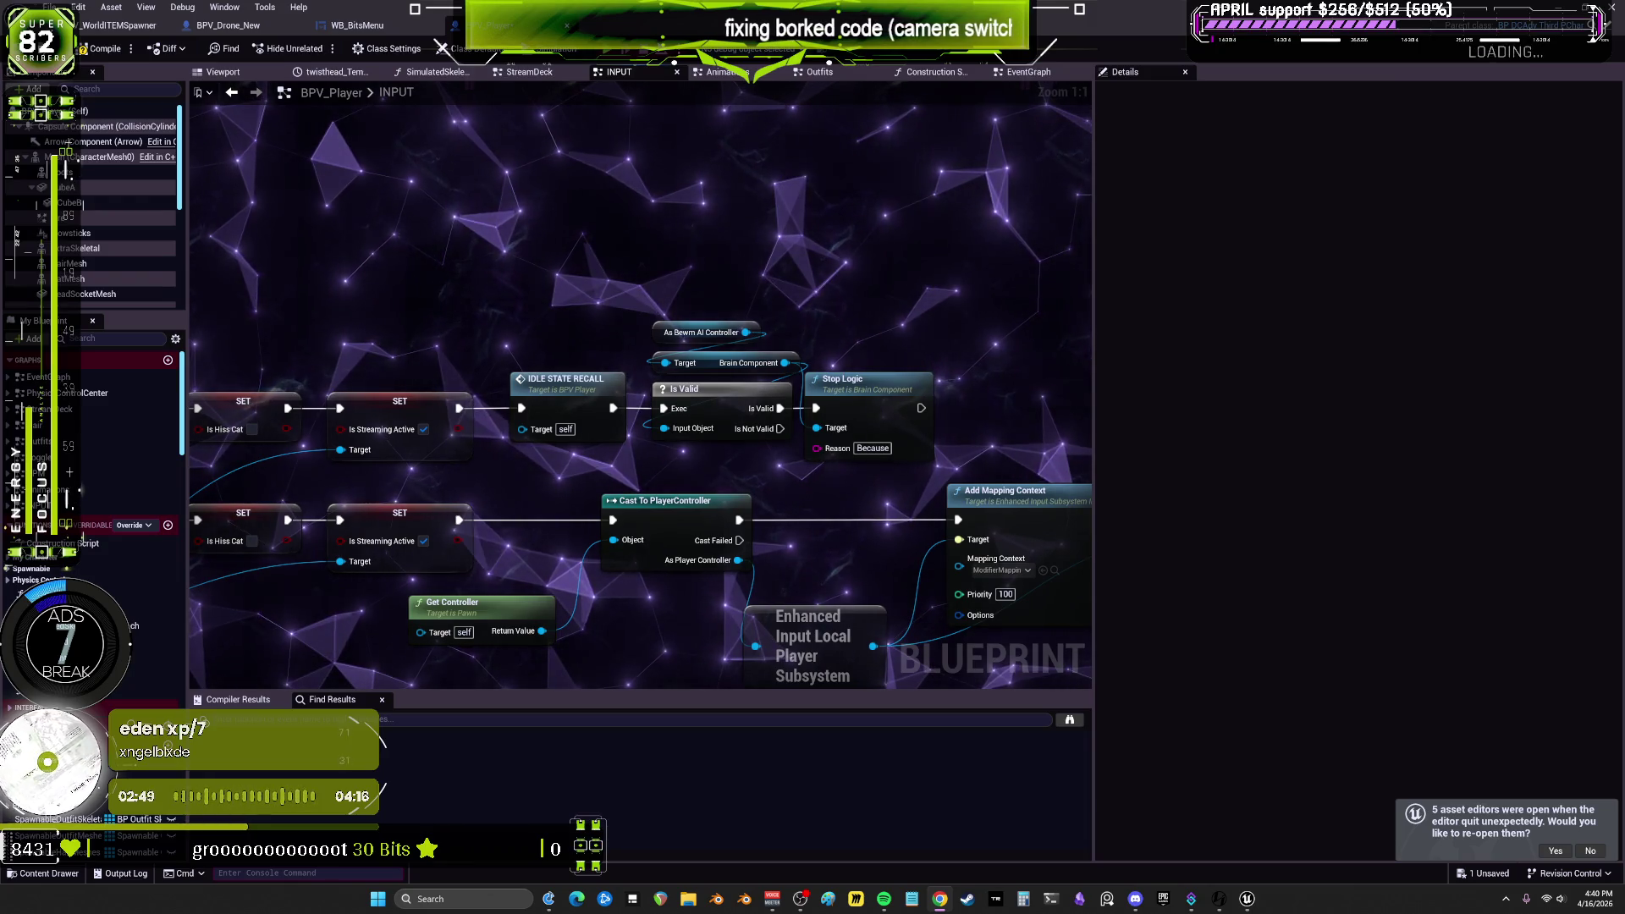
# Step: Compile BPV_Player, Save All, and close the blueprint window
pyautogui.scroll(-2, 948, 303)
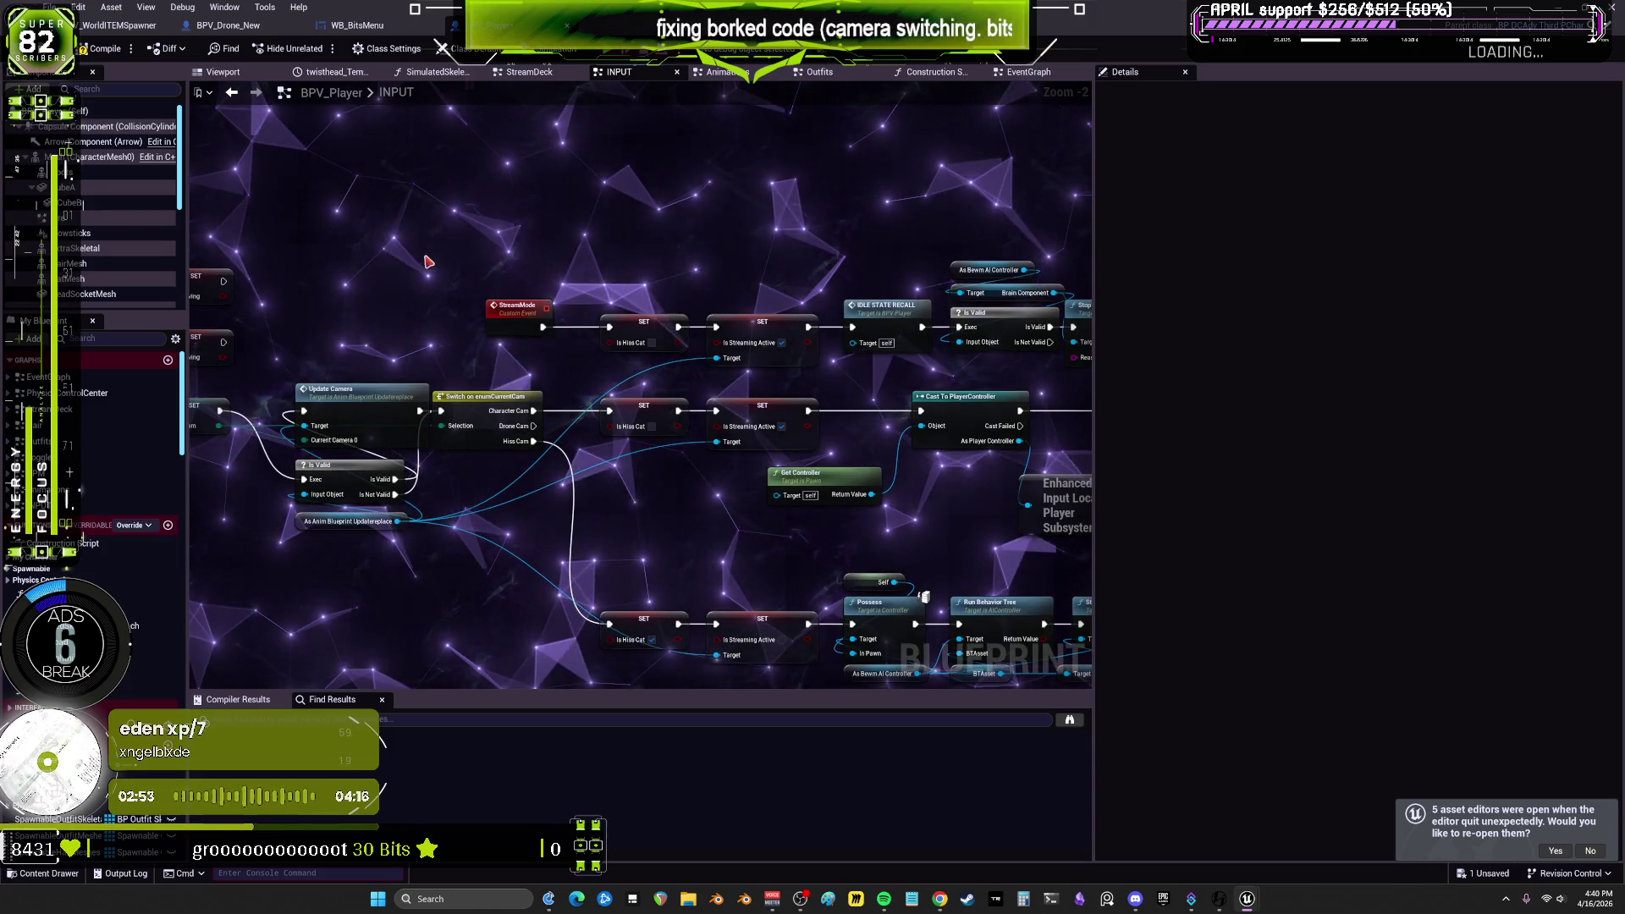
pyautogui.moveTo(428, 260); pyautogui.dragTo(816, 272)
pyautogui.click(106, 52)
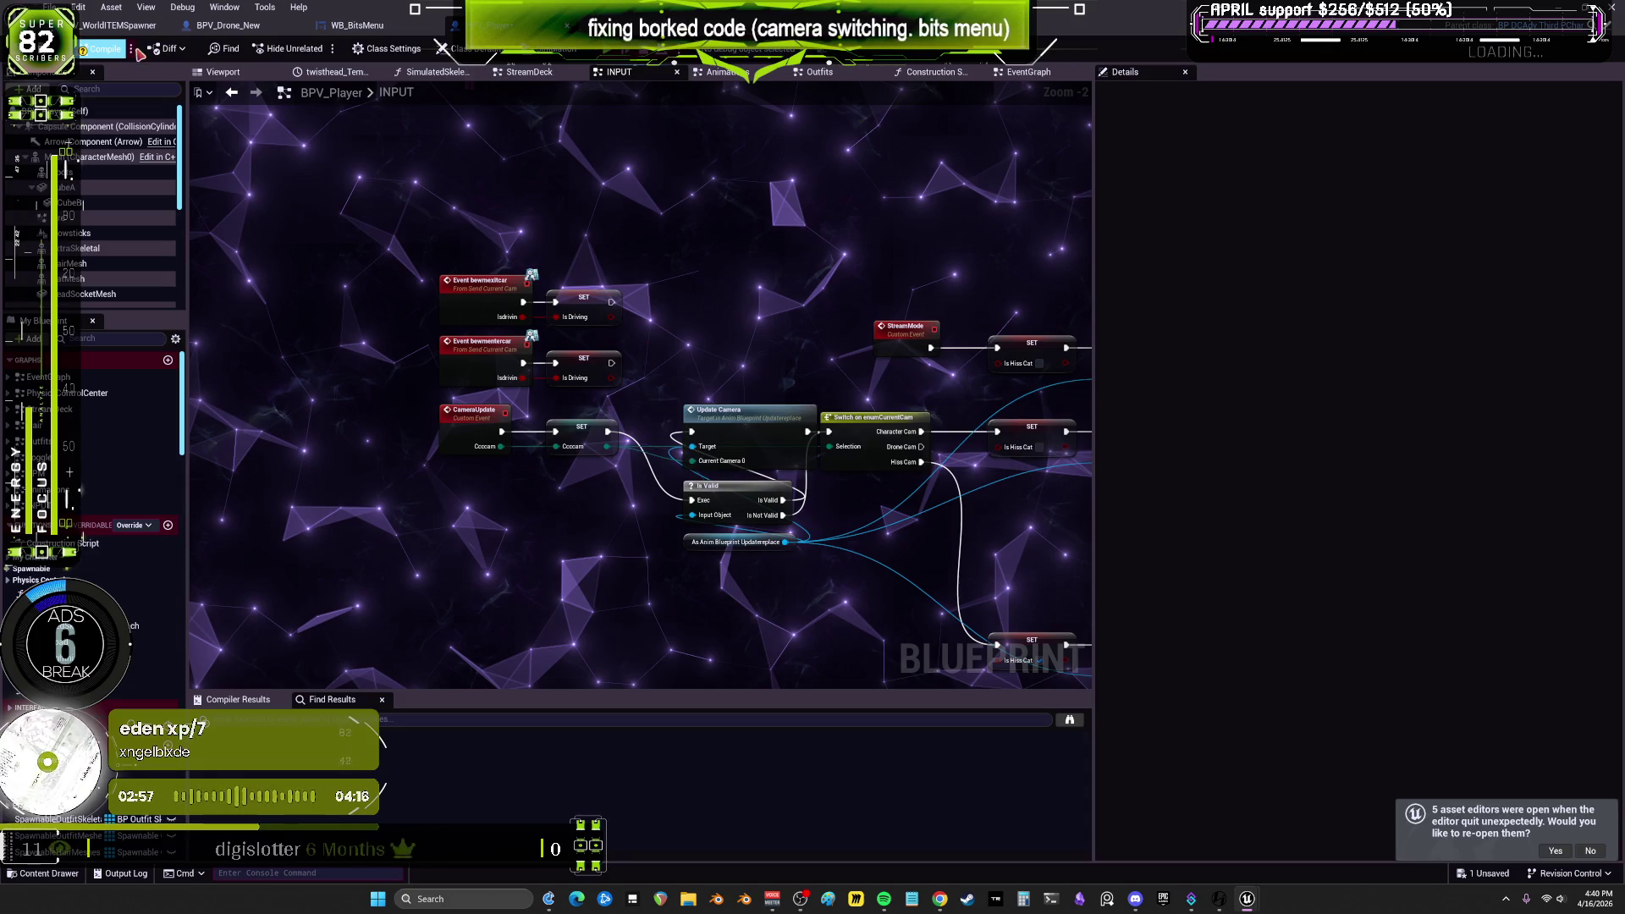
pyautogui.click(53, 7)
pyautogui.click(114, 127)
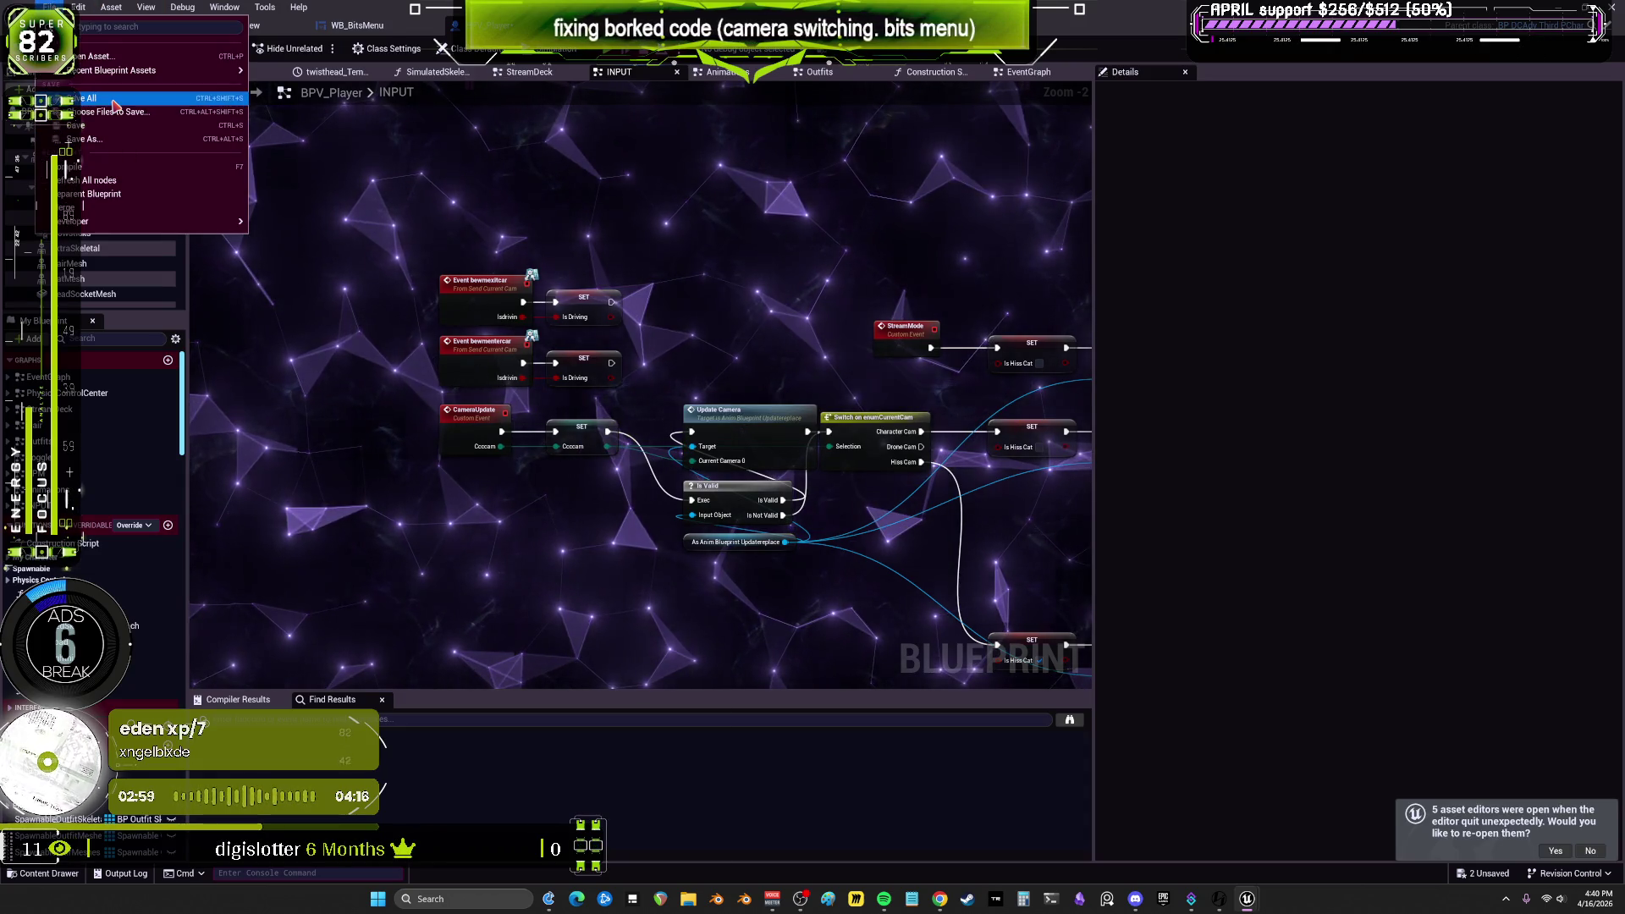
pyautogui.scroll(-2, 904, 514)
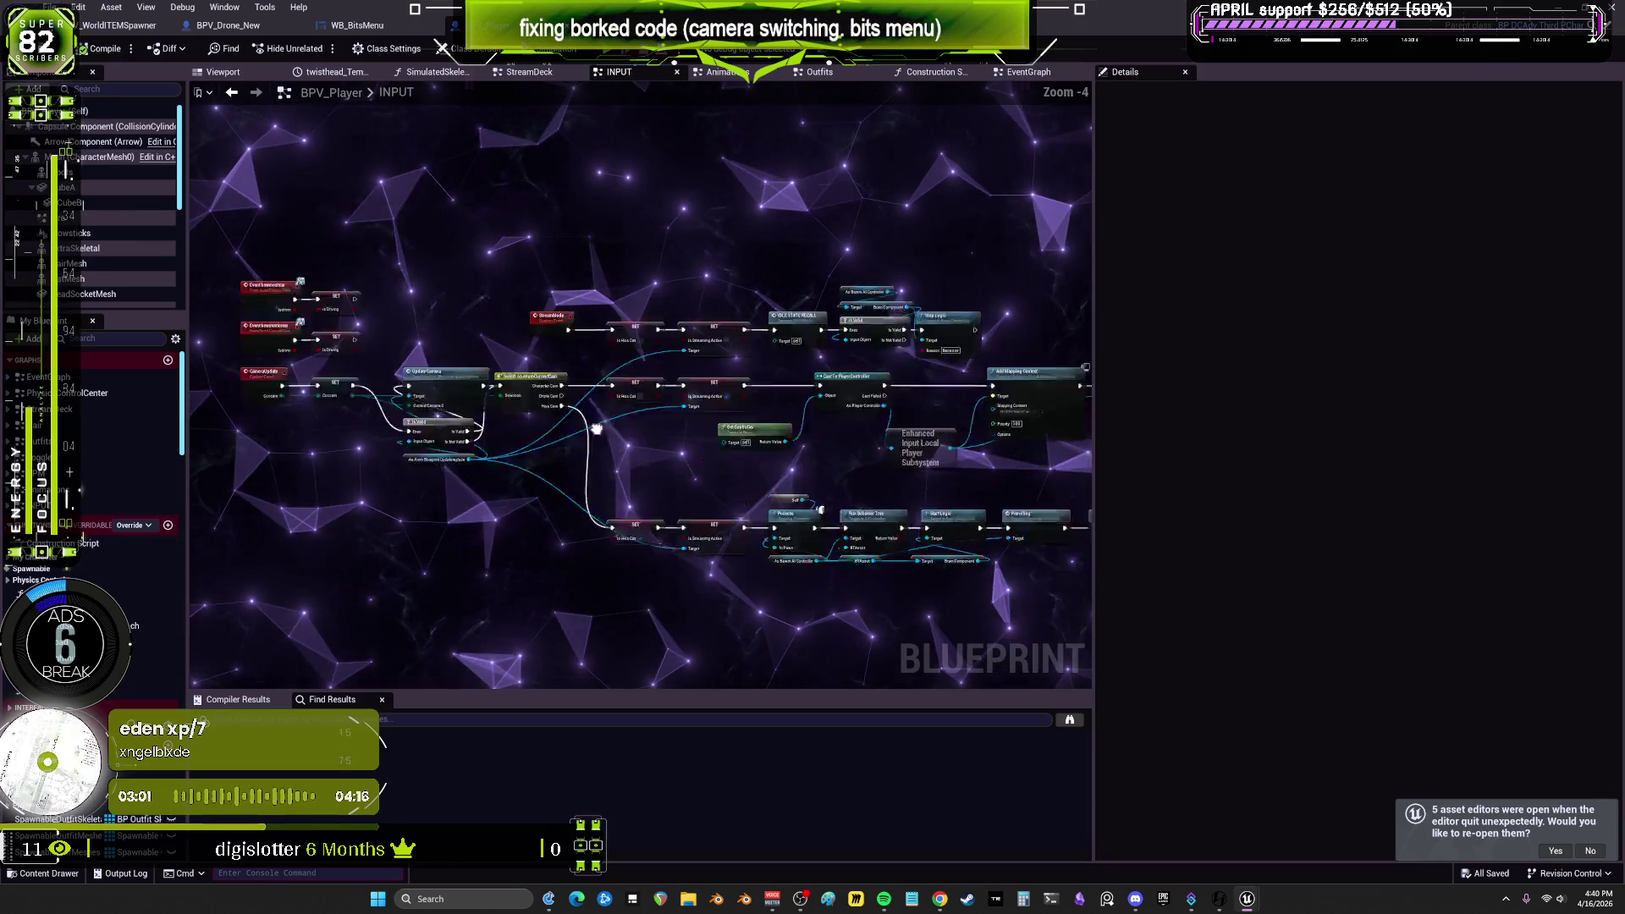
pyautogui.moveTo(904, 514); pyautogui.dragTo(237, 405)
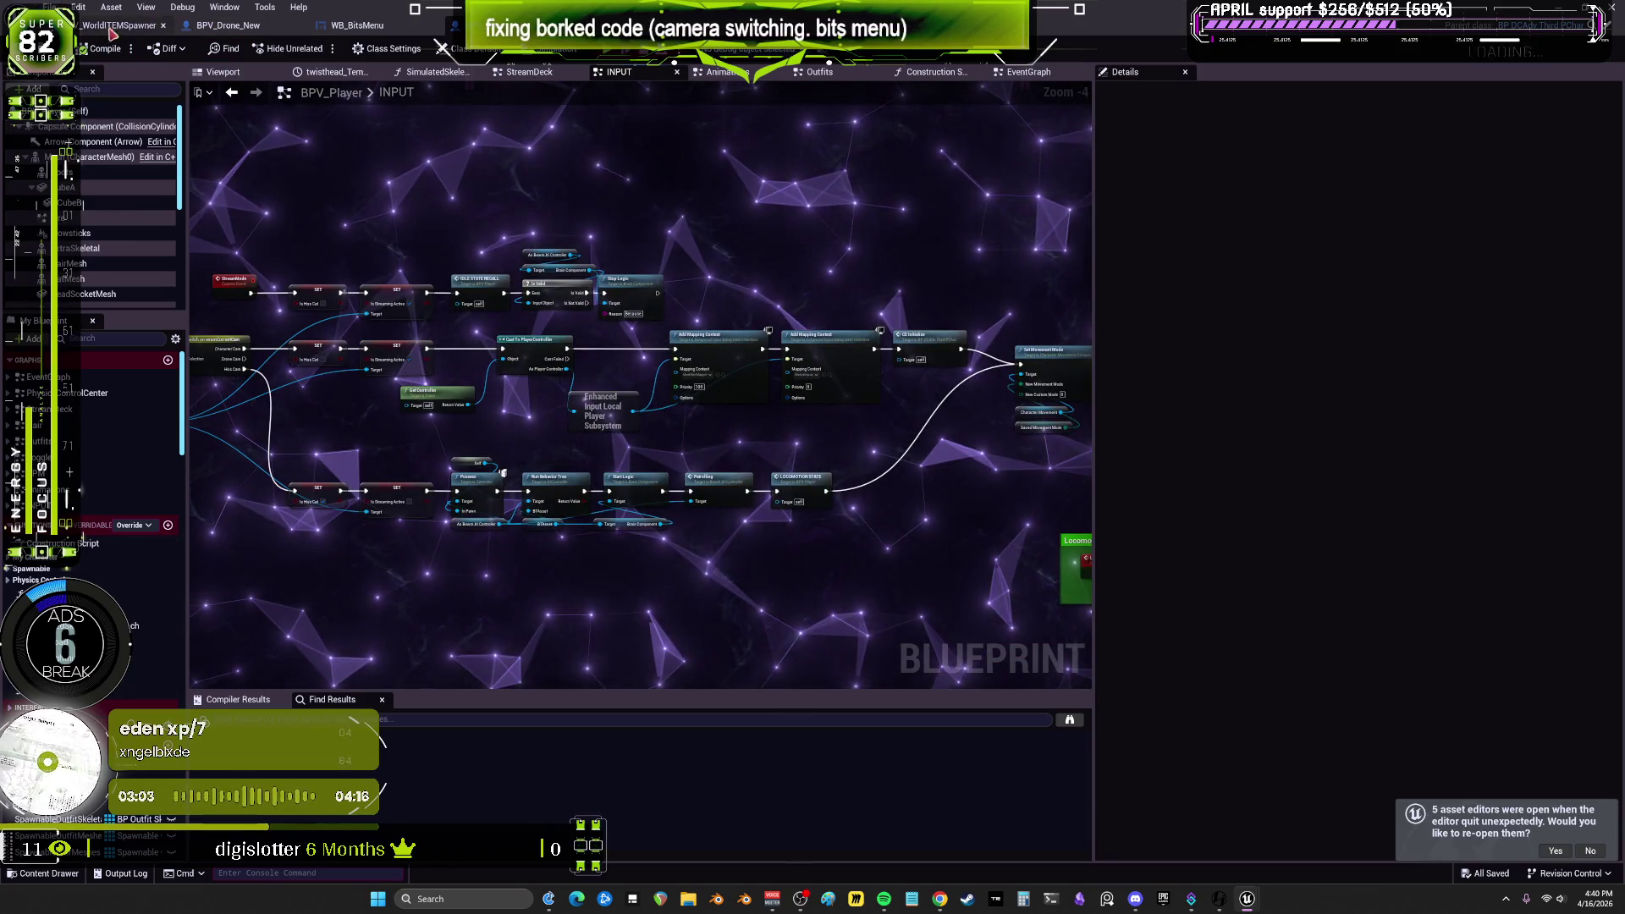
pyautogui.press('super+Down')
pyautogui.click(604, 354)
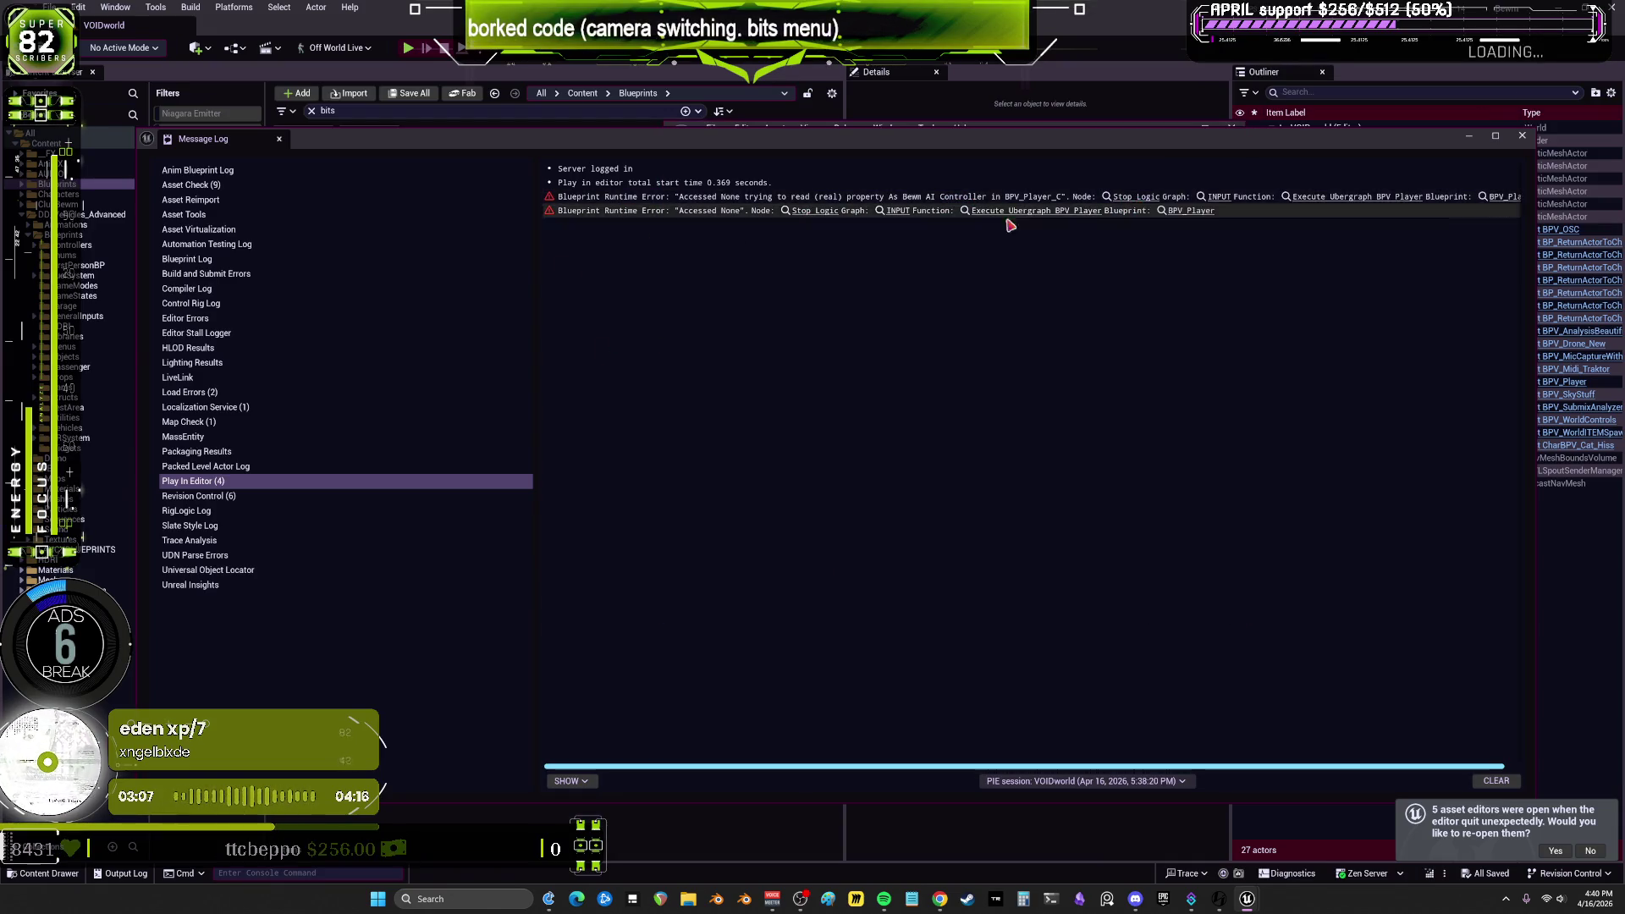
# Step: Reopen BPV_Player's INPUT graph, nudge the BTAsset getter, and return to the Message Log
pyautogui.click(892, 212)
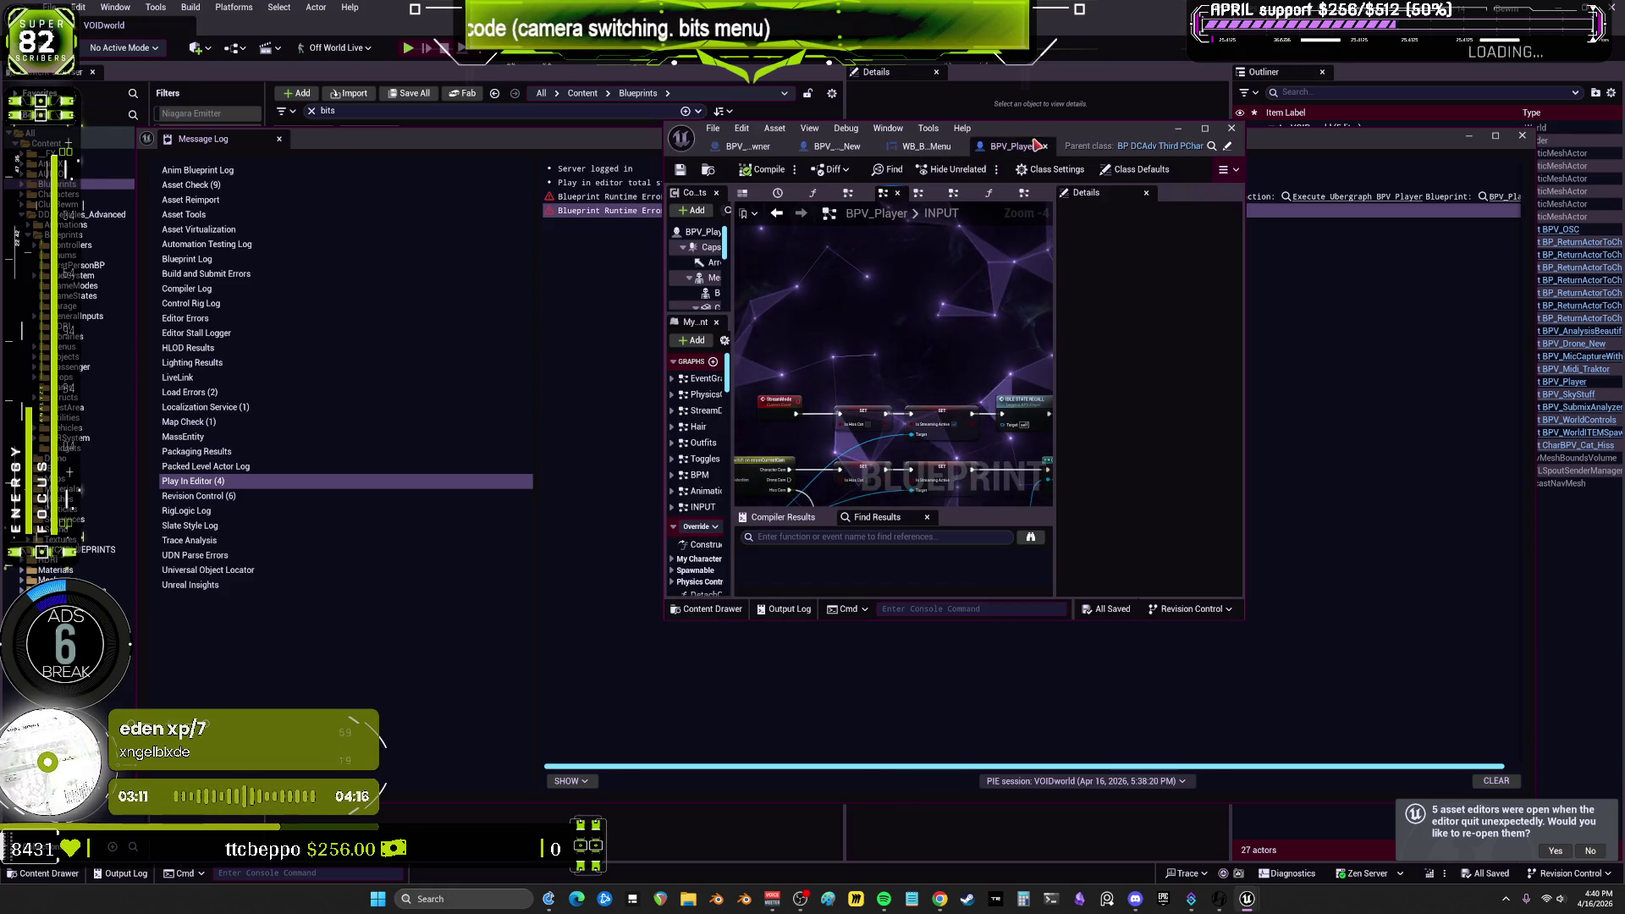
pyautogui.scroll(5, 783, 433)
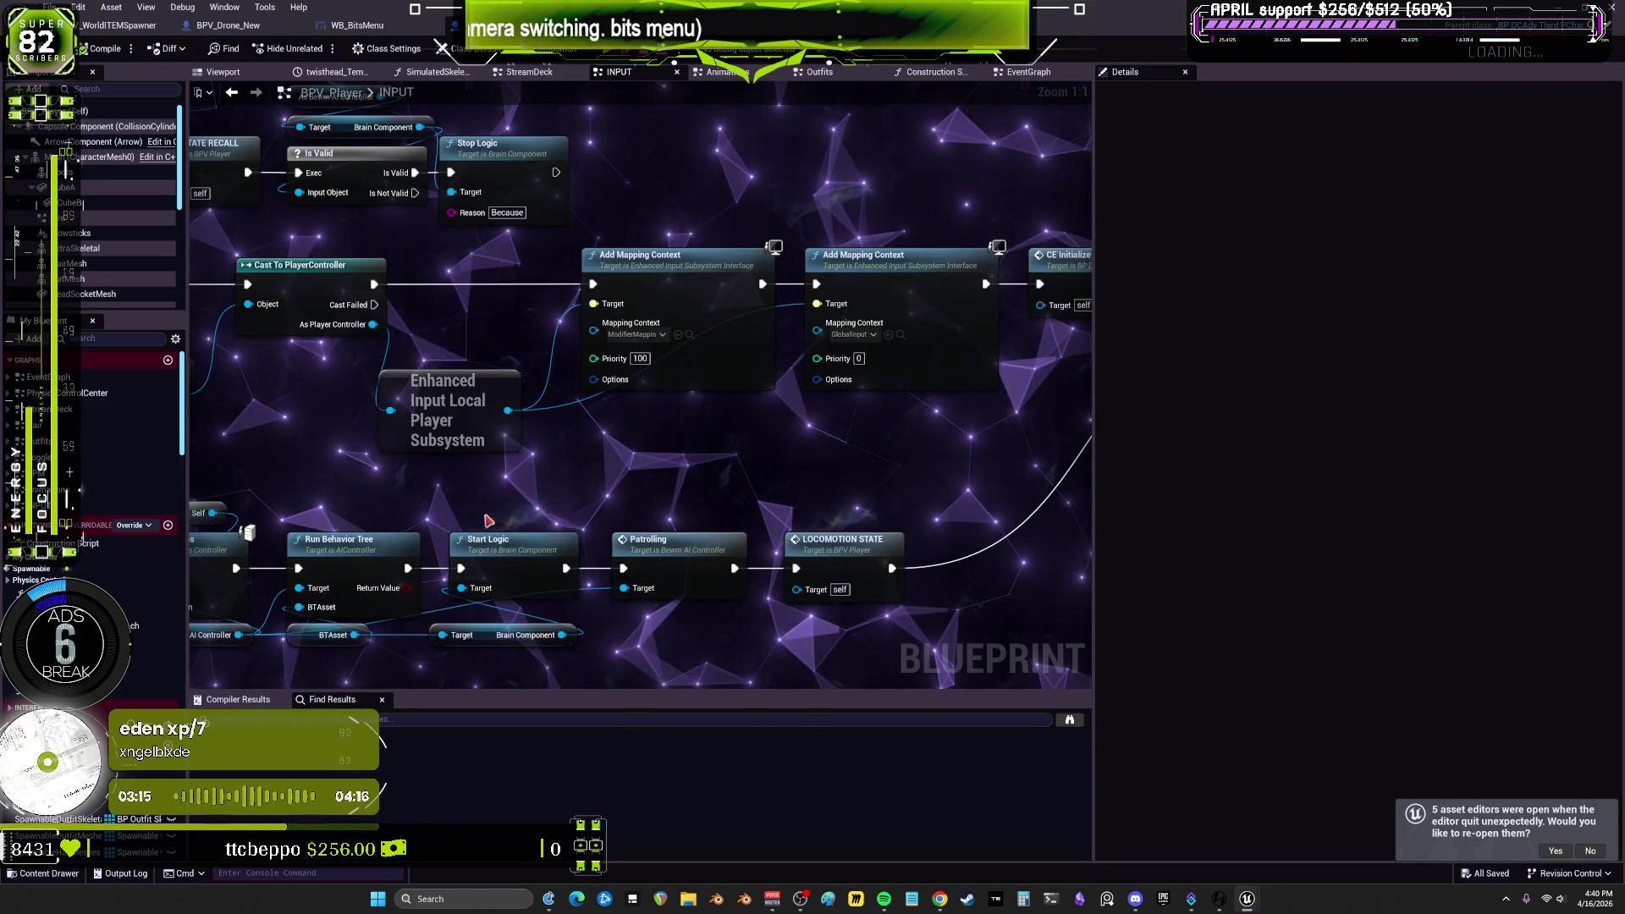
pyautogui.moveTo(400, 516)
pyautogui.mouseDown()
pyautogui.moveTo(660, 415)
pyautogui.moveTo(728, 279)
pyautogui.mouseUp()
pyautogui.moveTo(620, 403)
pyautogui.mouseDown()
pyautogui.moveTo(542, 484)
pyautogui.moveTo(541, 456)
pyautogui.moveTo(629, 404)
pyautogui.mouseUp()
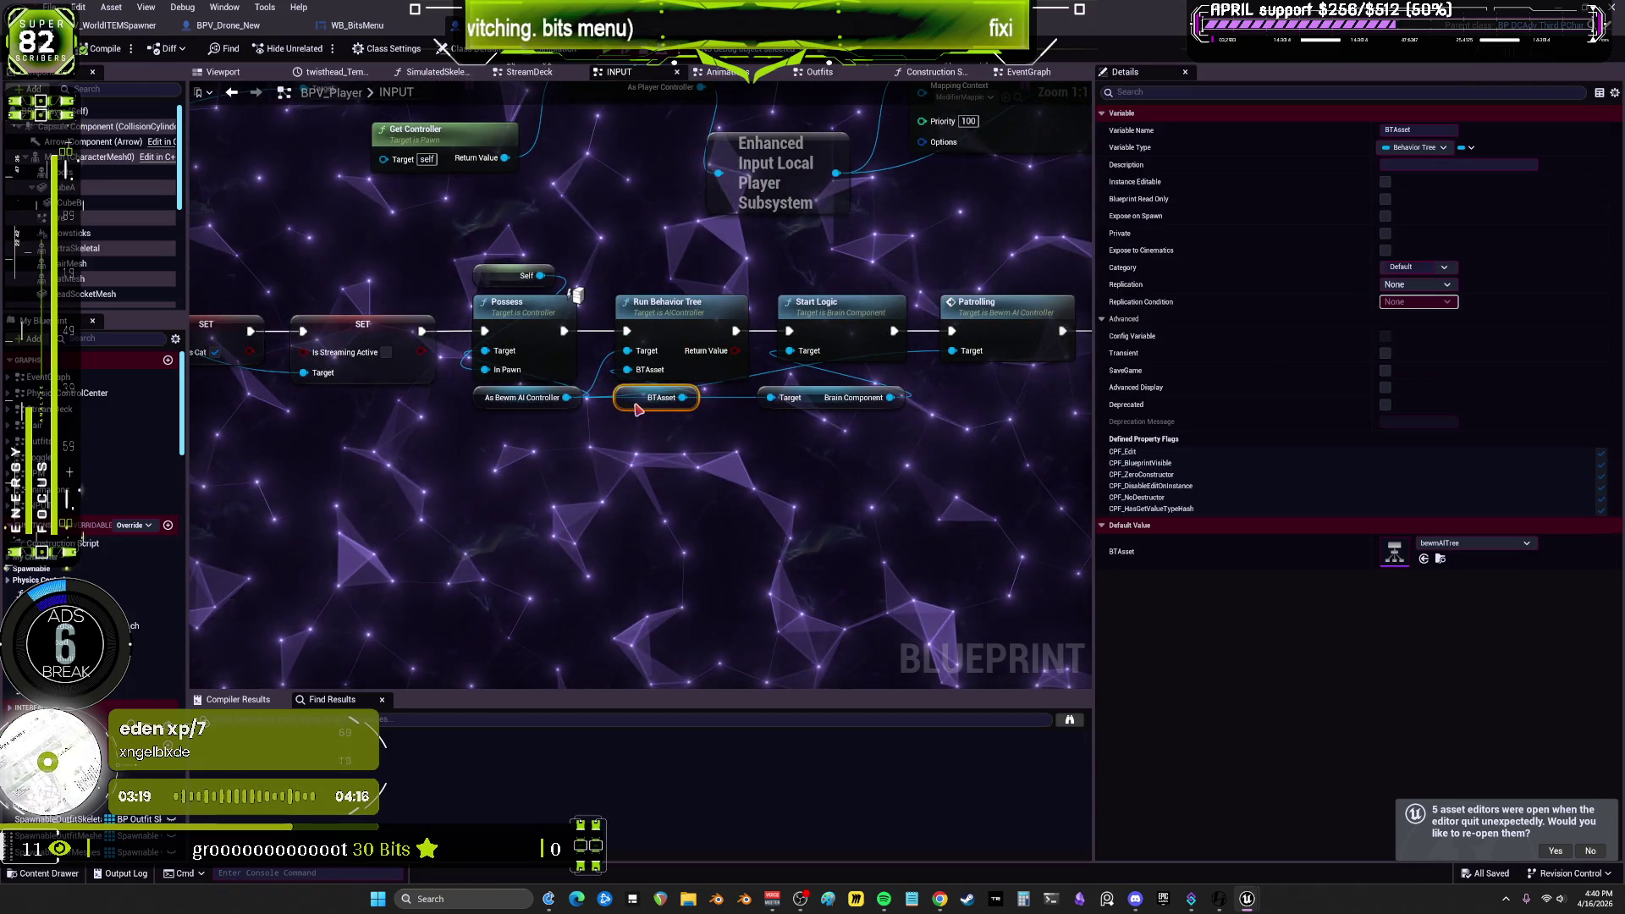
pyautogui.hotkey('alt', 'p')
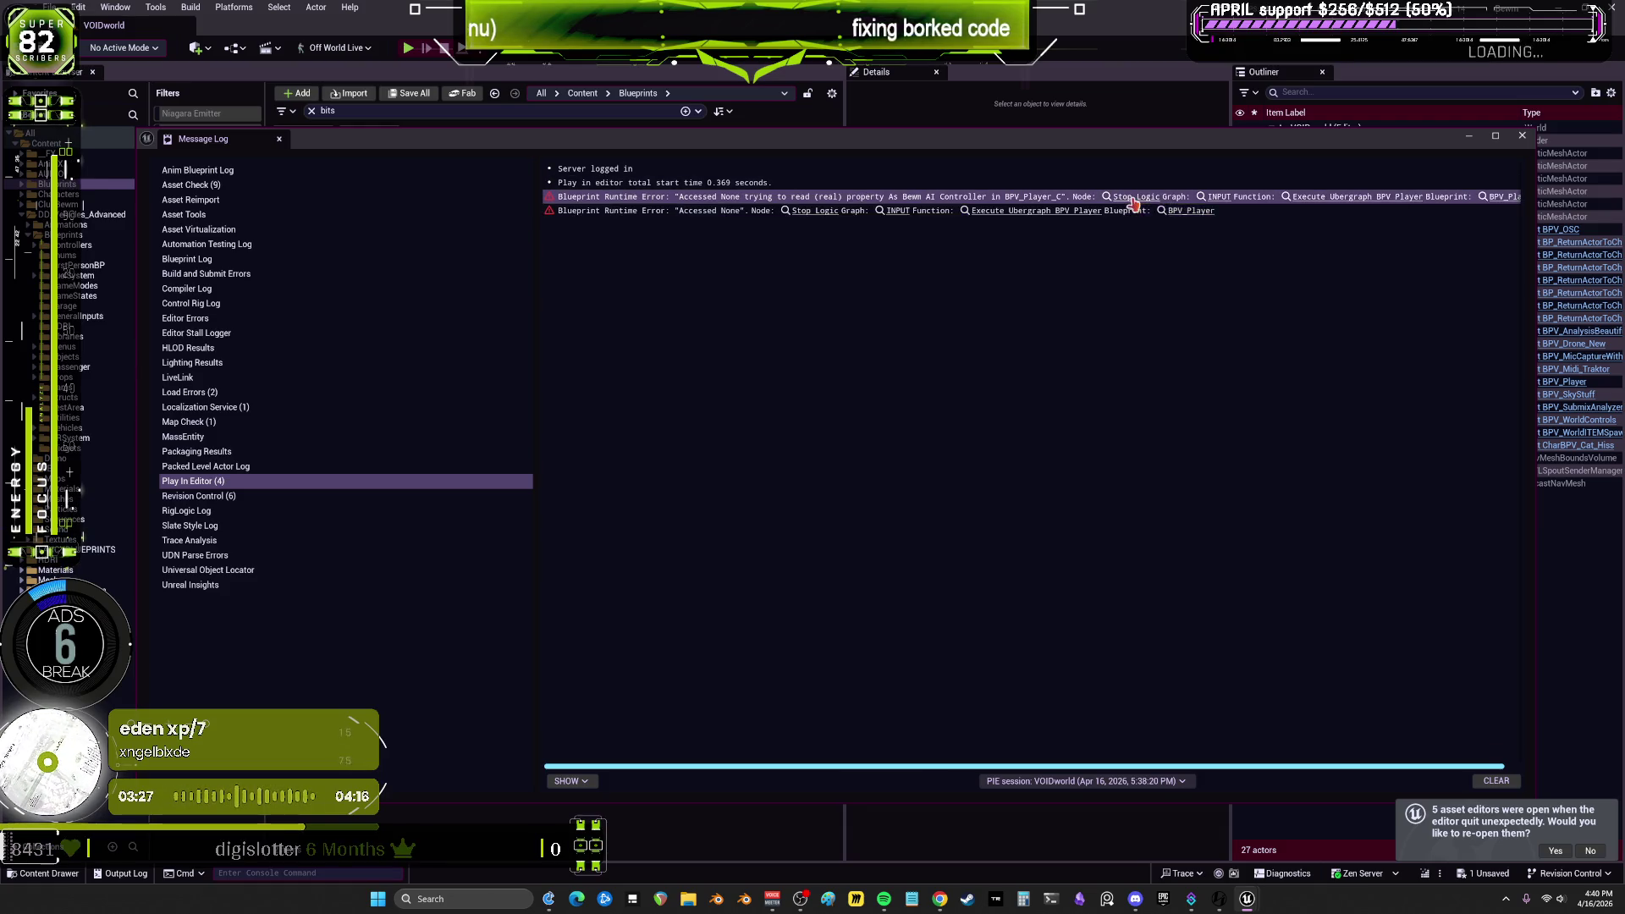
# Step: Close the Message Log, clear the 'bit' asset search, and Save All
pyautogui.click(1186, 209)
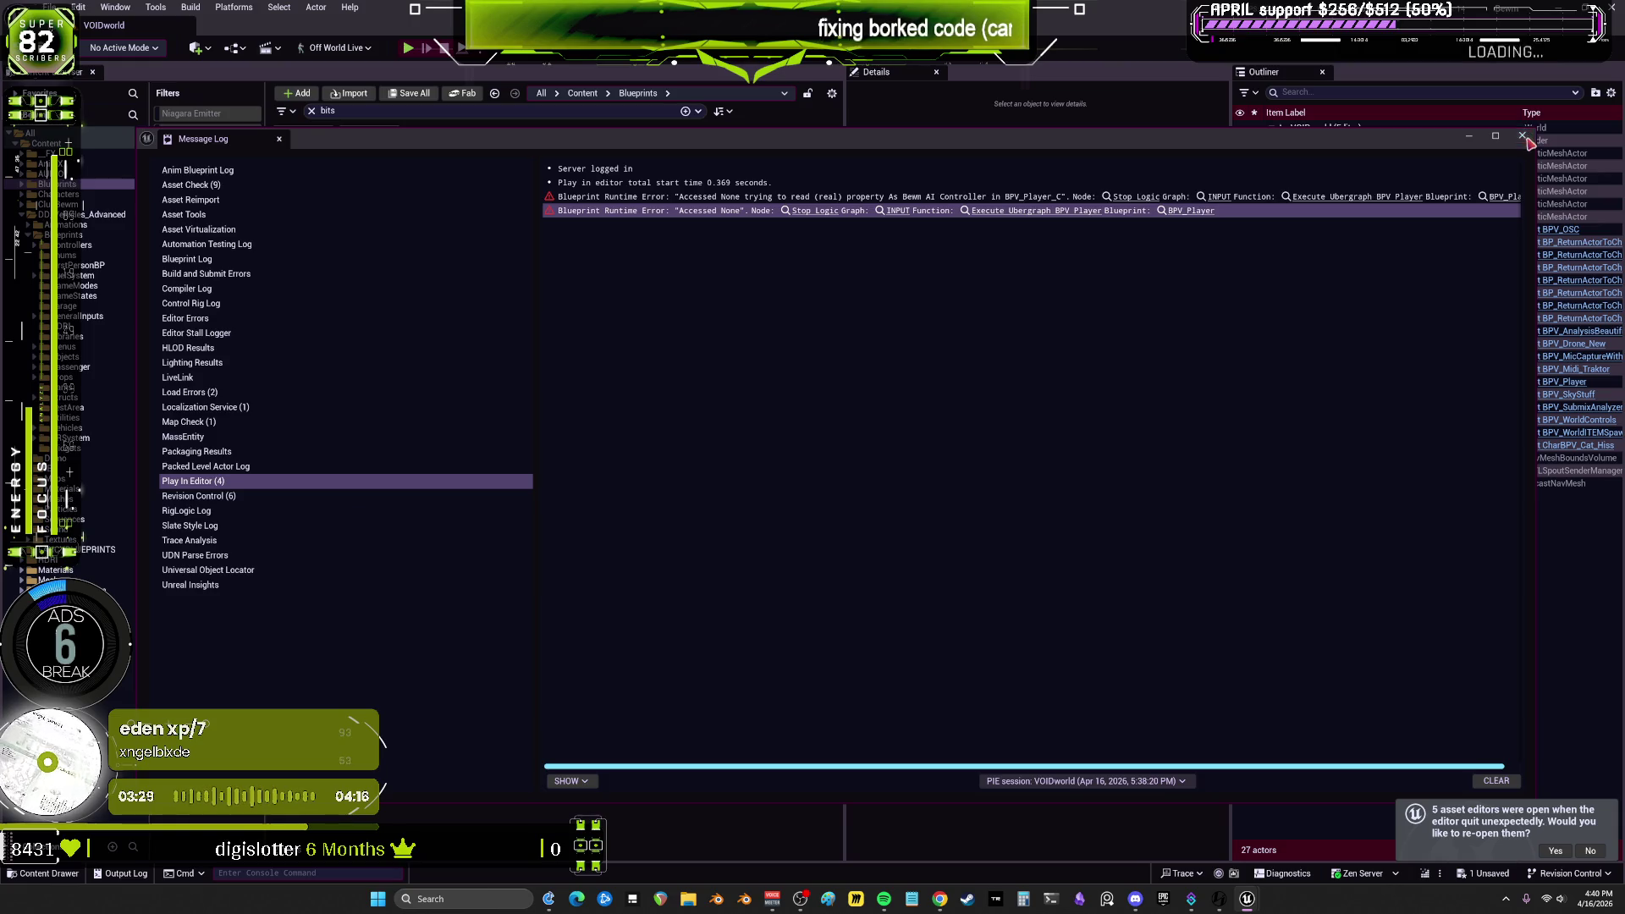
pyautogui.click(1523, 136)
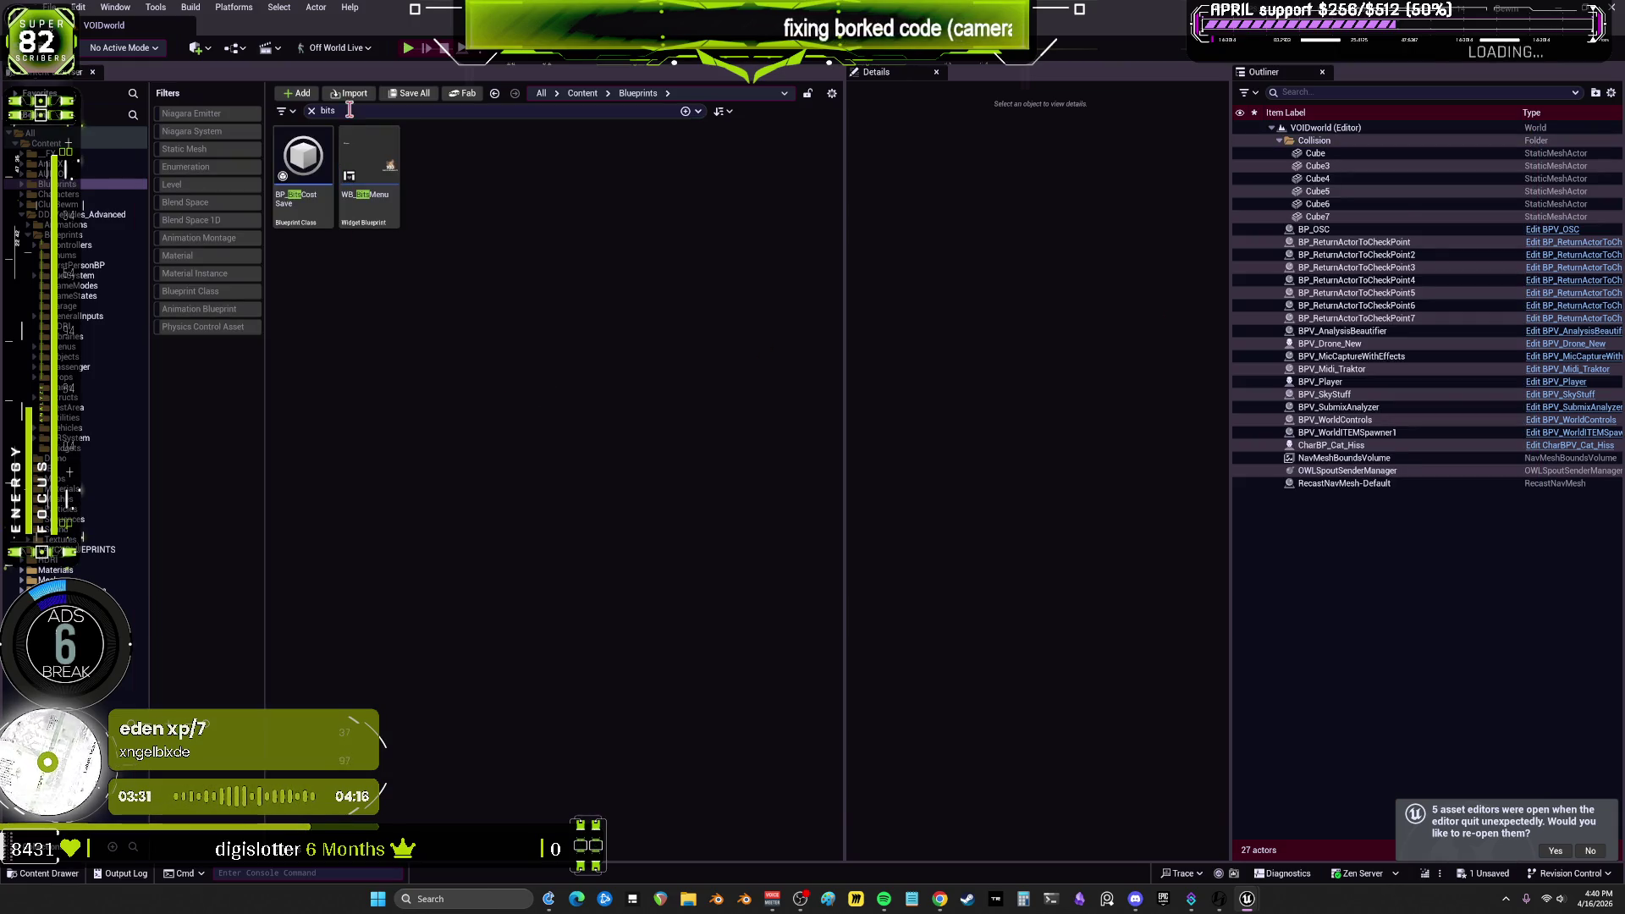
pyautogui.press('Escape')
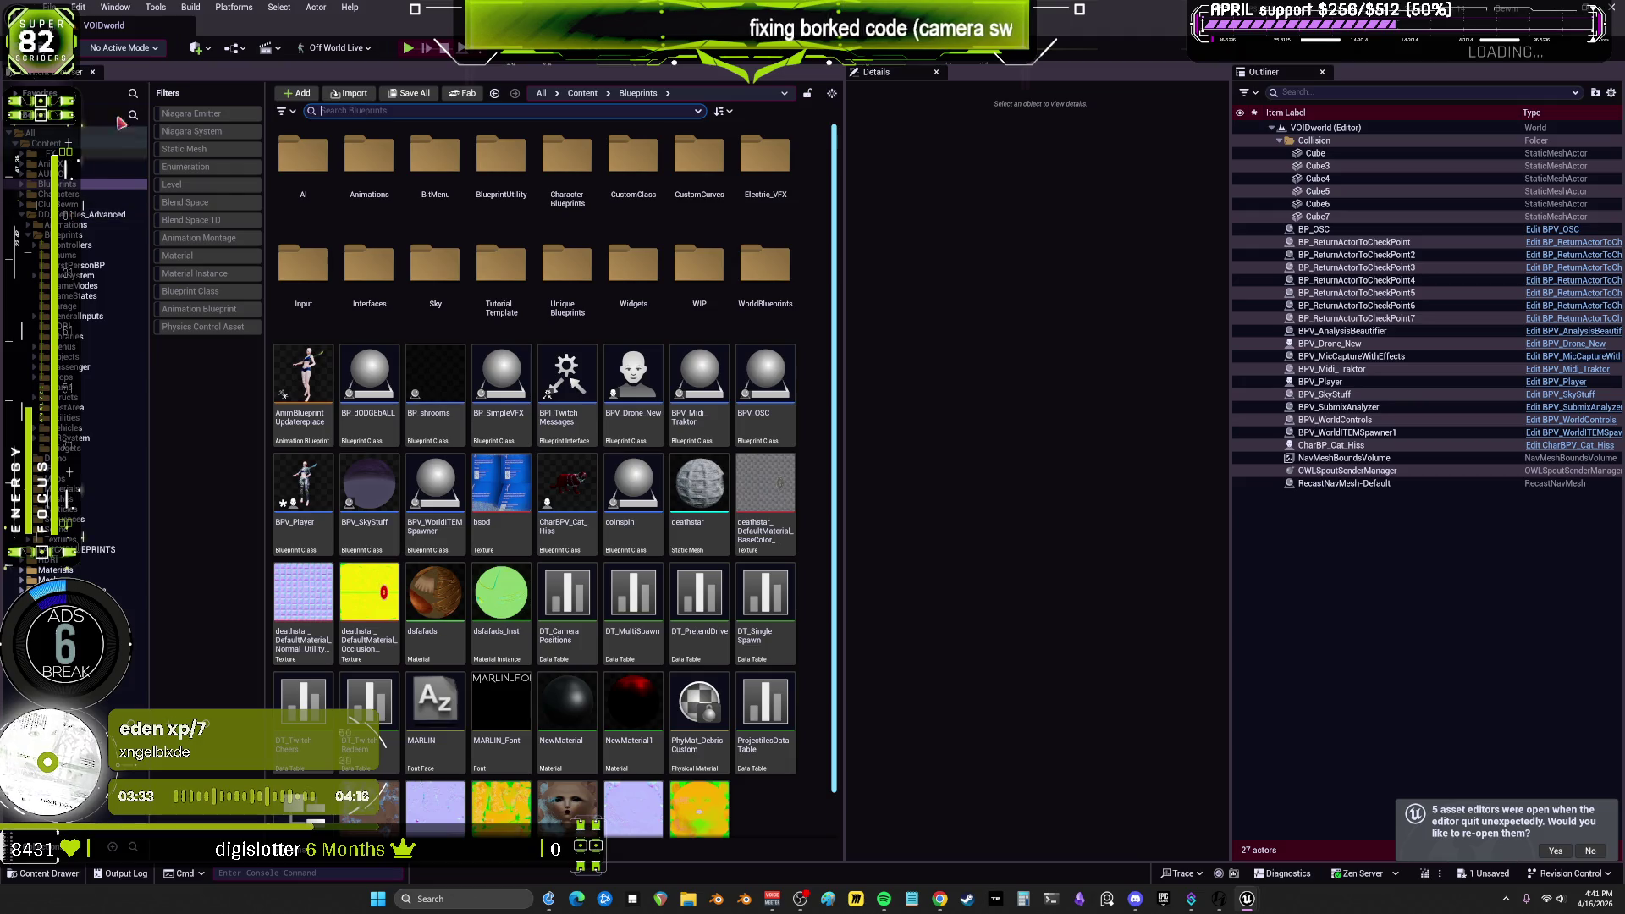
pyautogui.click(54, 7)
pyautogui.click(108, 197)
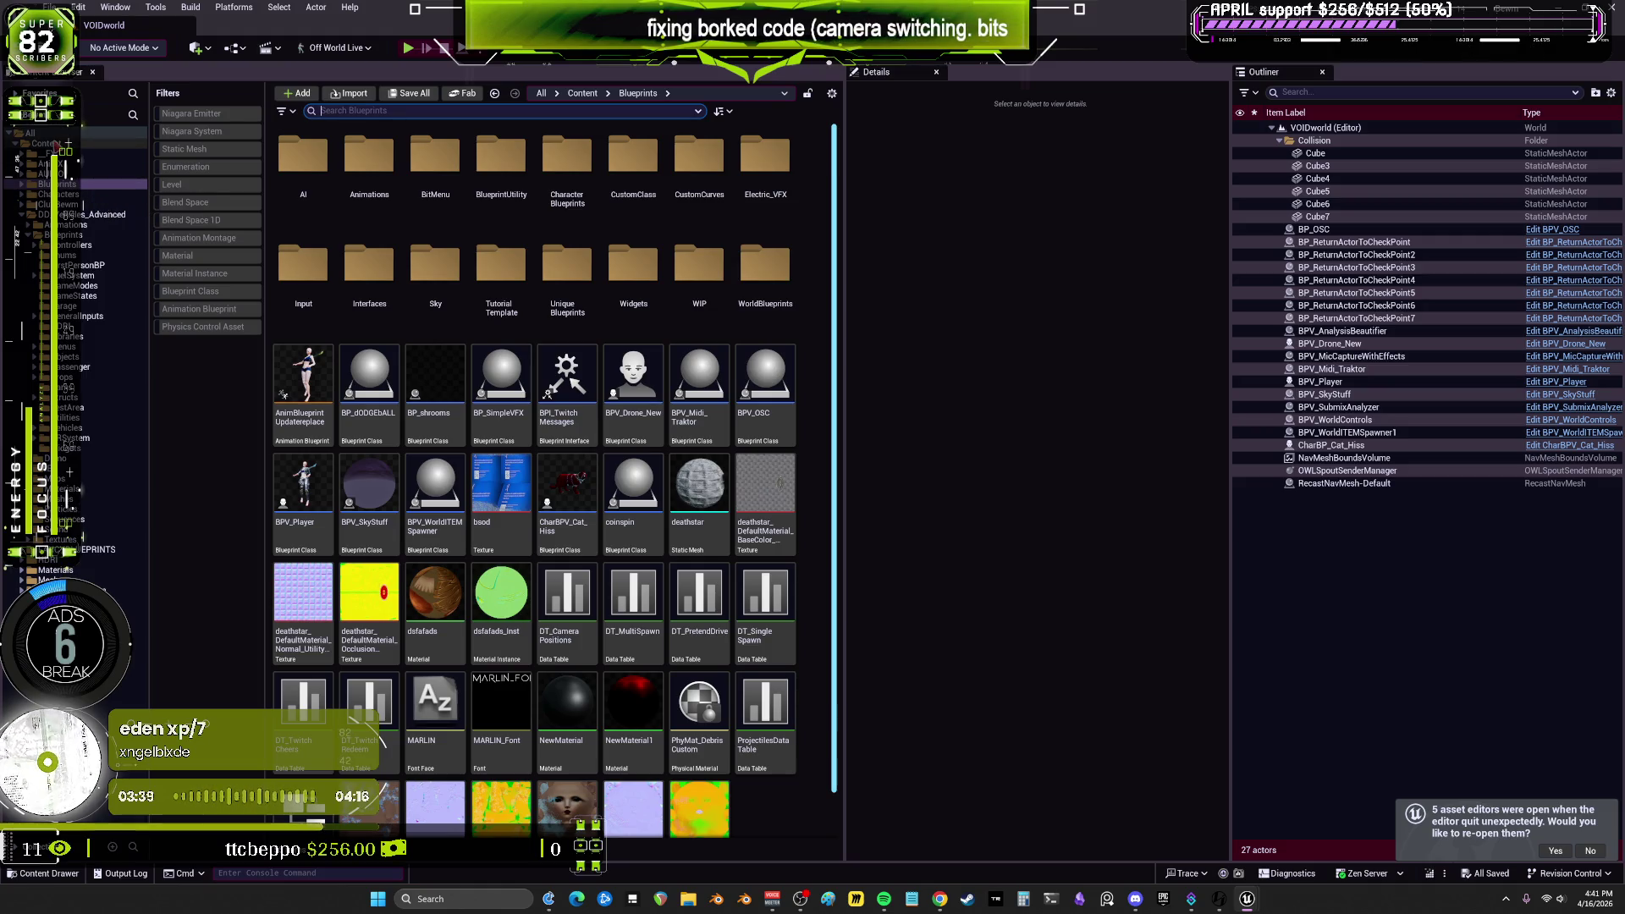
# Step: Filter the Content folder to levels only and load the TestLevel map
pyautogui.click(93, 143)
pyautogui.click(191, 187)
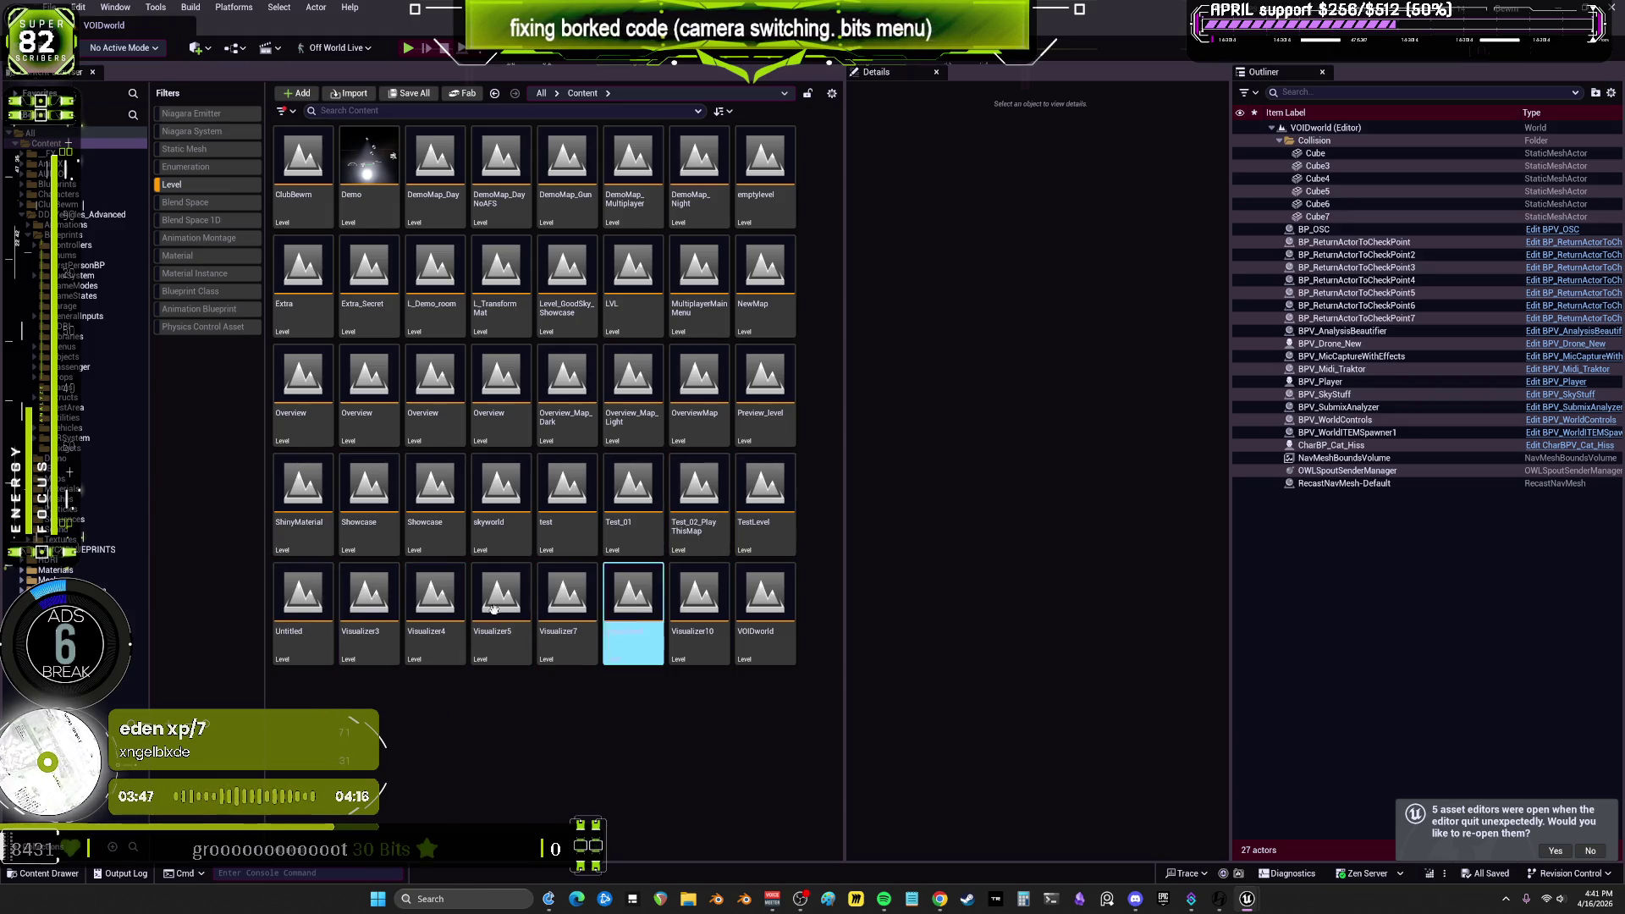
pyautogui.rightClick(792, 533)
pyautogui.click(808, 542)
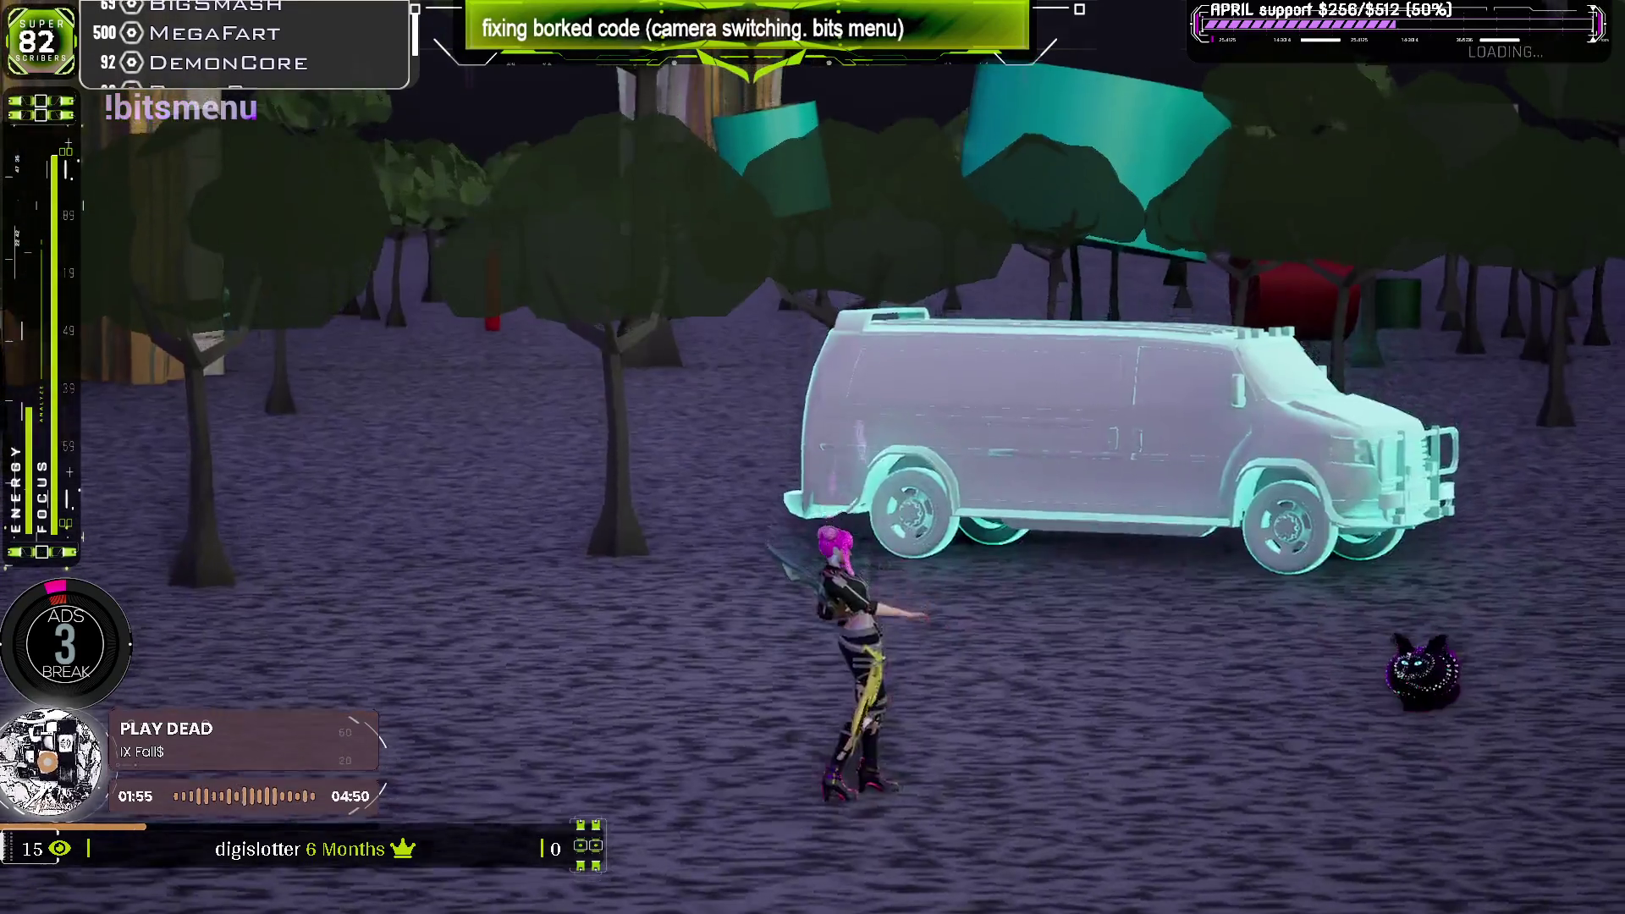
# Step: Play-test the level, running the character left, then end the session with Esc
pyautogui.press('a')
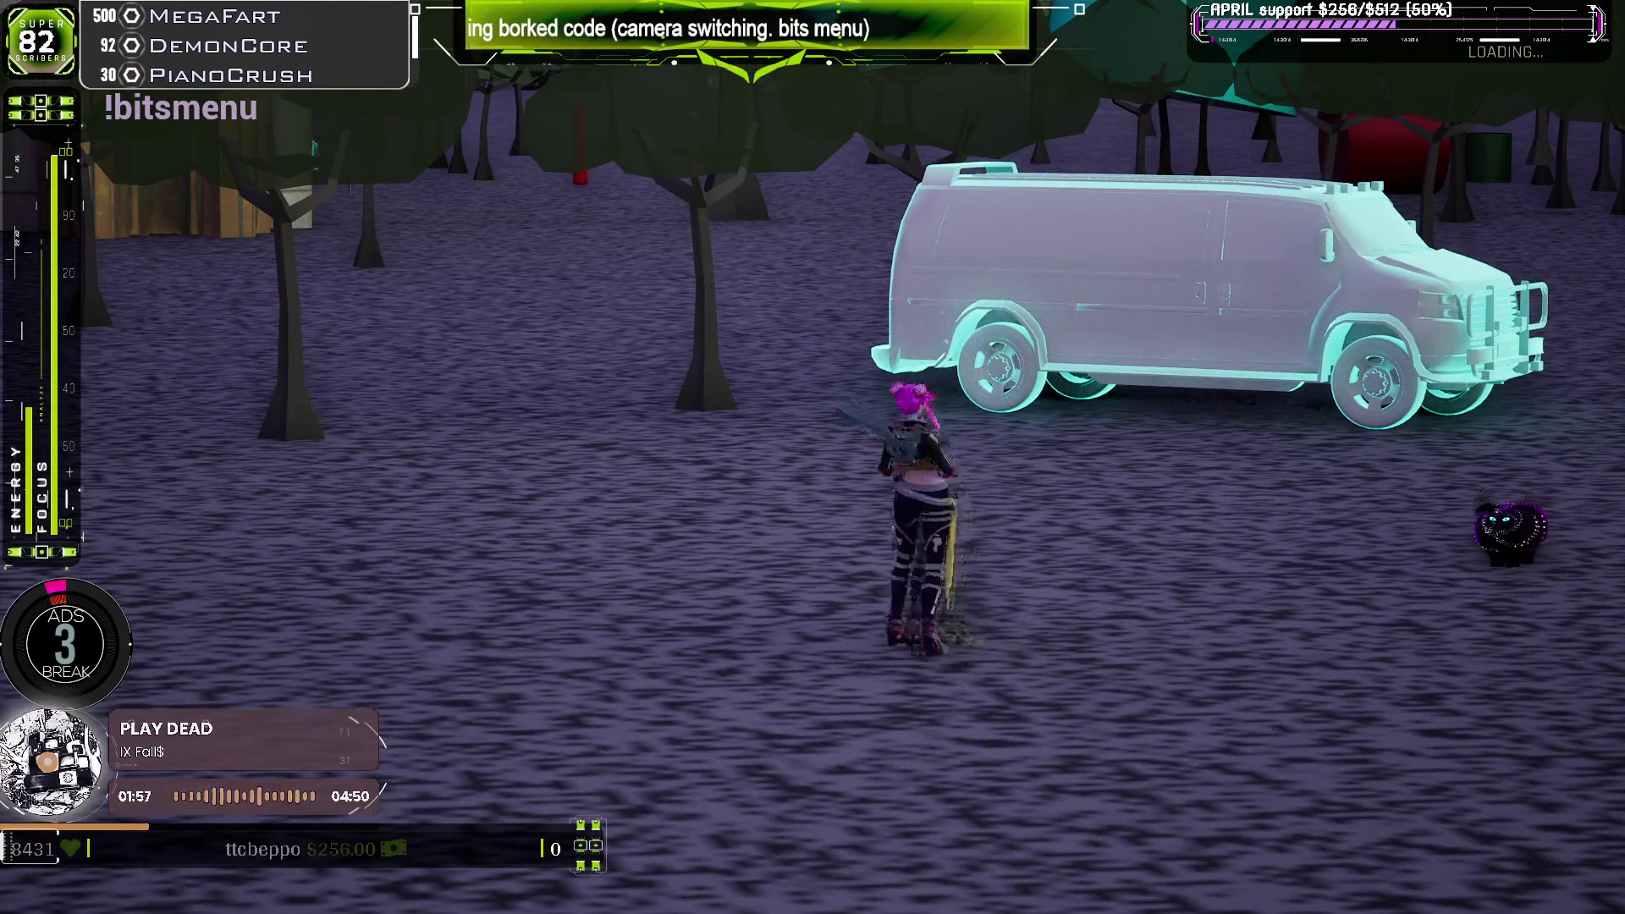
pyautogui.press('a')
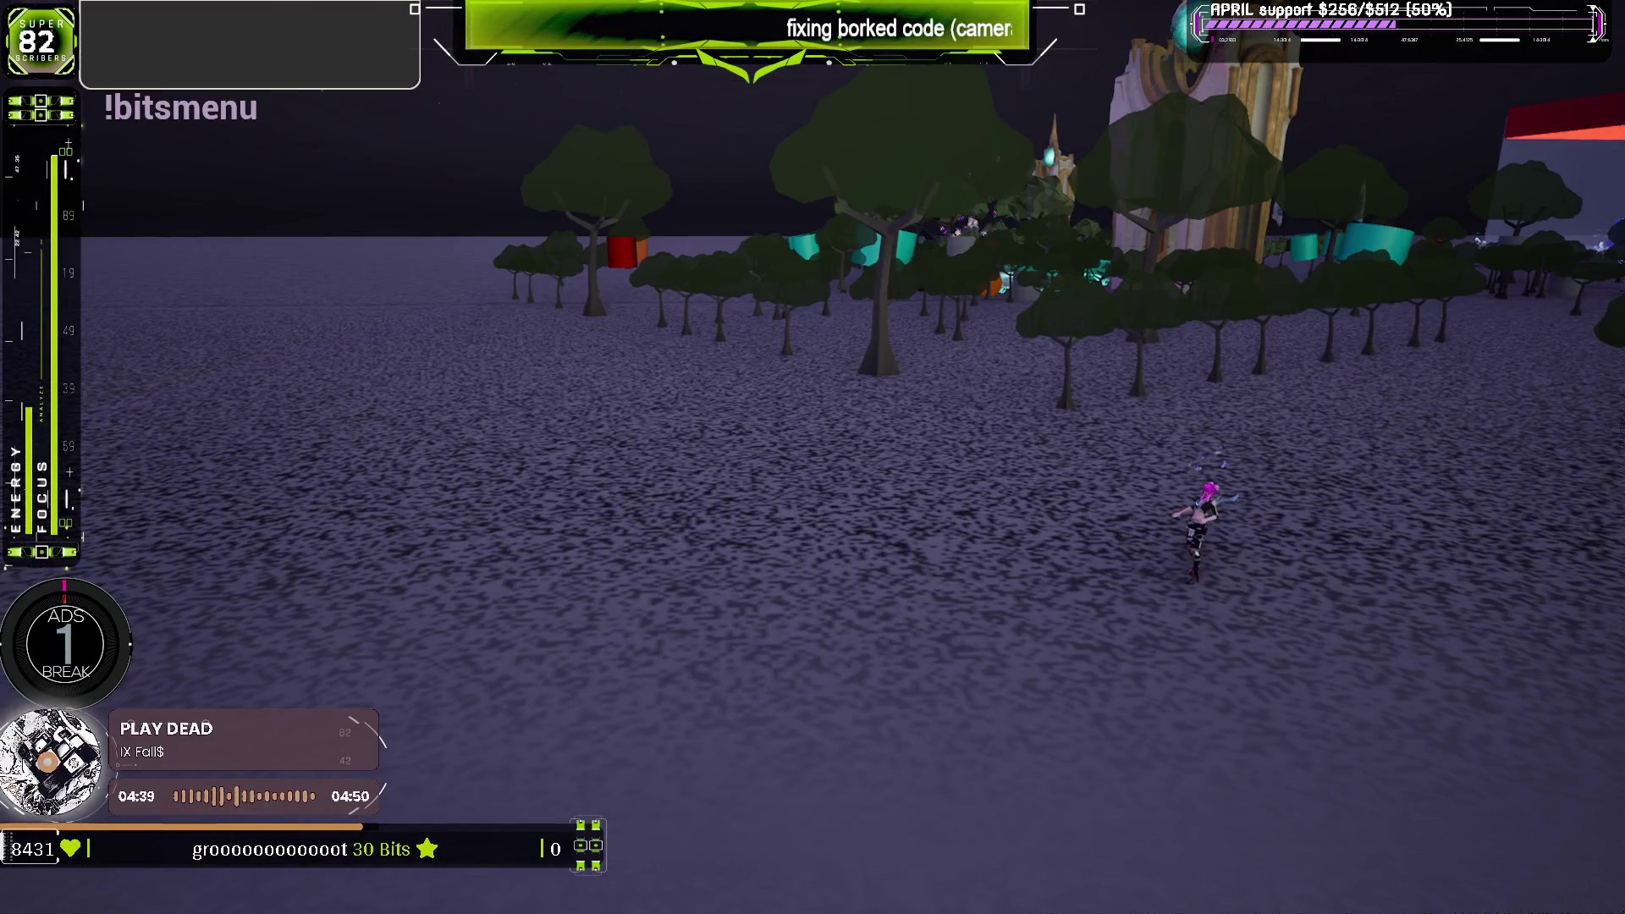
pyautogui.press('Escape')
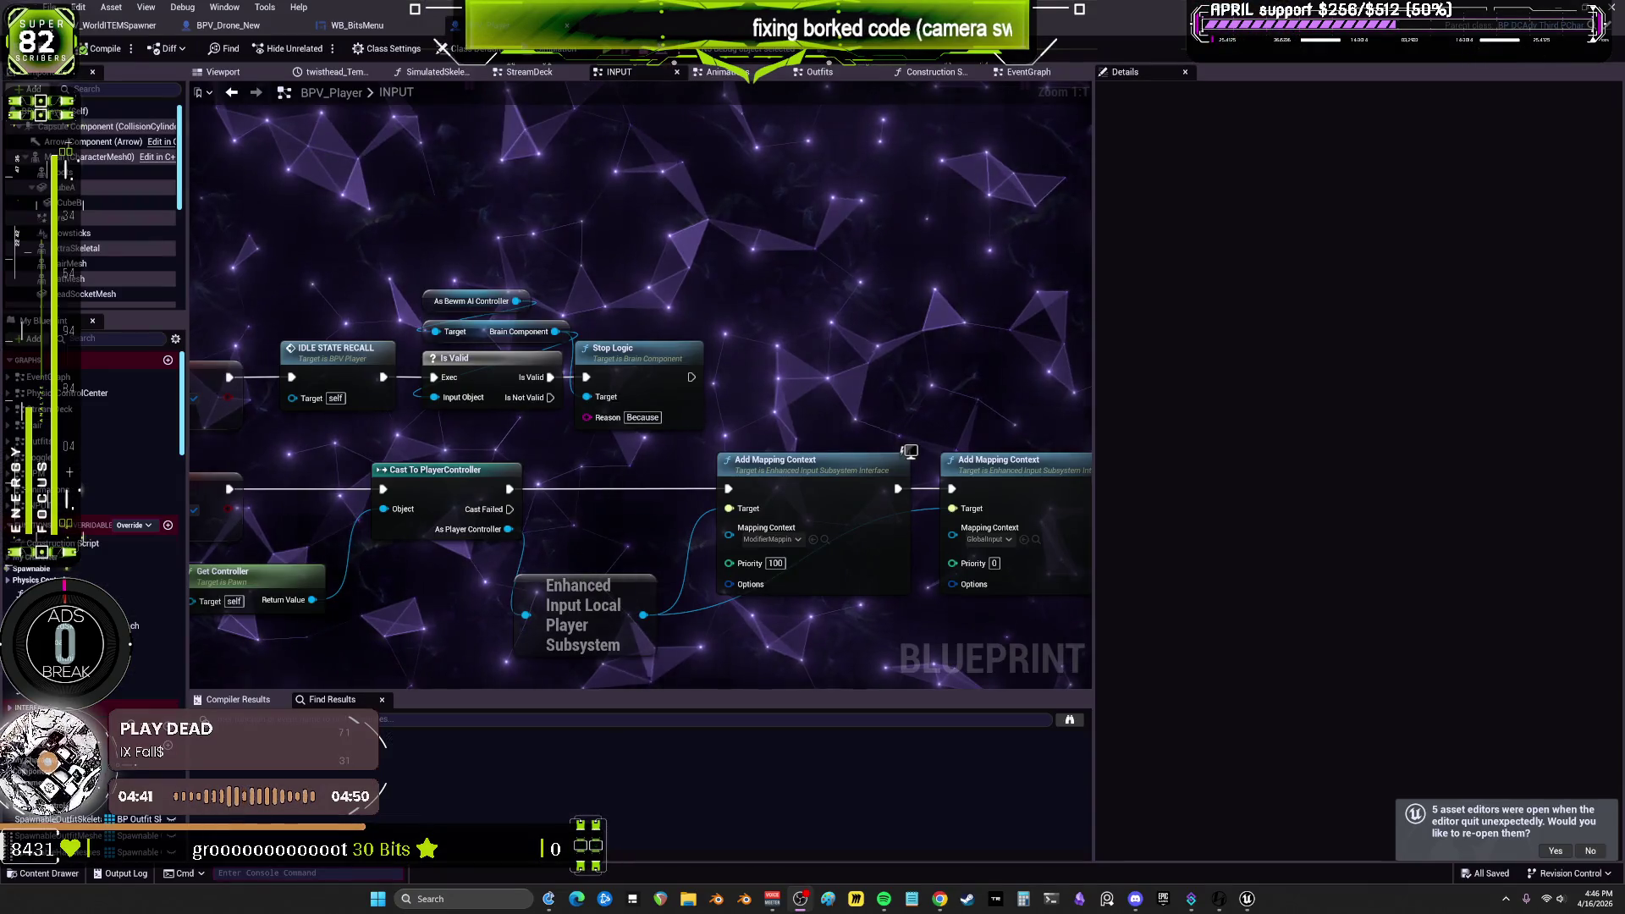